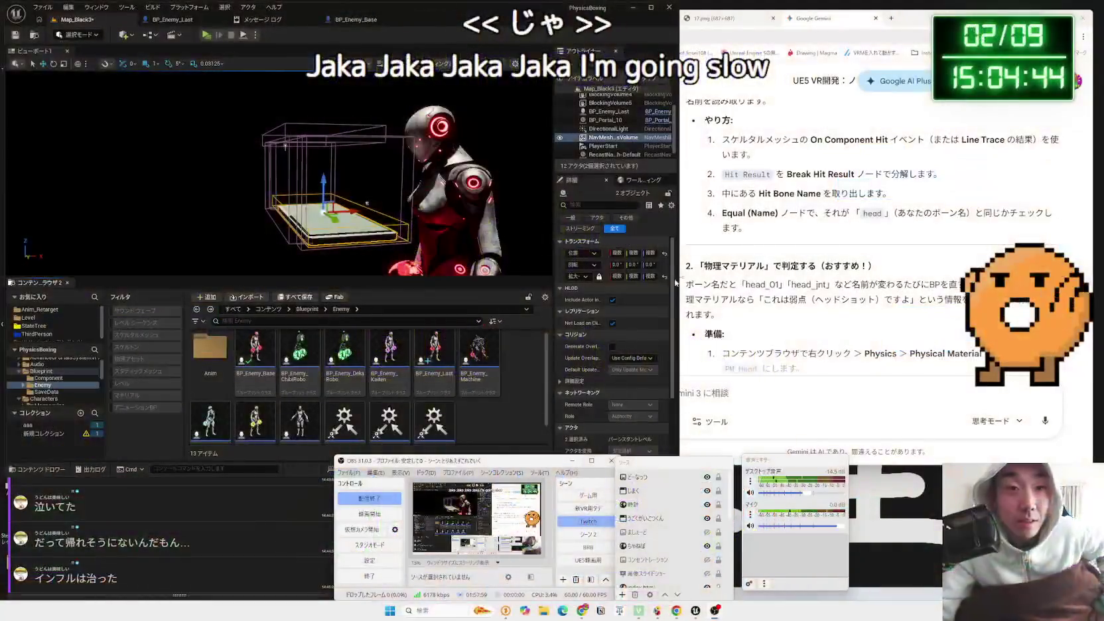
In a new Chrome tab, search Google for 徐晃, converting じょこう to kanji
left_click(892, 19)
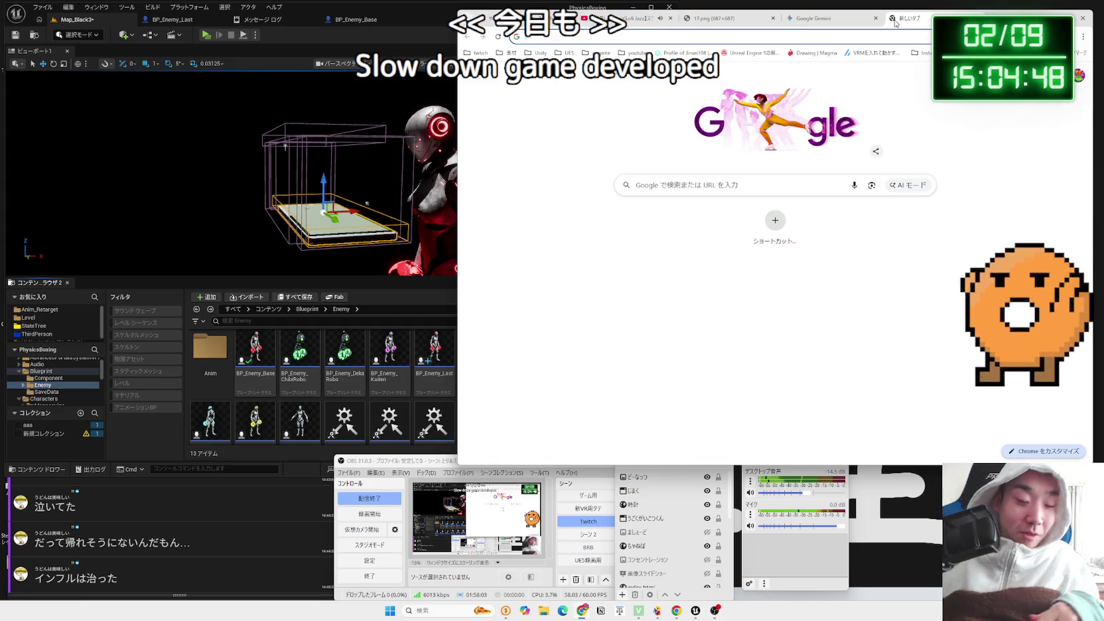
type("じょこう")
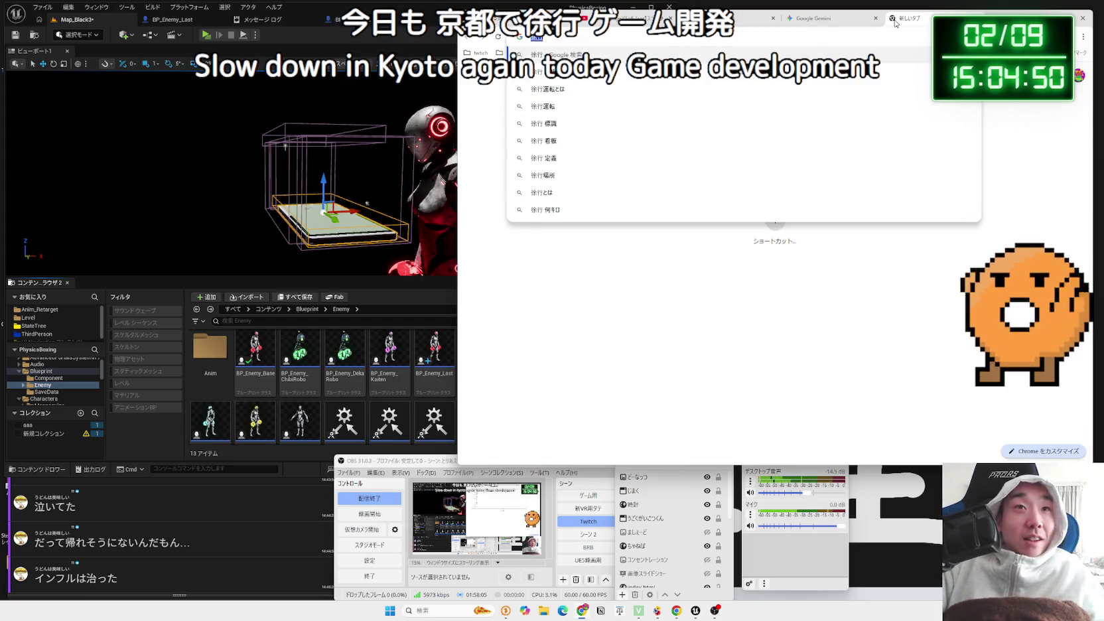
key("space")
key("space")
key("space")
key("space")
key("Return")
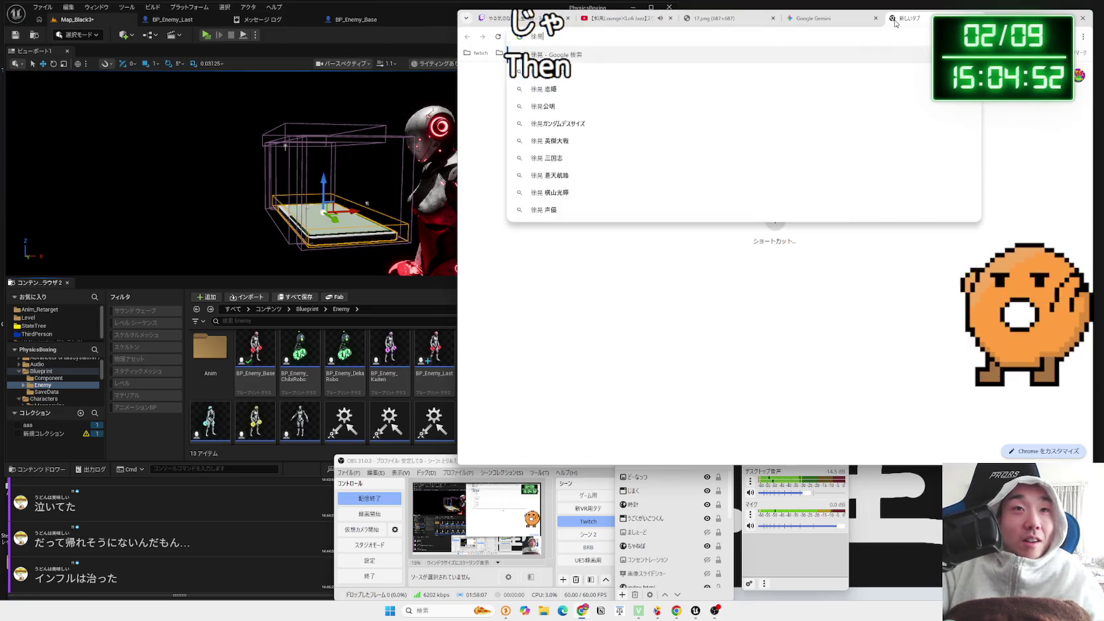
key("Return")
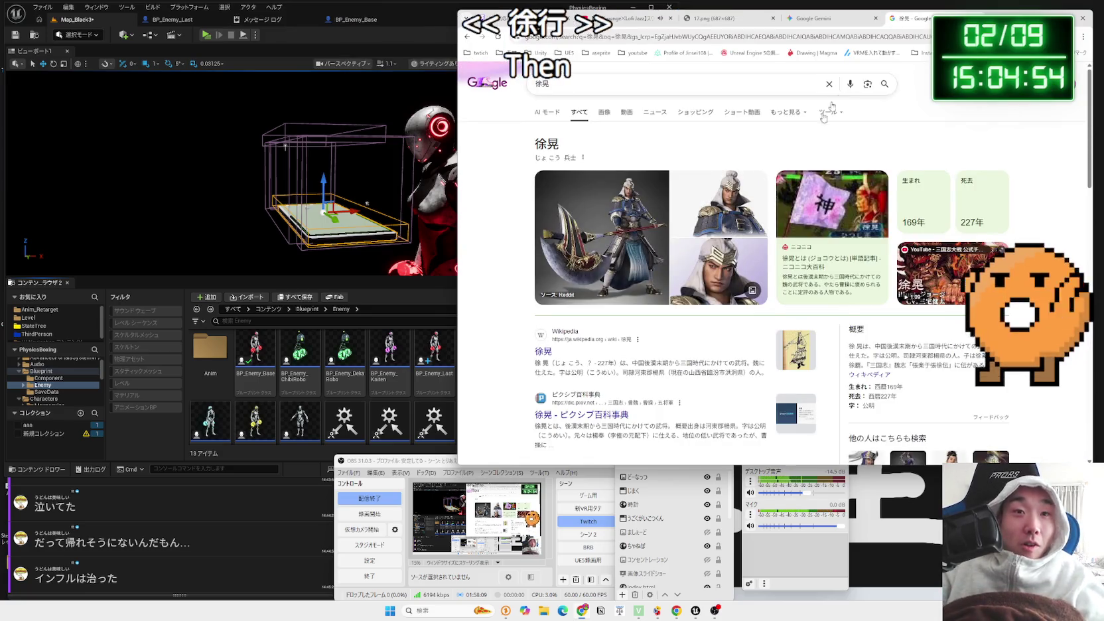
Read the Wikipedia article on 徐晃, then go back to the search results
left_click(550, 354)
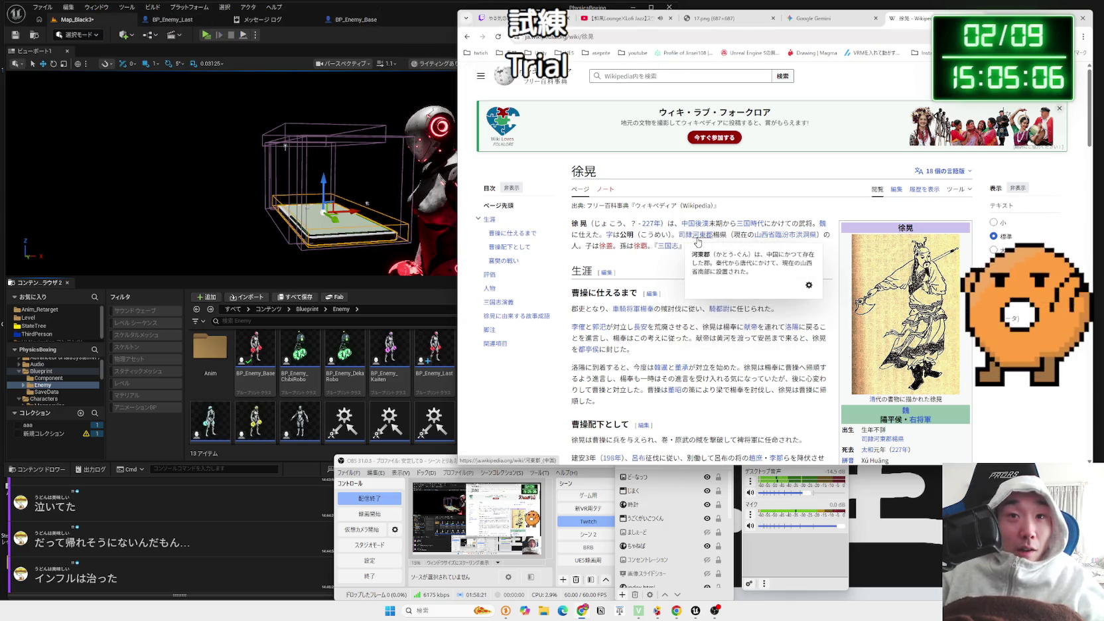
mouse_move(698, 243)
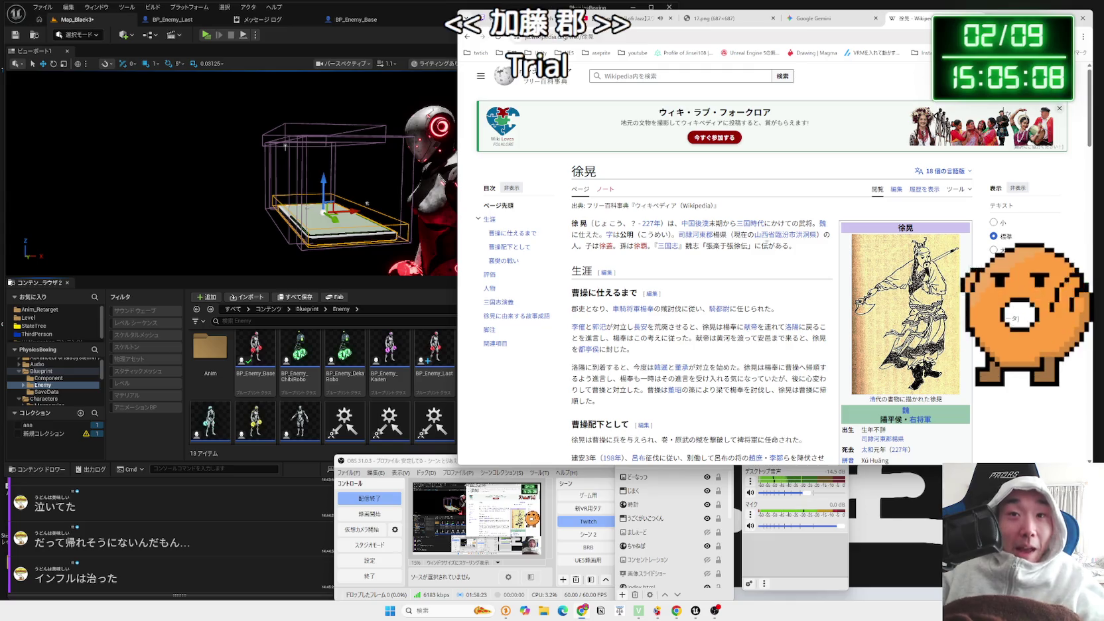
scroll(787, 262, "down", 5)
key("alt+Left")
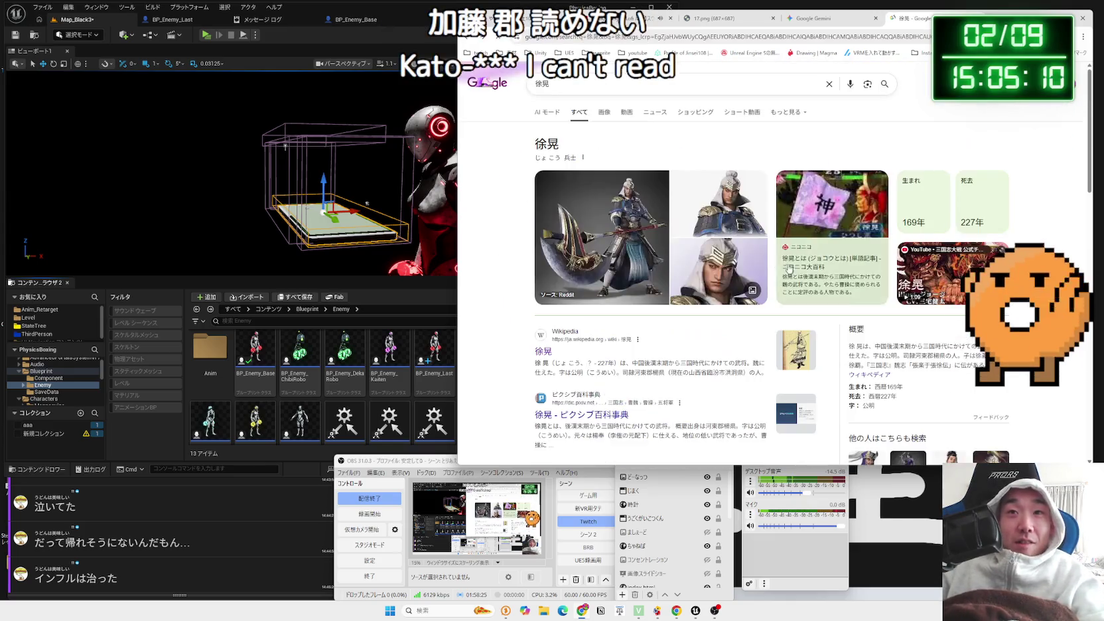
Browse the 徐晃 image results, enlarging the gamecity axe image, then return to Unreal
left_click(625, 263)
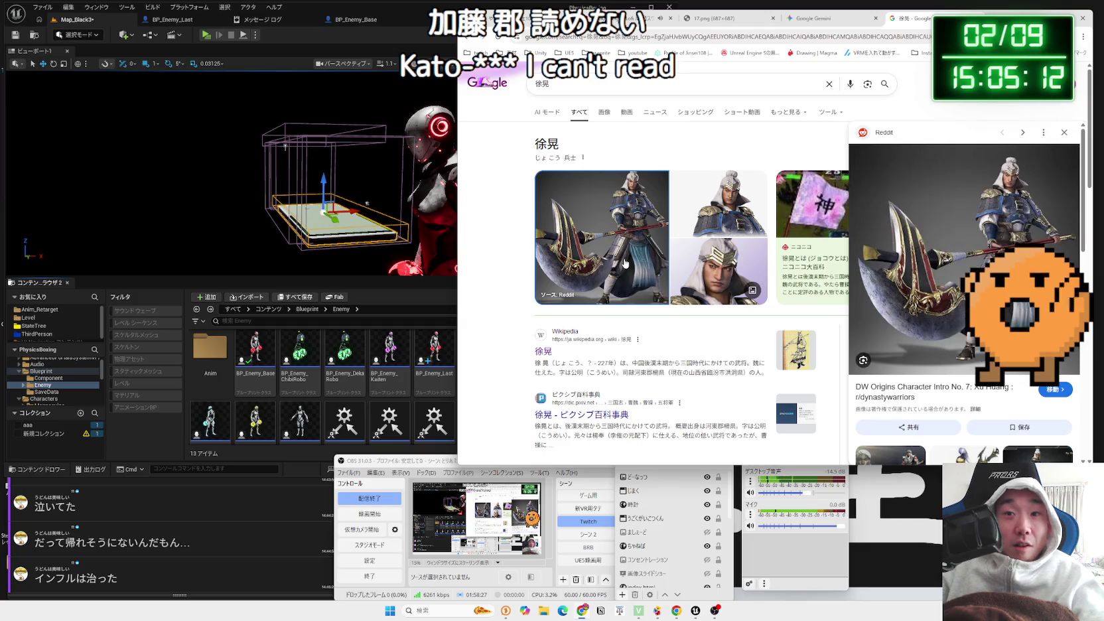
left_click(604, 113)
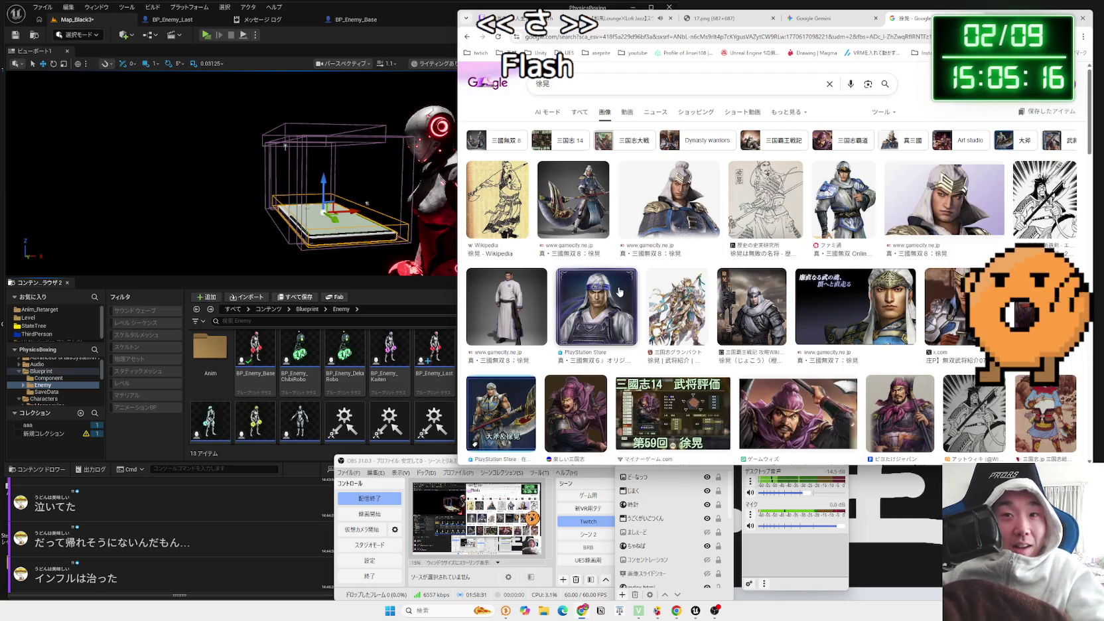
left_click(597, 225)
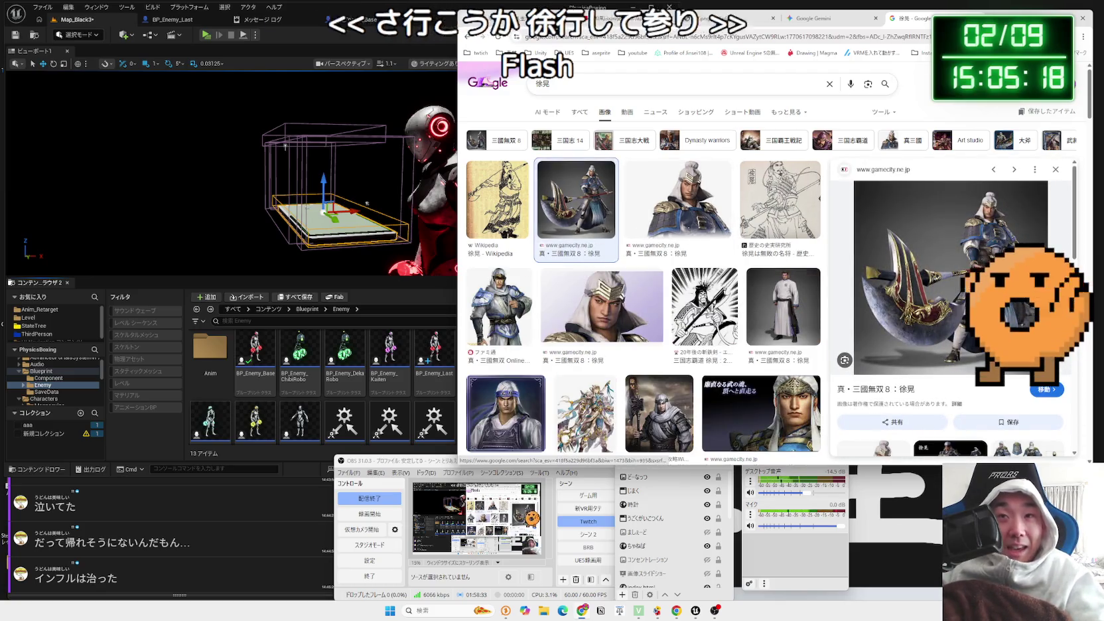
left_click(813, 18)
left_click(211, 41)
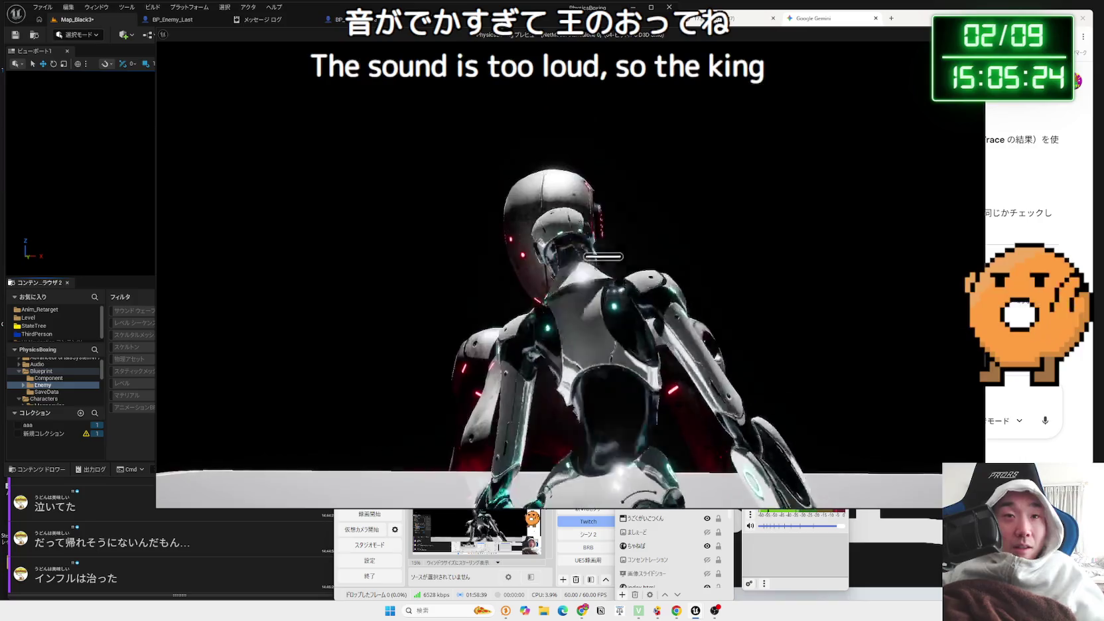
Stop the play preview and save the Map_Black3 level with Ctrl+S
key("Escape")
mouse_move(436, 111)
left_mouse_down()
mouse_move(87, 148)
mouse_move(287, 181)
mouse_move(573, 430)
left_mouse_up()
scroll(287, 181, "down", 5)
key("ctrl+s")
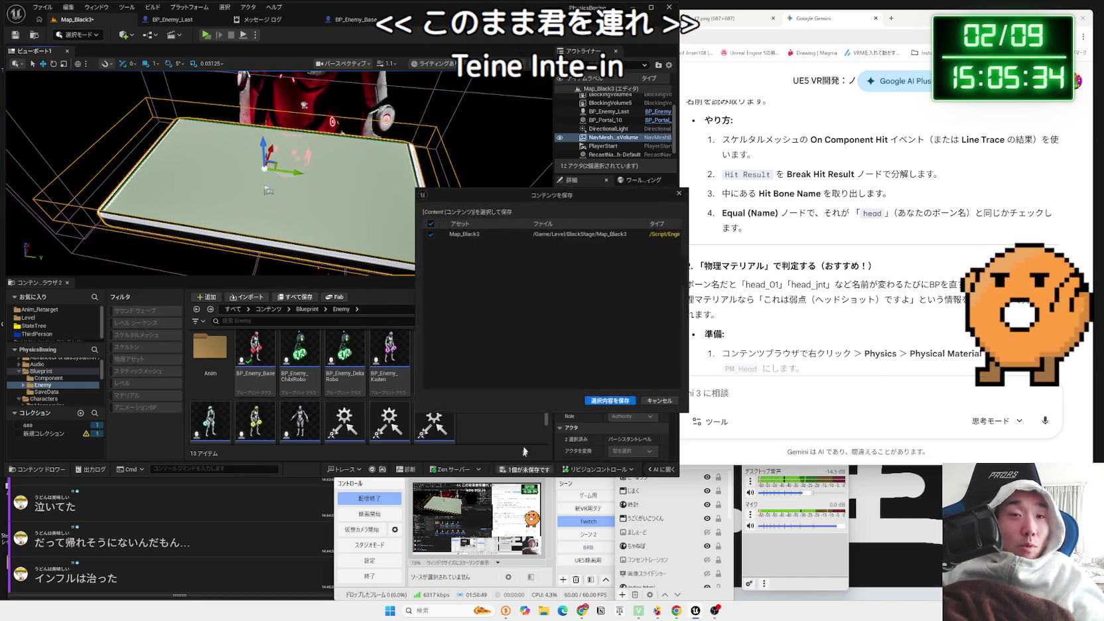
left_click(538, 397)
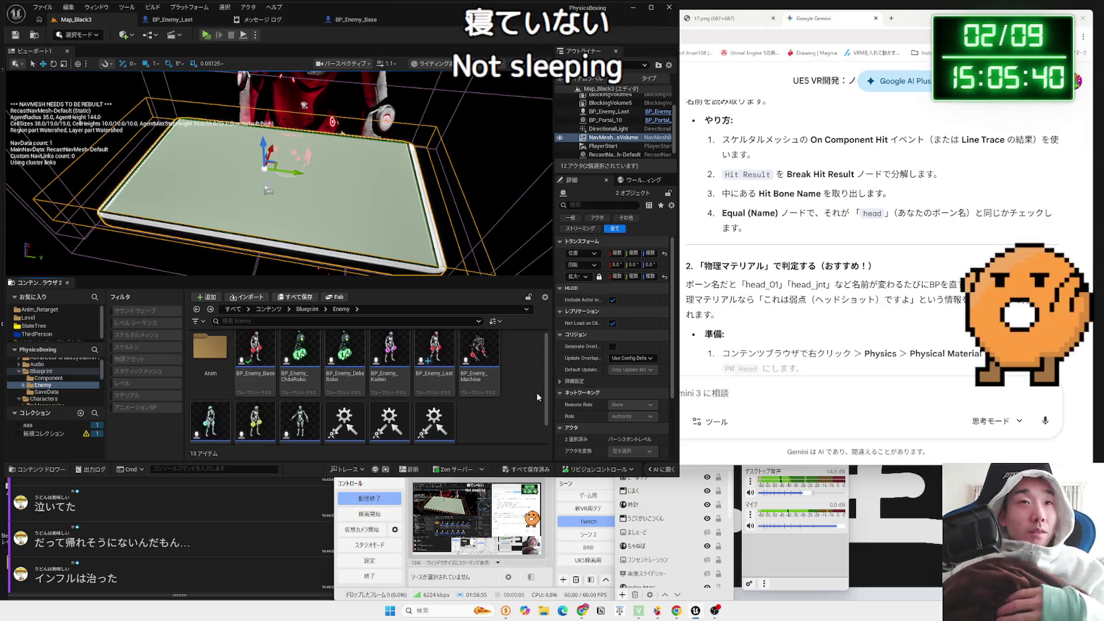
left_click(360, 23)
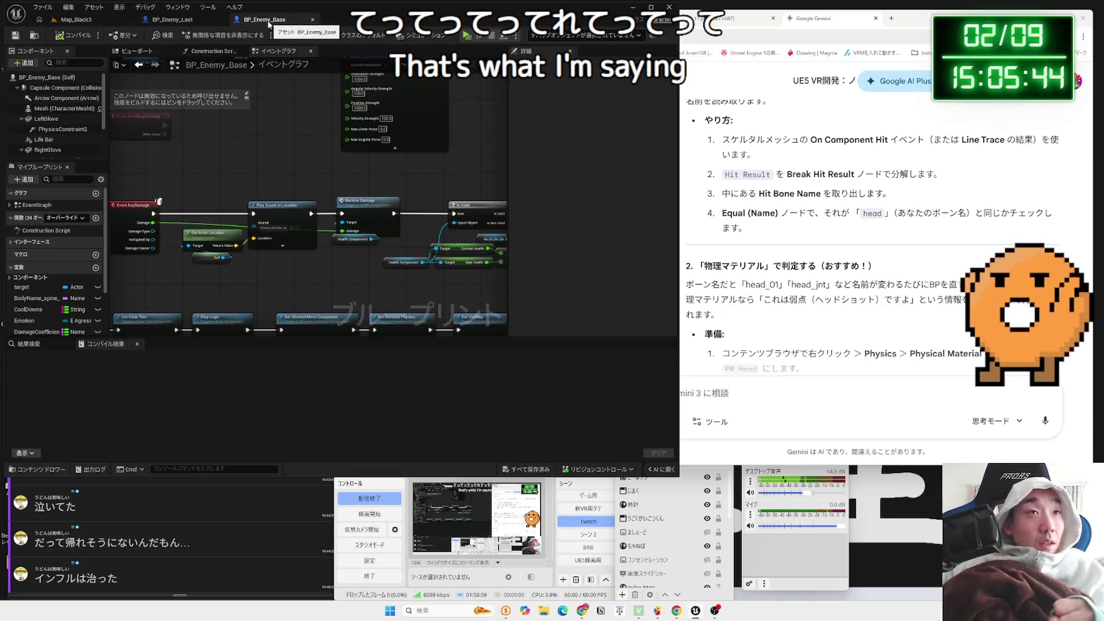
Pan BP_Enemy_Base's event graph to review the Event AnyDamage nodes
scroll(310, 269, "down", 4)
left_click_drag(311, 262, 332, 155)
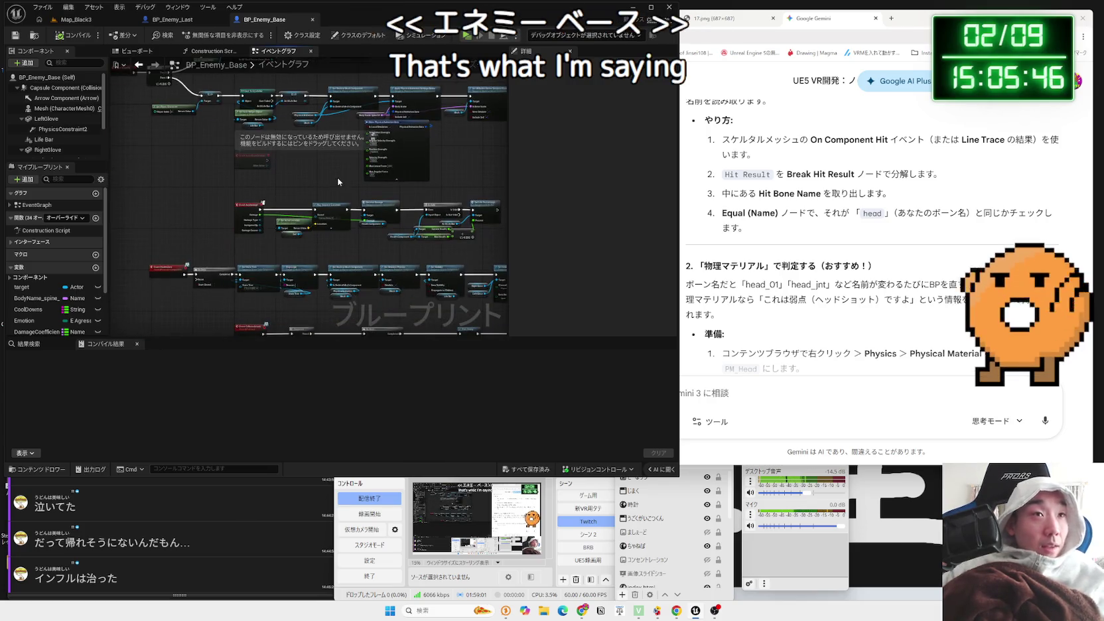
left_click(191, 23)
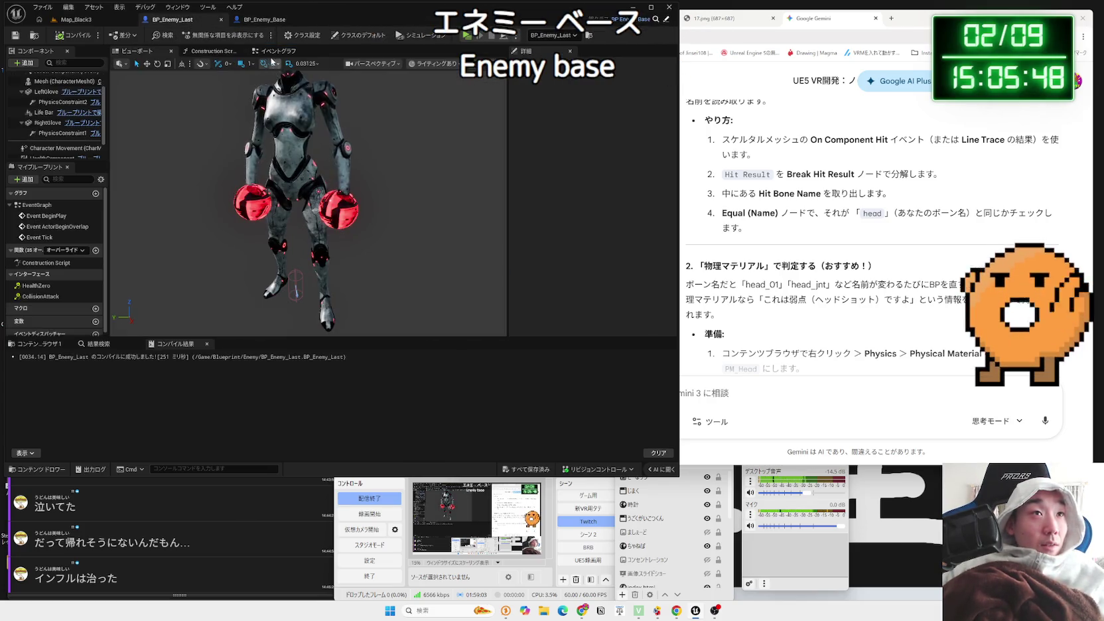
left_click(279, 21)
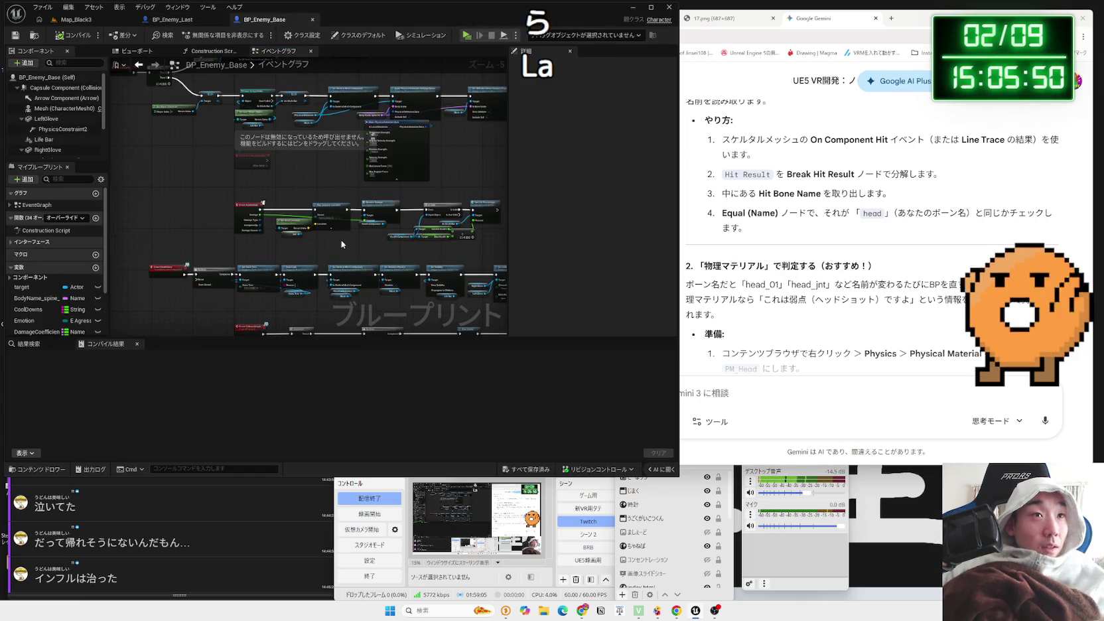
scroll(342, 244, "up", 2)
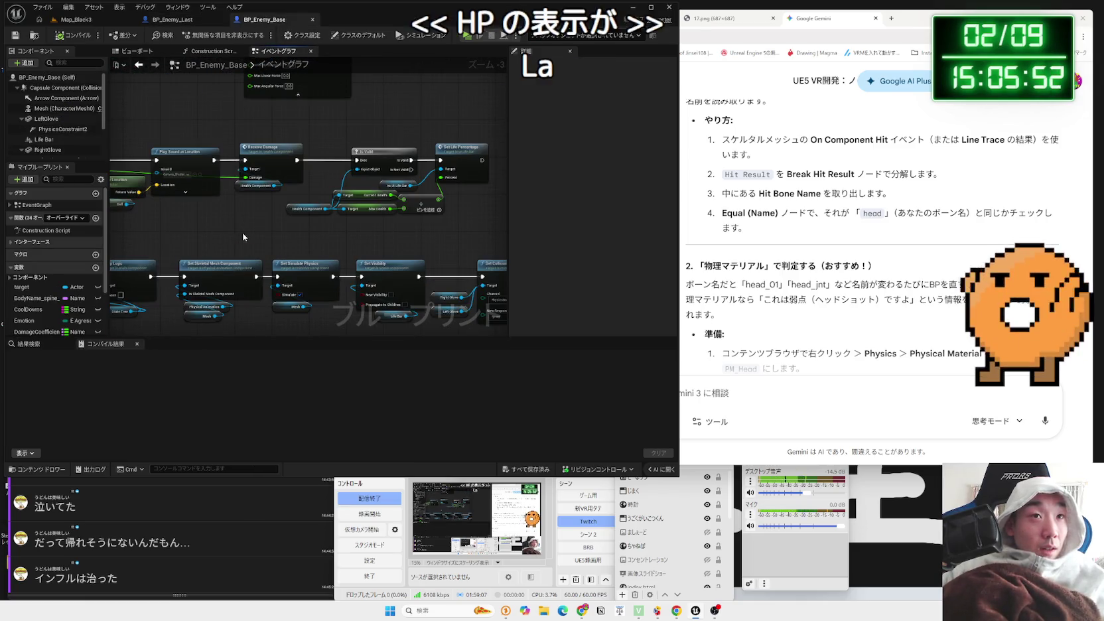
mouse_move(238, 166)
left_mouse_down()
mouse_move(319, 164)
mouse_move(358, 186)
left_mouse_up()
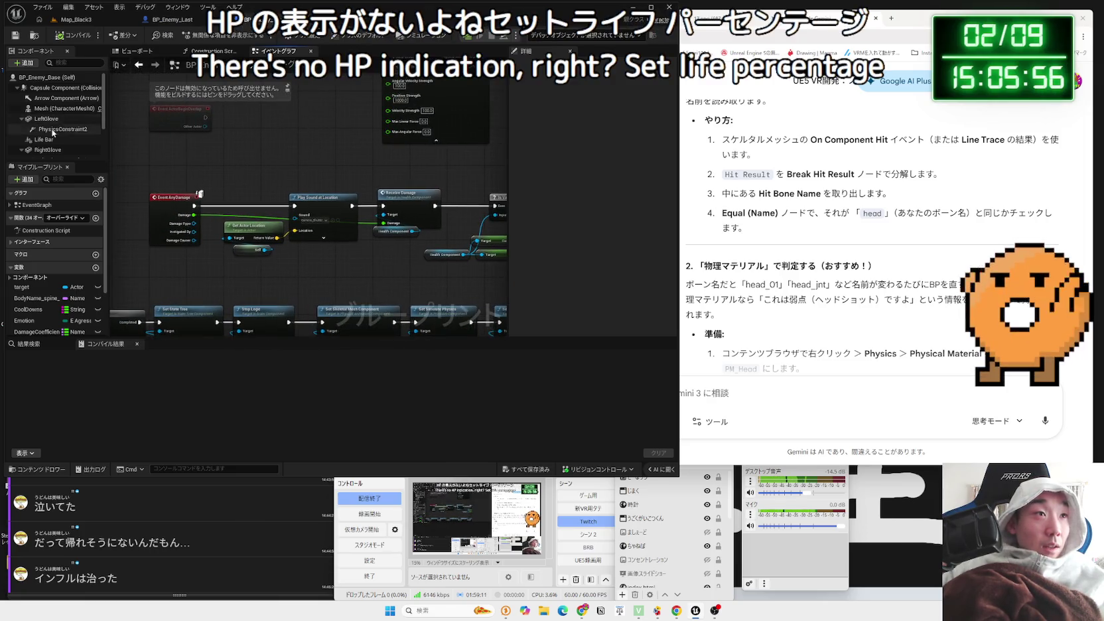
scroll(53, 136, "down", 2)
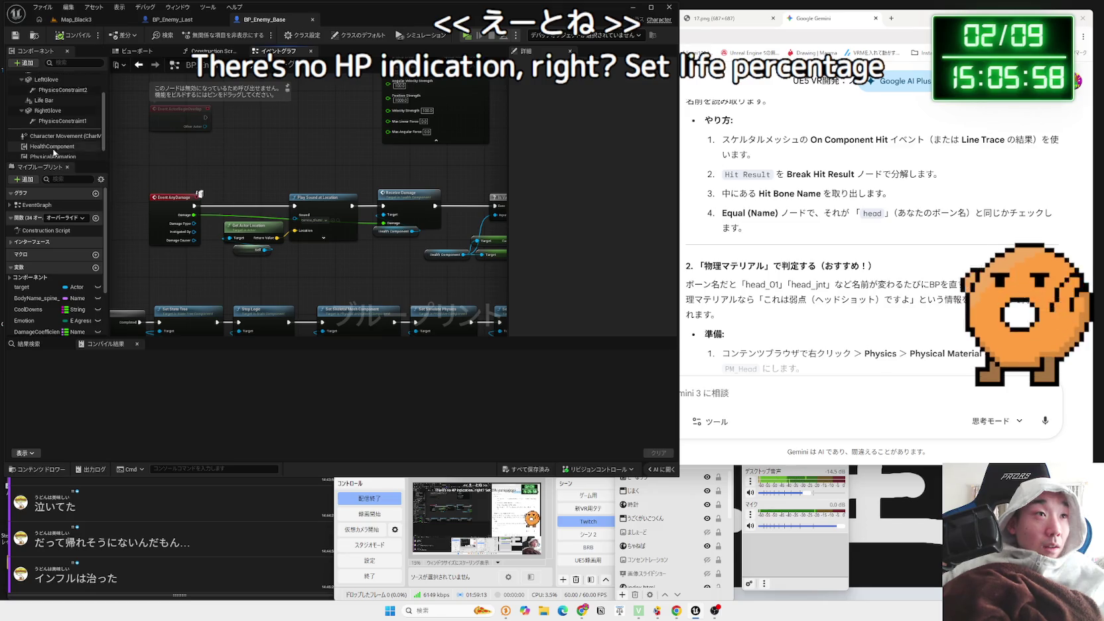
scroll(54, 143, "up", 1)
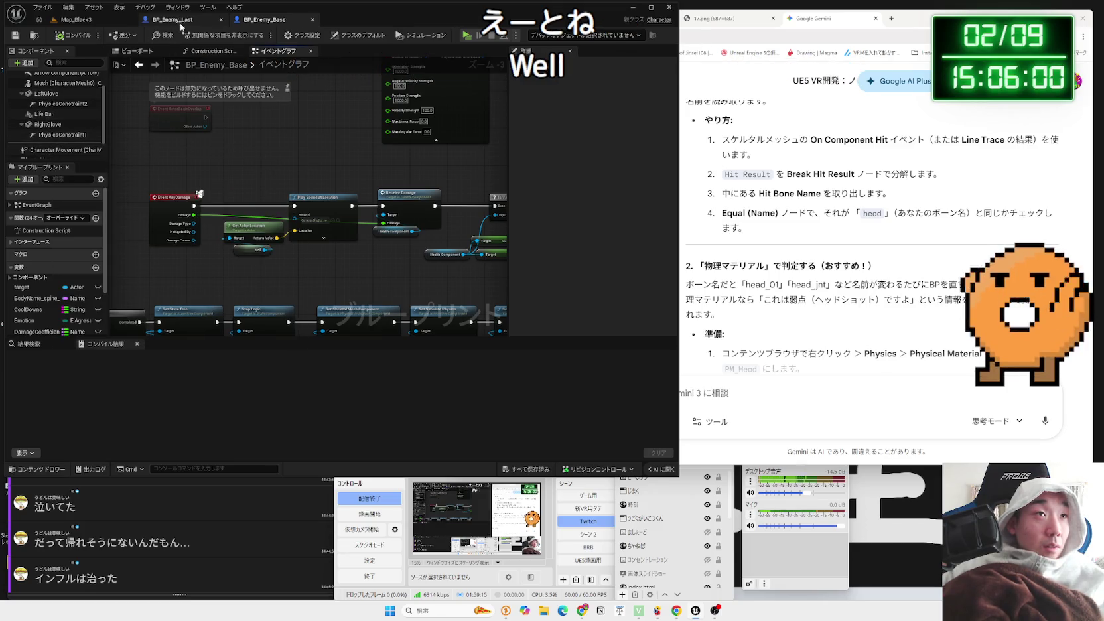
Select the Life Bar component in BP_Enemy_Last to view its settings
left_click(181, 27)
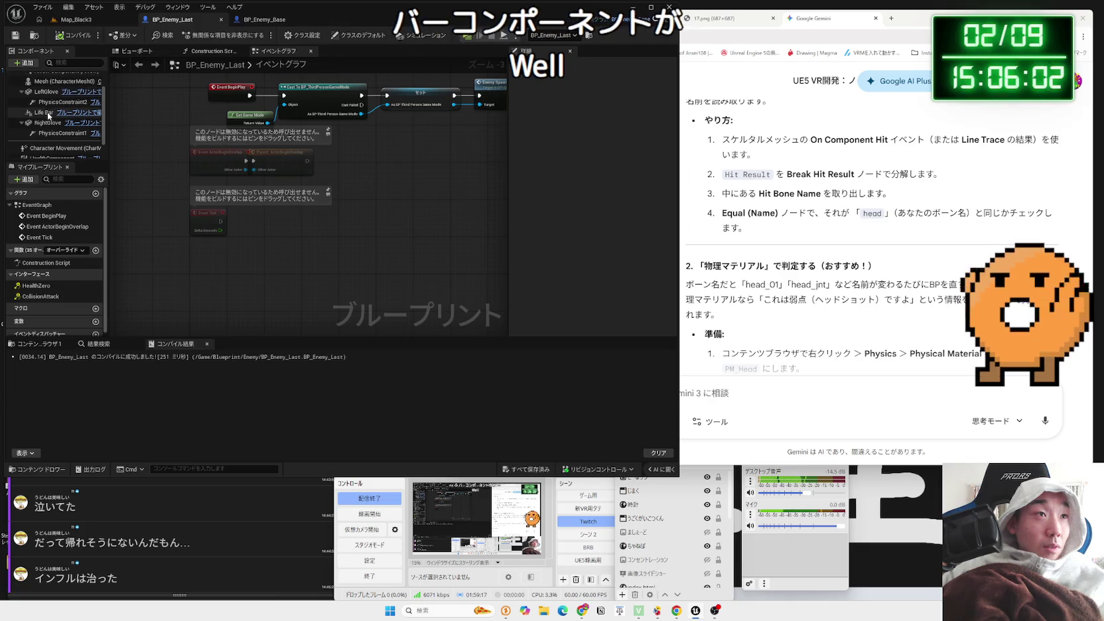
left_click(48, 114)
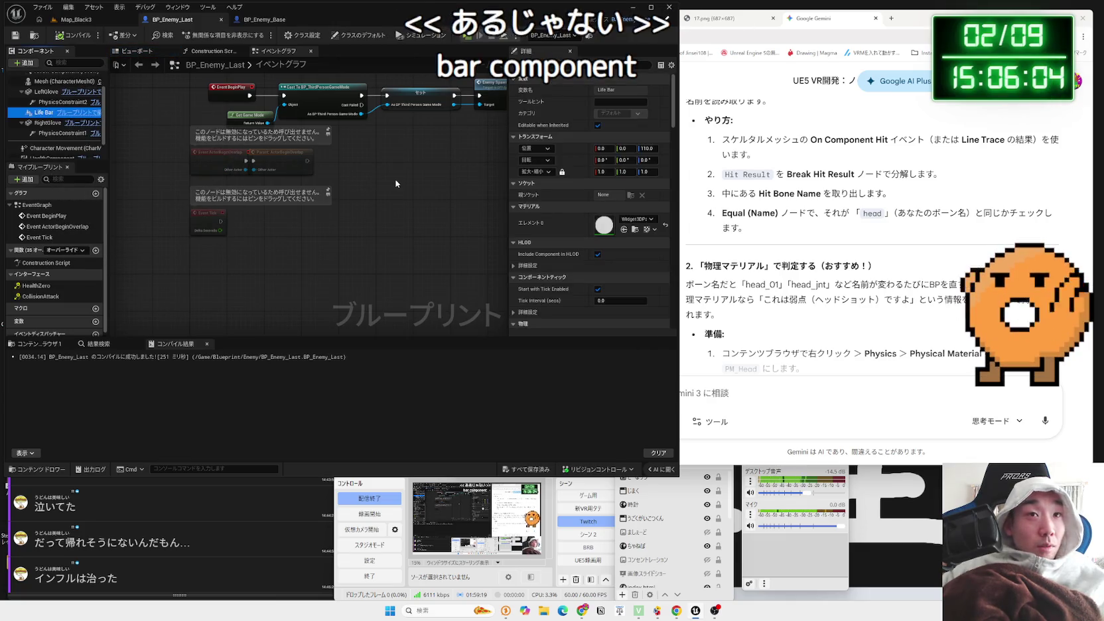
left_click_drag(391, 176, 376, 225)
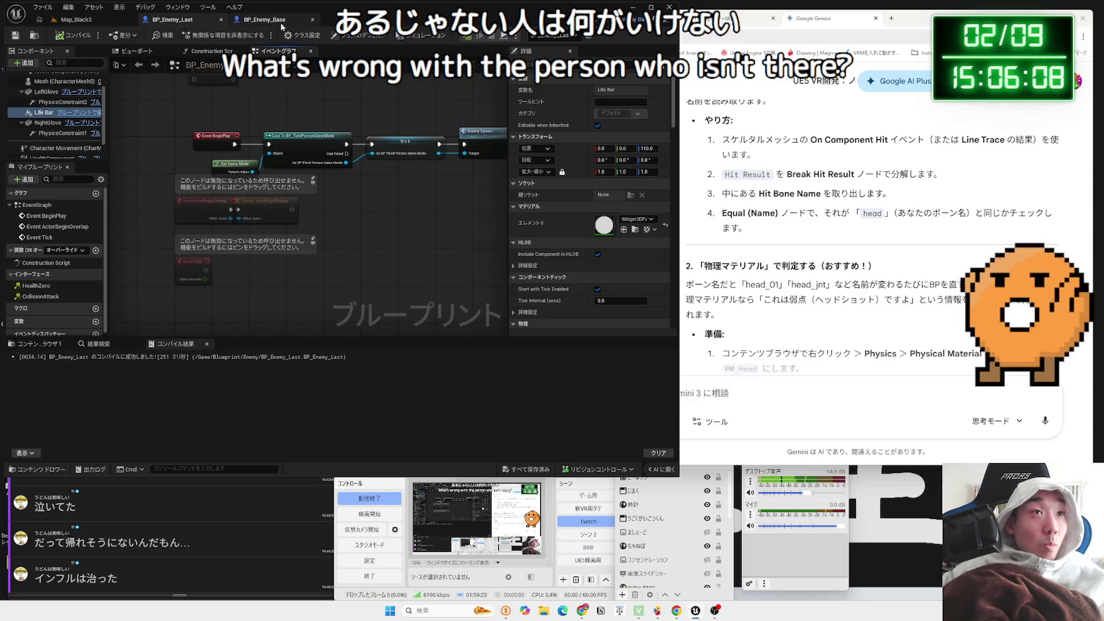
Locate and select the Cast To UI_LifeBar node group in BP_Enemy_Base's event graph
left_click(282, 25)
left_click_drag(436, 326, 406, 304)
mouse_move(325, 273)
left_mouse_down()
mouse_move(288, 203)
mouse_move(352, 181)
left_mouse_up()
left_click(275, 190)
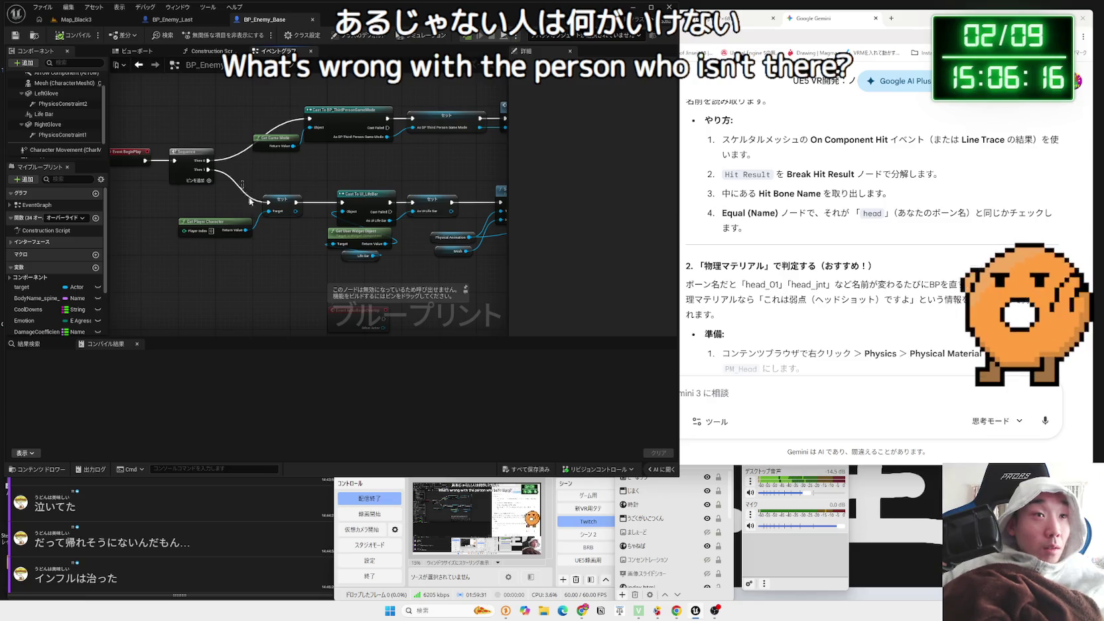
left_click_drag(416, 264, 358, 259)
left_click_drag(458, 261, 407, 255)
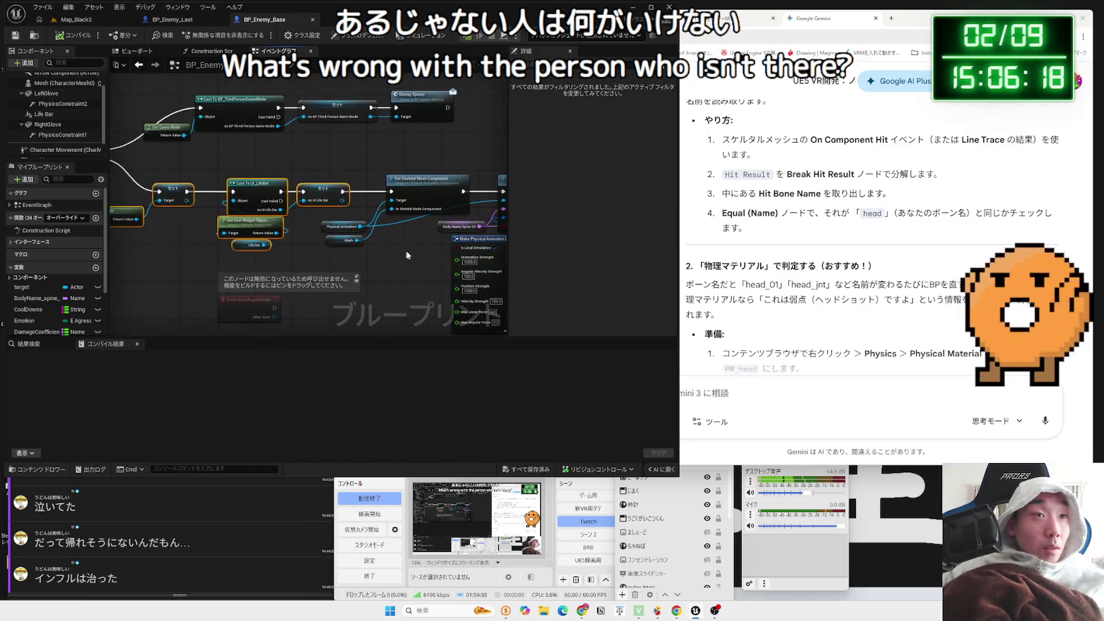
left_click(317, 174)
left_click_drag(441, 177, 385, 197)
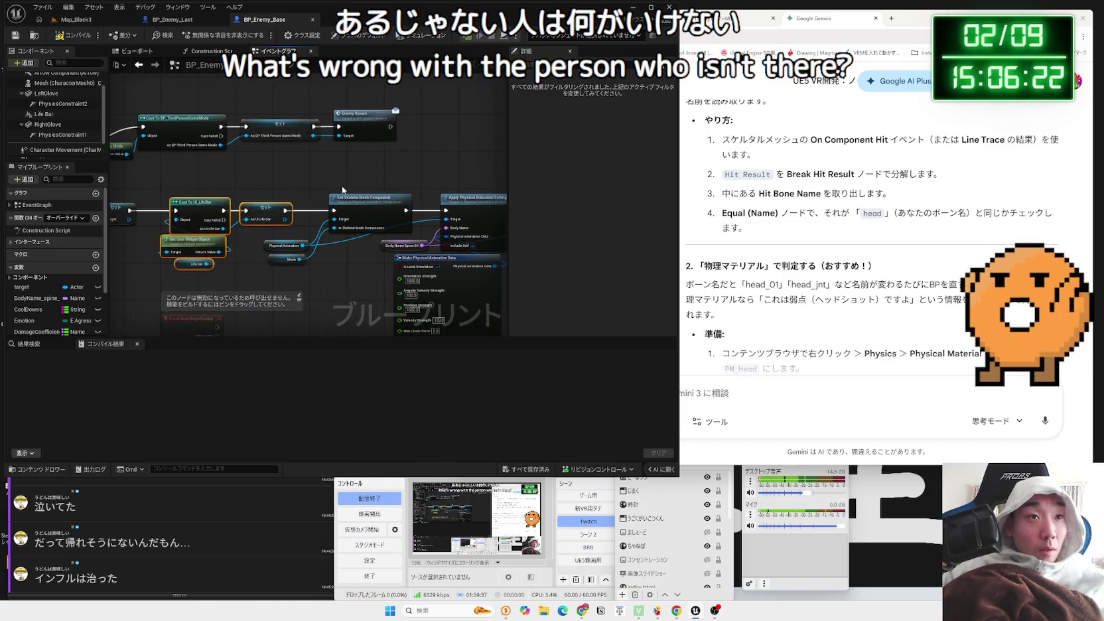
Paste the copied life bar nodes into BP_Enemy_Last's event graph
left_click(173, 19)
mouse_move(528, 155)
left_mouse_down()
mouse_move(270, 188)
mouse_move(245, 241)
left_mouse_up()
key("ctrl+v")
mouse_move(174, 216)
left_mouse_down()
mouse_move(387, 201)
mouse_move(335, 178)
left_mouse_up()
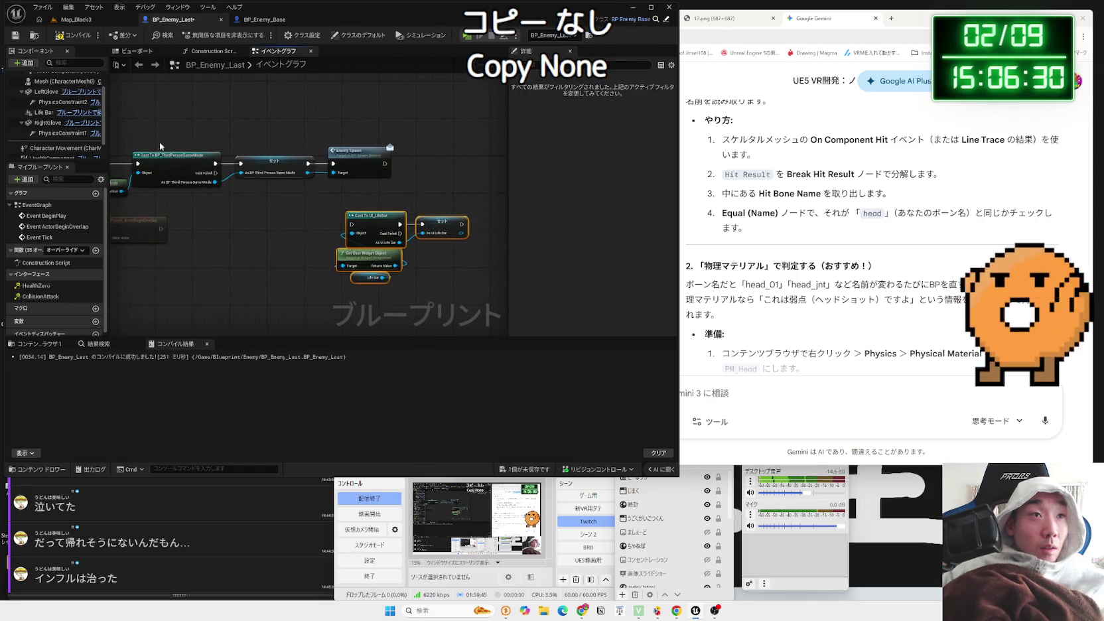
Shift the game mode cast chain right and wire the LifeBar group in after Event BeginPlay
left_click_drag(160, 146, 175, 192)
left_click_drag(257, 169, 416, 169)
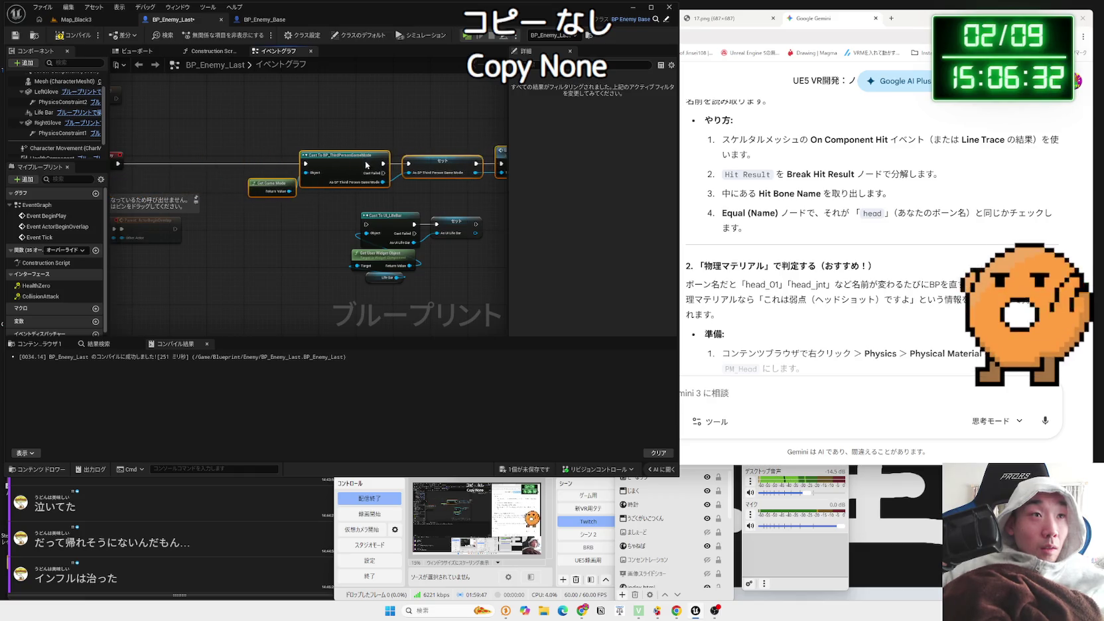
left_click_drag(345, 206, 488, 285)
mouse_move(398, 237)
left_mouse_down()
mouse_move(178, 170)
mouse_move(301, 198)
mouse_move(233, 188)
left_mouse_up()
left_click(205, 176)
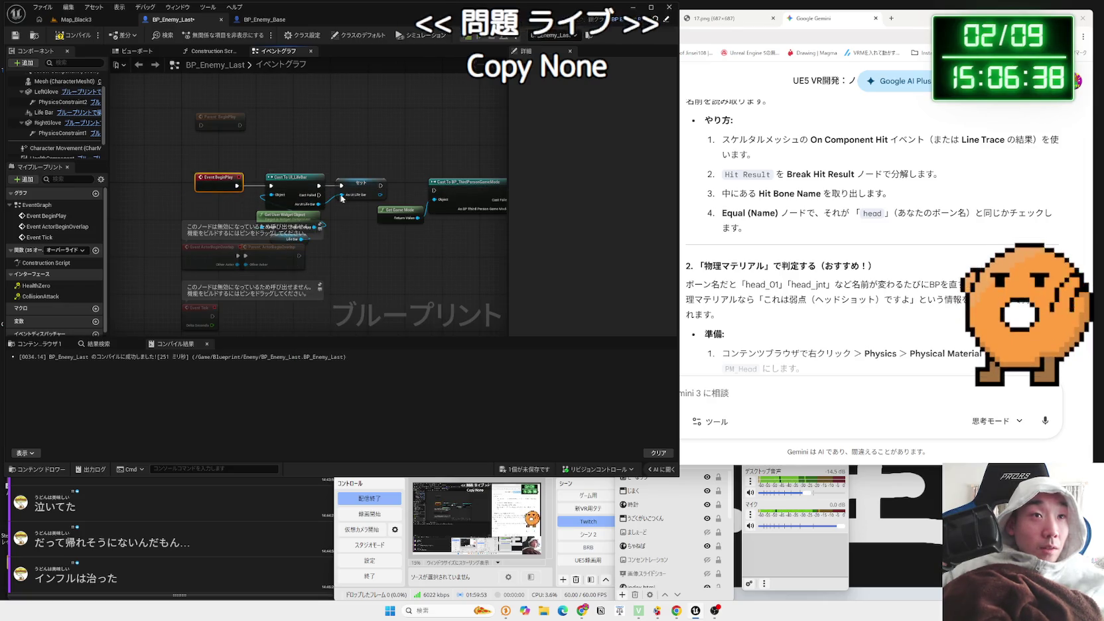
left_click_drag(380, 185, 425, 190)
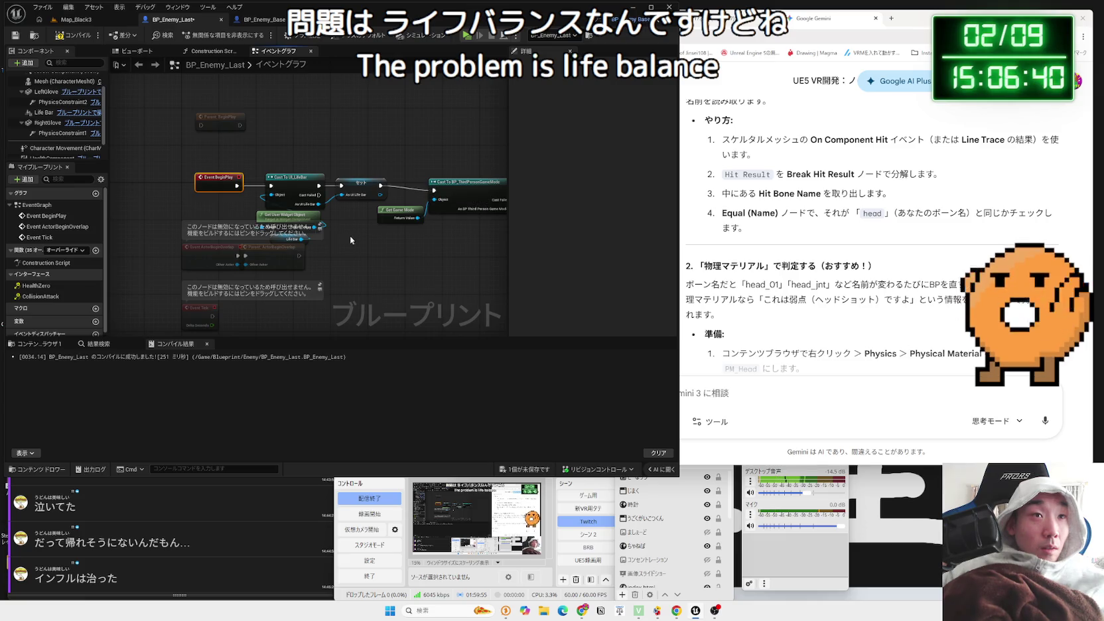
left_click(290, 239)
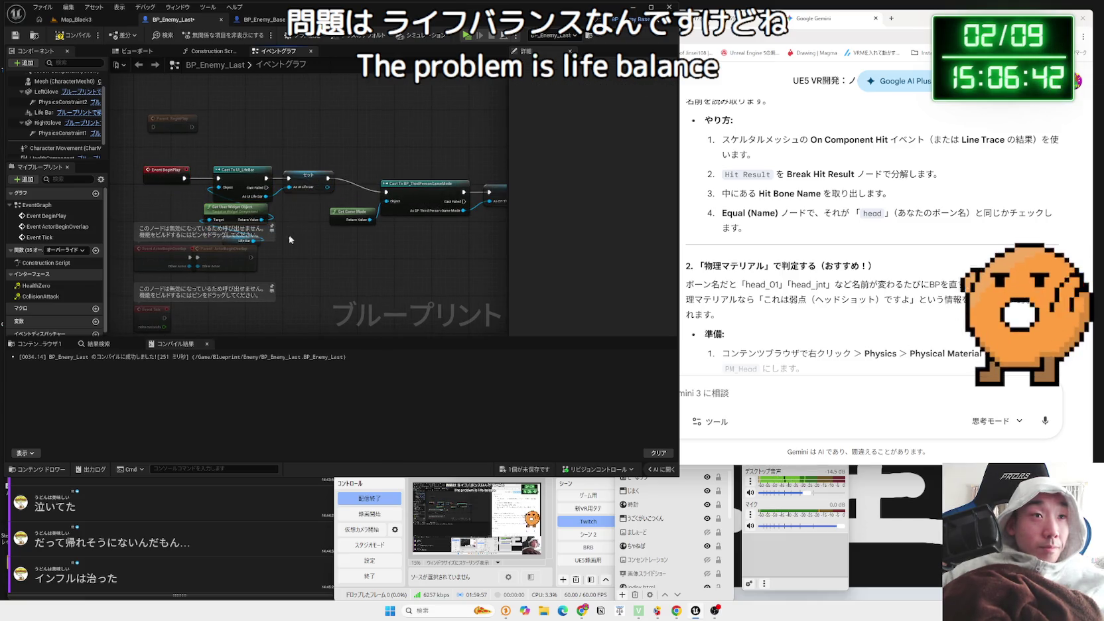
left_click(244, 241)
mouse_move(244, 243)
left_mouse_down()
mouse_move(189, 230)
mouse_move(214, 187)
left_mouse_up()
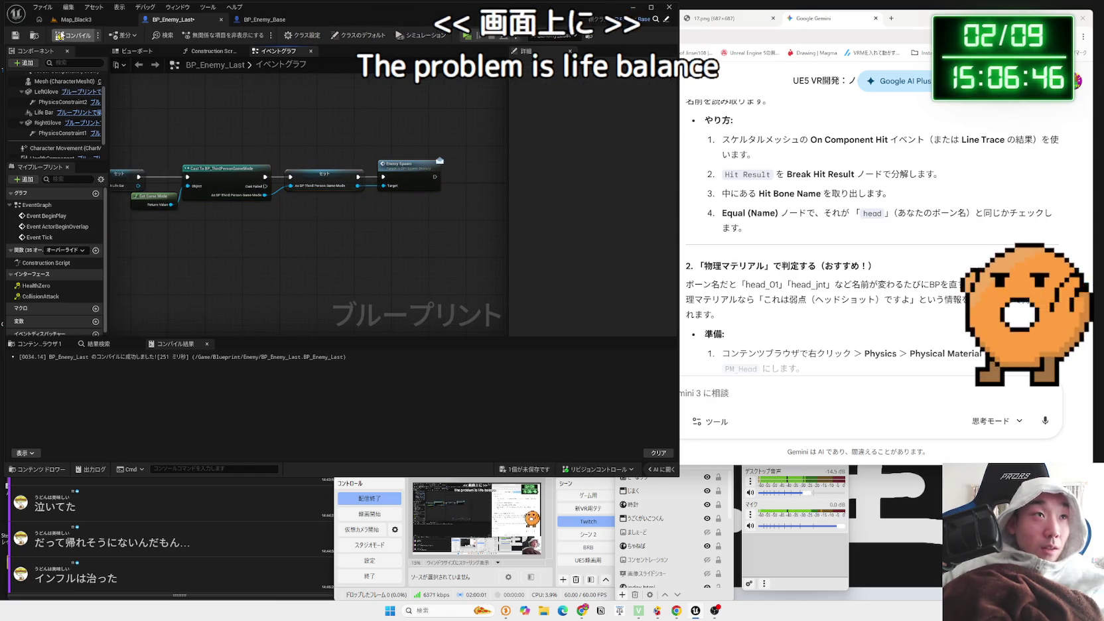
left_click(77, 20)
Test-play Map_Black3 briefly, then stop and reopen the BP_Enemy_Base graph
left_click(206, 35)
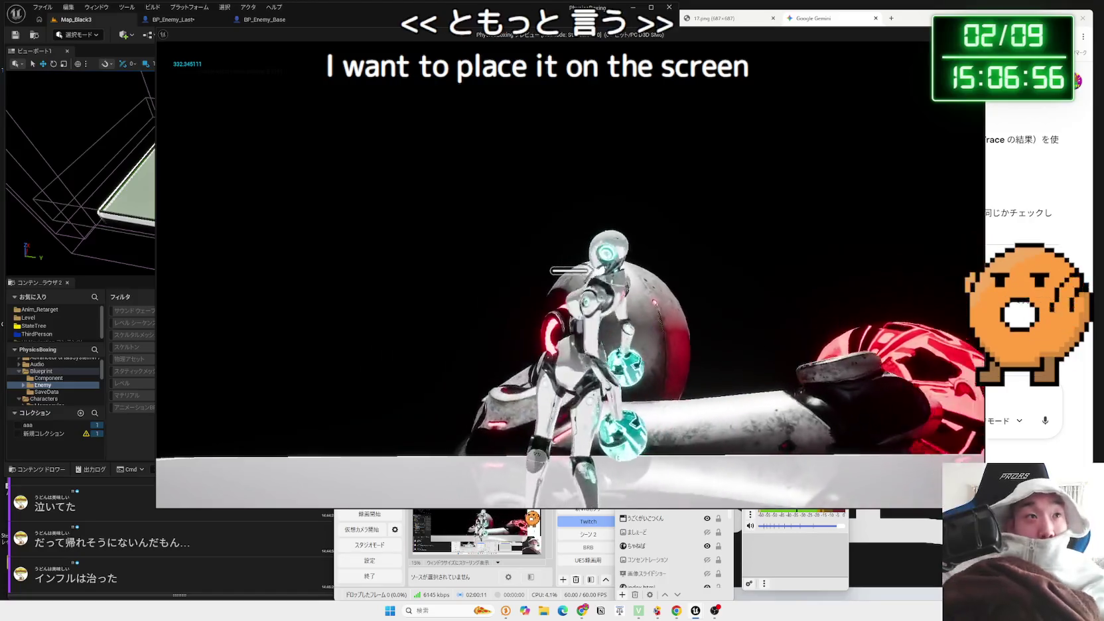
key("Escape")
left_click(274, 25)
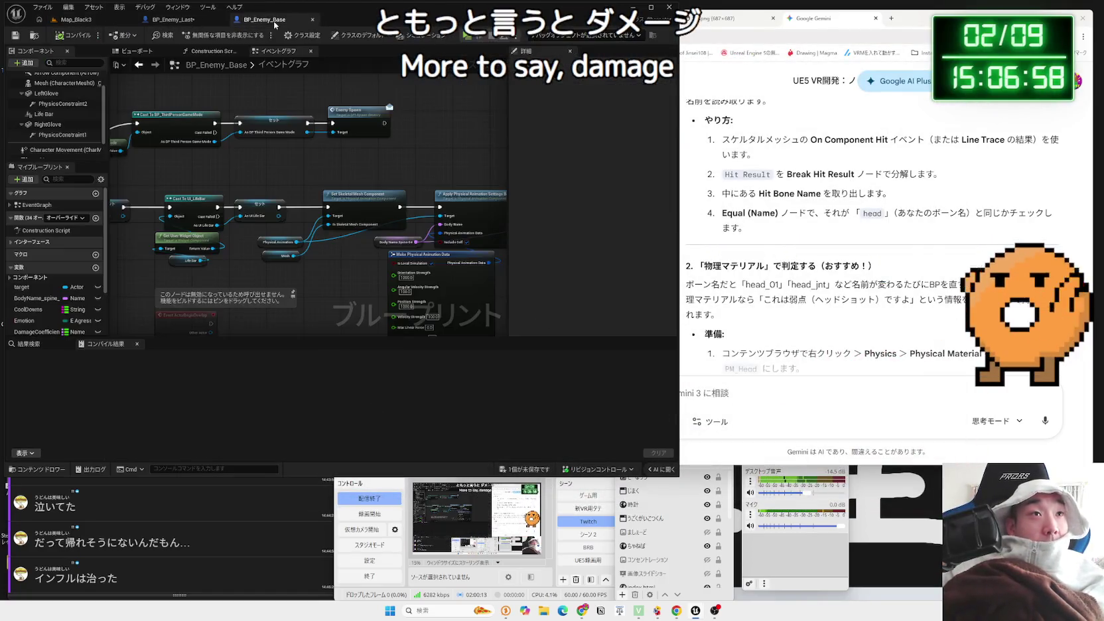
Inspect the DamageCoefficient per-bone values and the Damage Multiplier default in BP_Enemy_Base
scroll(336, 263, "down", 3)
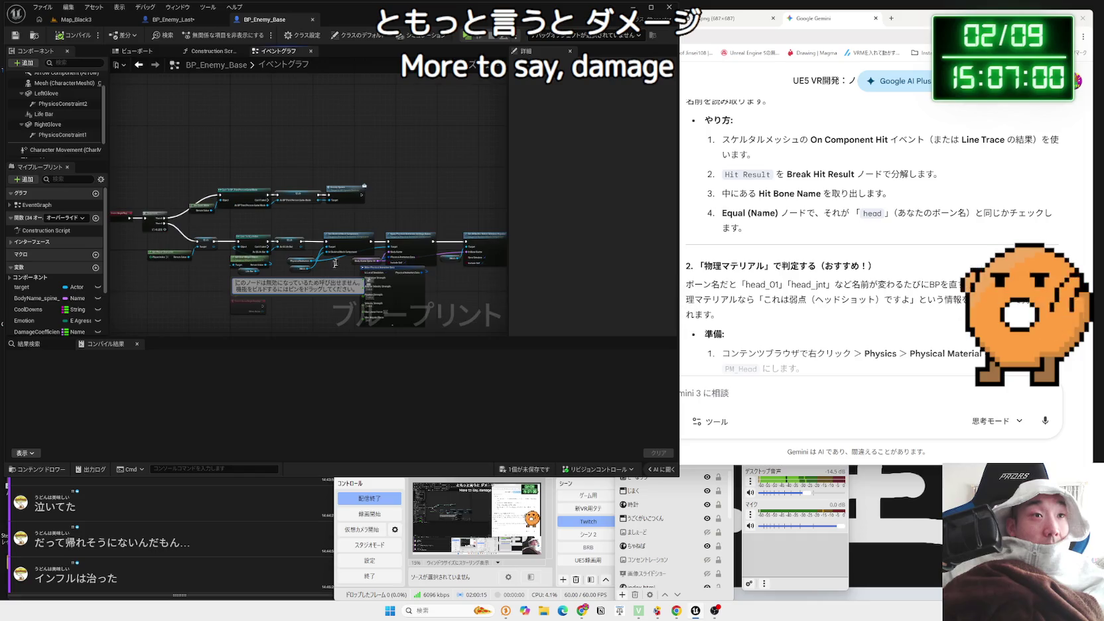
left_click_drag(337, 270, 368, 155)
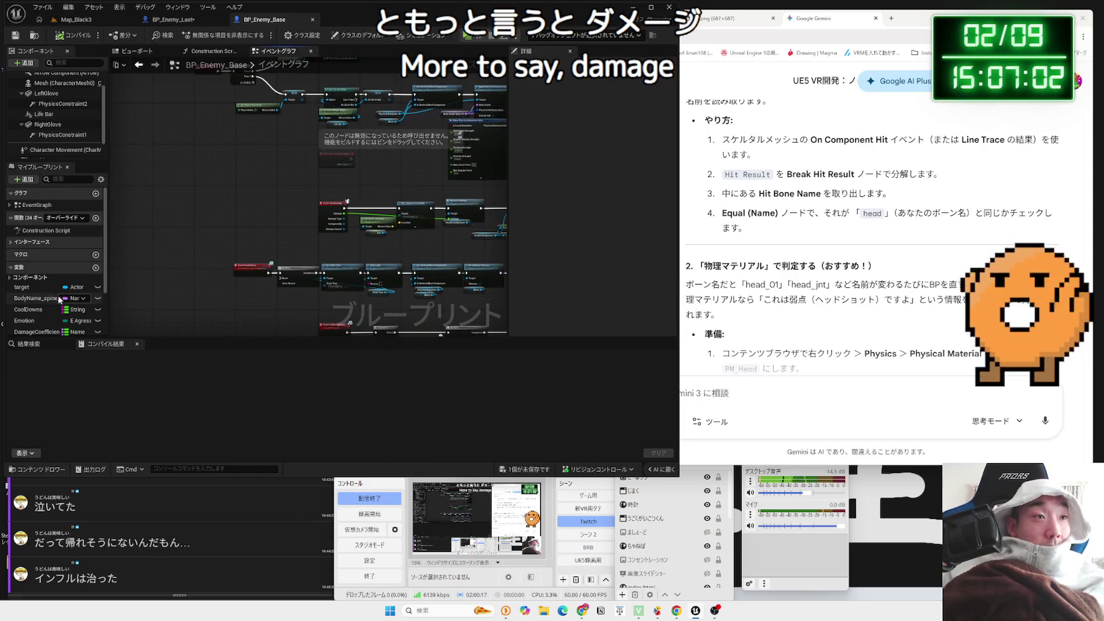
left_click(36, 332)
left_click_drag(194, 274, 177, 172)
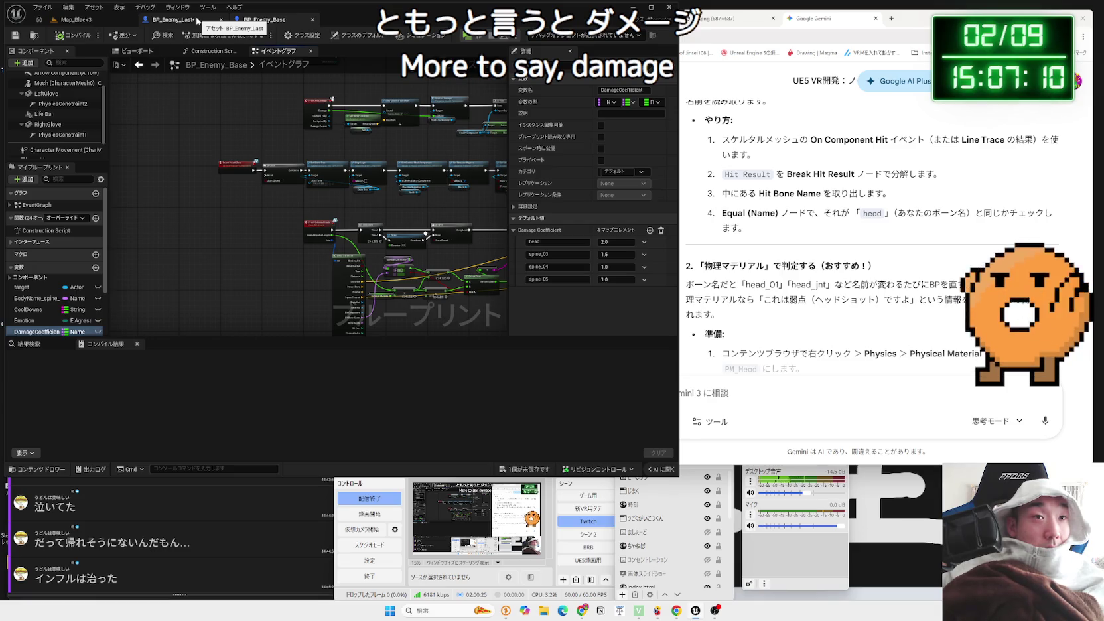
scroll(296, 228, "up", 4)
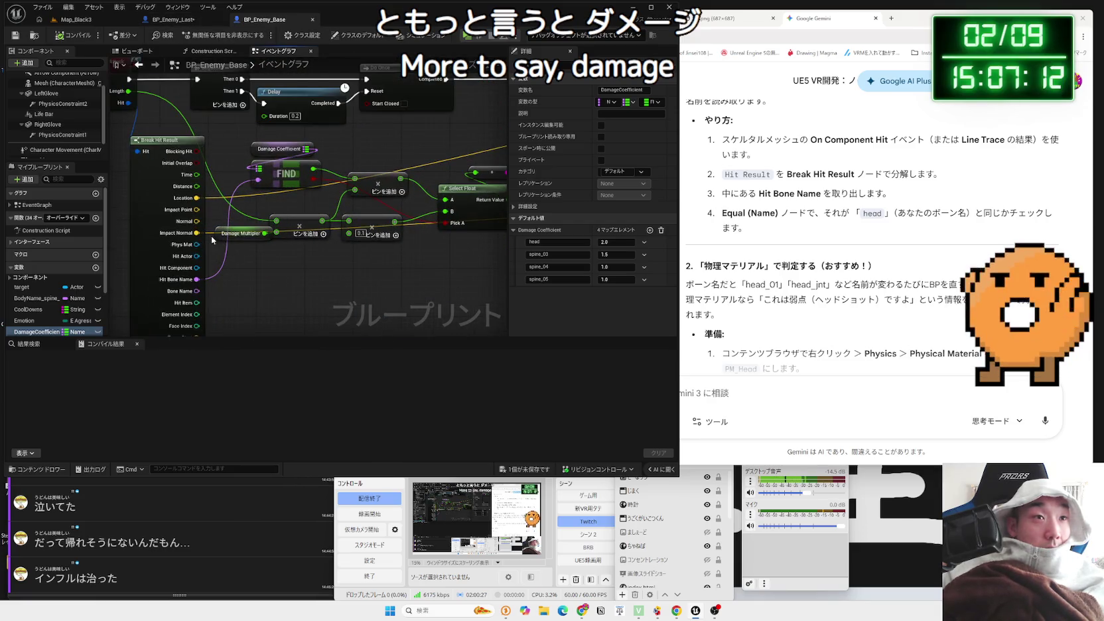
left_click(225, 235)
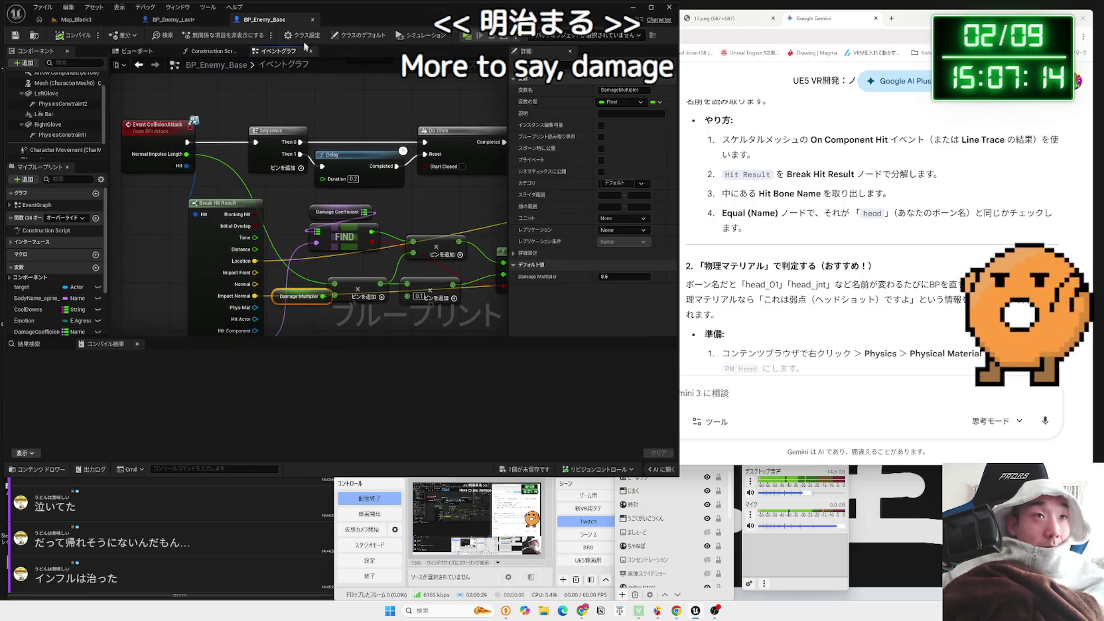
Return to BP_Enemy_Last and select the life bar setup nodes in its BeginPlay chain
left_click(172, 20)
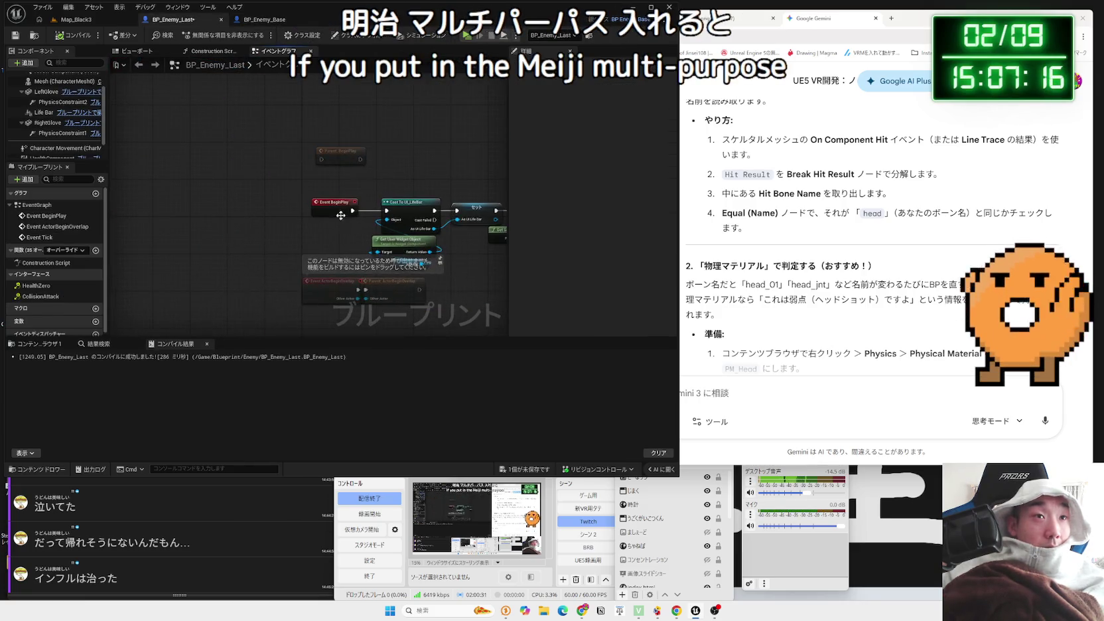
scroll(341, 216, "down", 2)
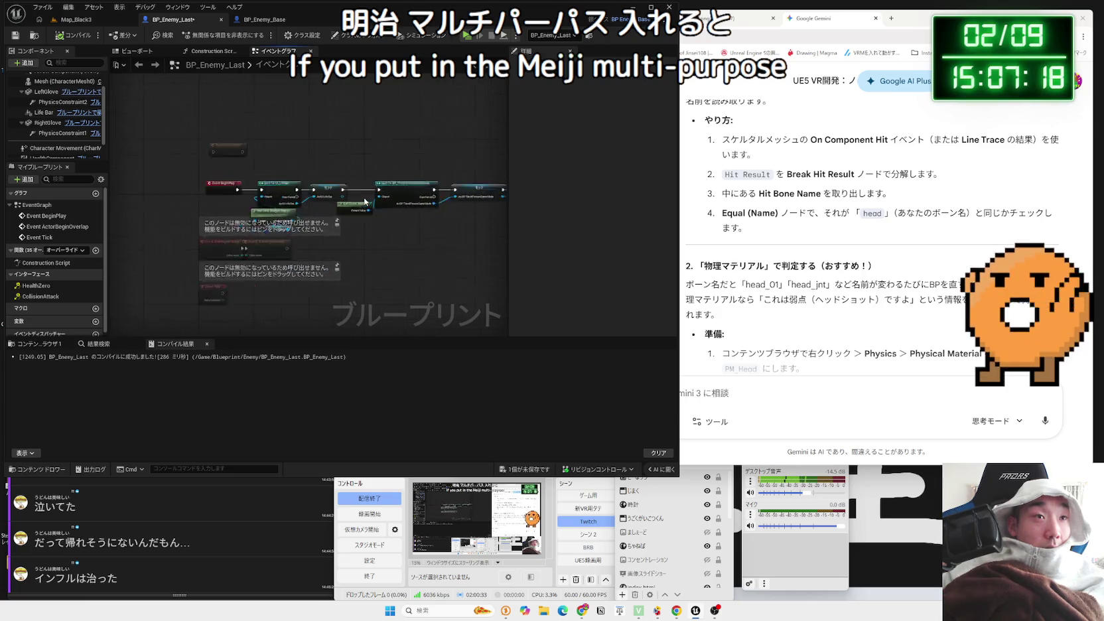
scroll(364, 200, "up", 3)
left_click_drag(365, 204, 171, 169)
scroll(171, 168, "down", 2)
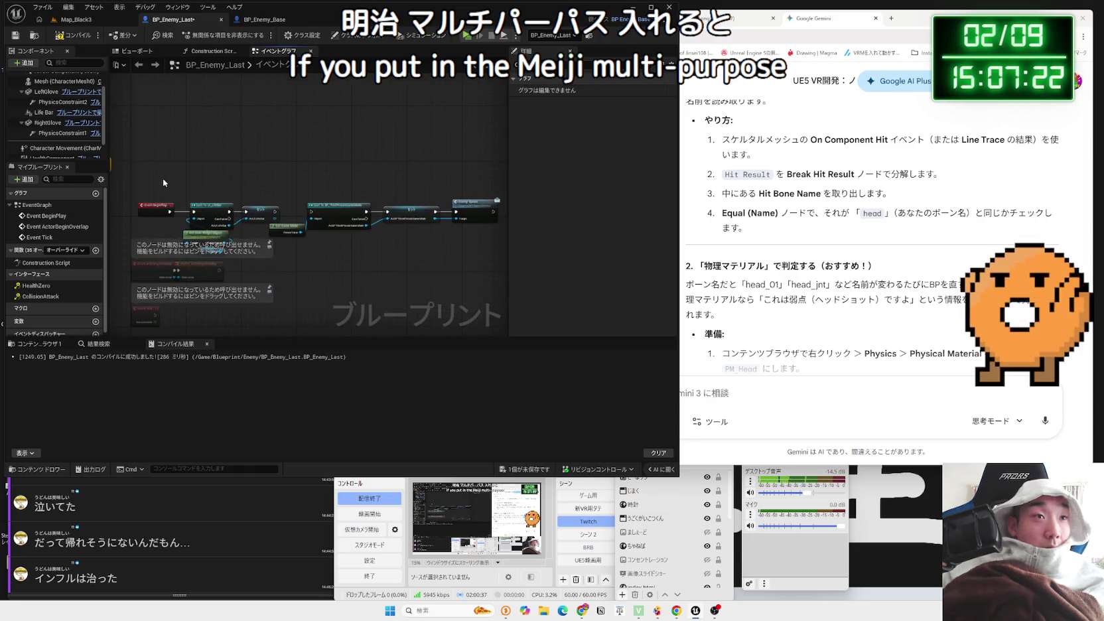
left_click_drag(443, 253, 441, 251)
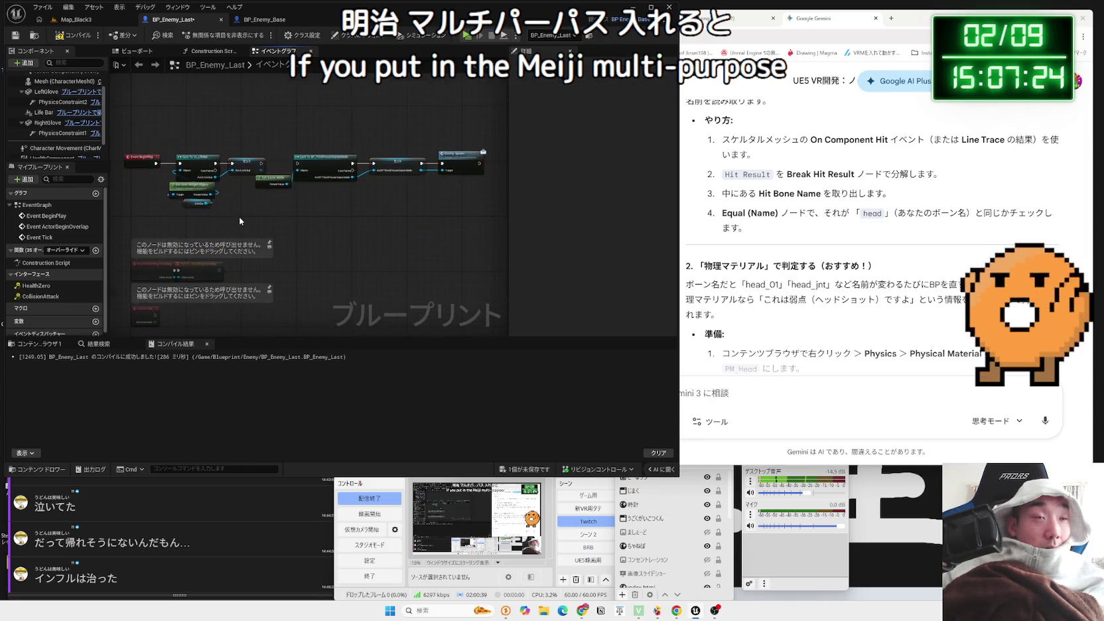
Rearrange the life bar group and connect BeginPlay directly to the game mode cast
scroll(239, 218, "up", 3)
key("ctrl+v")
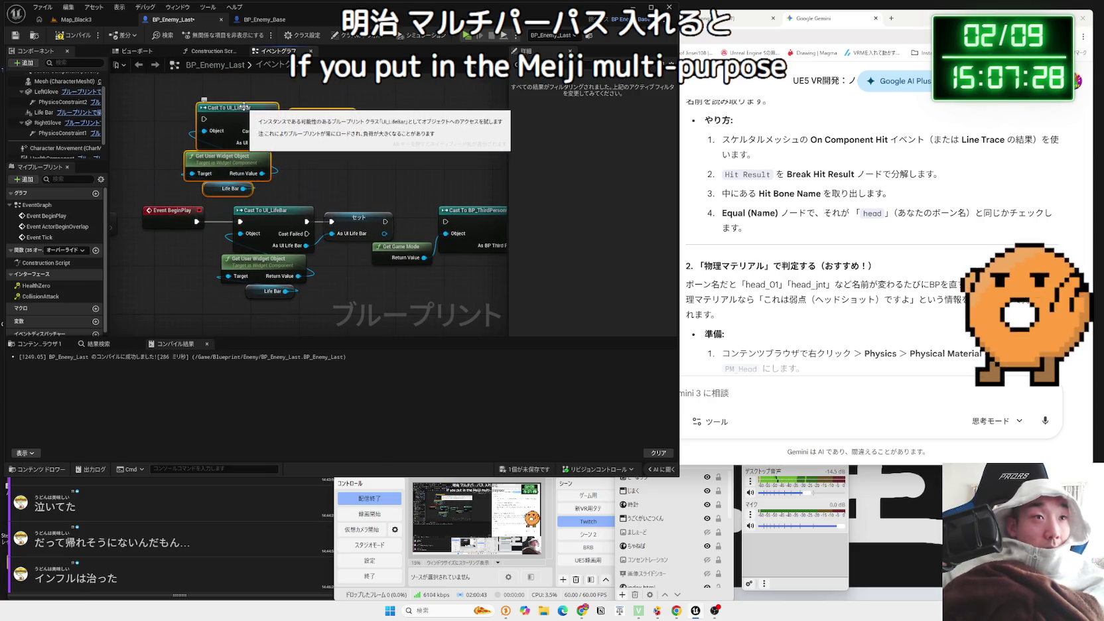
key("Delete")
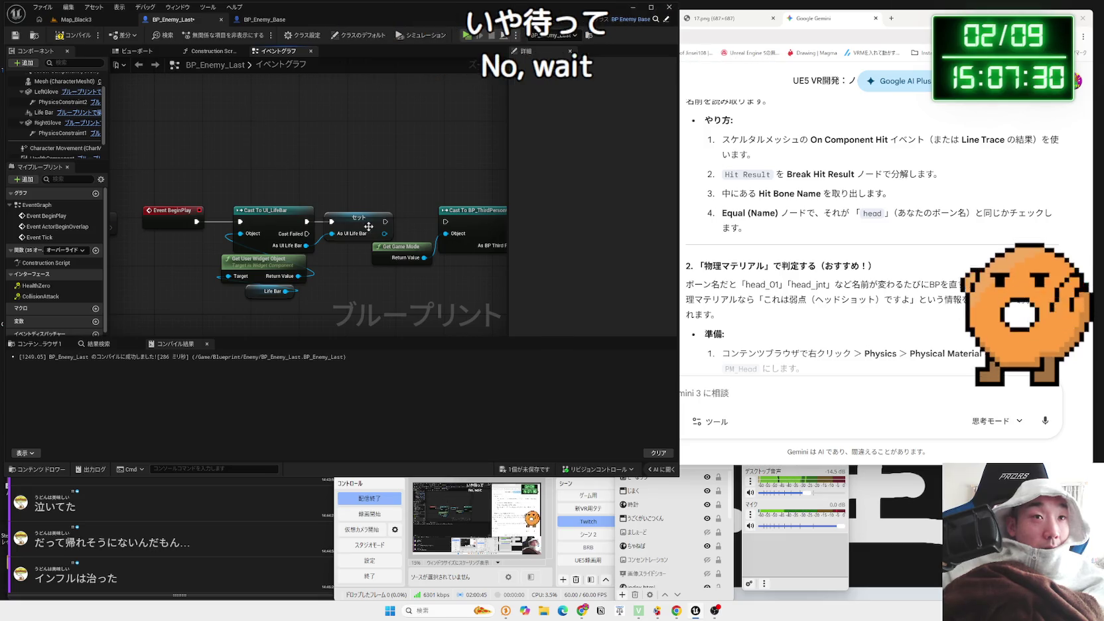
left_click_drag(355, 199, 258, 286)
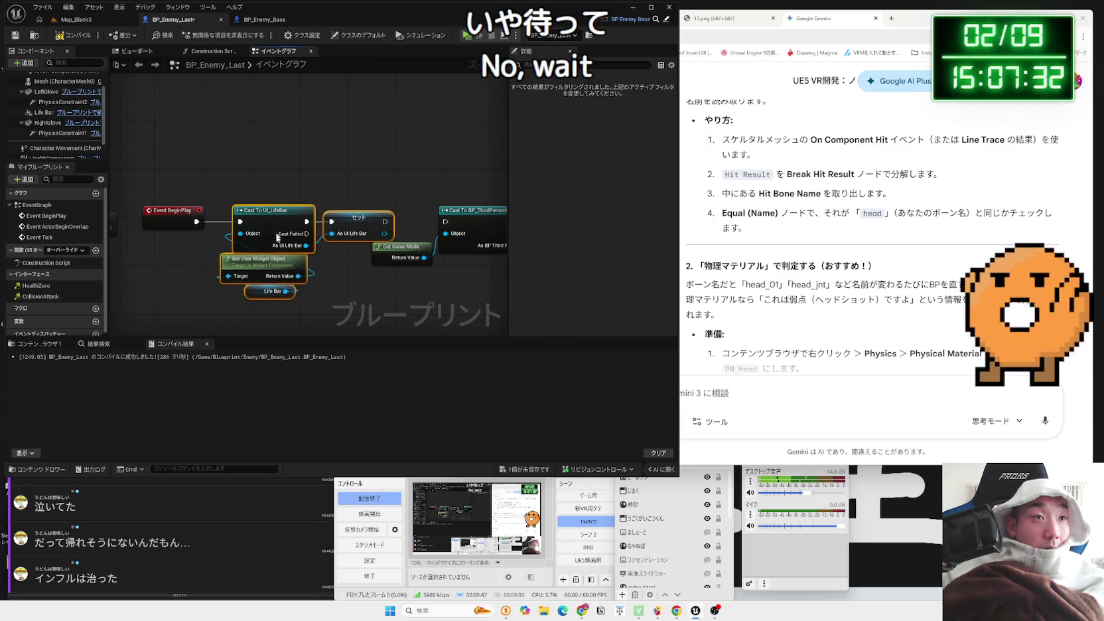
left_click_drag(278, 238, 284, 292)
scroll(448, 224, "down", 3)
left_click_drag(448, 224, 393, 192)
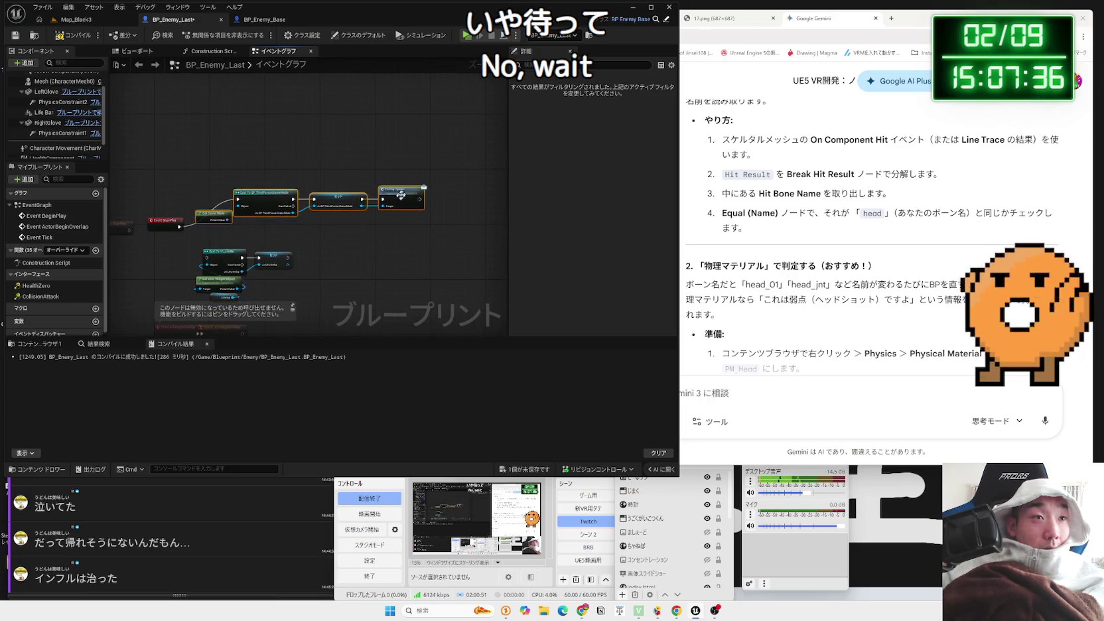
left_click_drag(302, 242, 196, 306)
left_click_drag(219, 252, 273, 239)
Add a Sequence node off Event BeginPlay
left_click(176, 226)
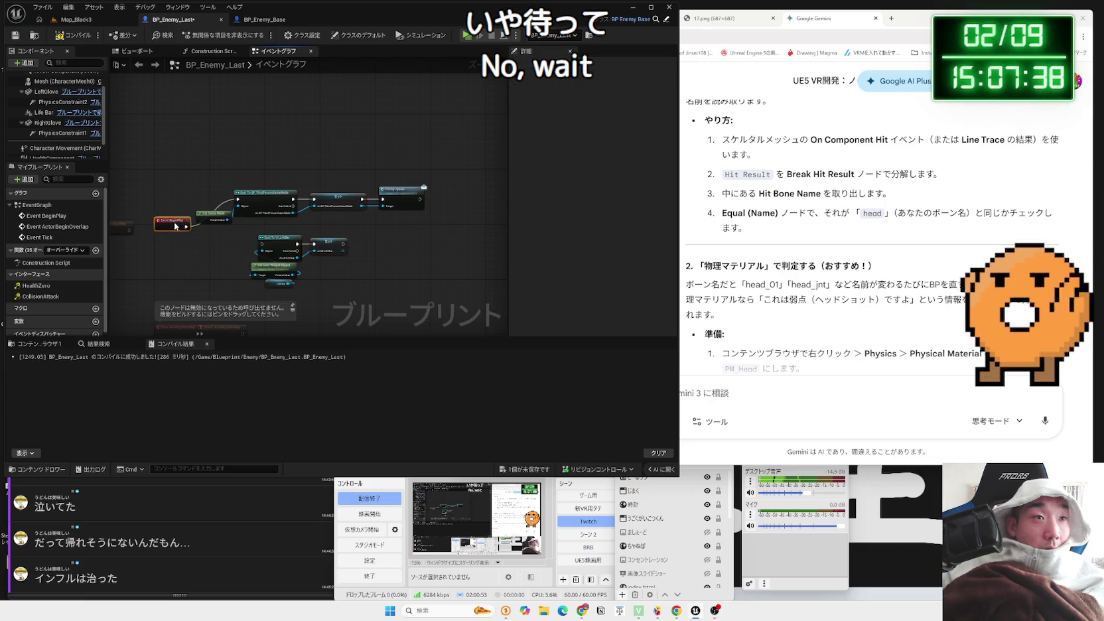
left_click_drag(170, 201, 170, 201)
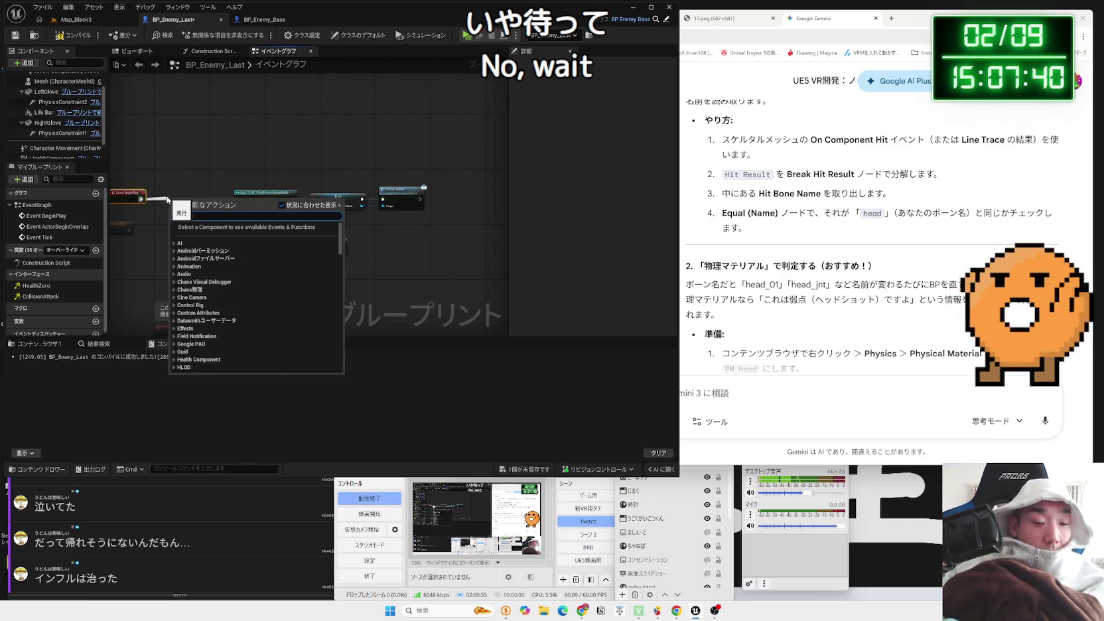
type("sequence")
key("Return")
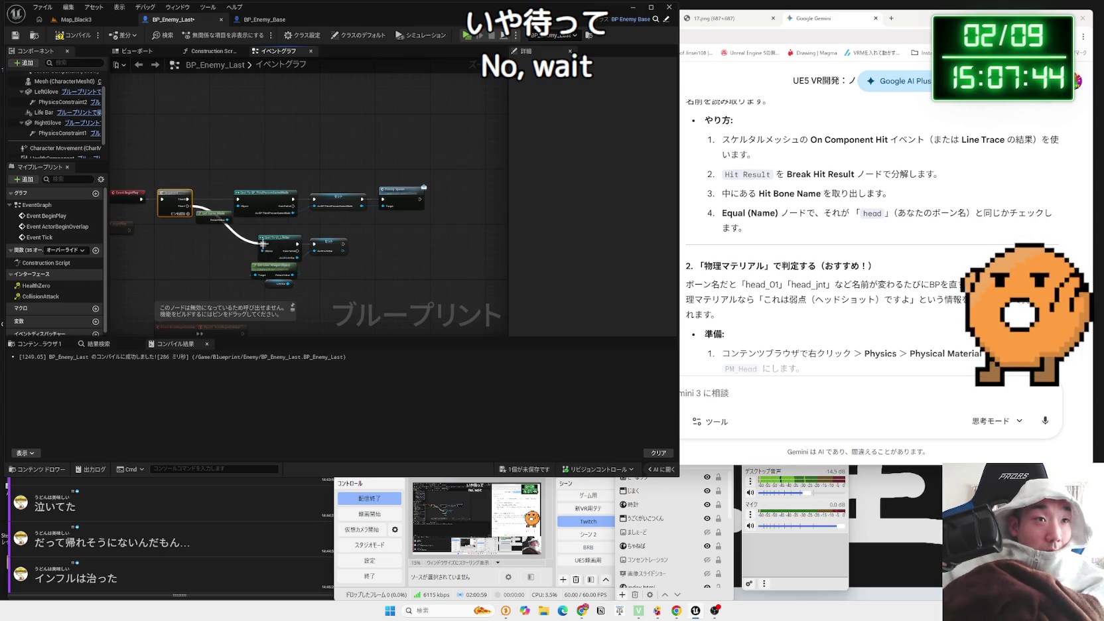
Add a Set Damage Multiplier node after the life bar Set and save the blueprint
scroll(345, 271, "up", 4)
left_click_drag(352, 224, 389, 227)
type("da")
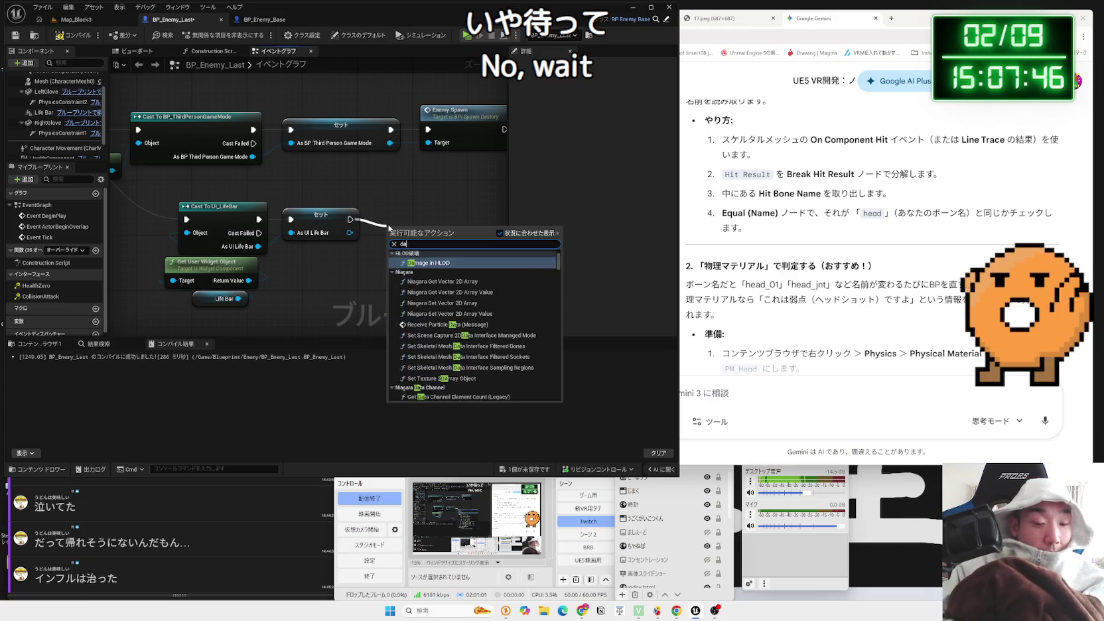
type("mage mult")
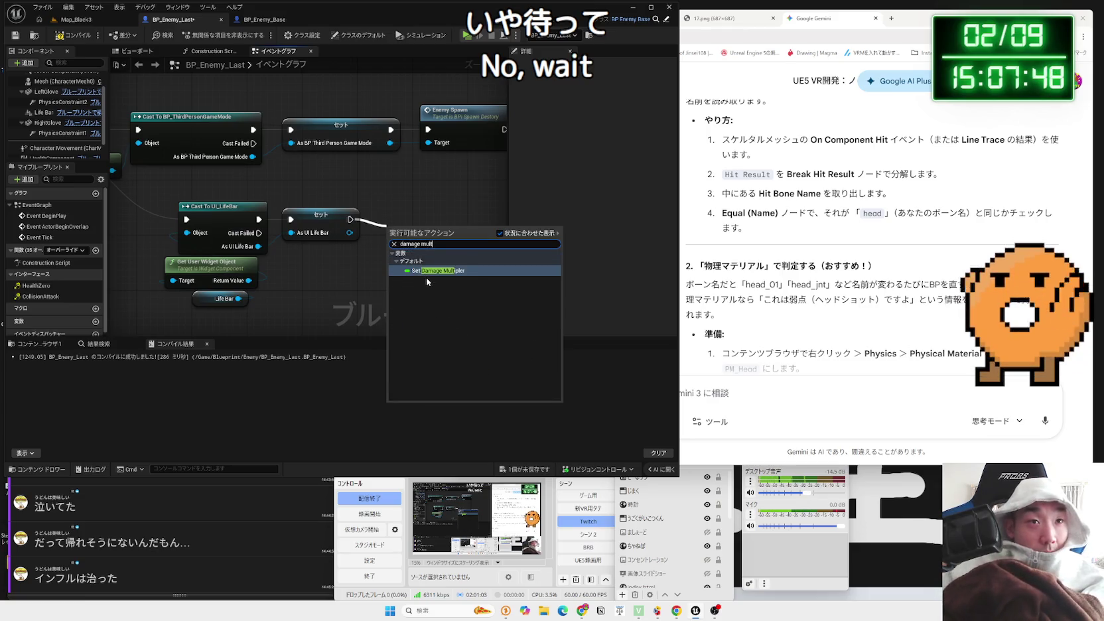
left_click(426, 270)
left_click(435, 261)
left_click_drag(436, 261, 307, 261)
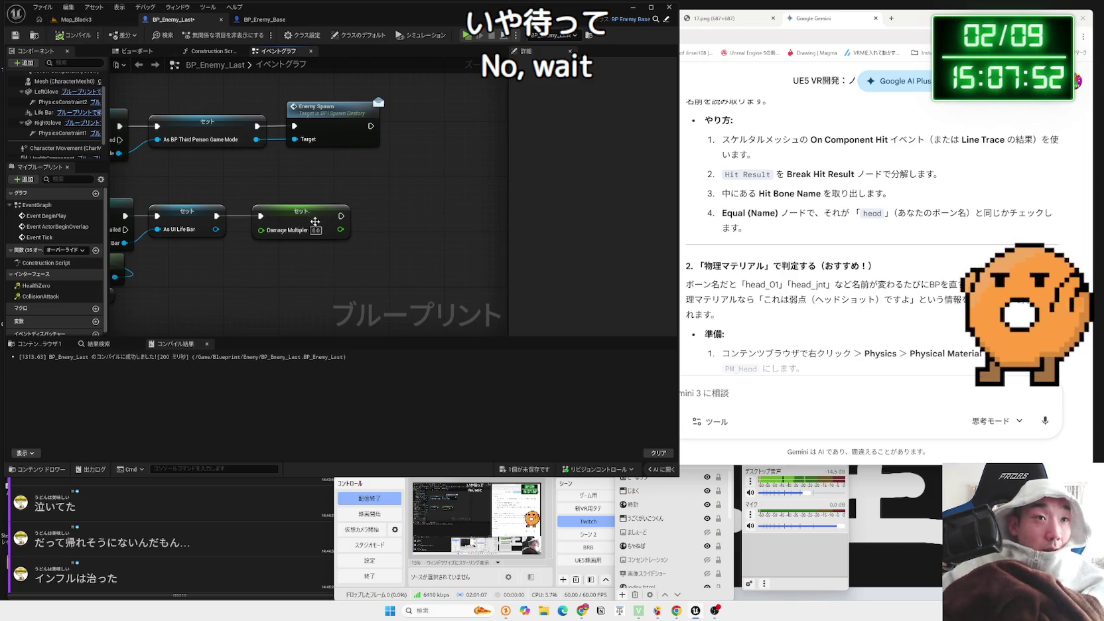
left_click_drag(315, 221, 243, 220)
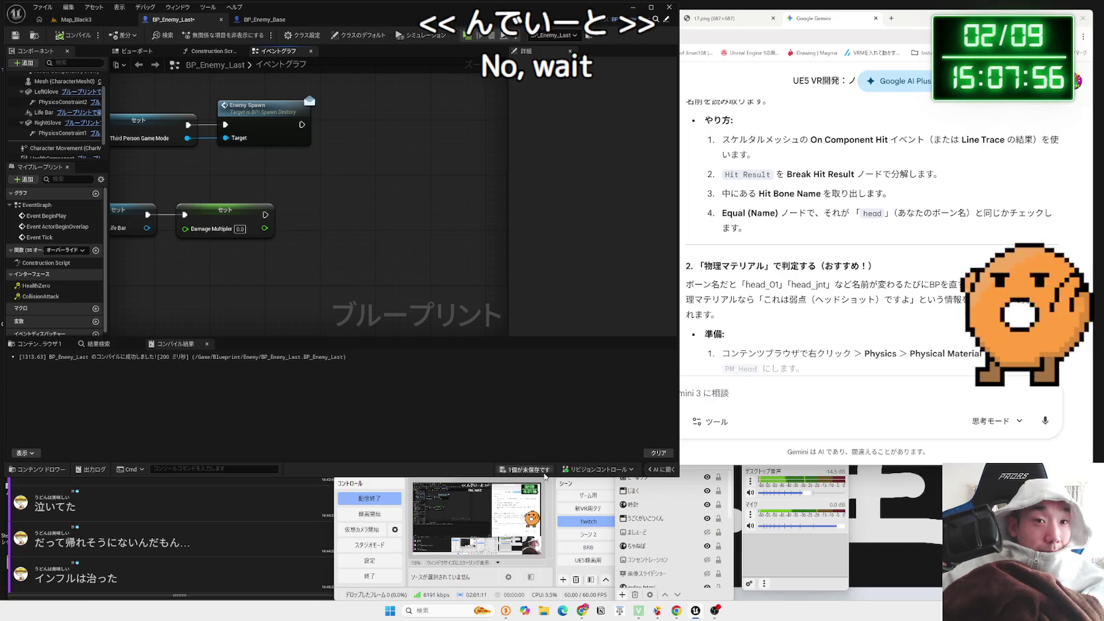
key("ctrl+s")
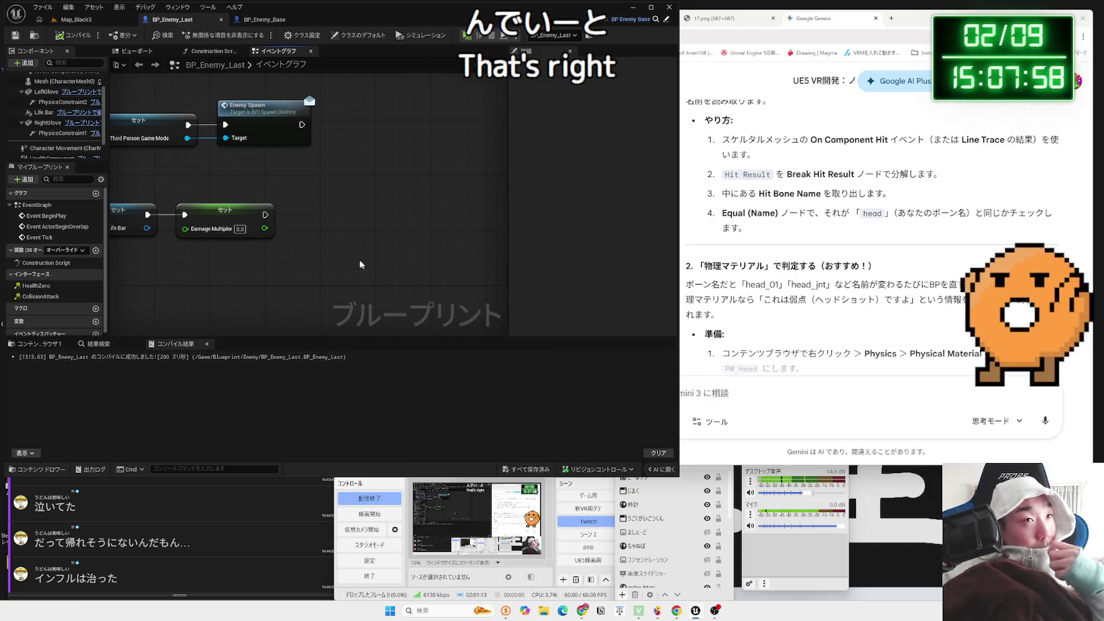
left_click(80, 20)
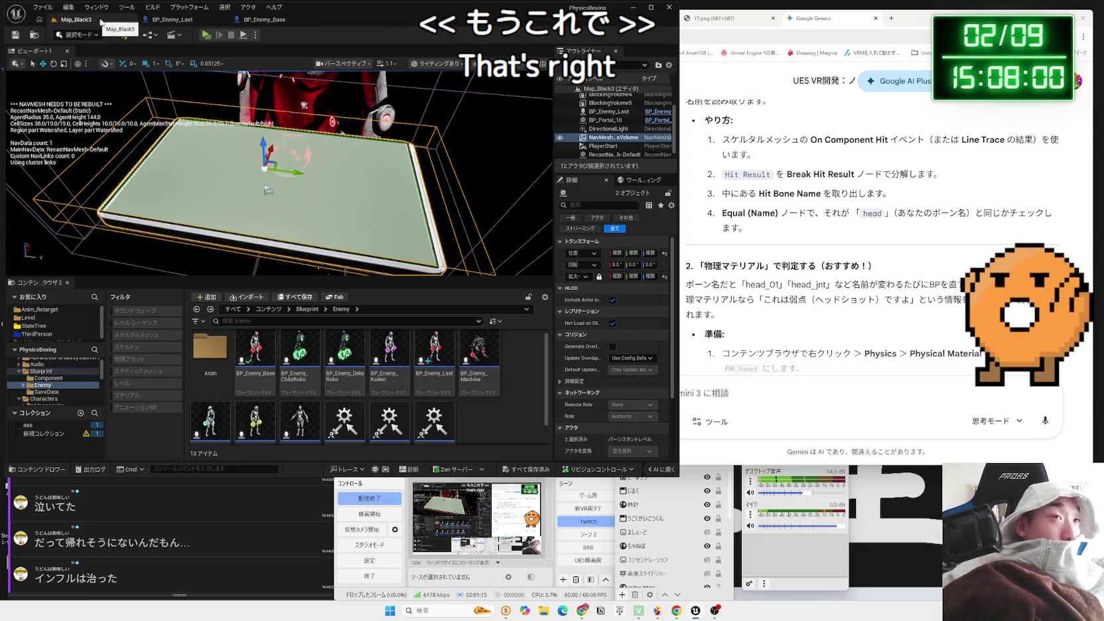
Launch Map_Black3 as a Standalone Game and punch the giant red boss robot
left_click(201, 38)
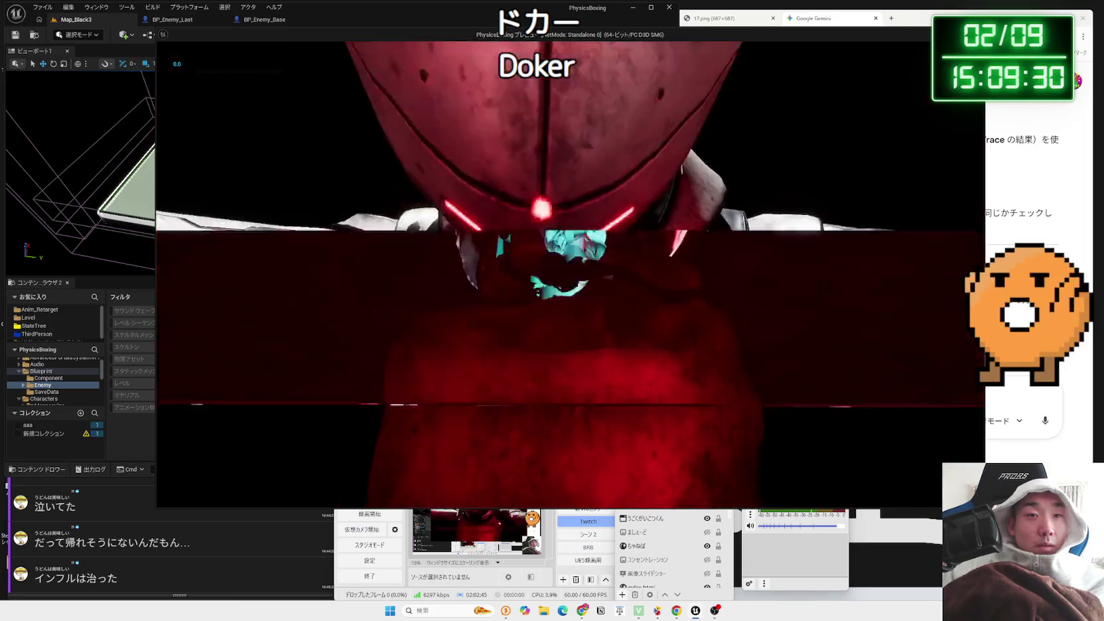
Nudge BP_Enemy_Last along X in the level, then replay to test punches on the boss
key("Escape")
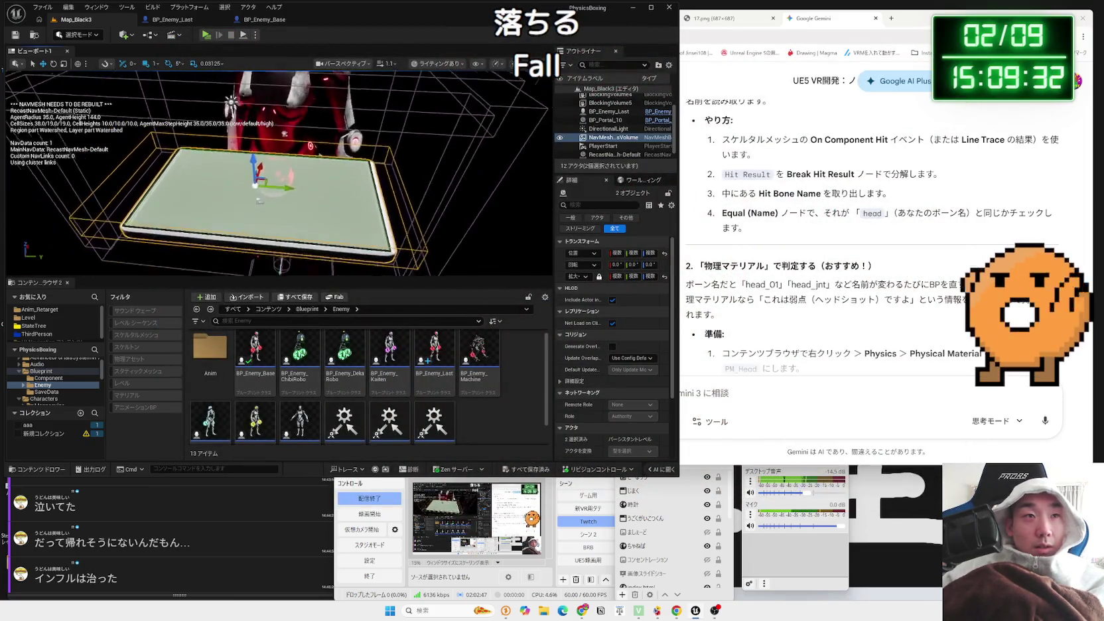
left_click(292, 250)
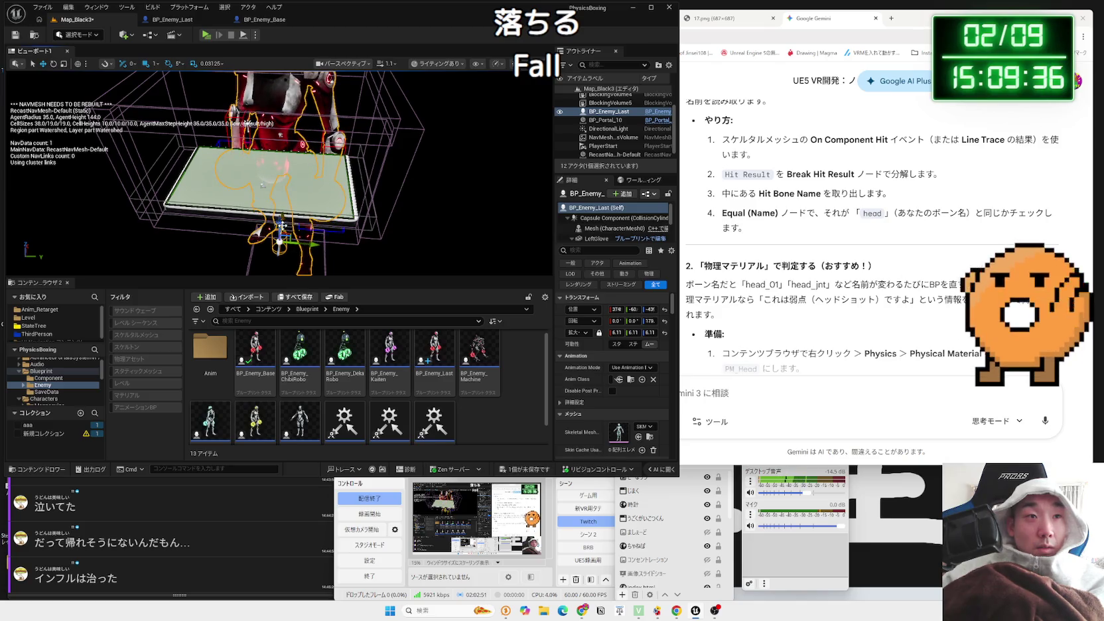
mouse_move(282, 221)
left_mouse_down()
mouse_move(280, 249)
mouse_move(310, 253)
mouse_move(312, 267)
left_mouse_up()
left_click(206, 34)
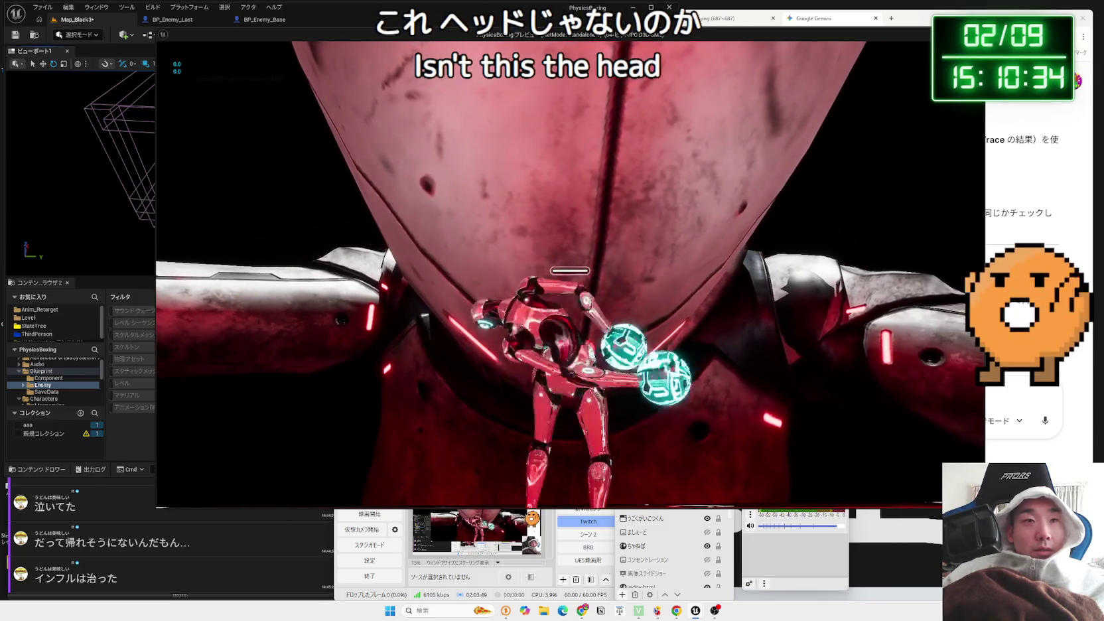
key("Escape")
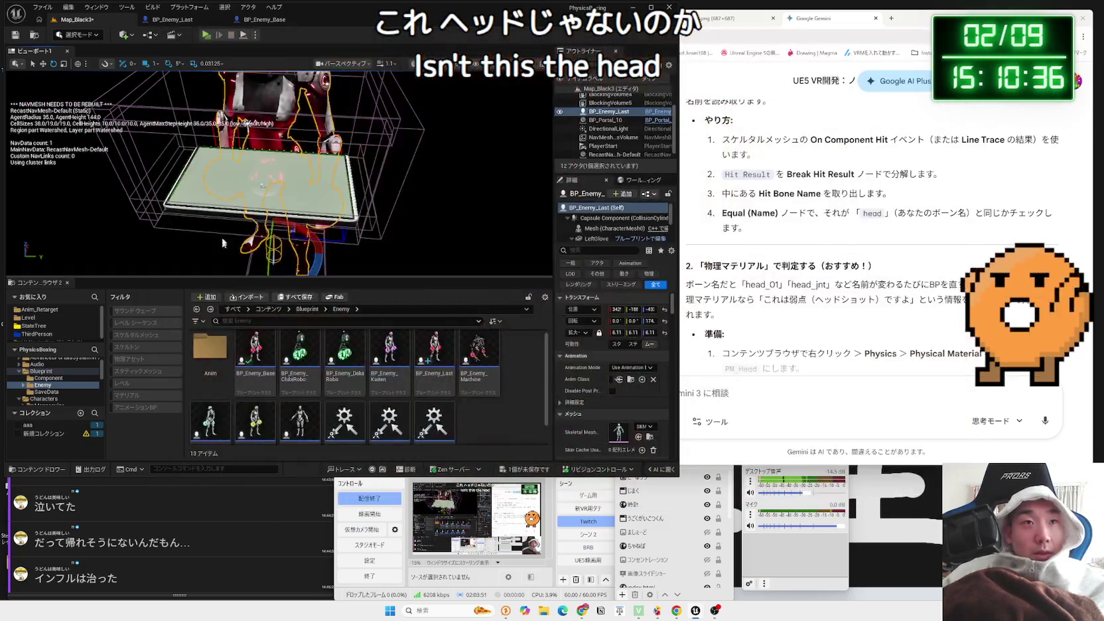
Review BP_Enemy_Base's damage nodes, nudging the Damage Multiplier node slightly upward
left_click(267, 20)
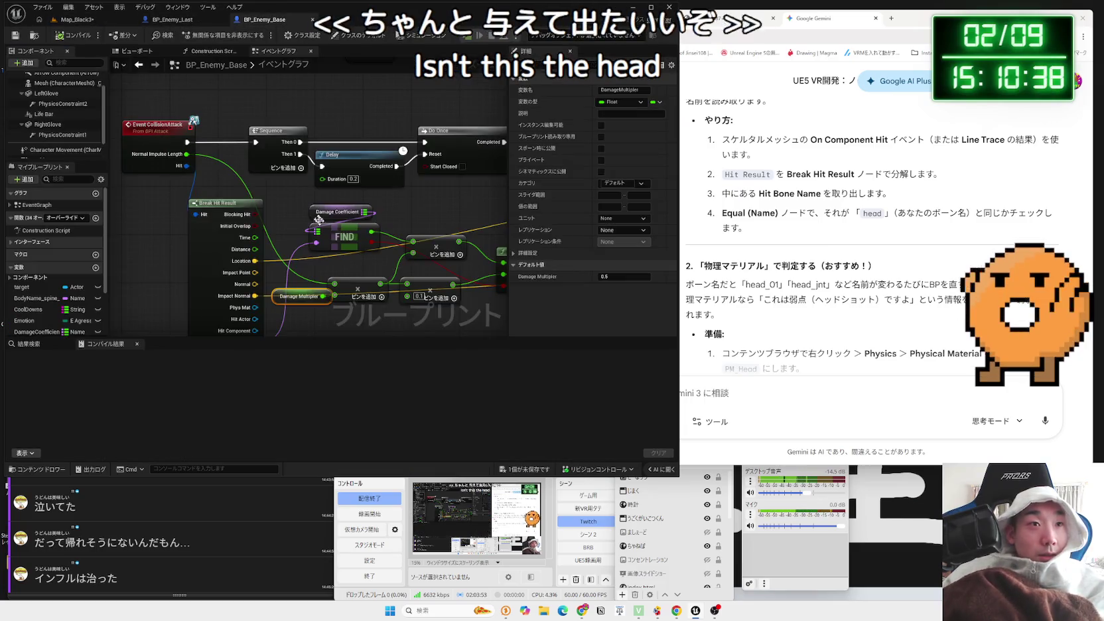
mouse_move(328, 283)
left_mouse_down()
mouse_move(283, 267)
mouse_move(298, 261)
left_mouse_up()
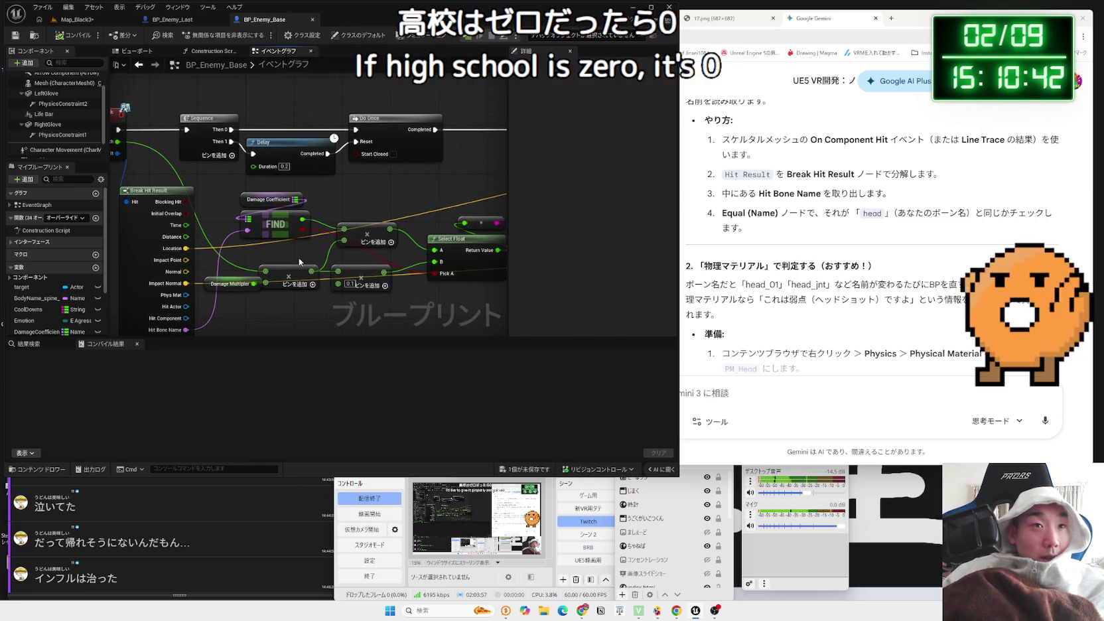
left_click(229, 284)
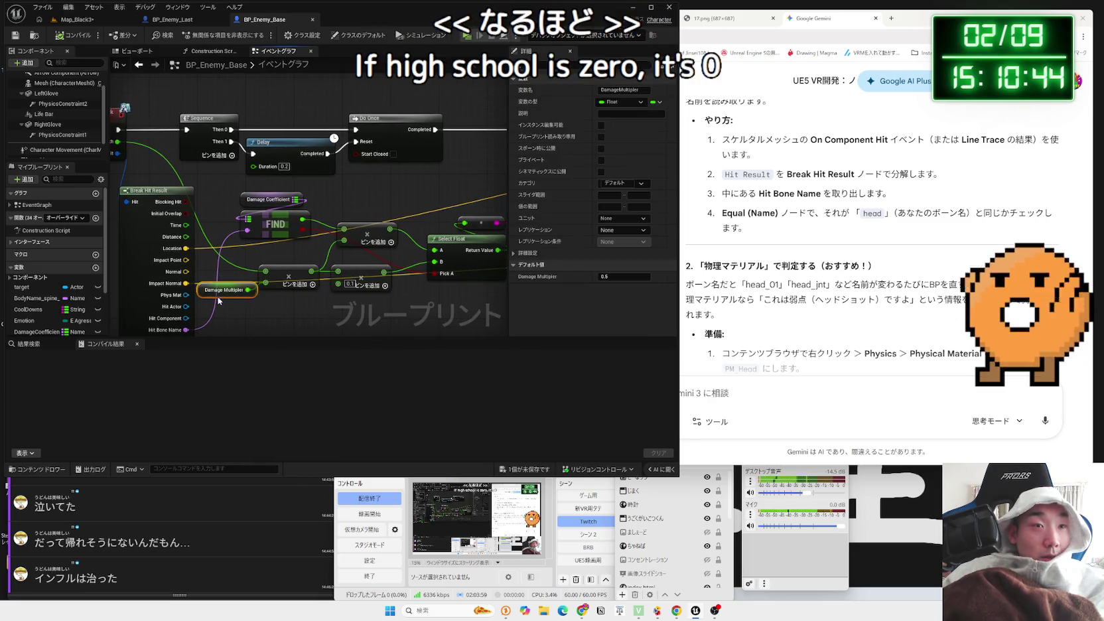
left_click(297, 304)
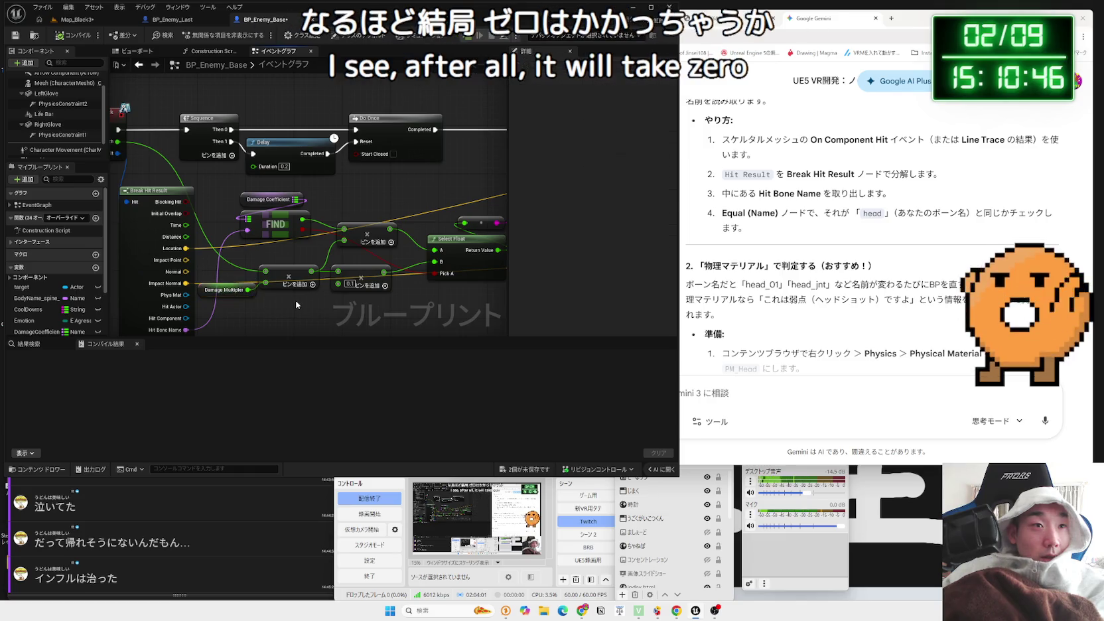
left_click_drag(225, 292, 222, 286)
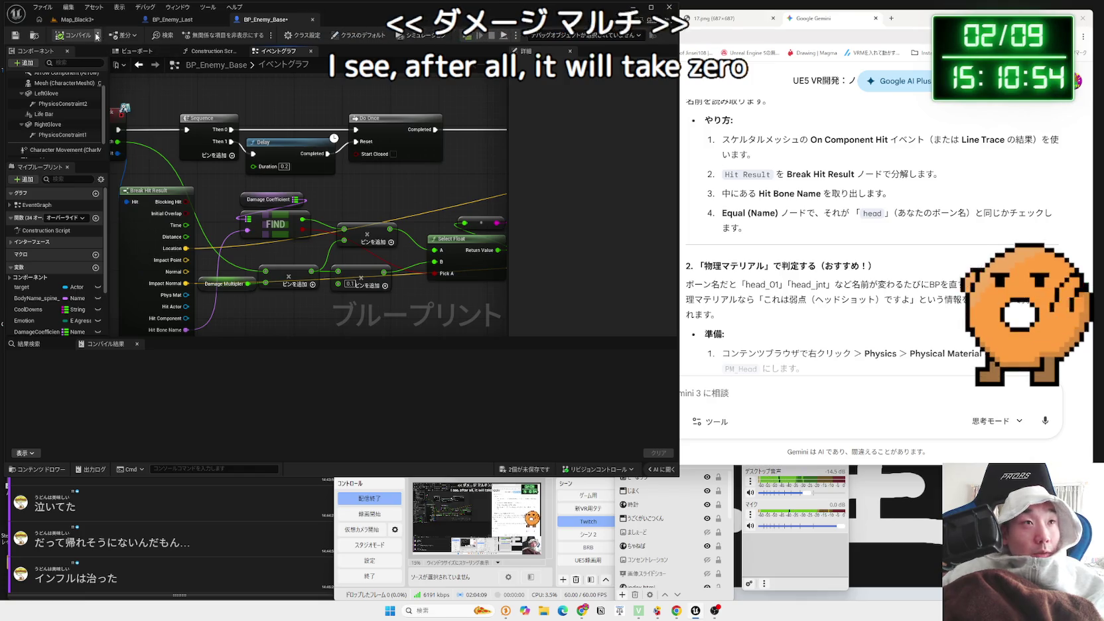
left_click_drag(156, 95, 207, 93)
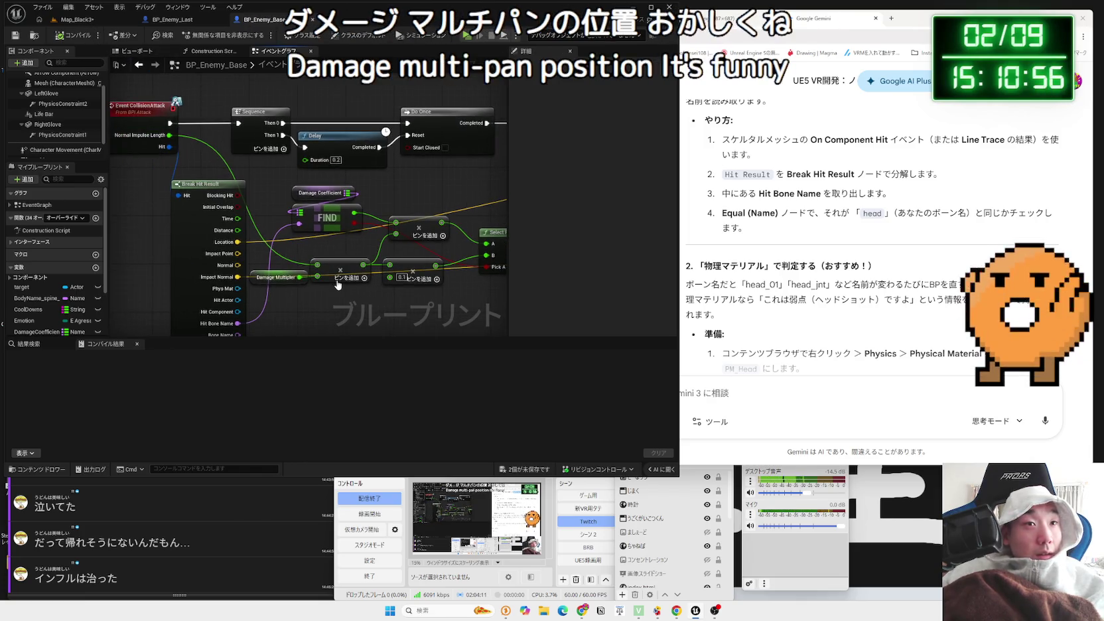
scroll(337, 285, "up", 1)
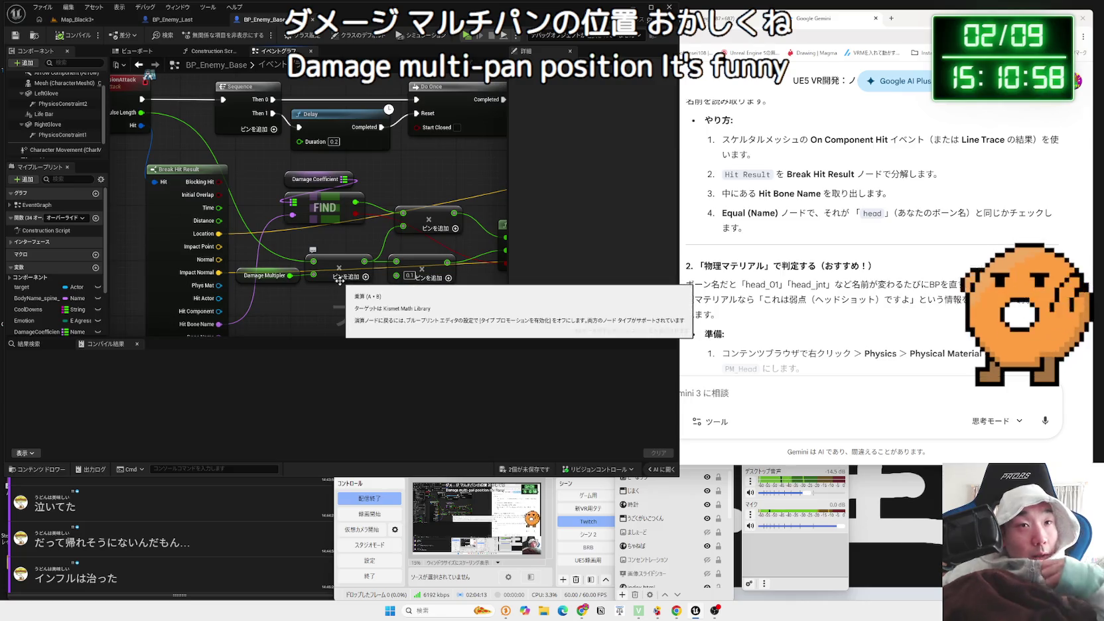
left_click_drag(339, 282, 269, 264)
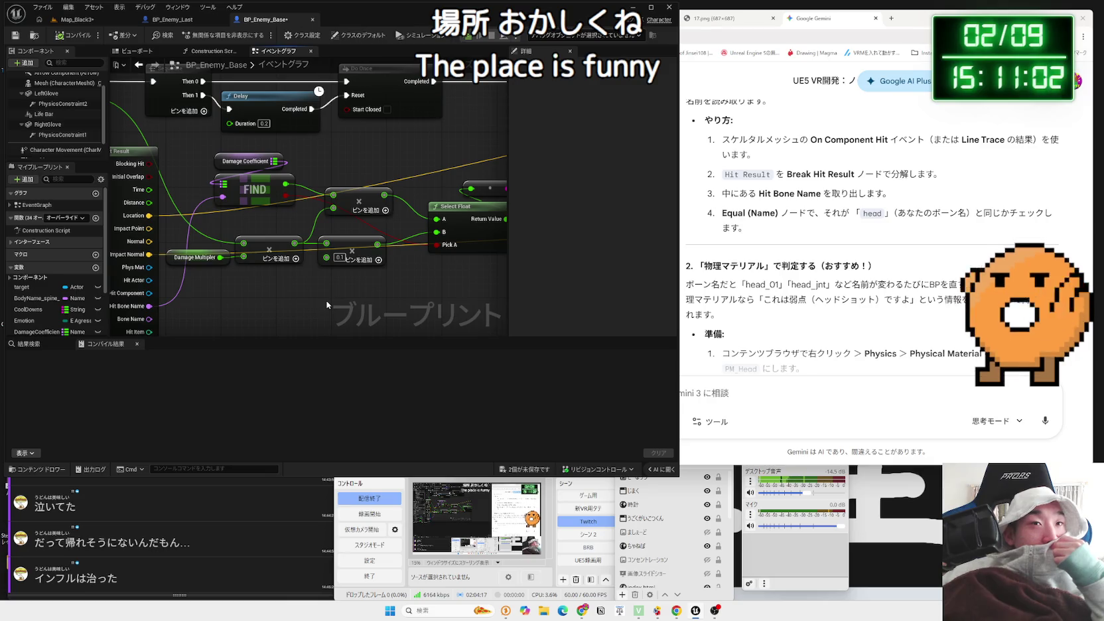
Save all unsaved changes from the status bar
left_click(523, 469)
left_click(653, 334)
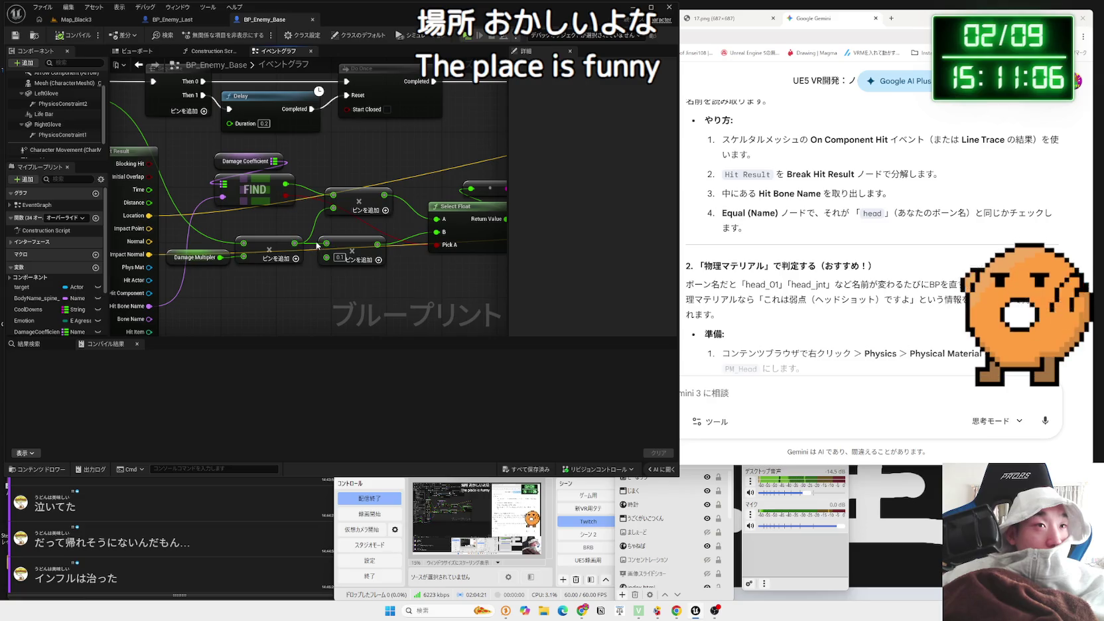
left_click_drag(265, 231, 334, 266)
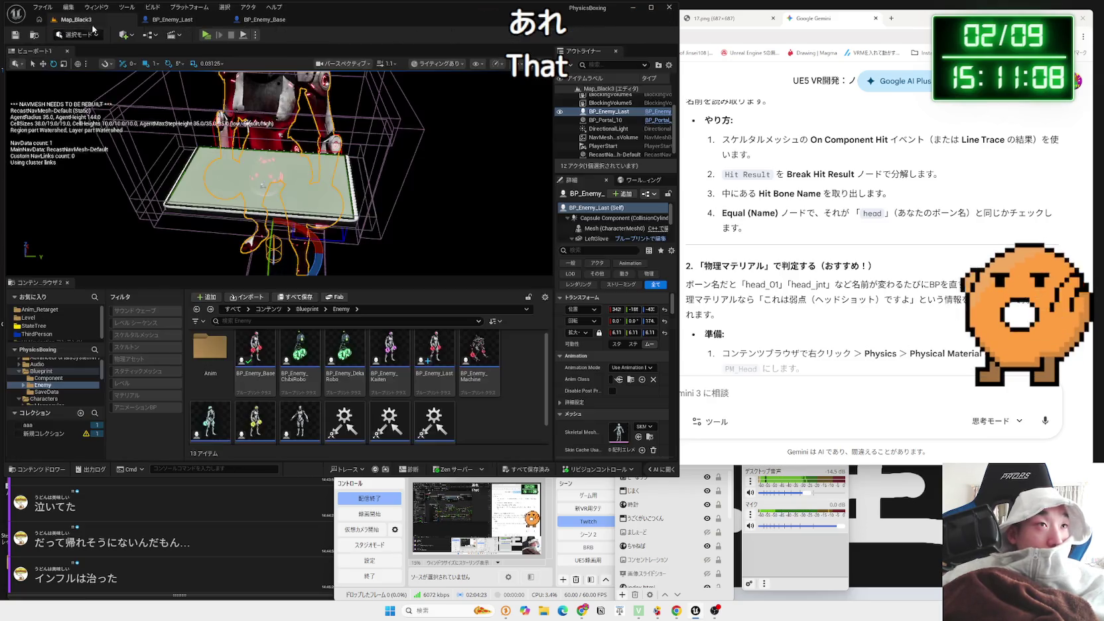
Open the third-person robot Blueprint from the aaa collection and inspect its red comment box's damage nodes
left_click(73, 19)
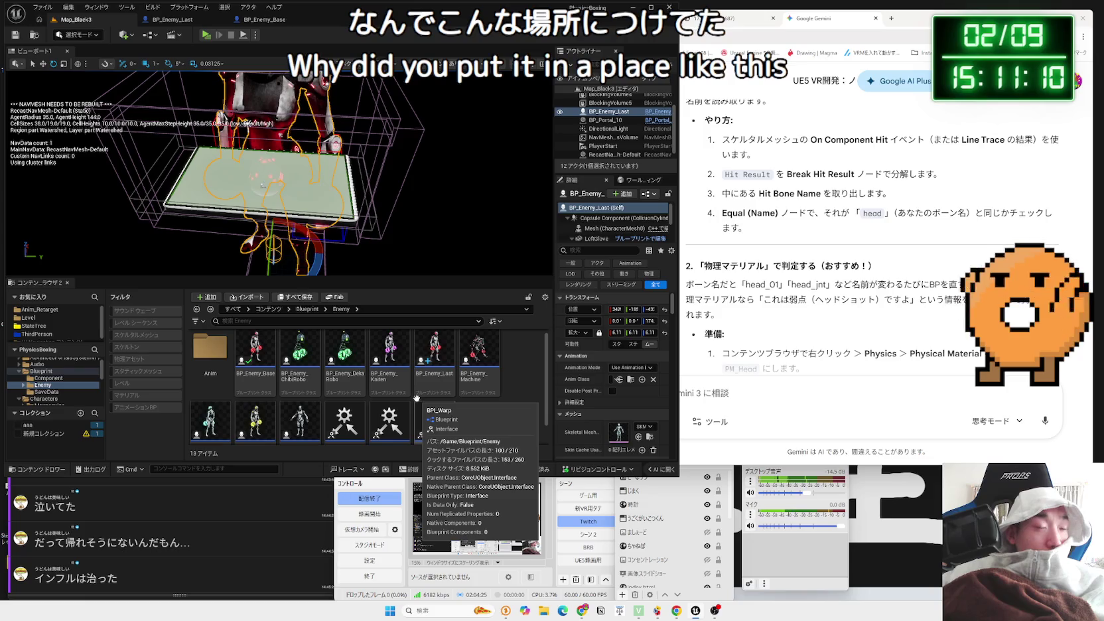
left_click(16, 371)
left_click(43, 391)
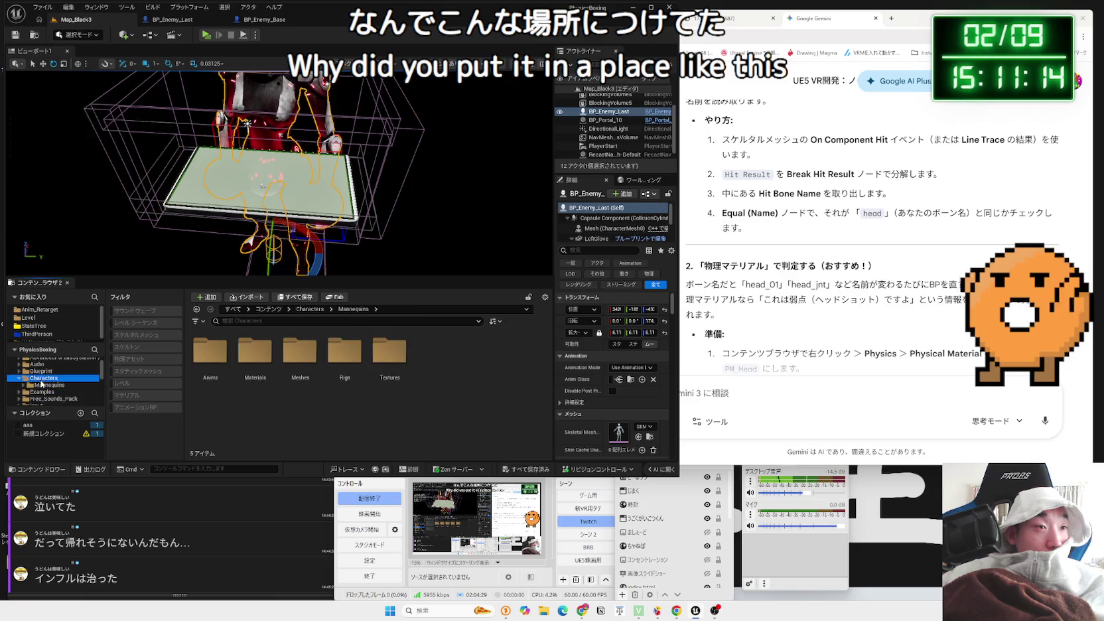
left_click(45, 427)
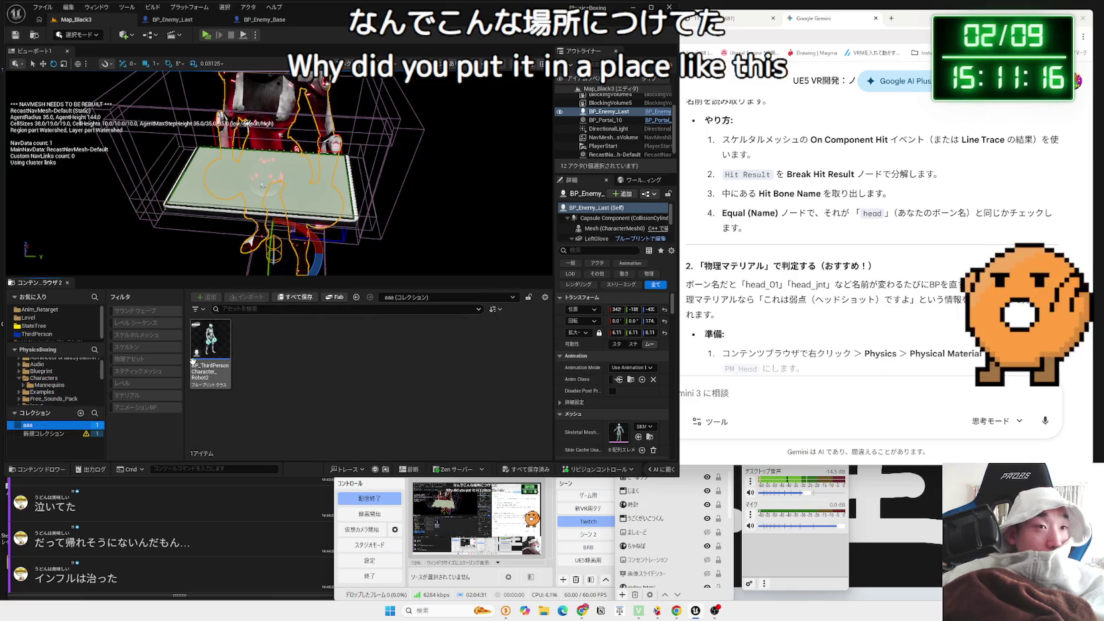
double_click(215, 356)
scroll(284, 293, "down", 4)
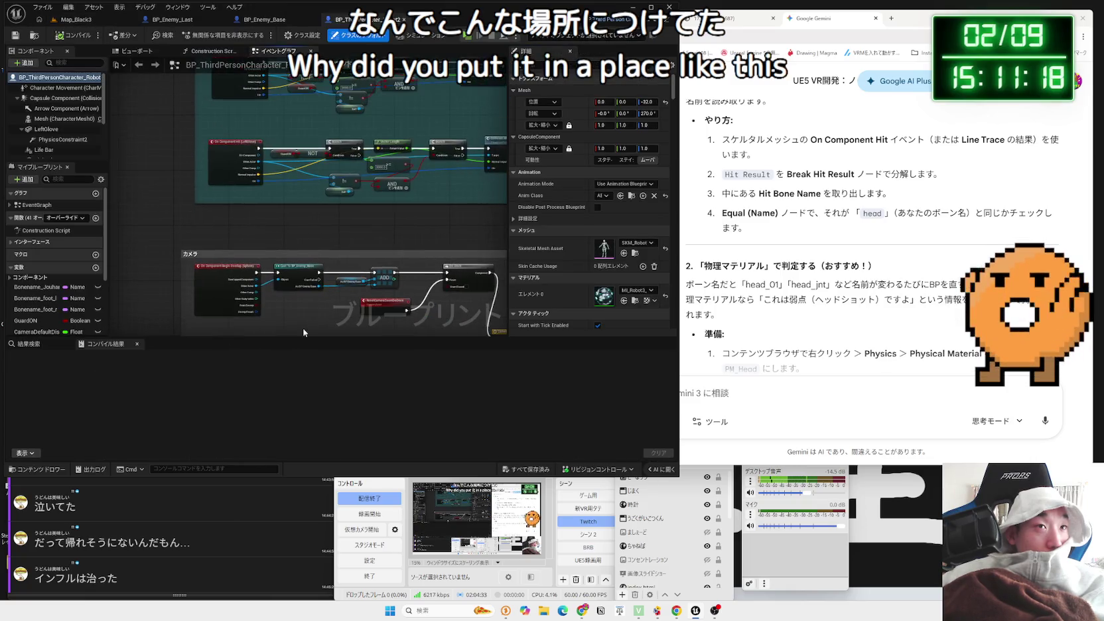
left_click_drag(301, 318, 299, 191)
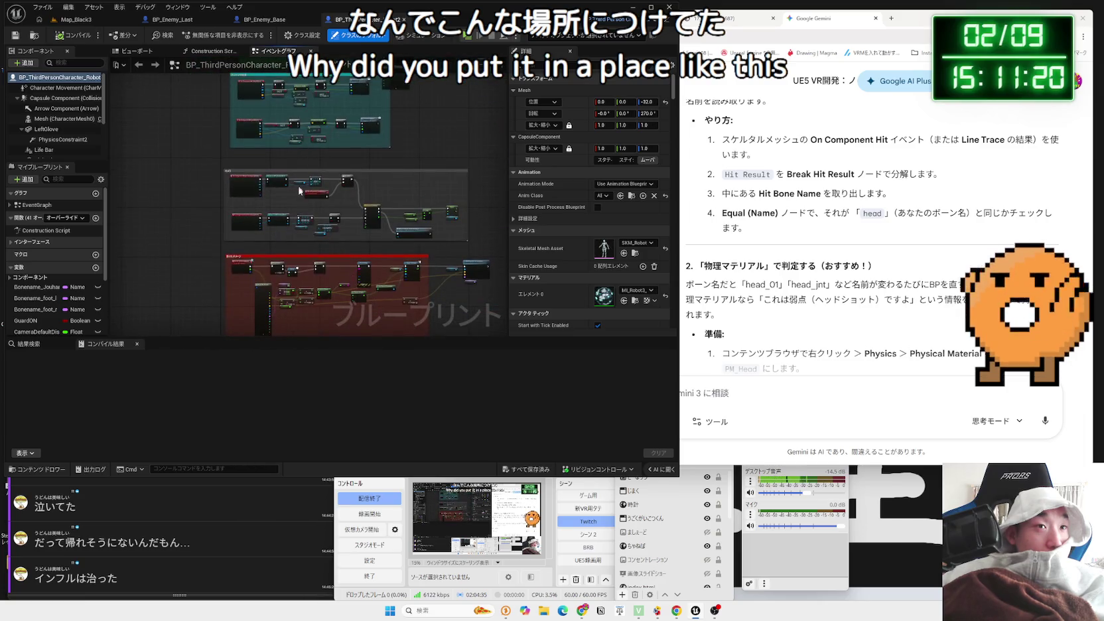
scroll(308, 290, "up", 6)
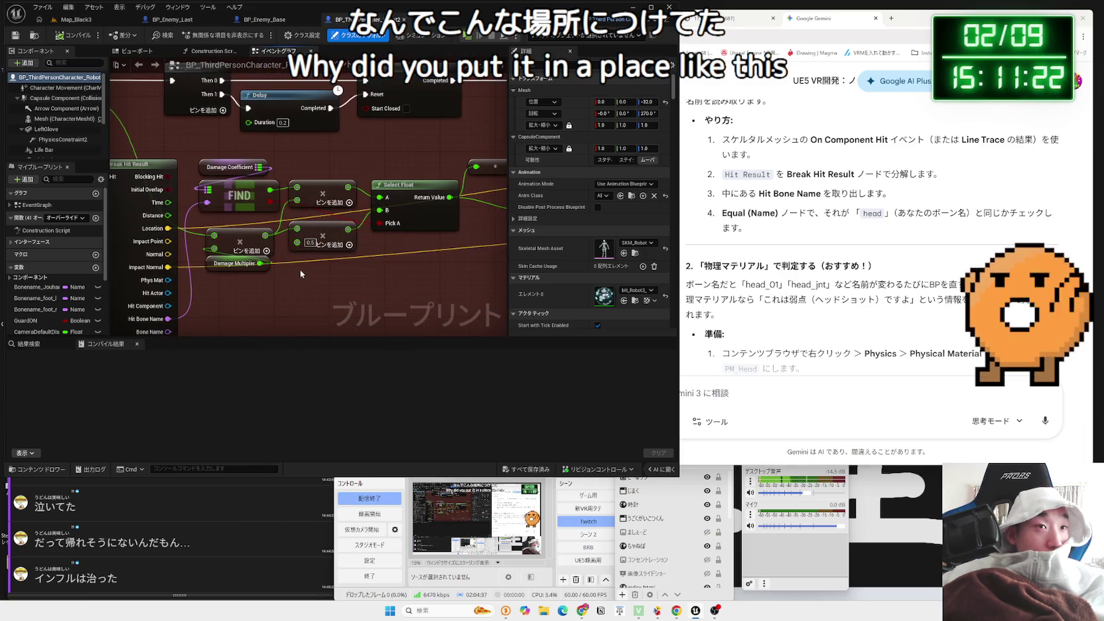
left_click_drag(325, 232, 326, 239)
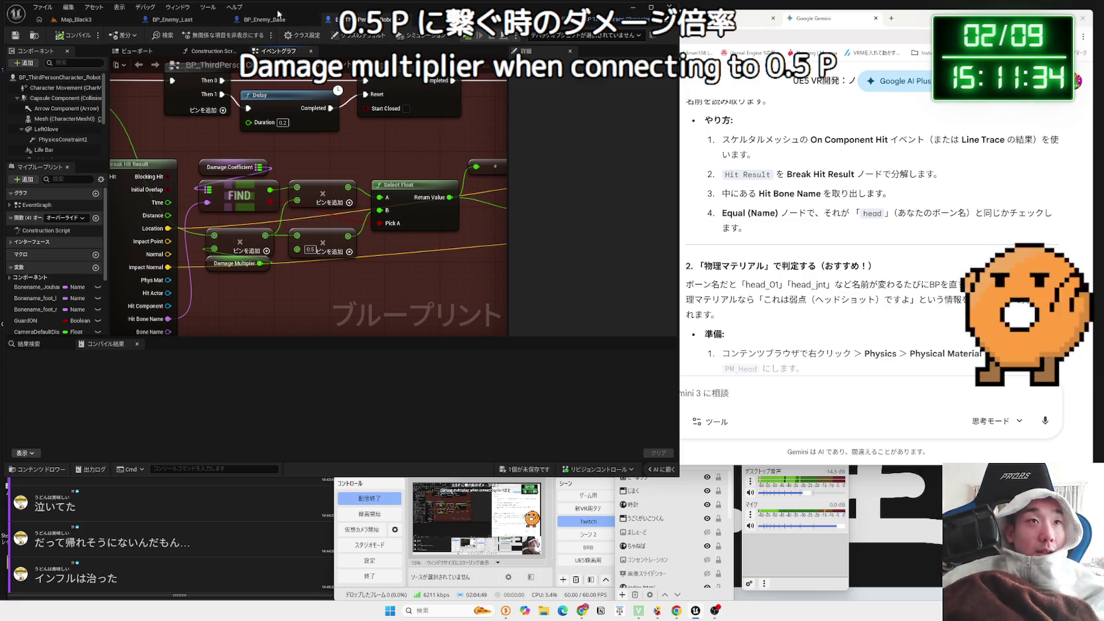
Enter 0.01 as BP_Enemy_Last's Damage Multiplier value
left_click(171, 20)
type("1")
key("Return")
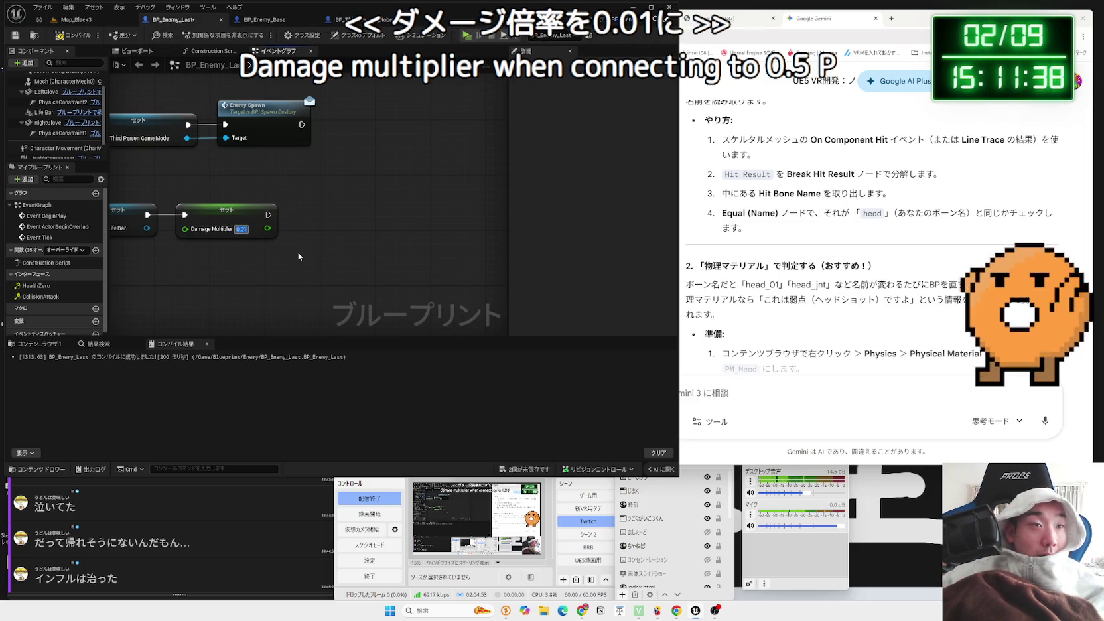
Commit the Damage Multiplier value, then cancel a 'co' node search after the Set node
left_click(298, 256)
scroll(53, 297, "down", 1)
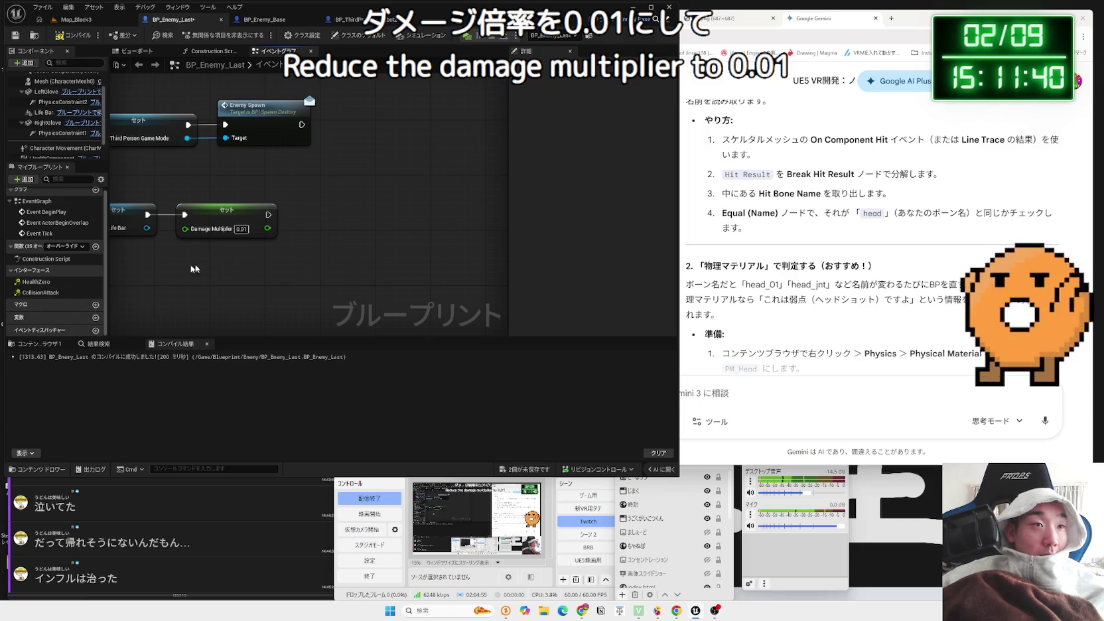
left_click_drag(269, 214, 325, 217)
type("co")
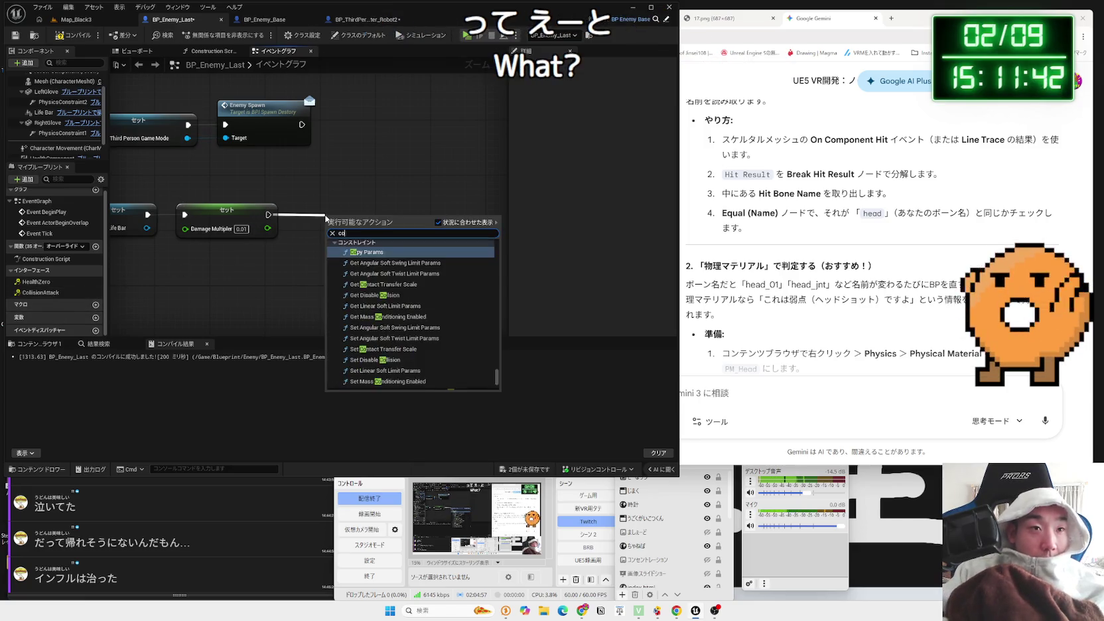
left_click(337, 206)
left_click(371, 22)
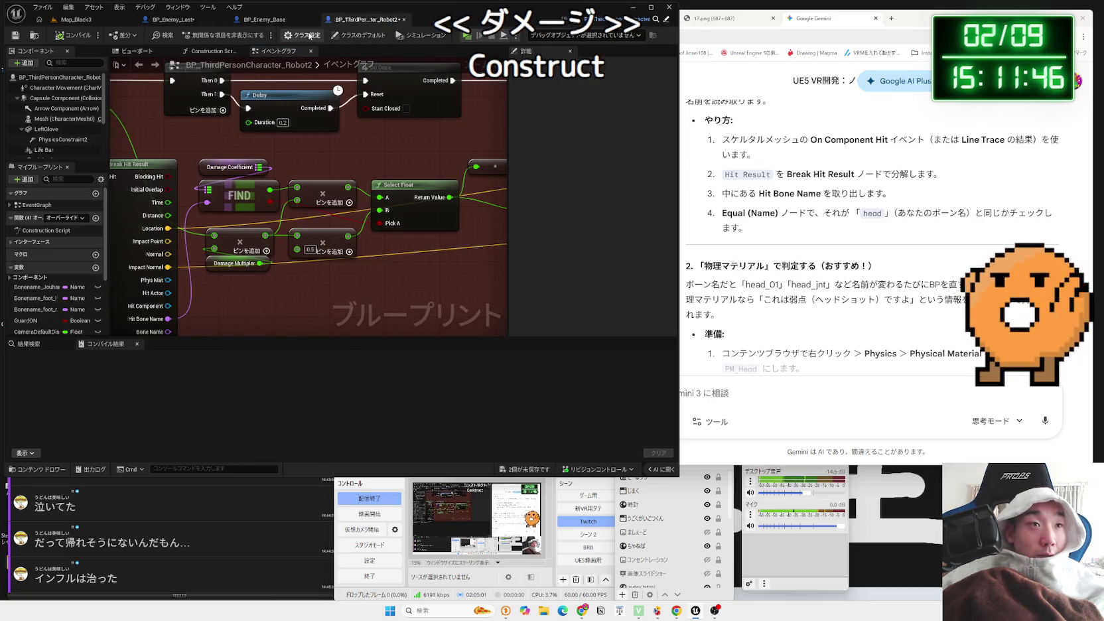
left_click(264, 19)
left_click(133, 50)
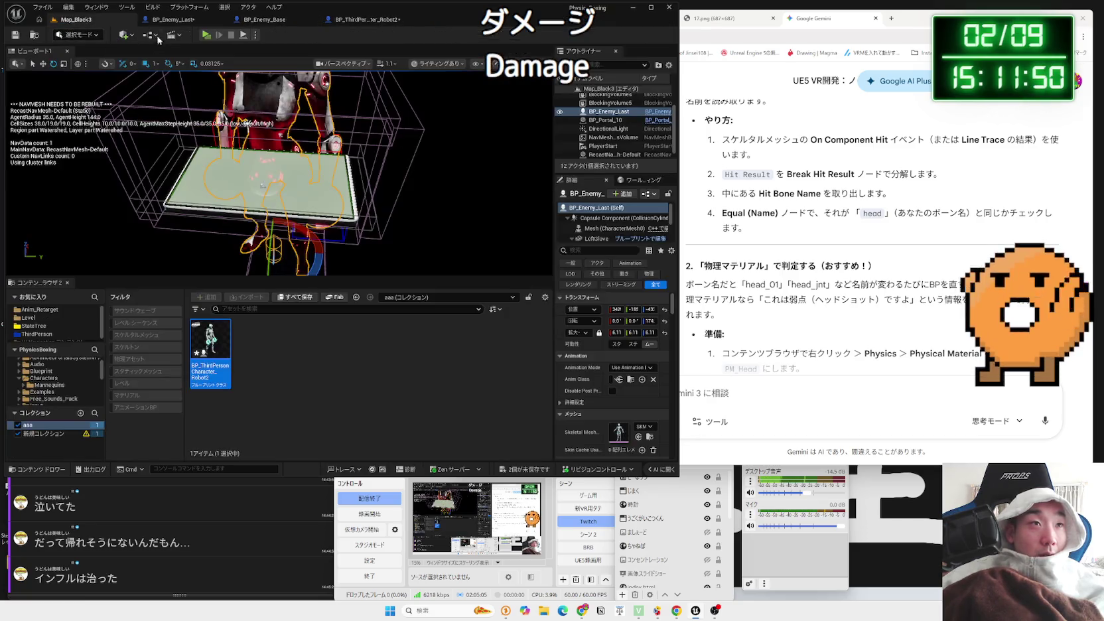
left_click(172, 19)
Add a Set Damage Coefficient node after Set, then delete the unwanted Get Last Index node
left_click_drag(268, 216, 318, 217)
type("da")
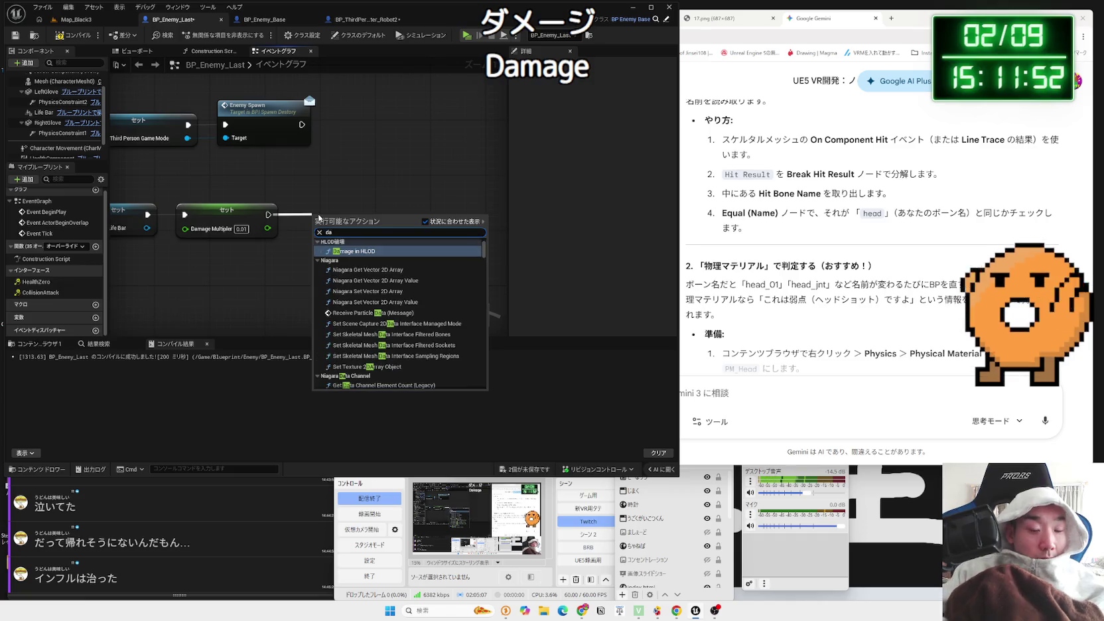
type("mage co")
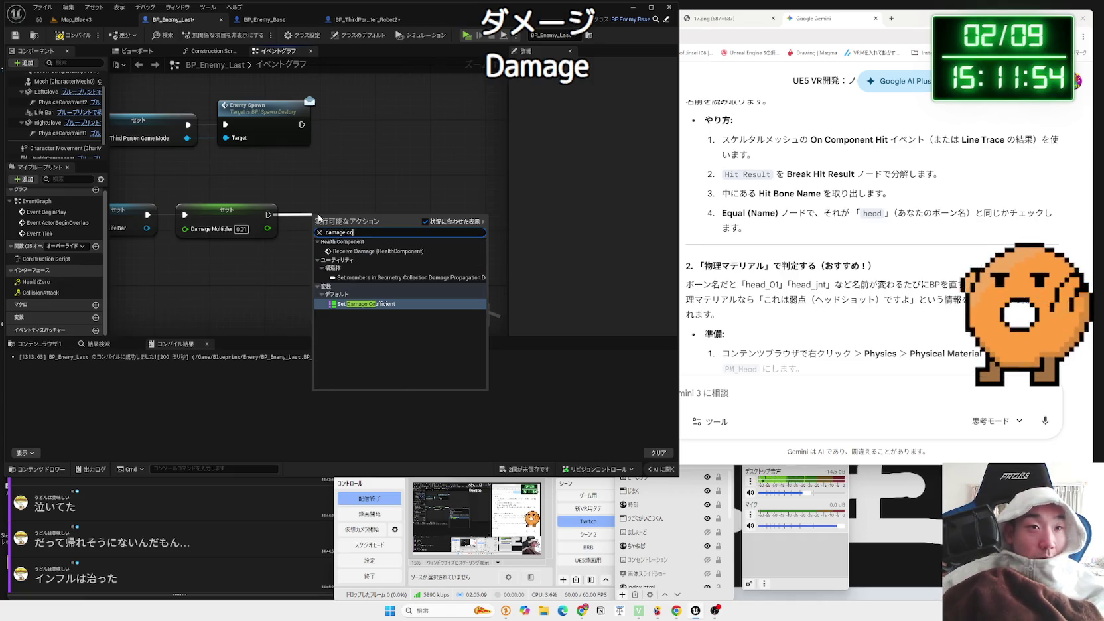
left_click(352, 304)
mouse_move(337, 219)
left_mouse_down()
mouse_move(250, 220)
mouse_move(324, 242)
left_mouse_up()
type("get")
left_click(379, 304)
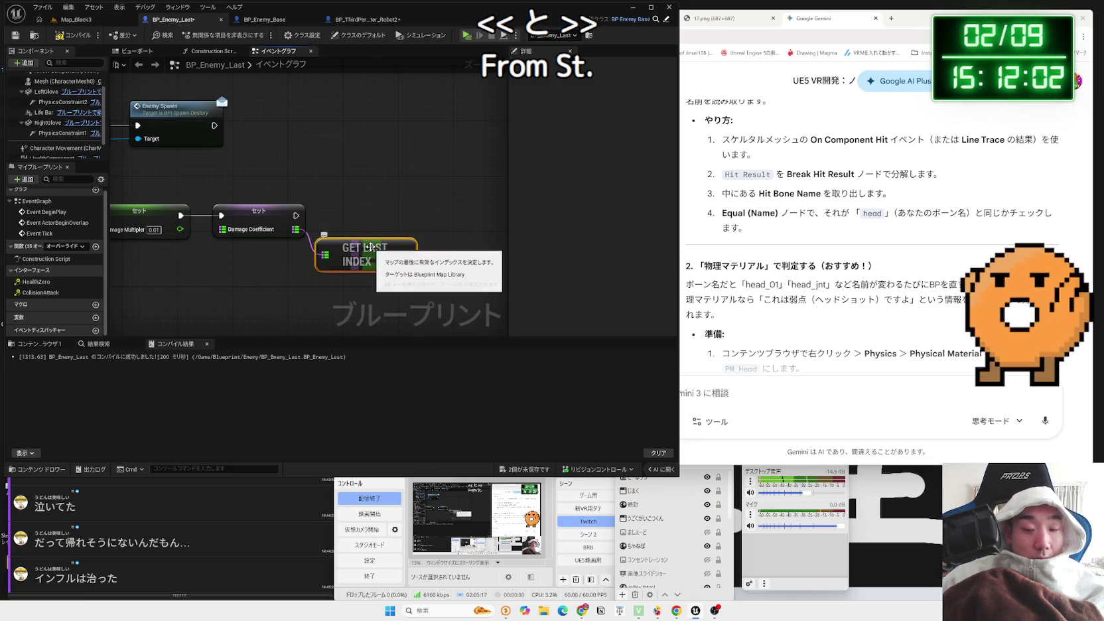
key("Delete")
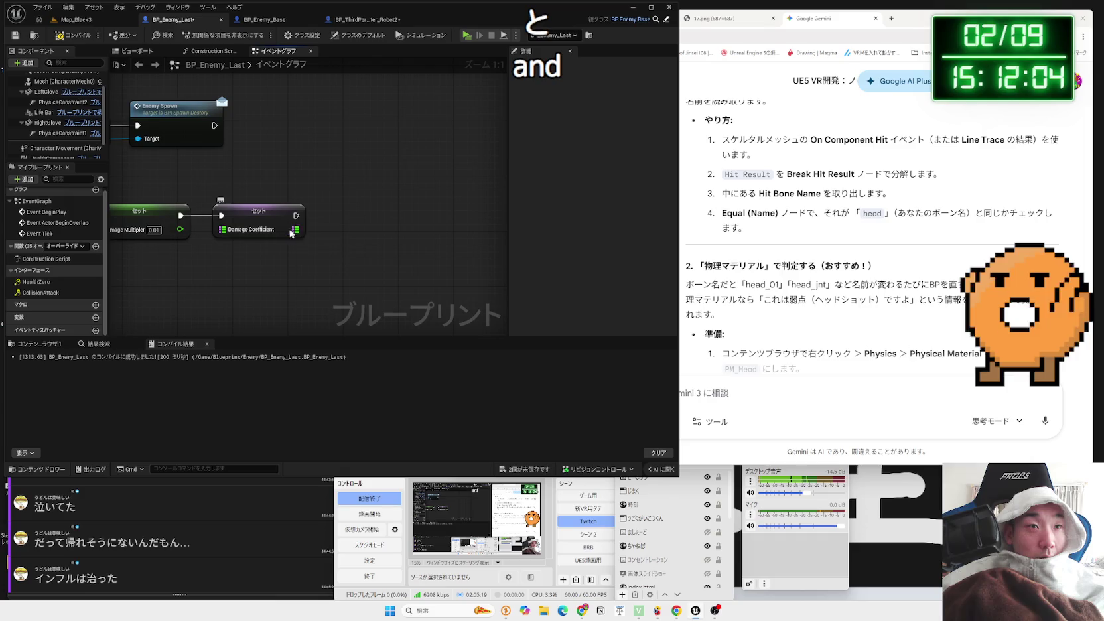
Delete the leftover Damage Coefficient getter and compile BP_Enemy_Last with F7
left_click_drag(296, 229, 338, 249)
scroll(404, 361, "down", 2)
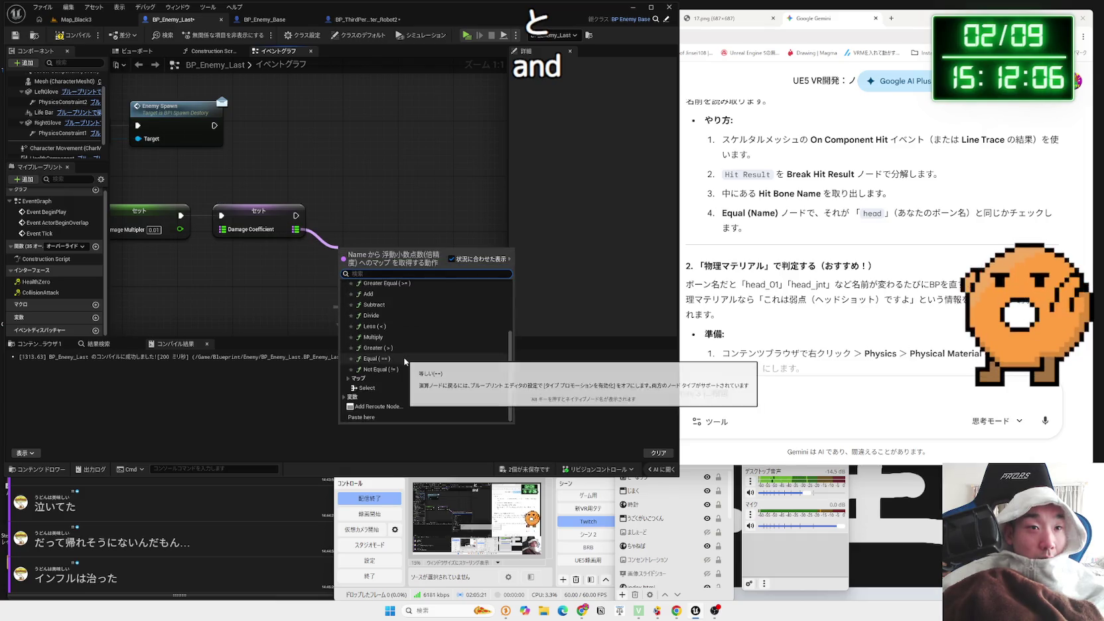
scroll(365, 372, "up", 3)
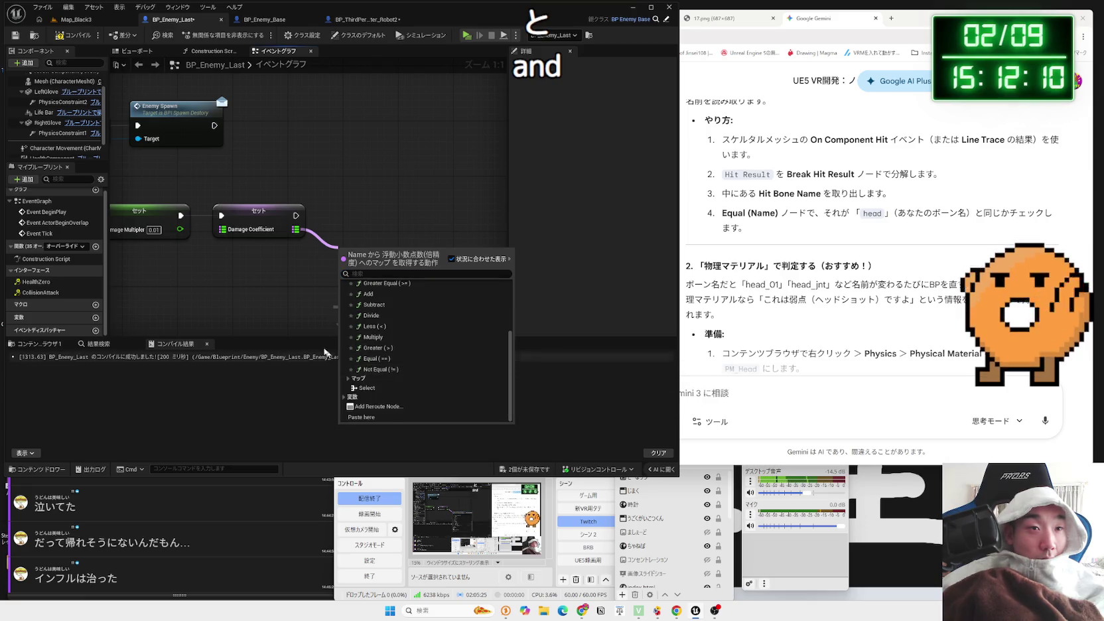
left_click(266, 231)
left_click_drag(265, 231, 369, 227)
key("Delete")
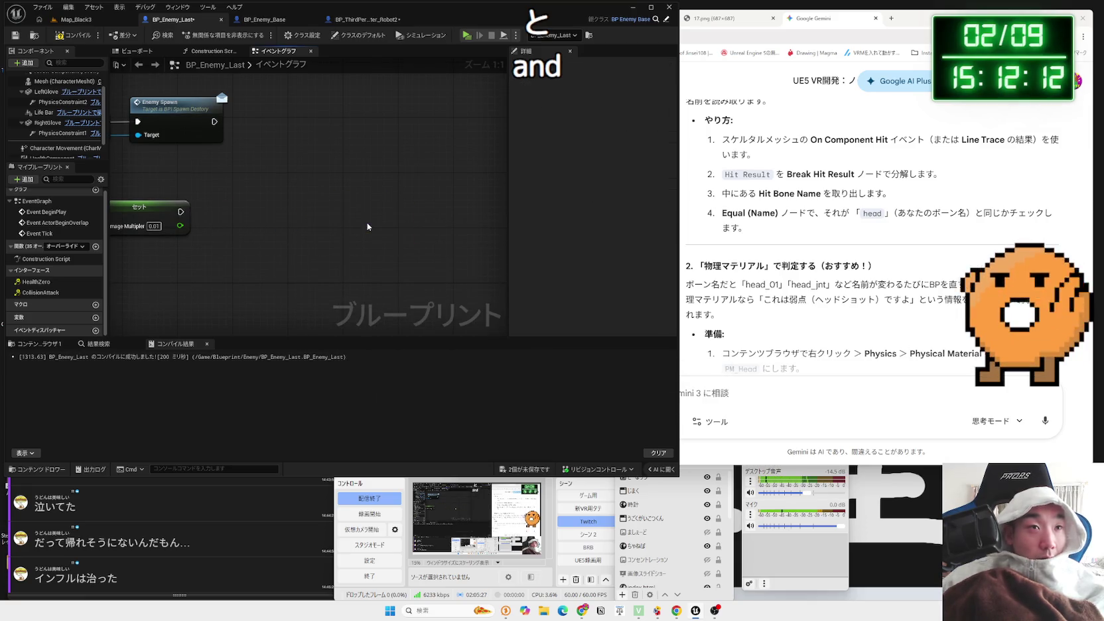
left_click_drag(194, 219, 311, 214)
key("F7")
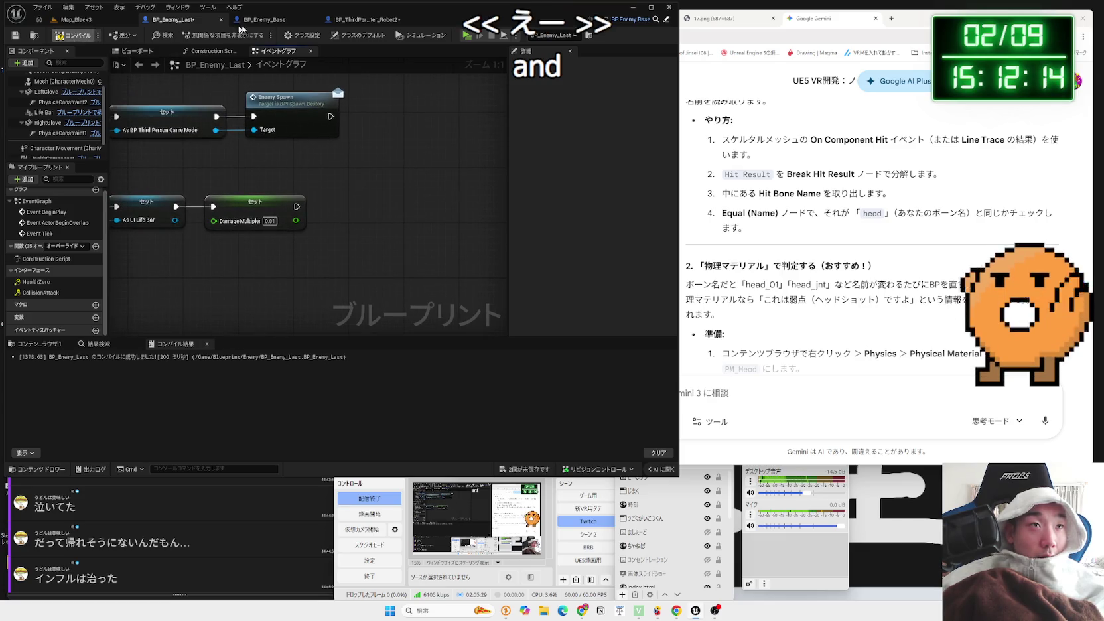
left_click(256, 20)
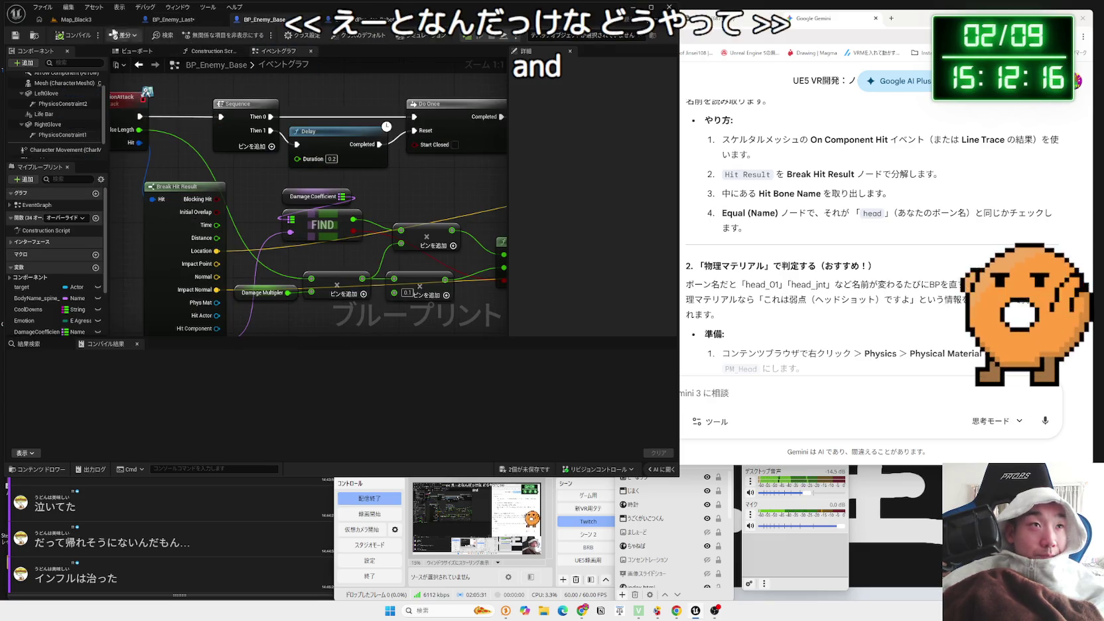
Open BP_Enemy_ChibiRobo from the Content > Blueprint > Enemy folder
left_click(77, 19)
left_click(296, 364)
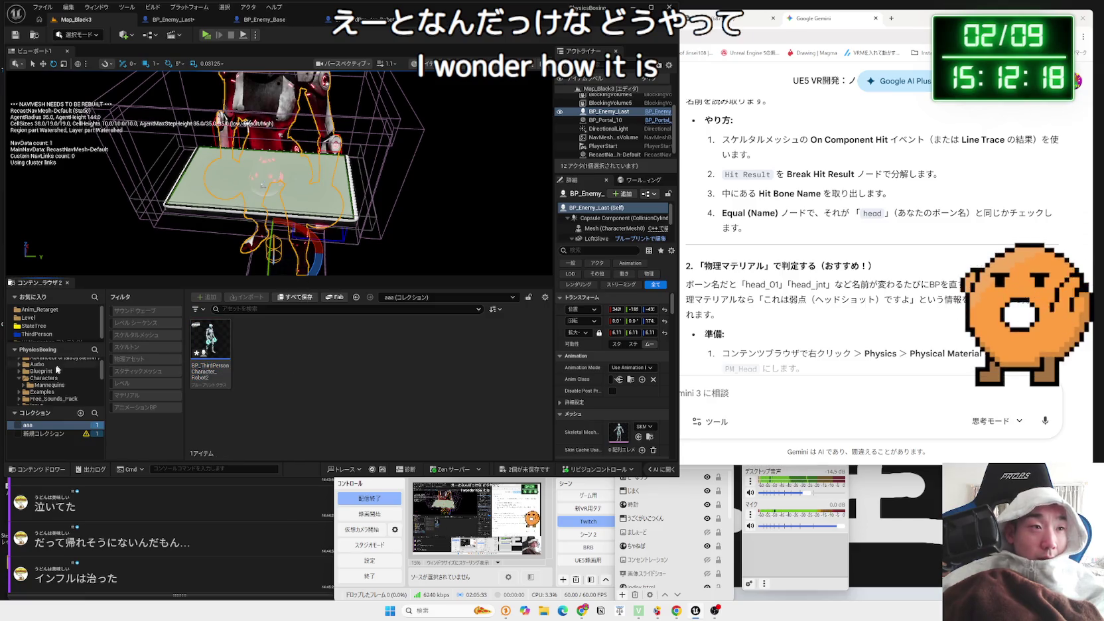
scroll(66, 368, "up", 1)
left_click(41, 390)
double_click(256, 349)
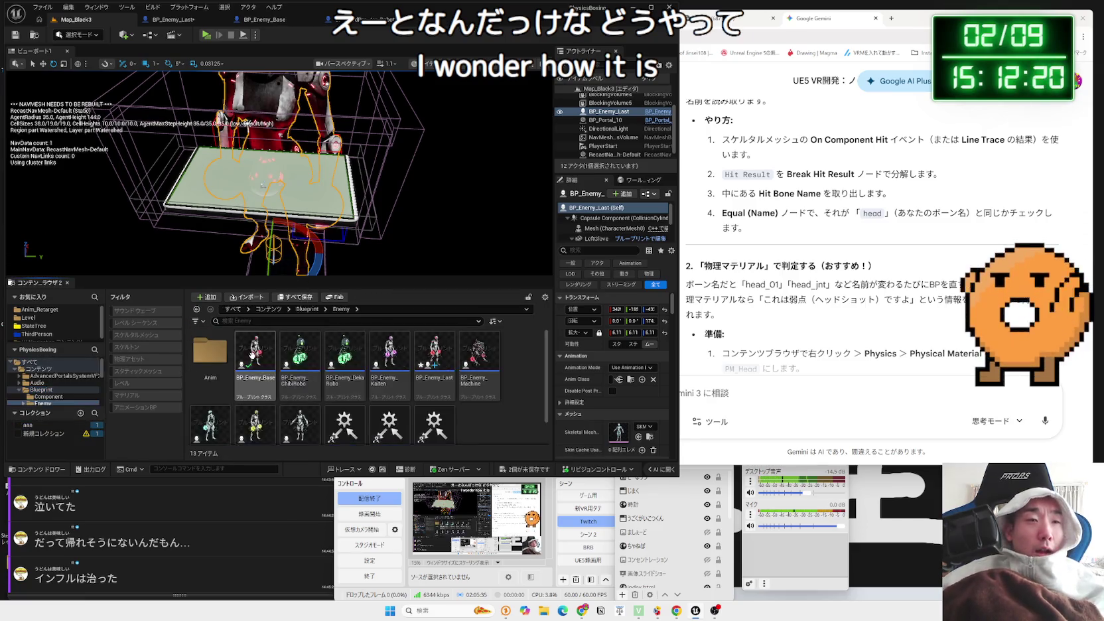
left_click(312, 353)
double_click(313, 354)
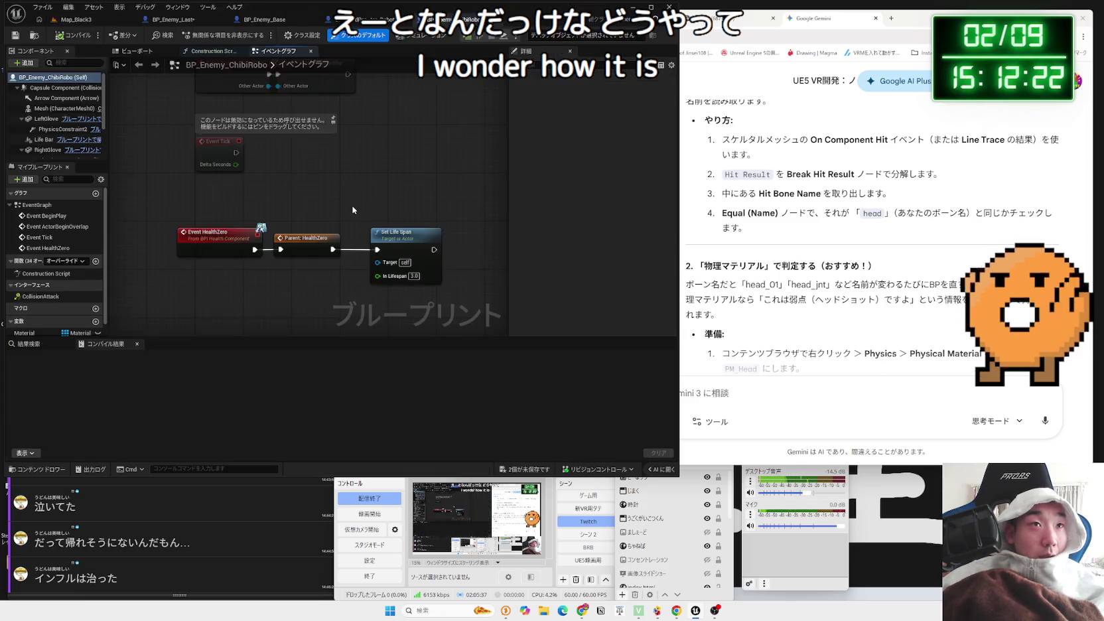
Inspect ChibiRobo's ADD, Set and Damage Coefficient nodes and its Damage Multiplier set
scroll(330, 252, "up", 2)
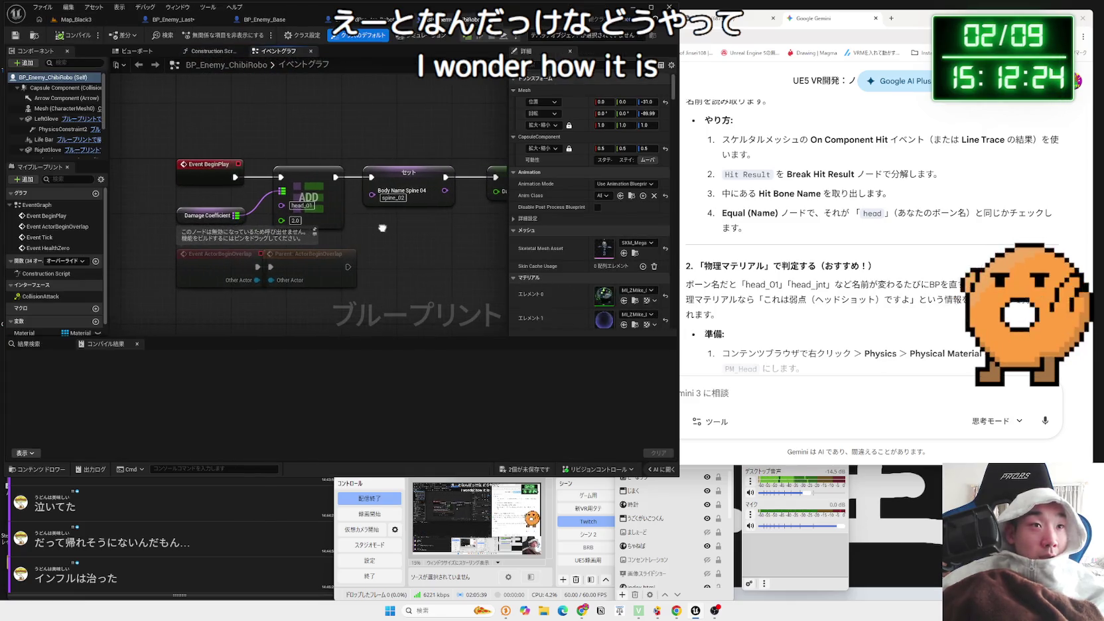
left_click_drag(381, 227, 239, 196)
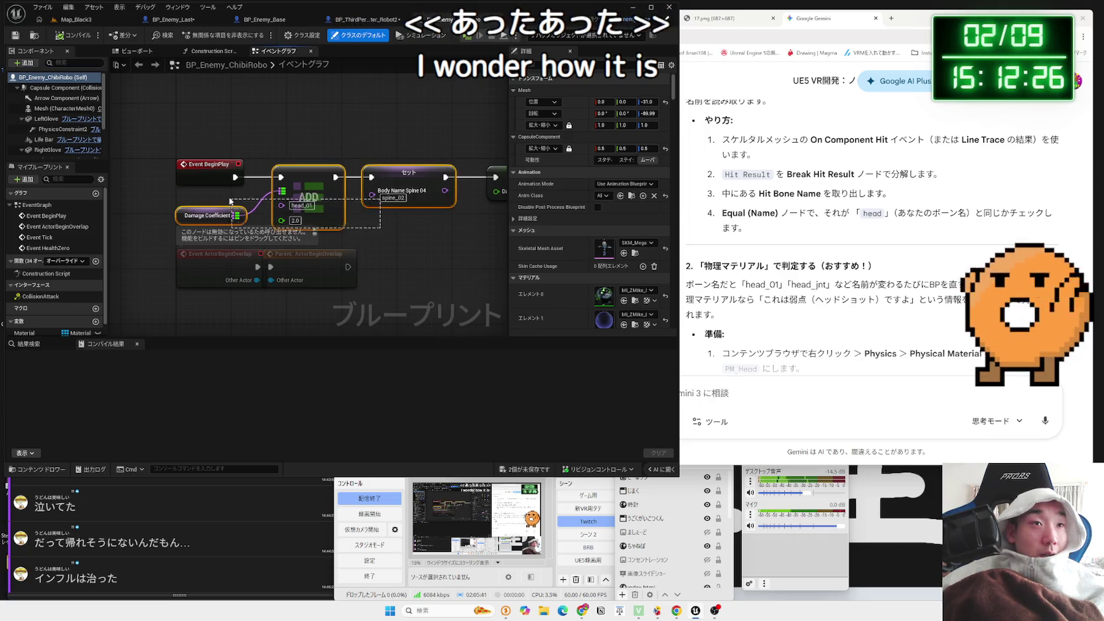
left_click(377, 236)
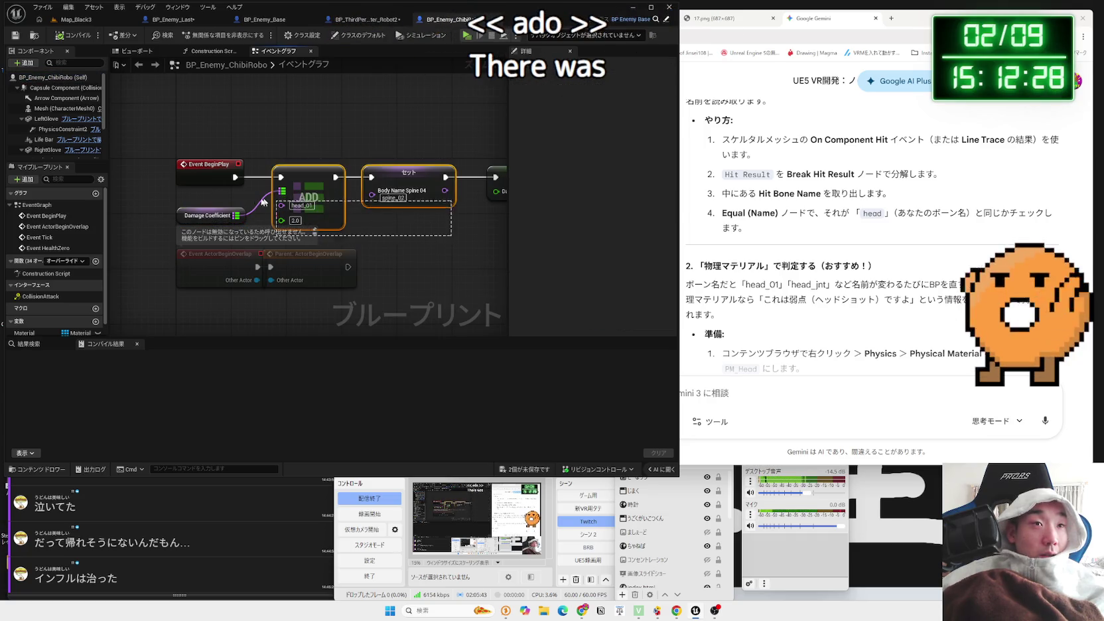
left_click_drag(381, 160, 300, 167)
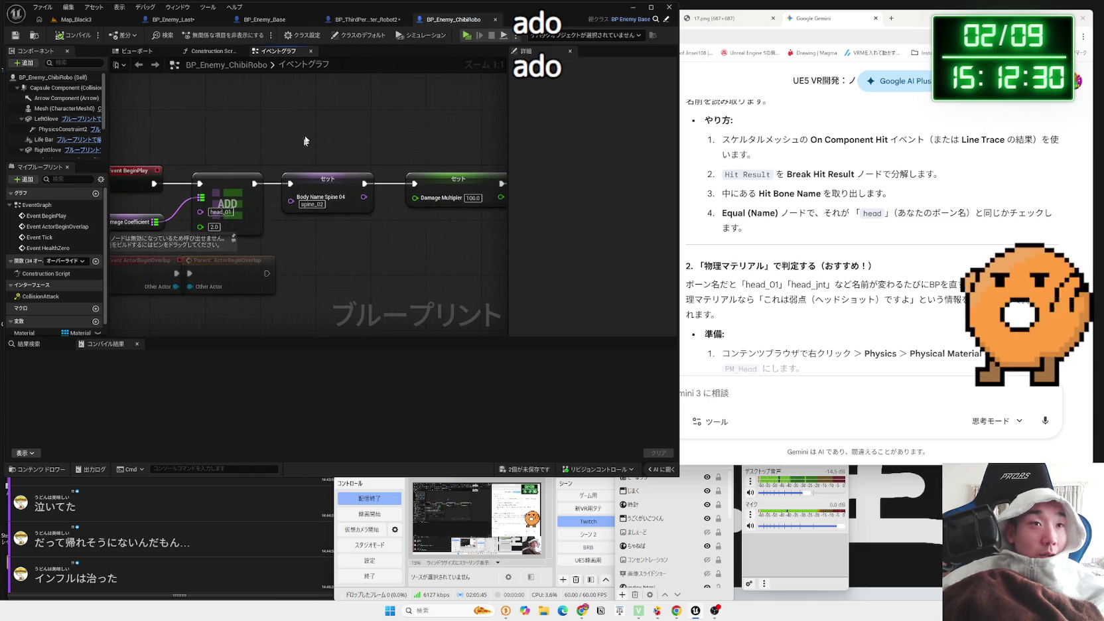
left_click(762, 404)
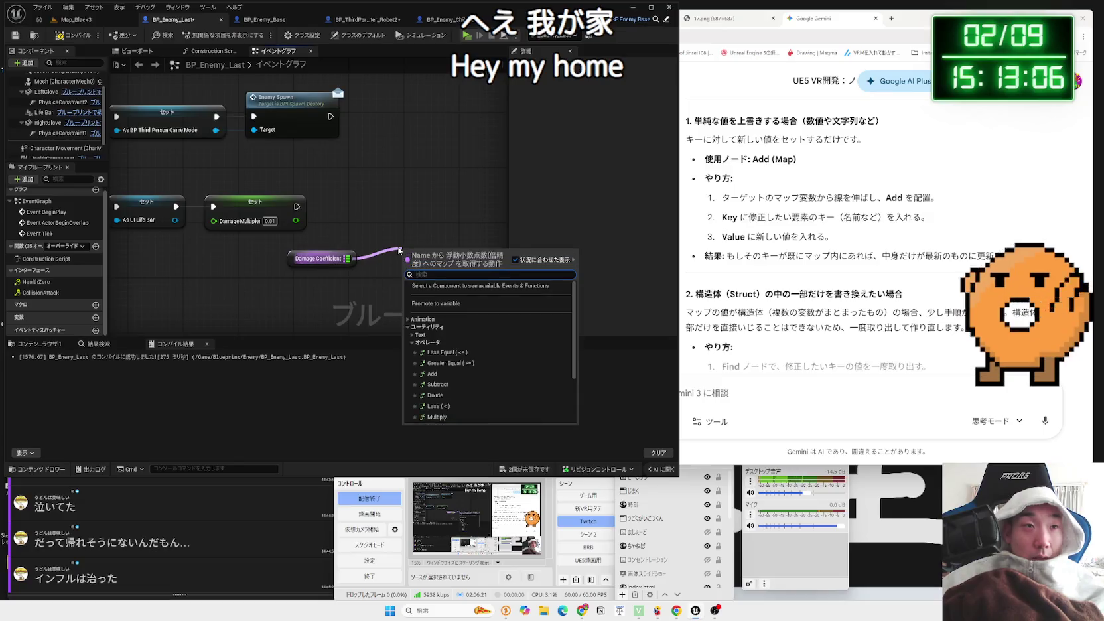
Add a map Add node fed by Damage Coefficient by searching 'add'
type("add")
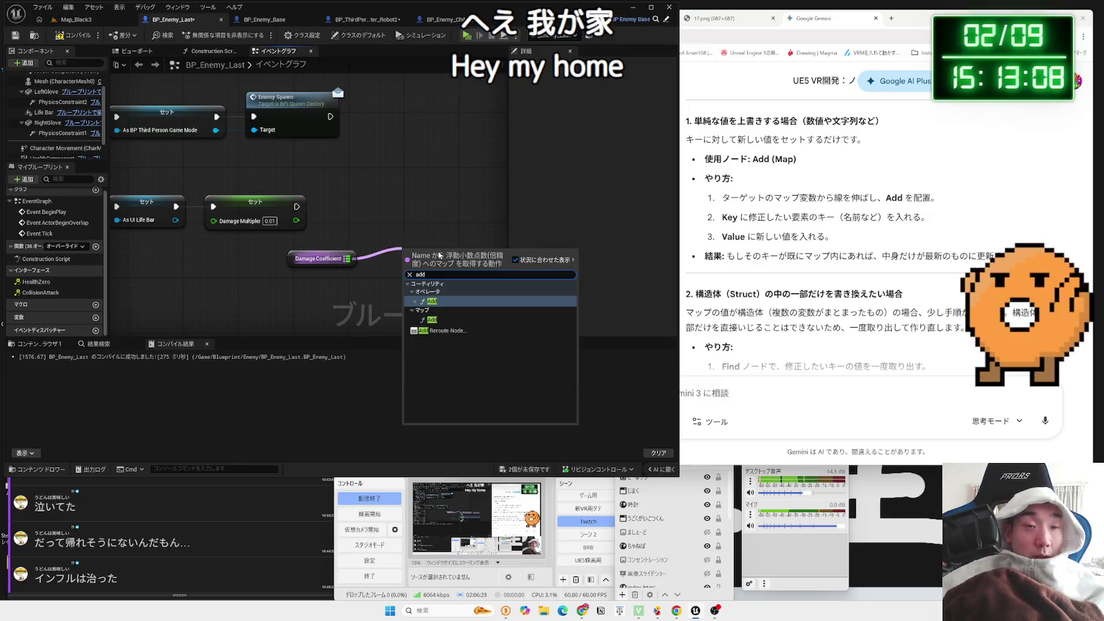
left_click(432, 319)
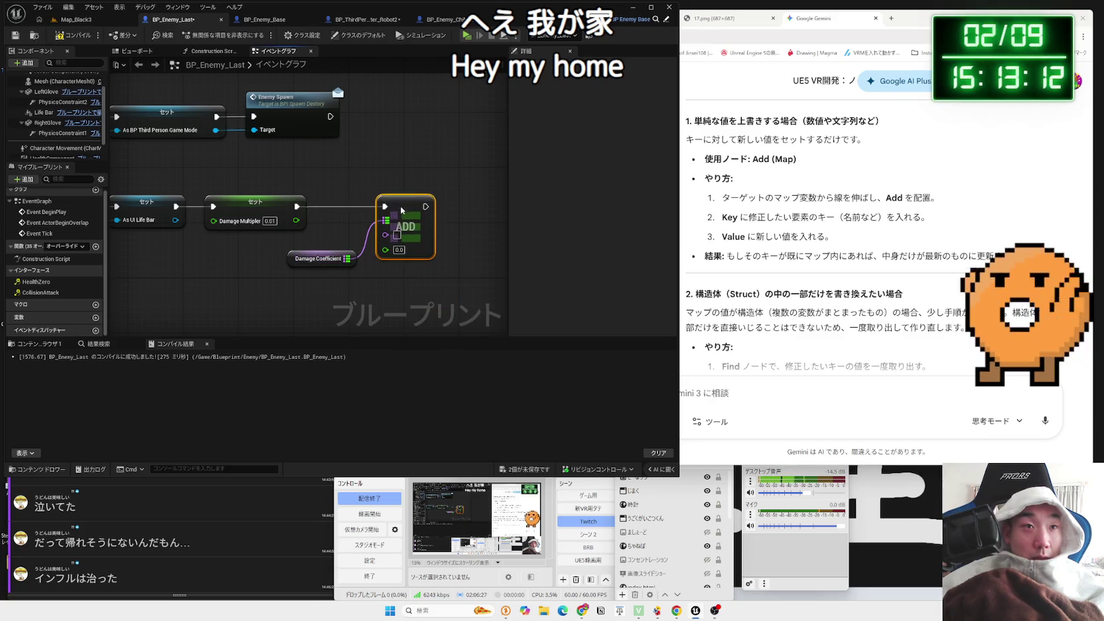
left_click(264, 19)
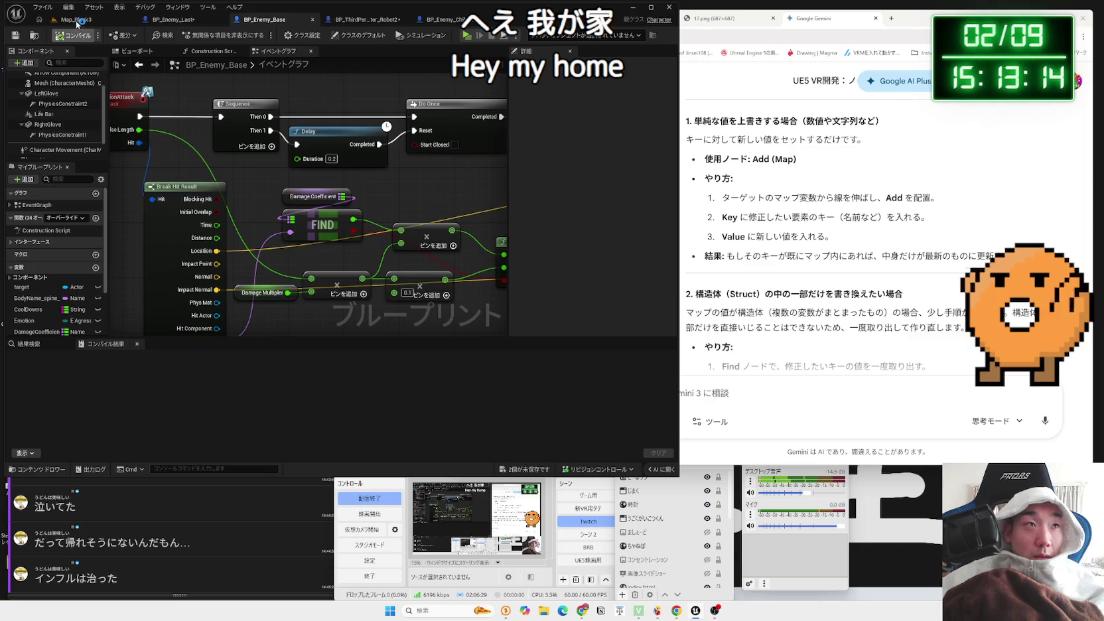
Select BP_Enemy_Last's Mesh and check the head bone name in SKM_Robot3_Full
left_click(171, 20)
left_click(143, 52)
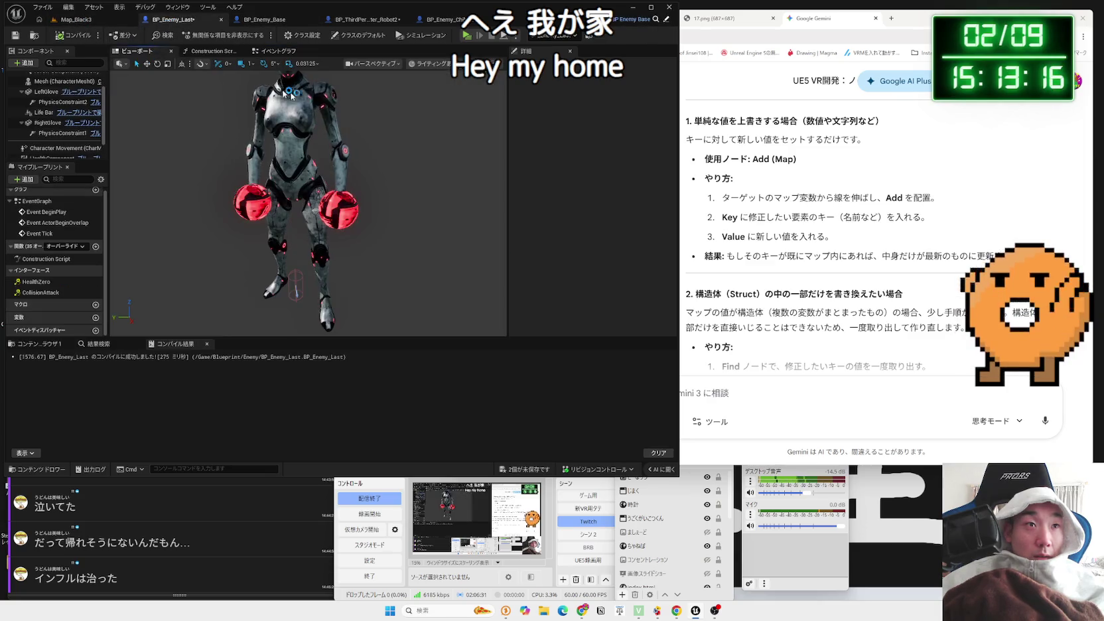
left_click(296, 172)
left_click(635, 300)
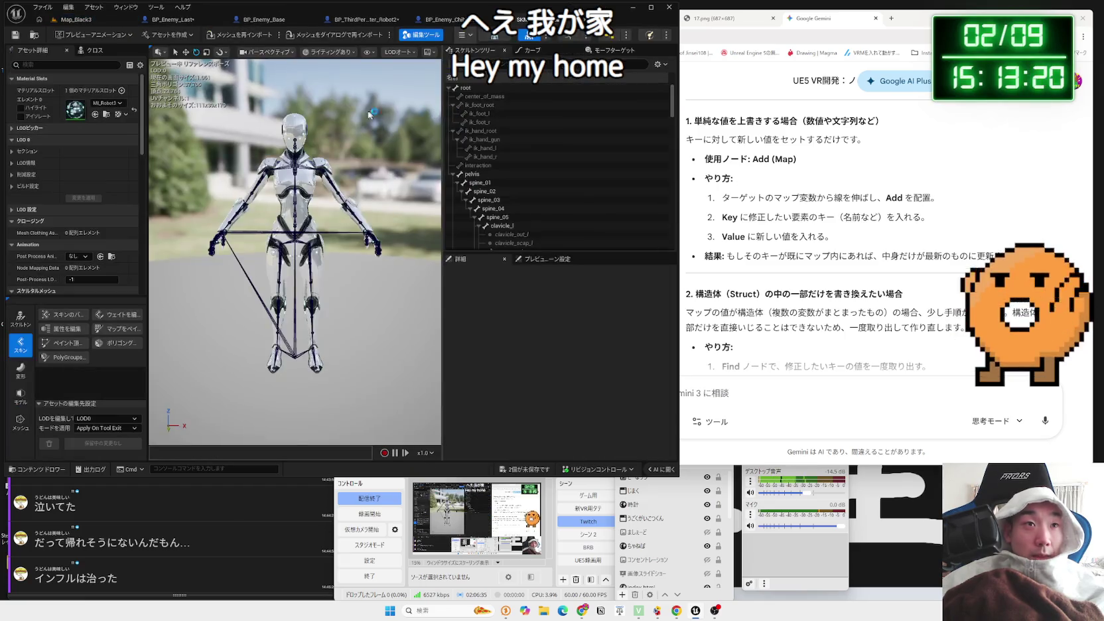
left_click(354, 103)
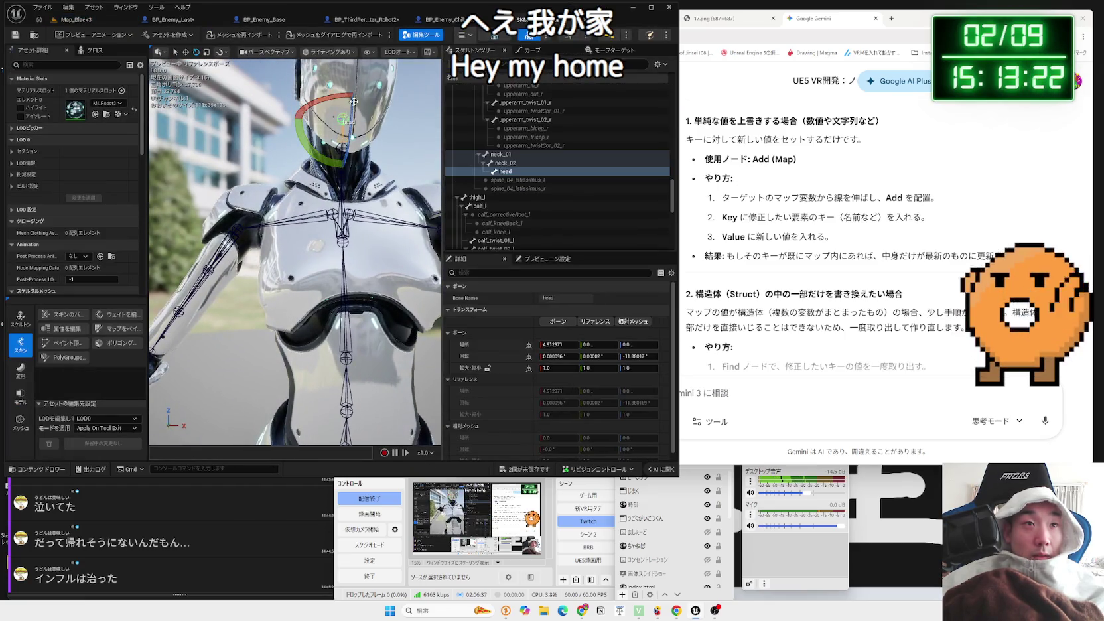
left_click(353, 93)
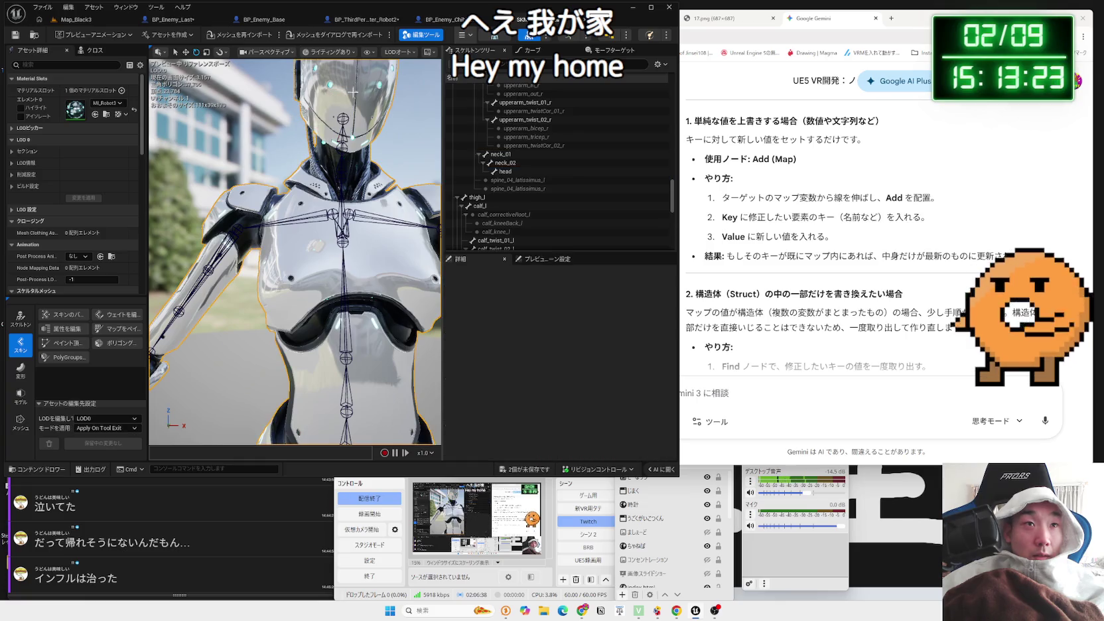
Check the head body name in the robot's Physics Asset, then return to BP_Enemy_Last
left_click(641, 37)
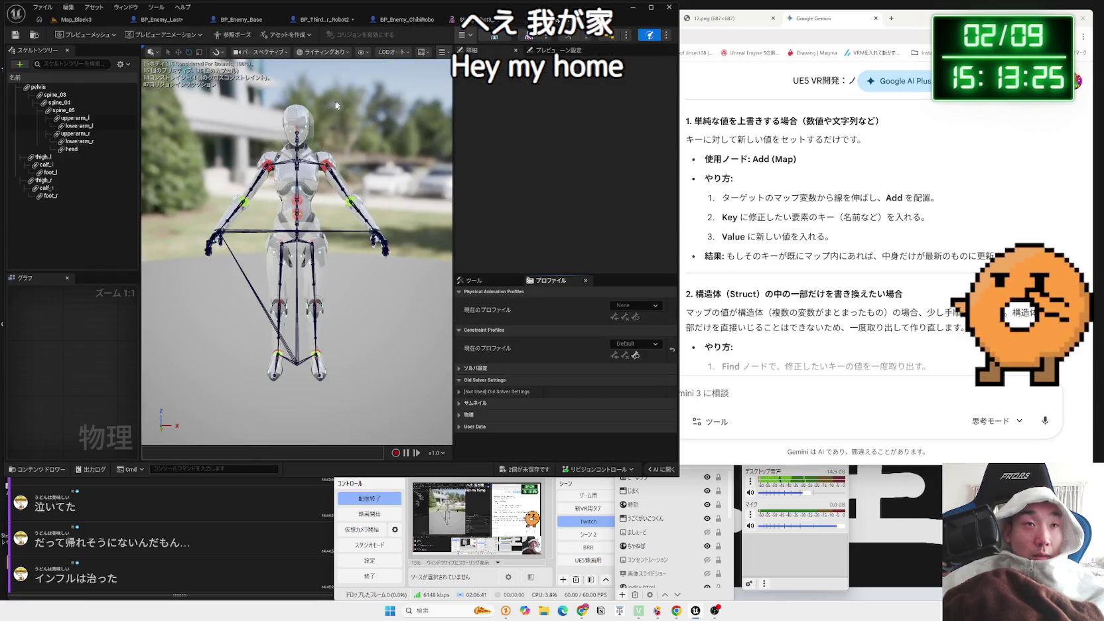
left_click(287, 116)
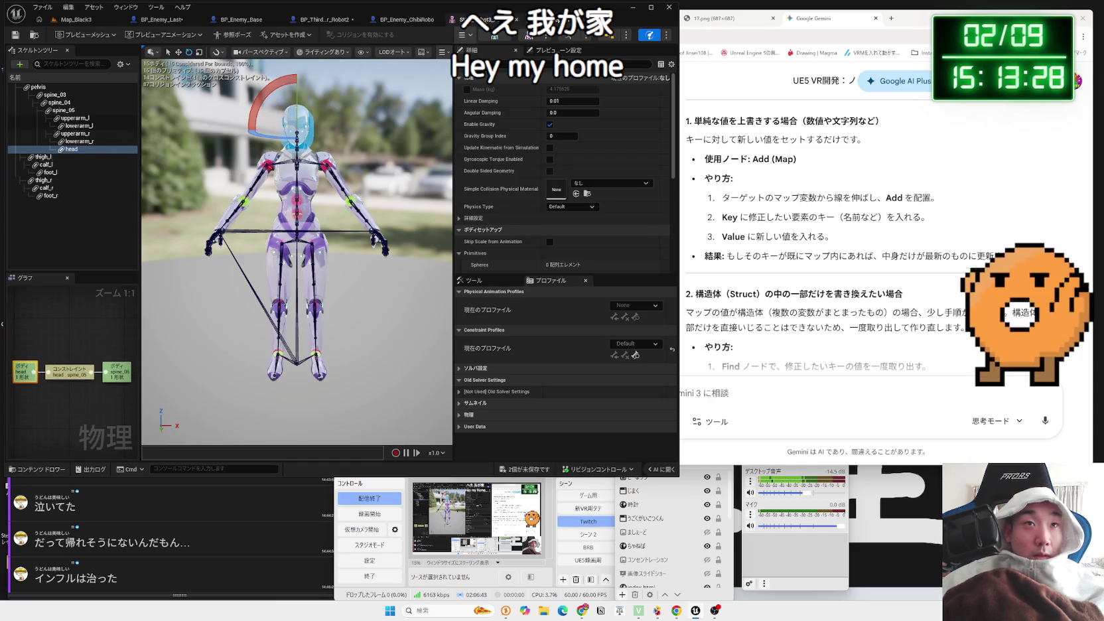
left_click(169, 20)
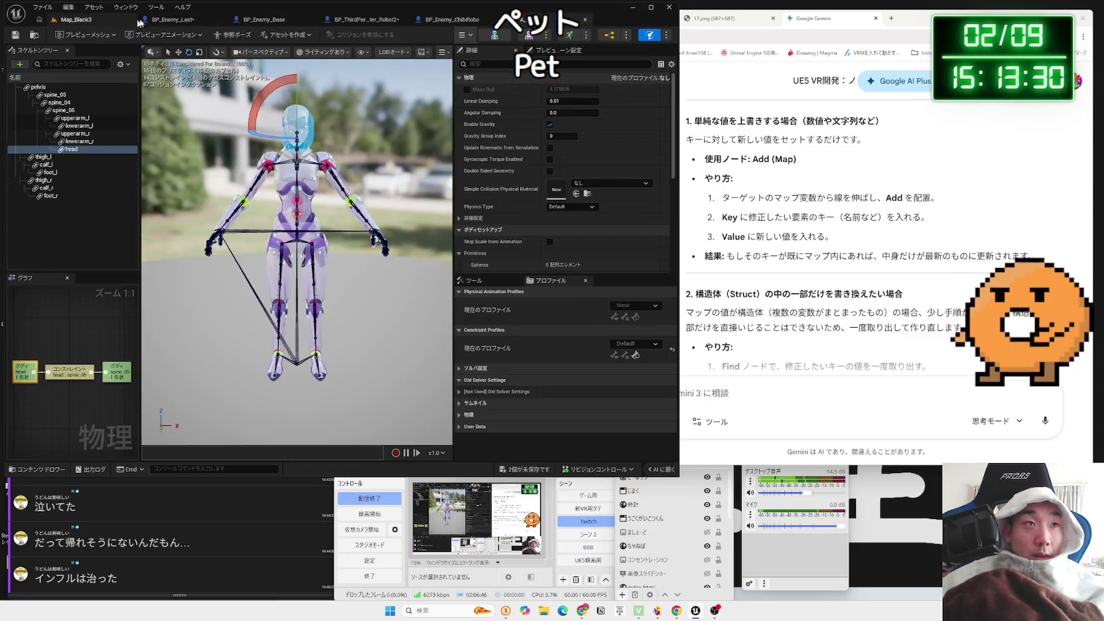
left_click(159, 20)
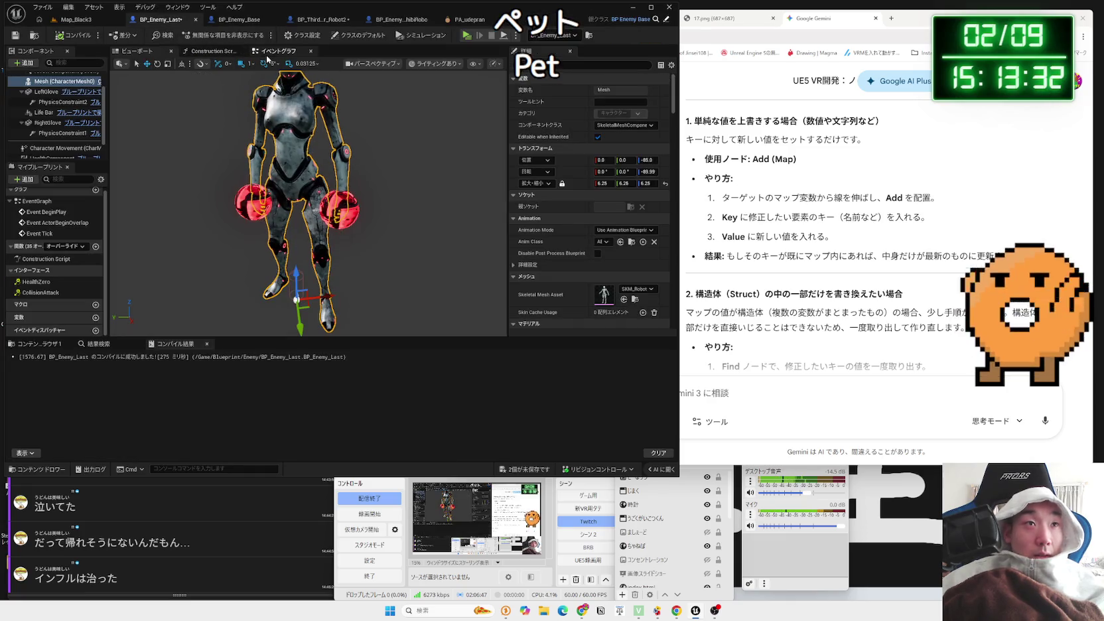
Set the Damage Coefficient Add node's value to 100 in BP_Enemy_Last's event graph
left_click(267, 54)
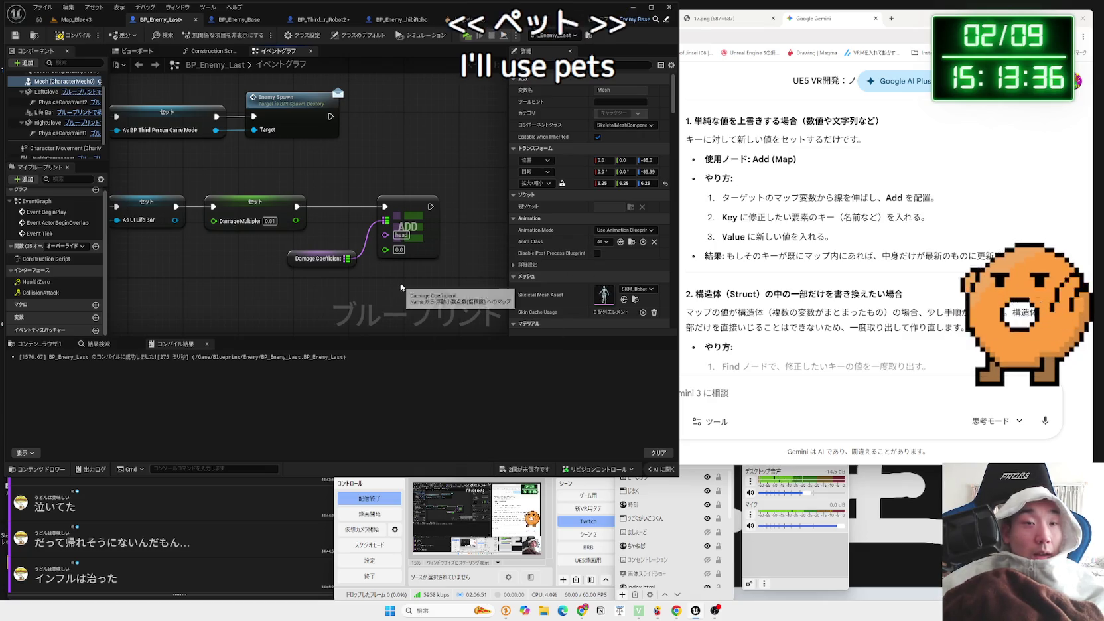
left_click(399, 249)
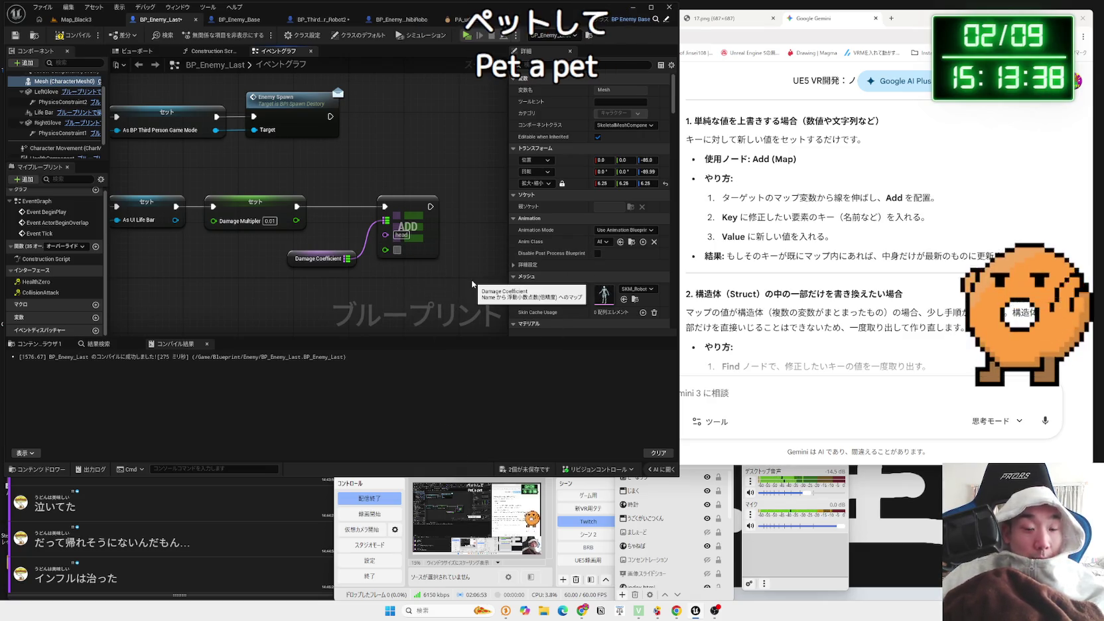
type("100")
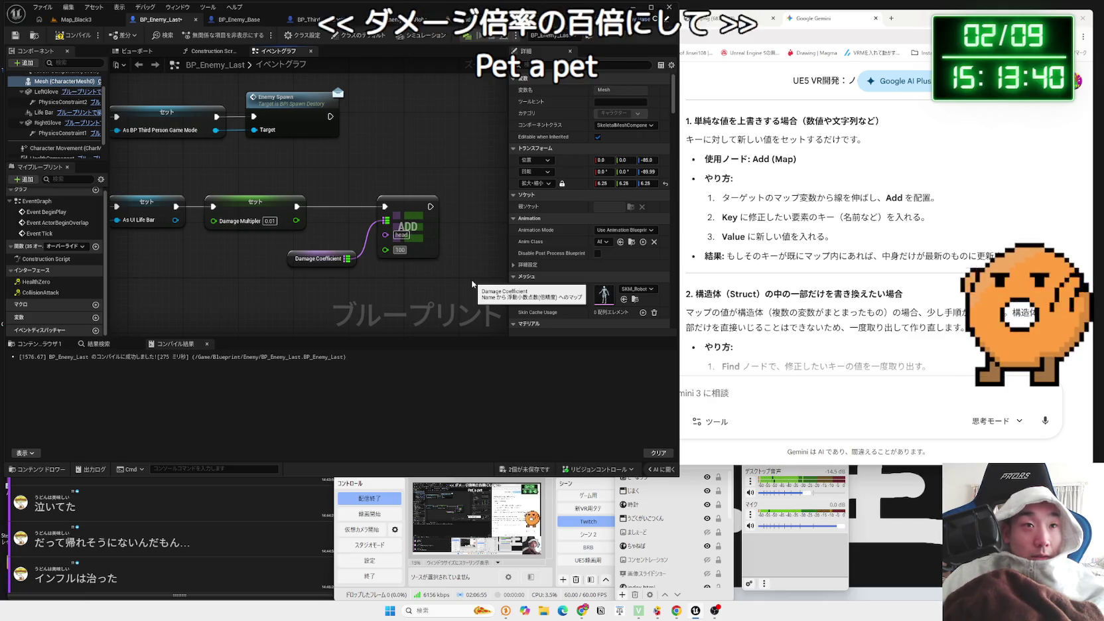
key("Return")
left_click(332, 279)
left_click_drag(326, 294, 316, 292)
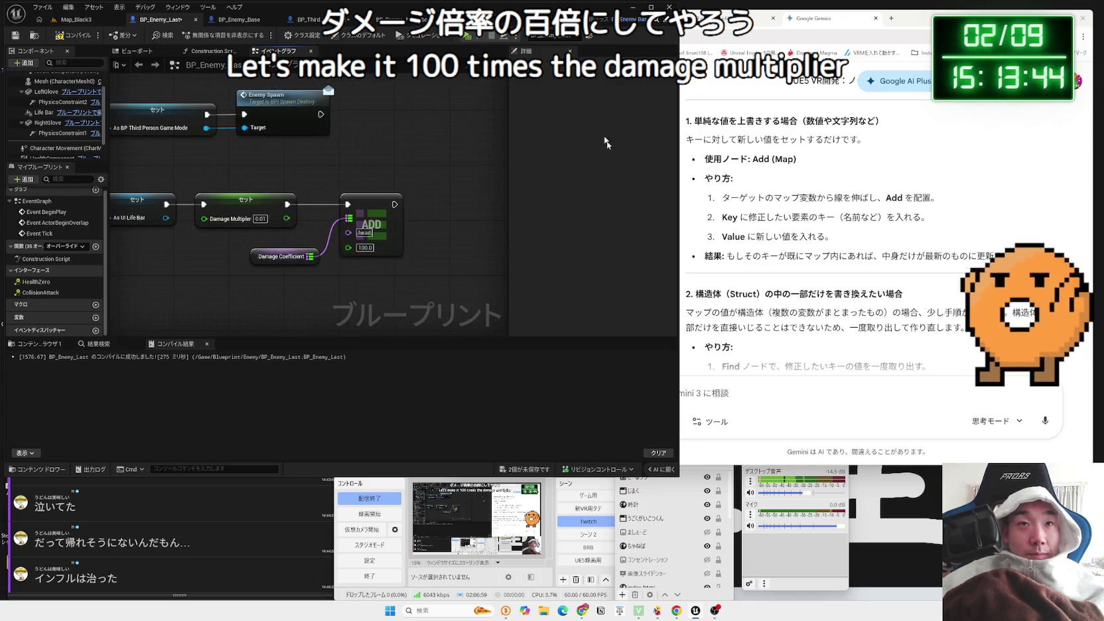
Compare against ChibiRobo's 100.0 damage multiplier nodes, then return to Map_Black3
left_click(662, 20)
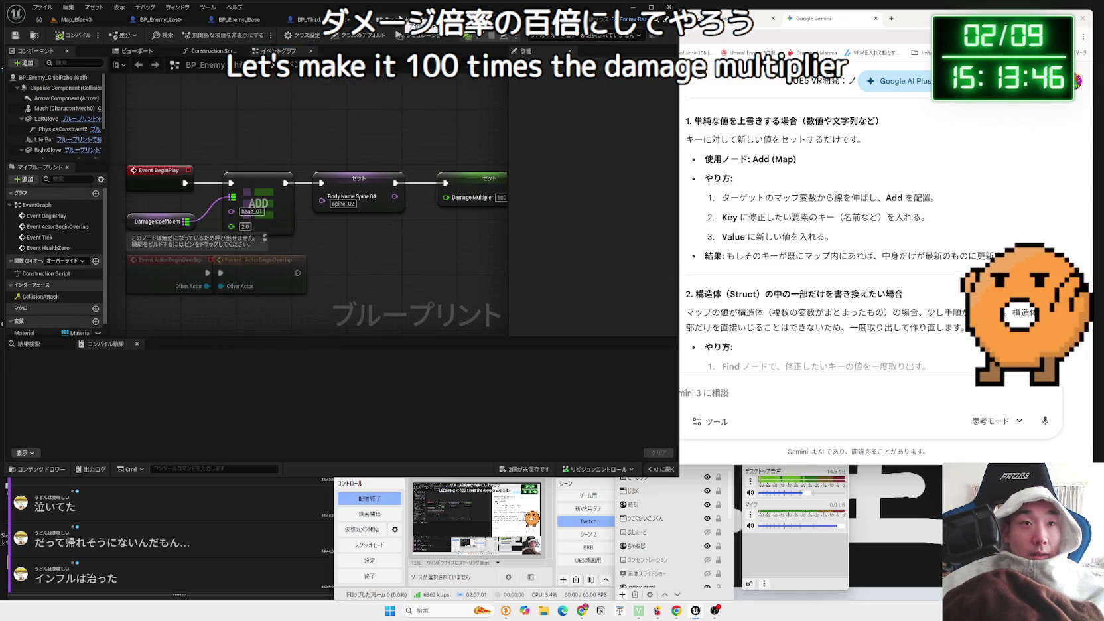
left_click_drag(394, 118, 347, 133)
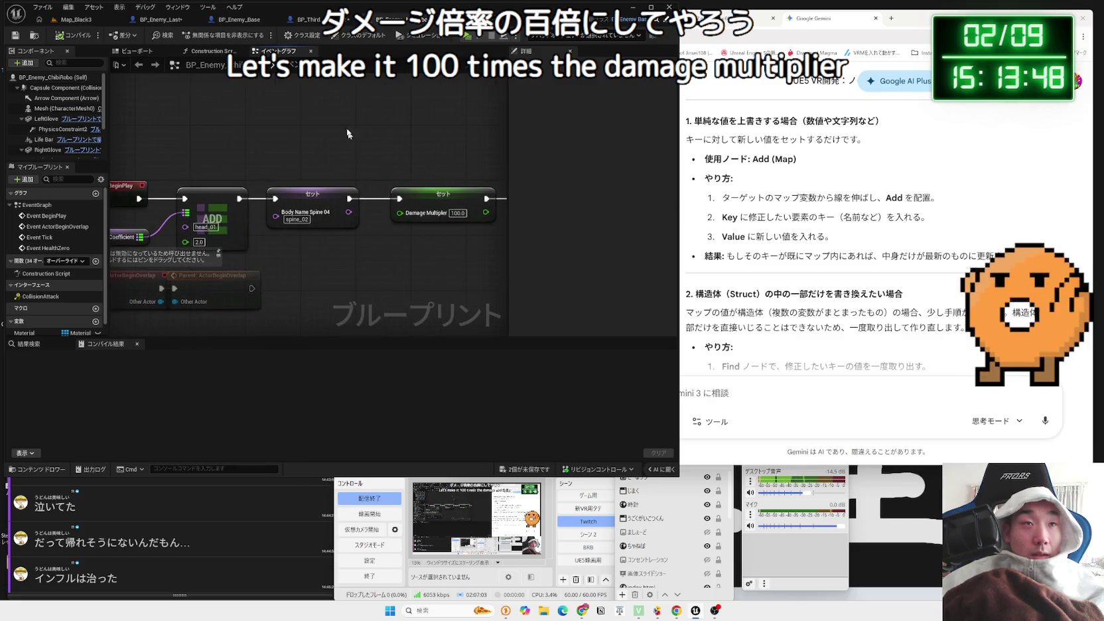
left_click(320, 22)
left_click(242, 20)
left_click(77, 20)
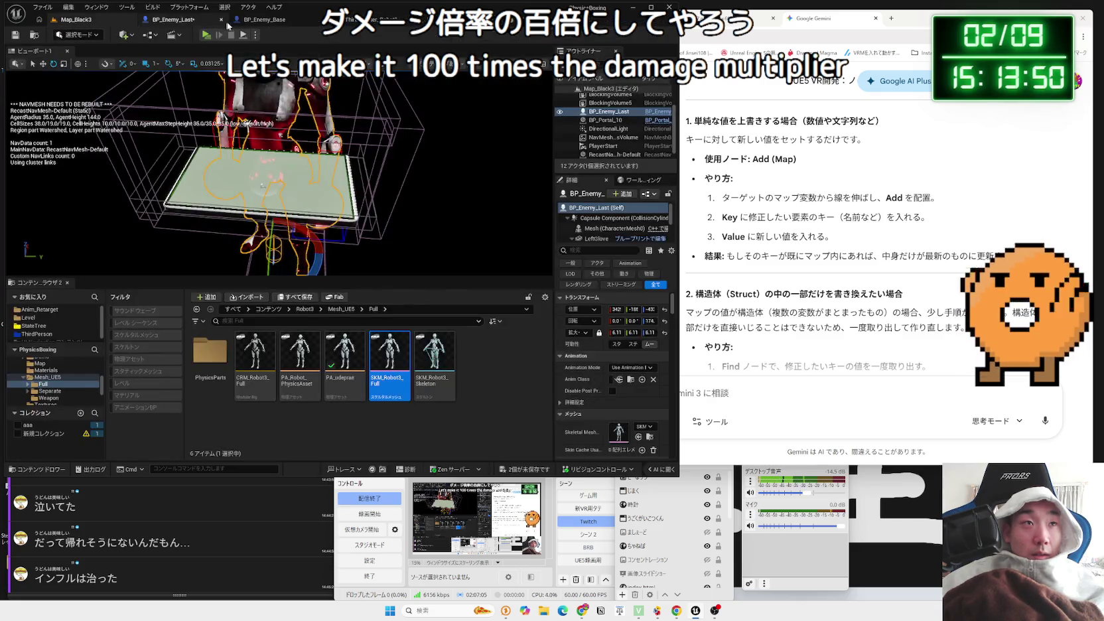
left_click(178, 26)
left_click(69, 21)
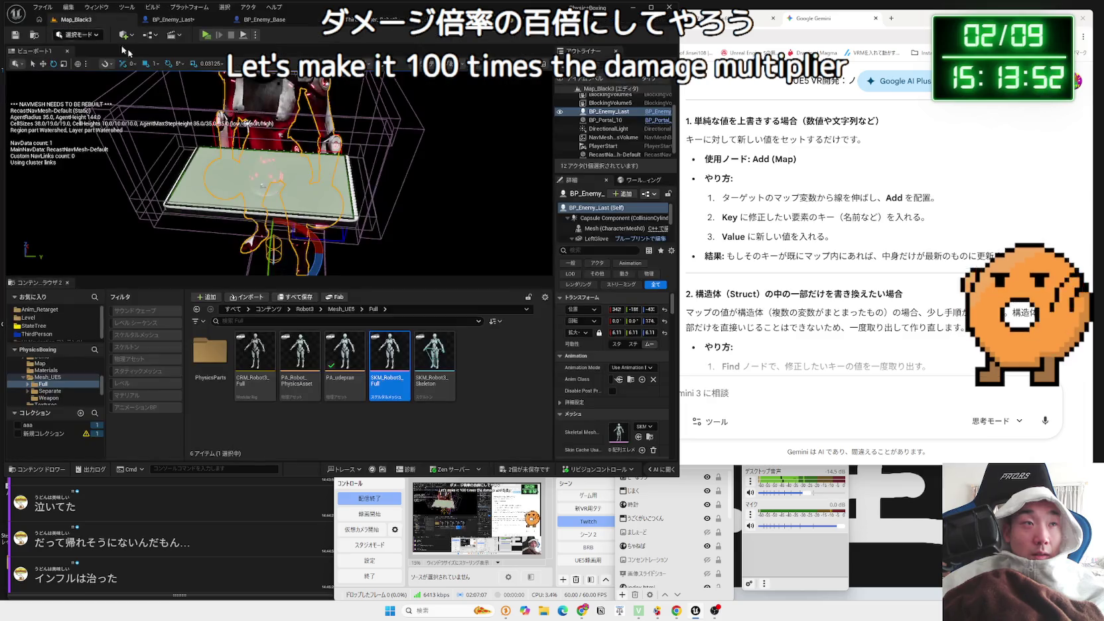
mouse_move(253, 163)
left_mouse_down()
mouse_move(266, 95)
mouse_move(226, 78)
left_mouse_up()
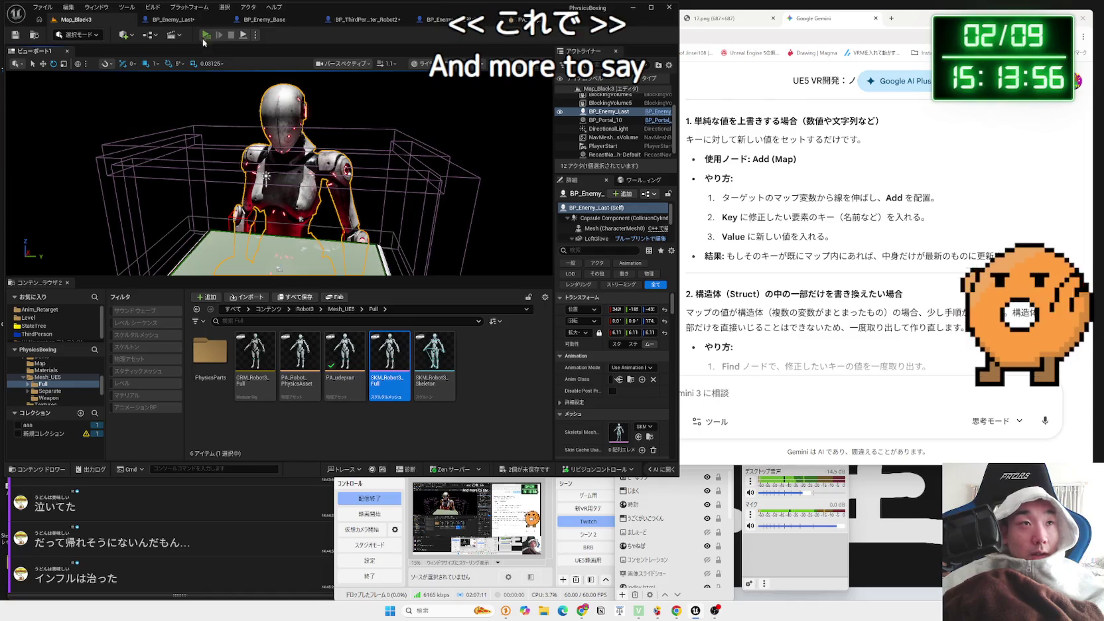
key("alt+p")
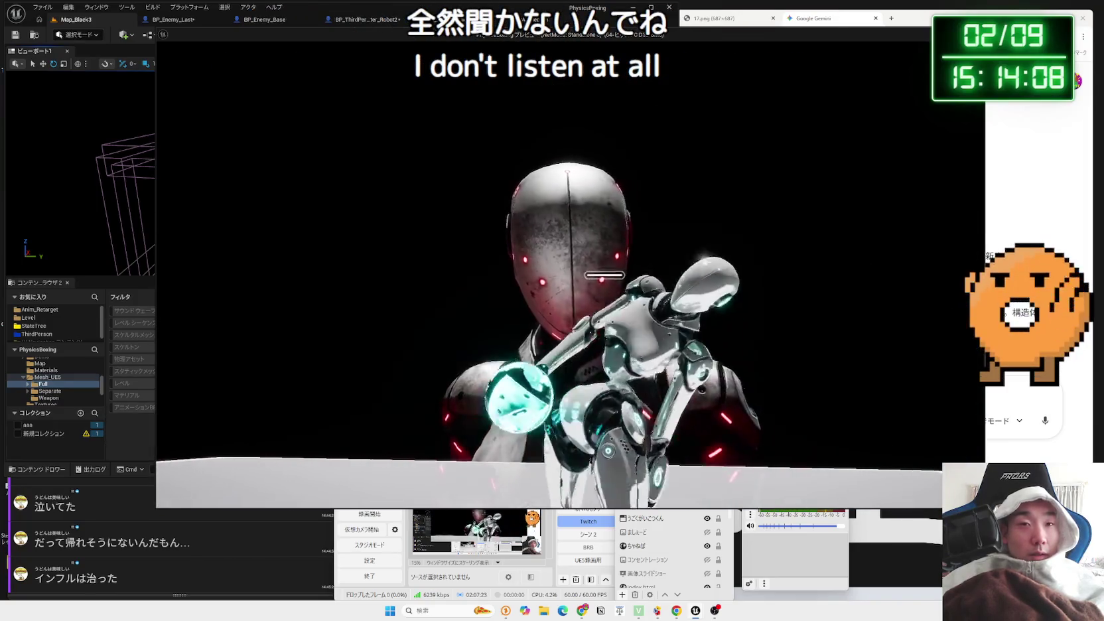
key("Escape")
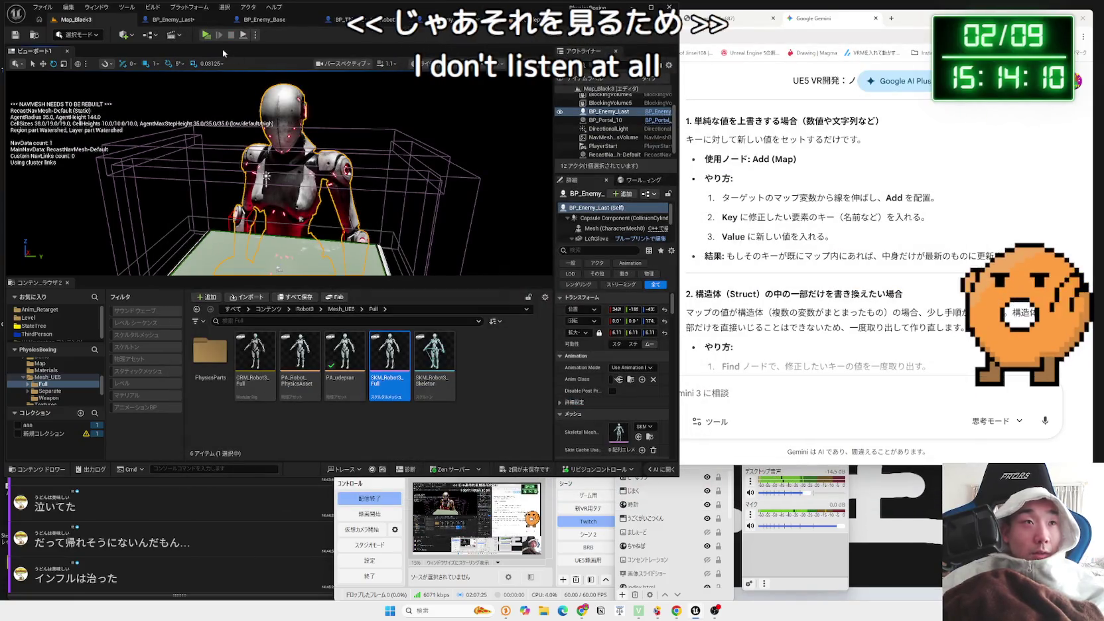
key("f")
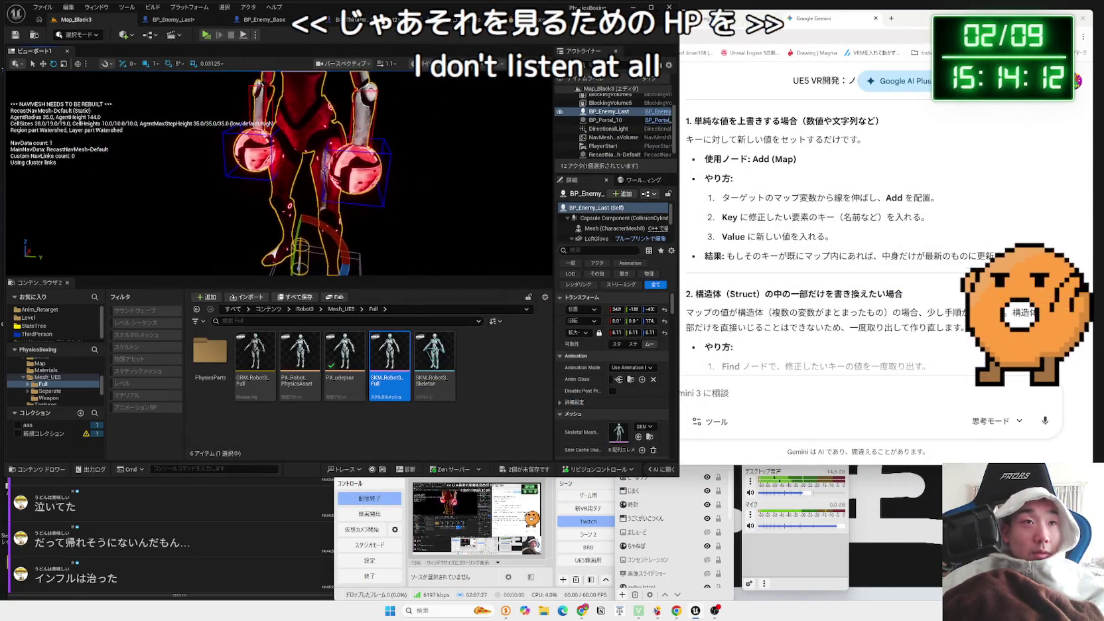
Select BP_Enemy_Last's Life Bar component and review its Details properties
left_click(164, 22)
left_click(44, 113)
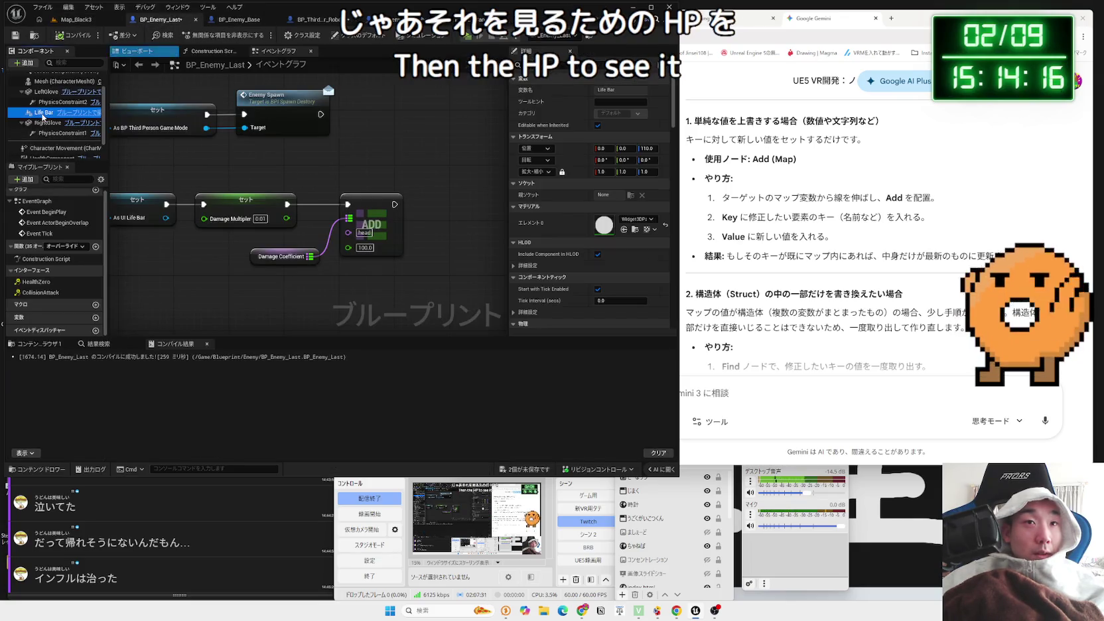
scroll(566, 268, "down", 3)
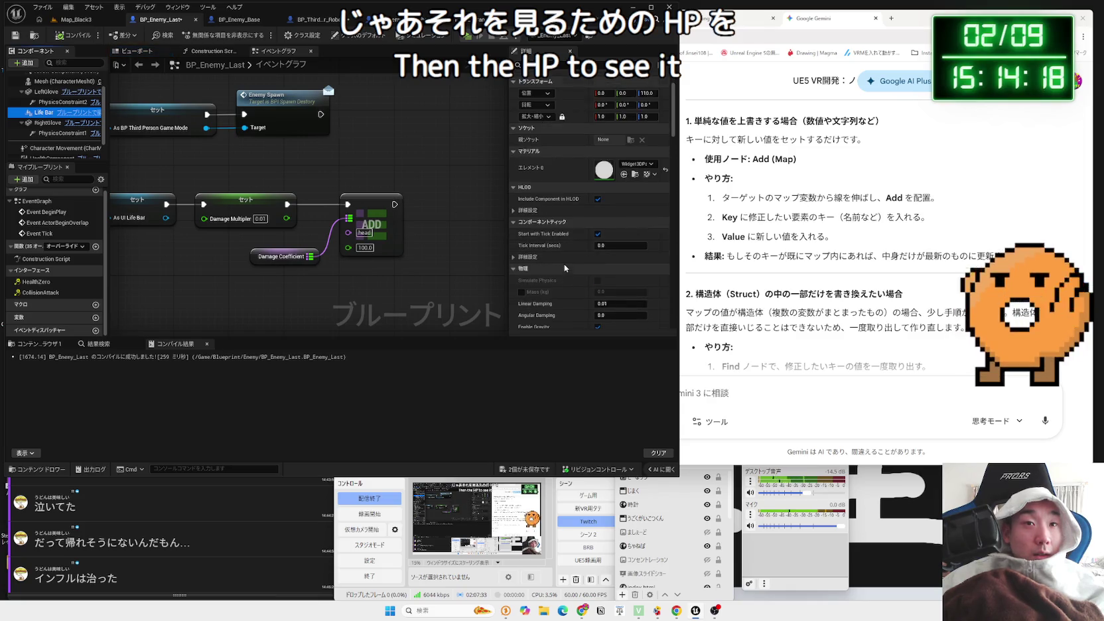
scroll(316, 208, "down", 5)
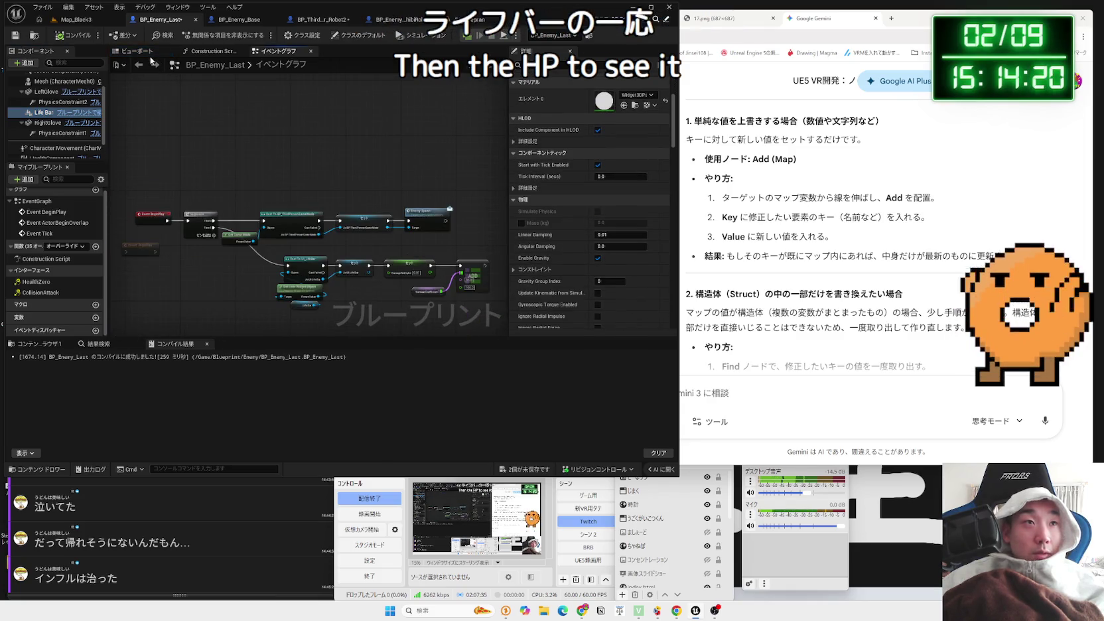
left_click(147, 52)
scroll(297, 237, "down", 3)
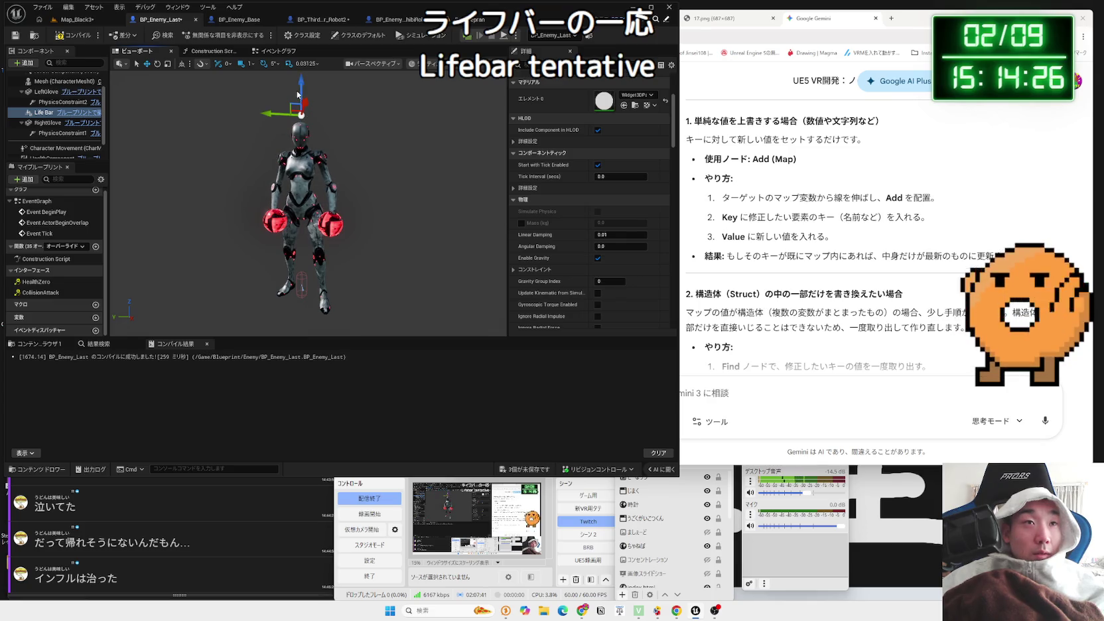
Run a quick Alt+P play test of the level, then return to BP_Enemy_Last
left_click(80, 28)
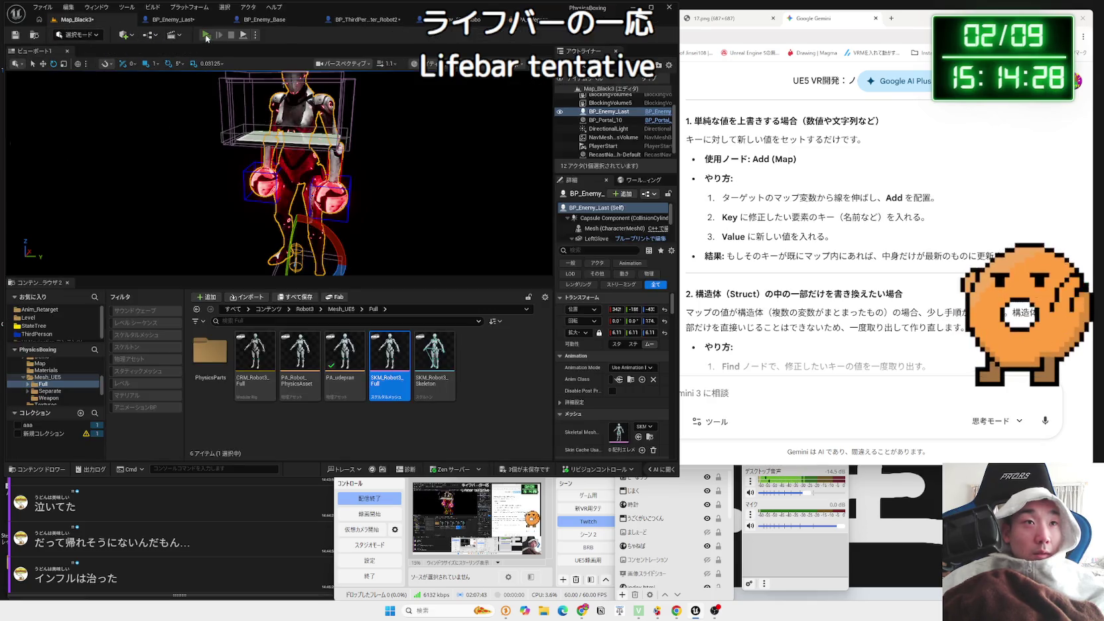
key("alt+p")
key("Escape")
left_click(175, 24)
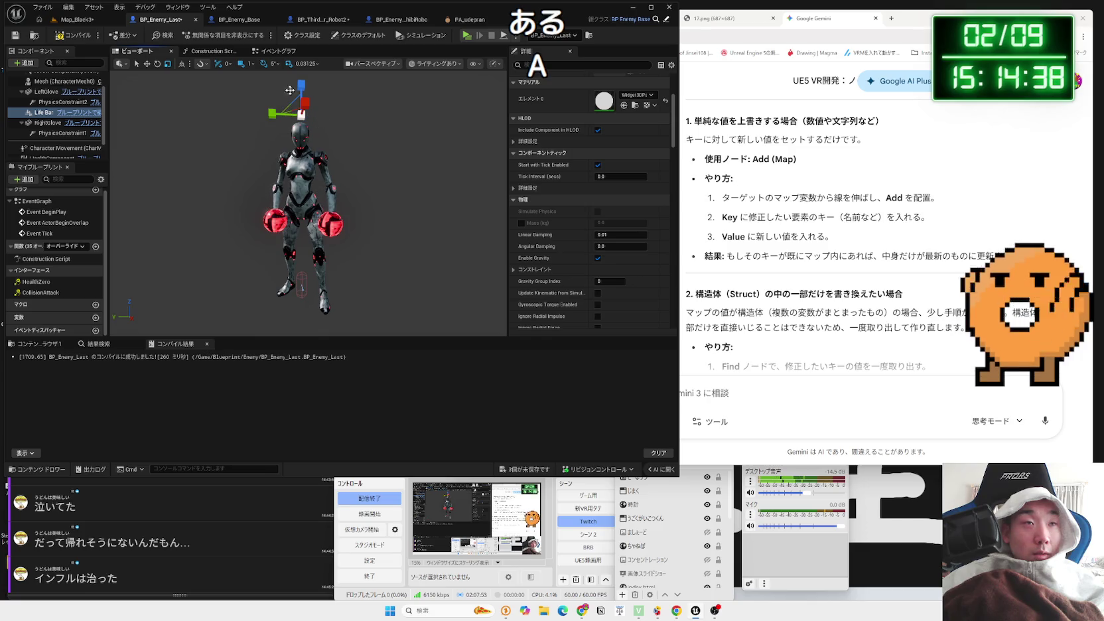
Drag the Life Bar's locked Scale up to 2.7175 on all axes
scroll(594, 173, "up", 5)
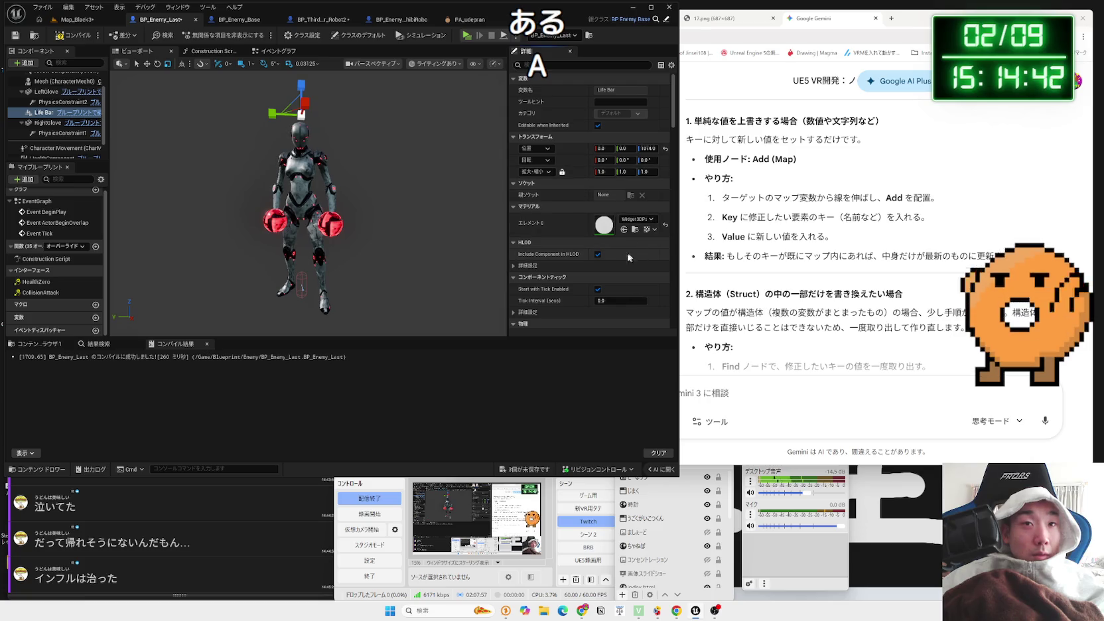
scroll(593, 252, "down", 6)
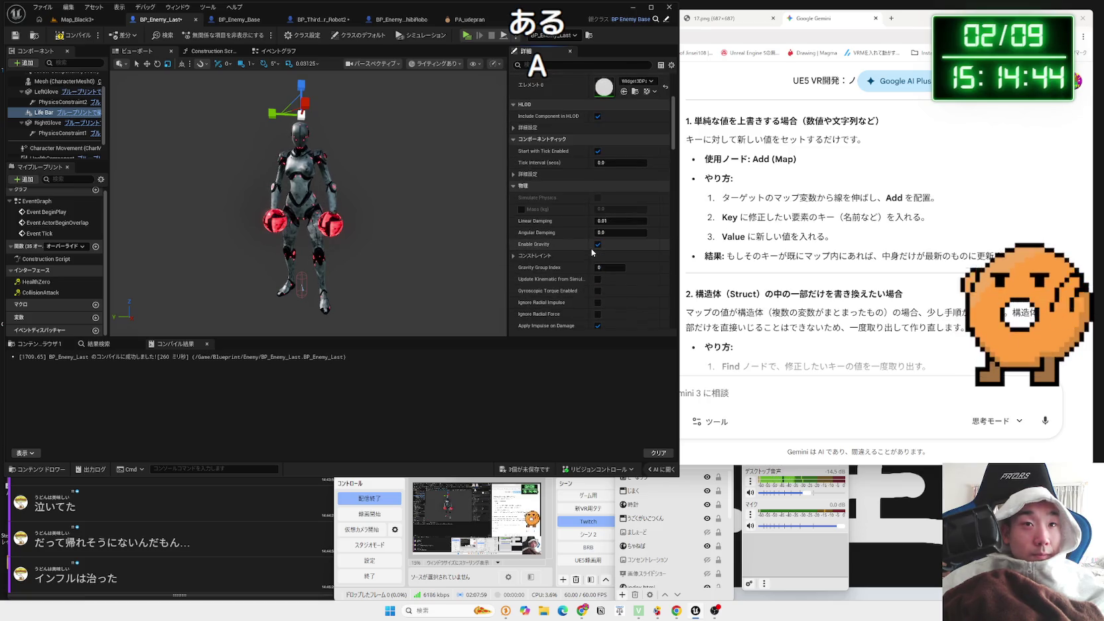
scroll(593, 252, "down", 2)
scroll(593, 252, "down", 10)
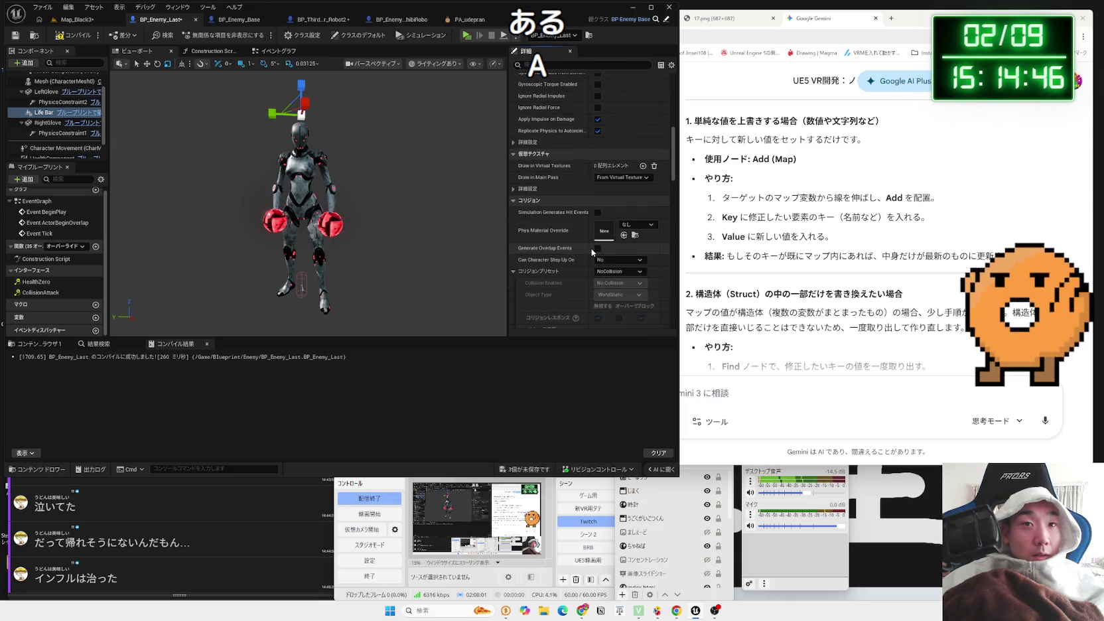
scroll(588, 249, "down", 2)
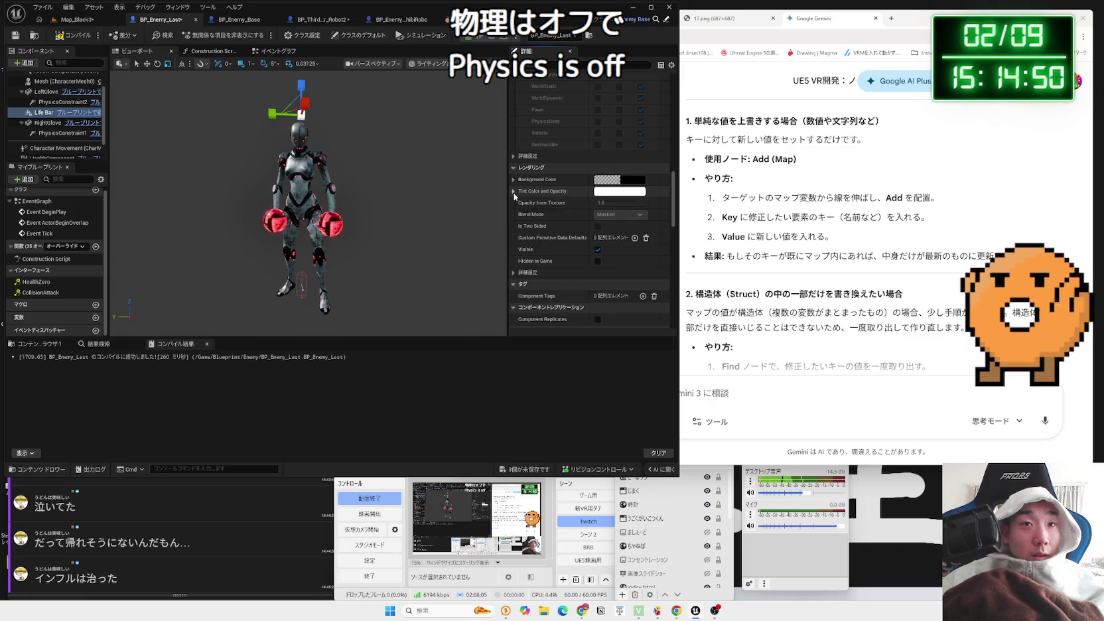
left_click(513, 273)
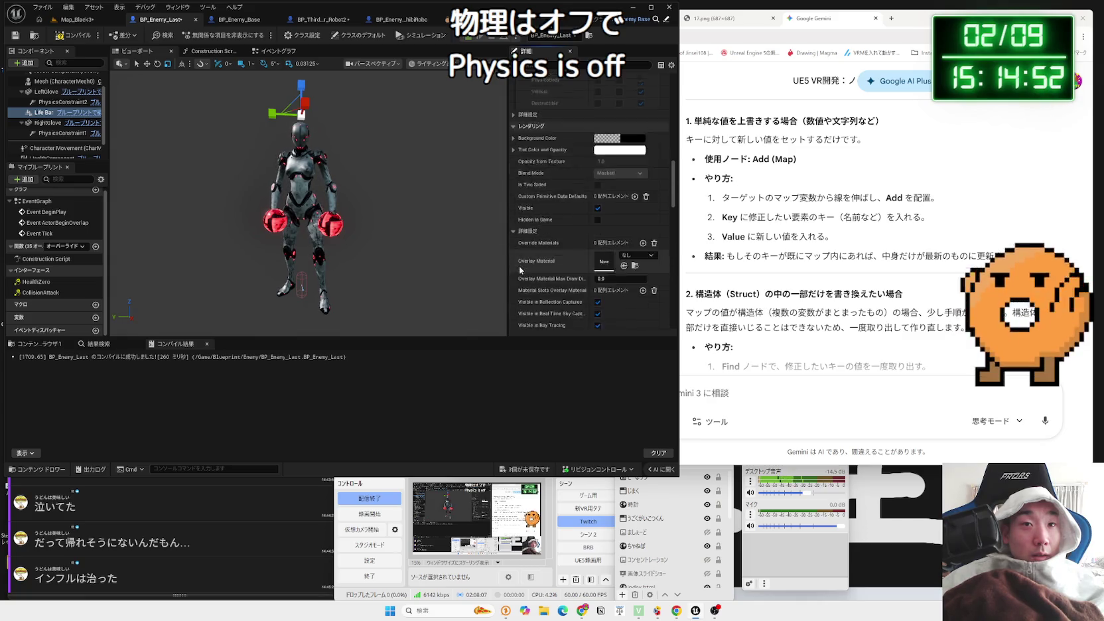
scroll(520, 265, "down", 2)
left_click(513, 191)
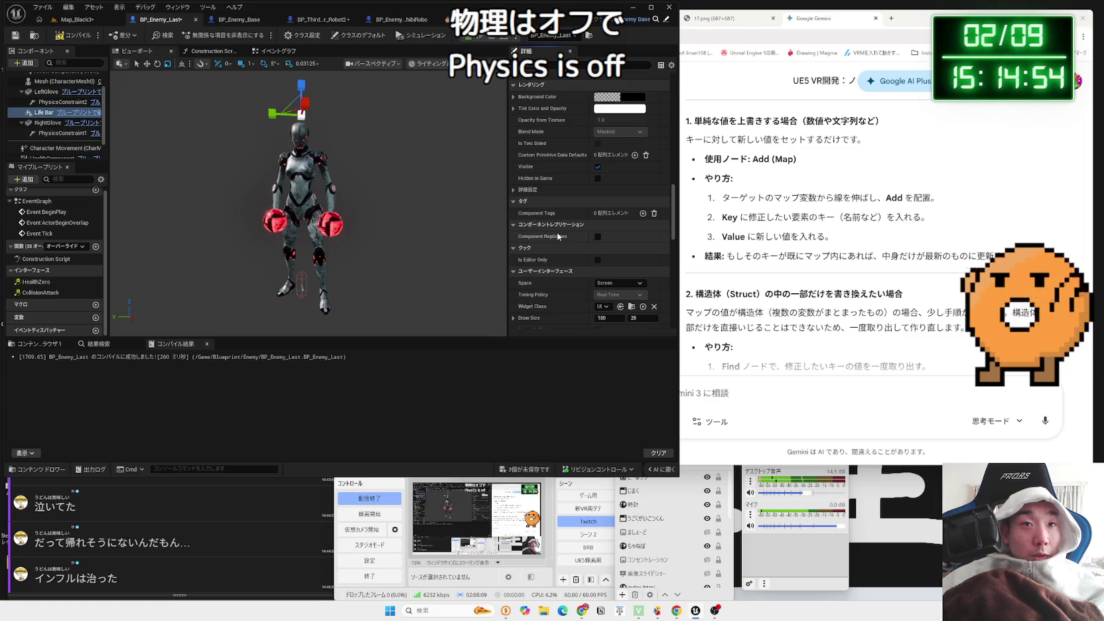
scroll(558, 236, "down", 1)
scroll(558, 236, "down", 1)
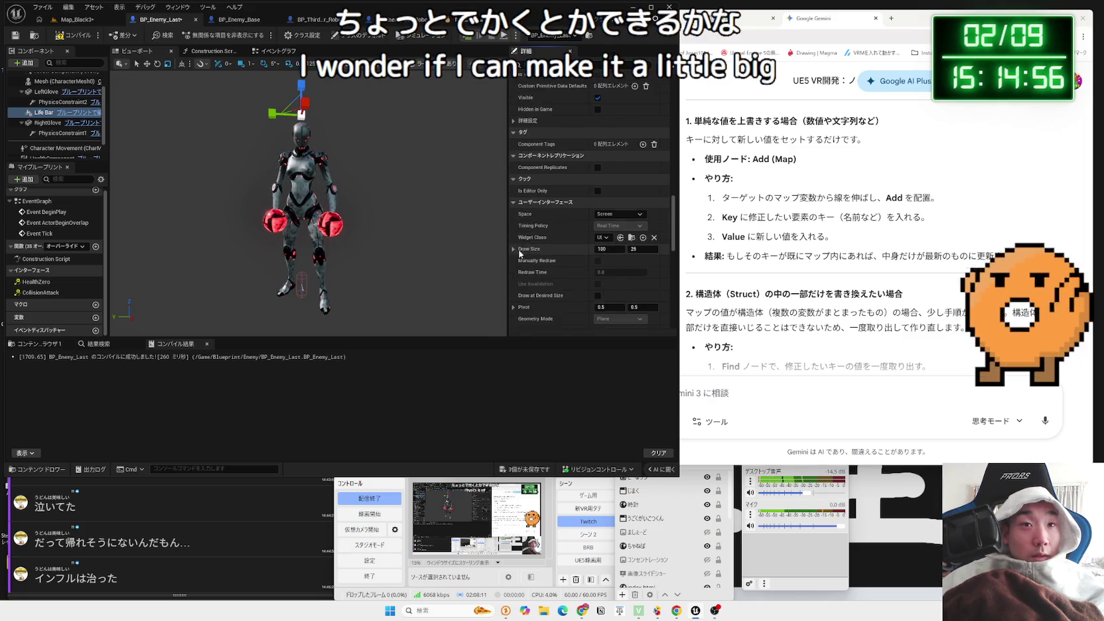
left_click(512, 249)
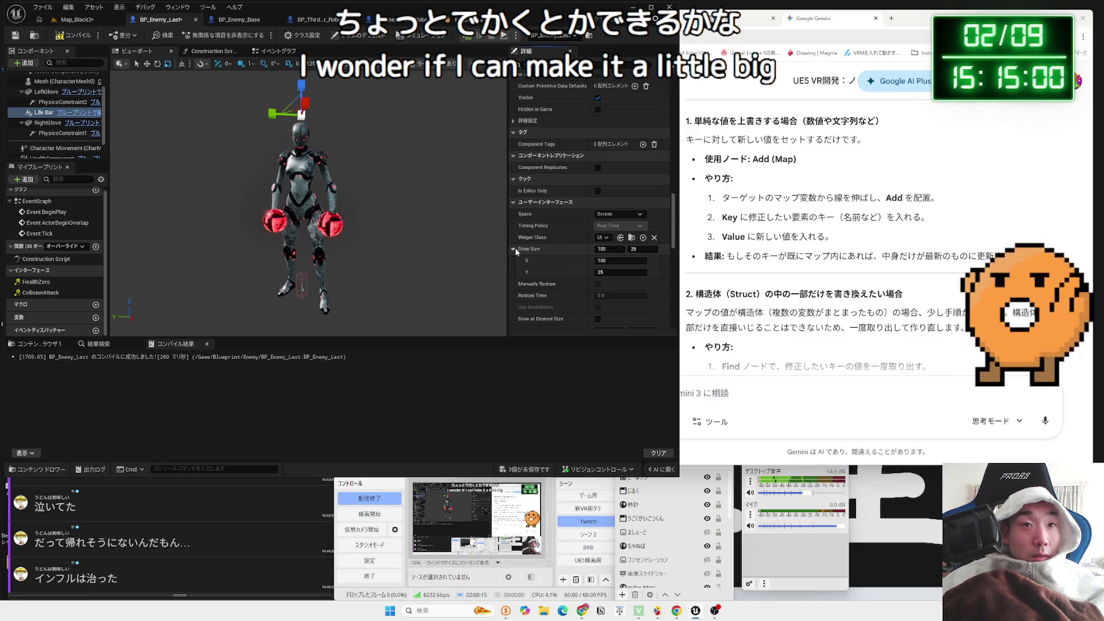
left_click_drag(674, 221, 676, 118)
left_click_drag(604, 171, 637, 171)
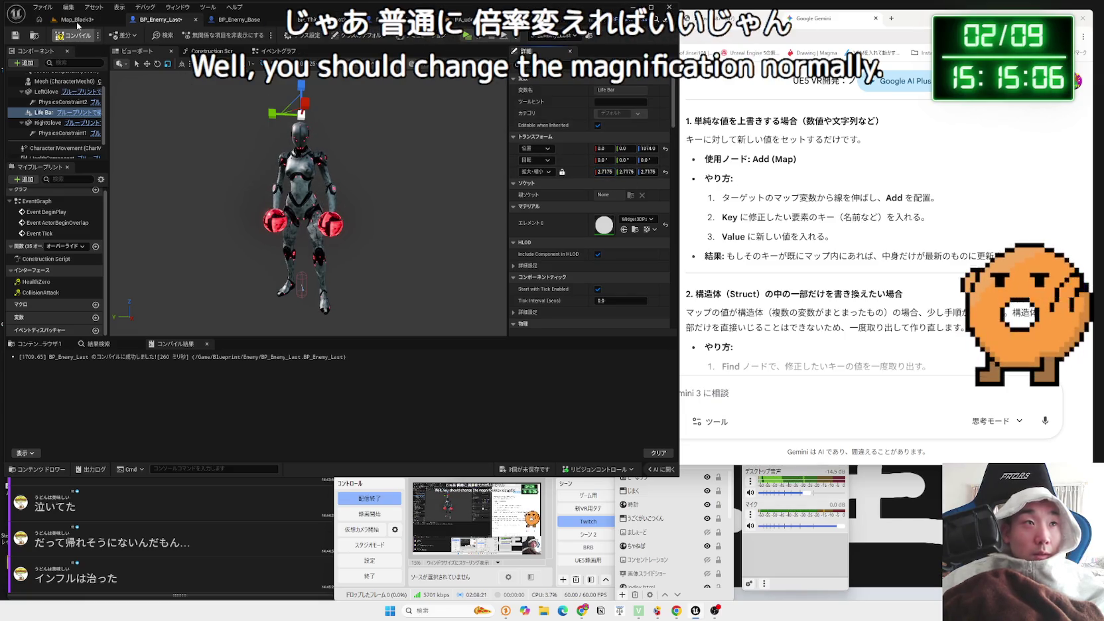
Play-test Map_Black3 briefly to check the life bar, then return to BP_Enemy_Last
left_click(80, 20)
left_click(203, 37)
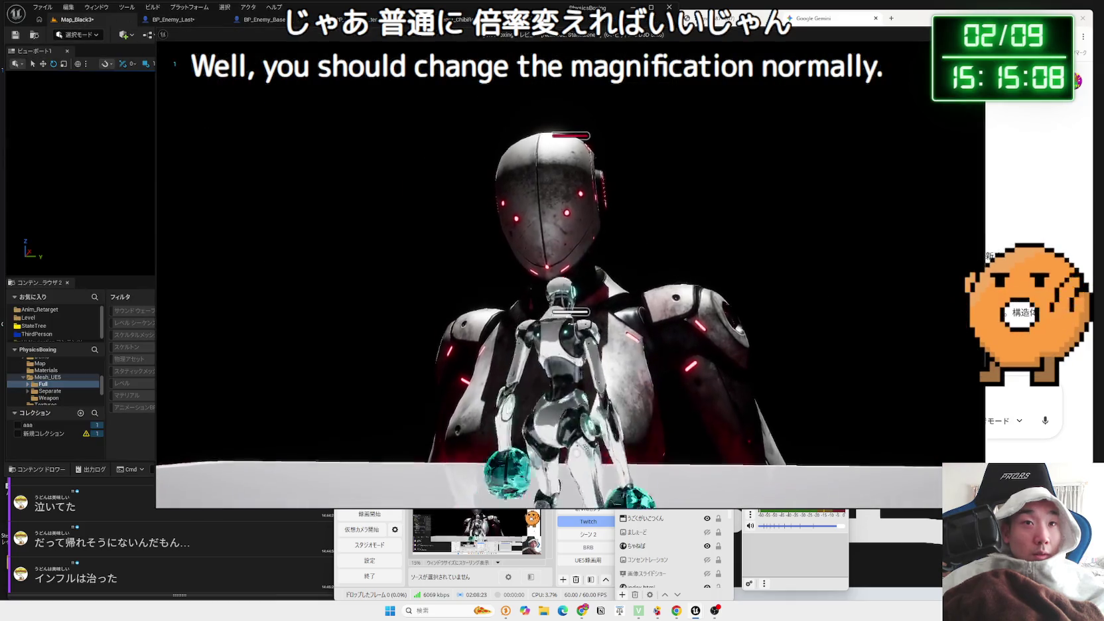
key("Escape")
left_click(316, 20)
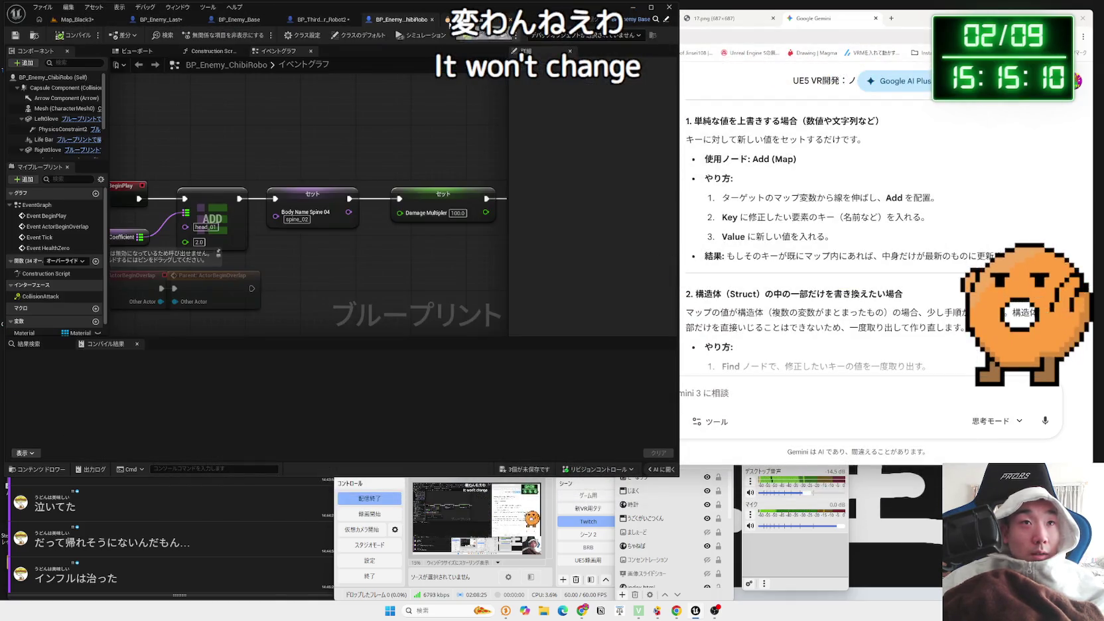
left_click(158, 20)
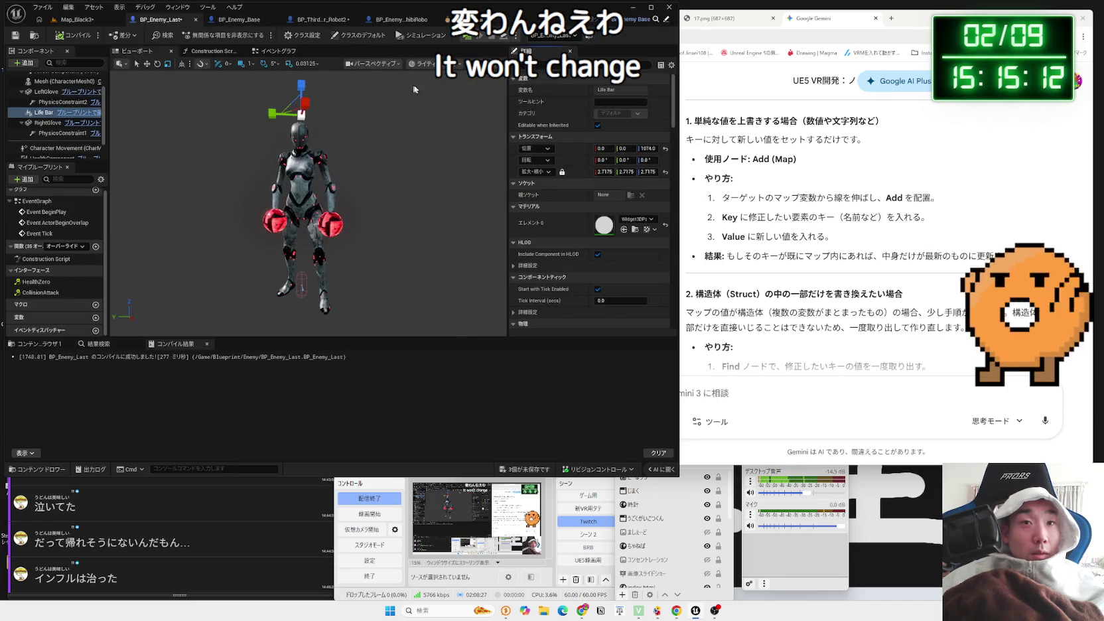
Set the Life Bar widget's Space to World
scroll(617, 257, "down", 10)
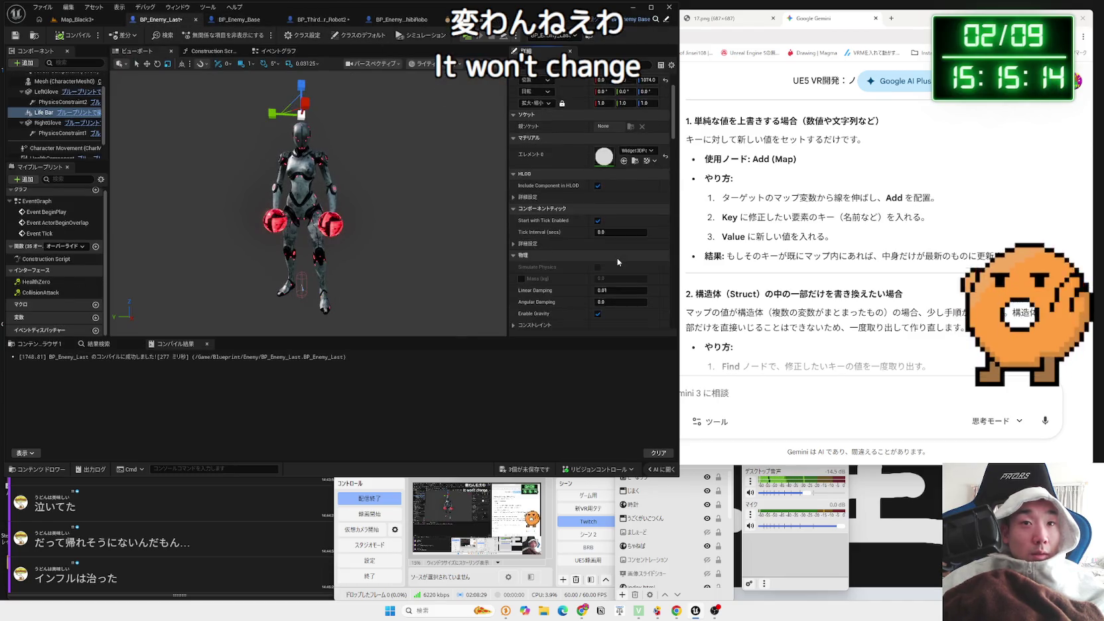
scroll(616, 252, "down", 3)
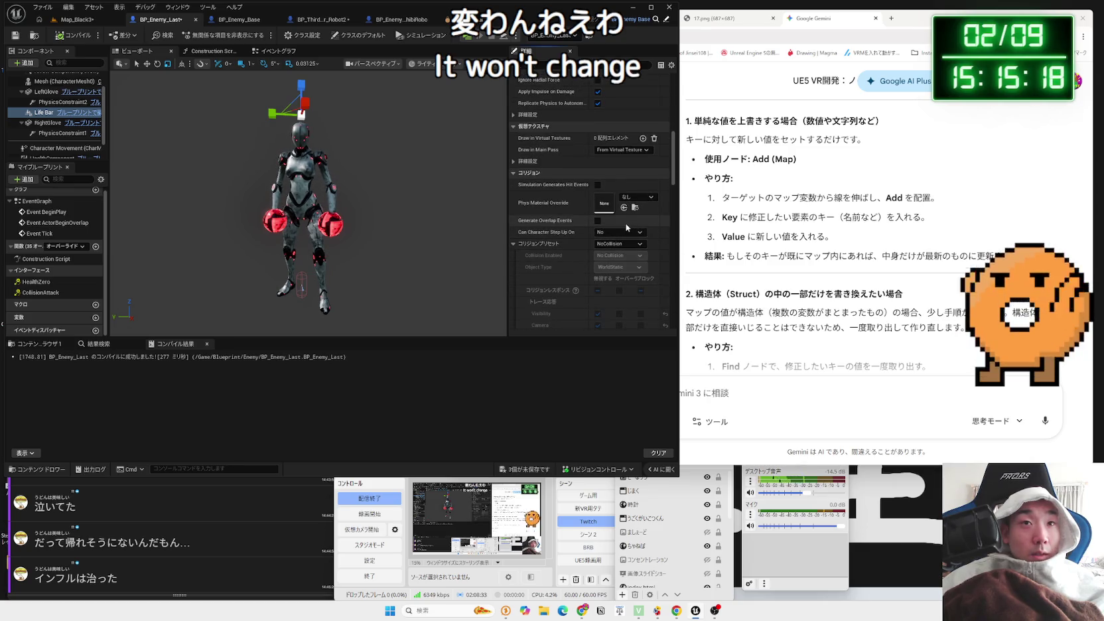
scroll(627, 228, "down", 10)
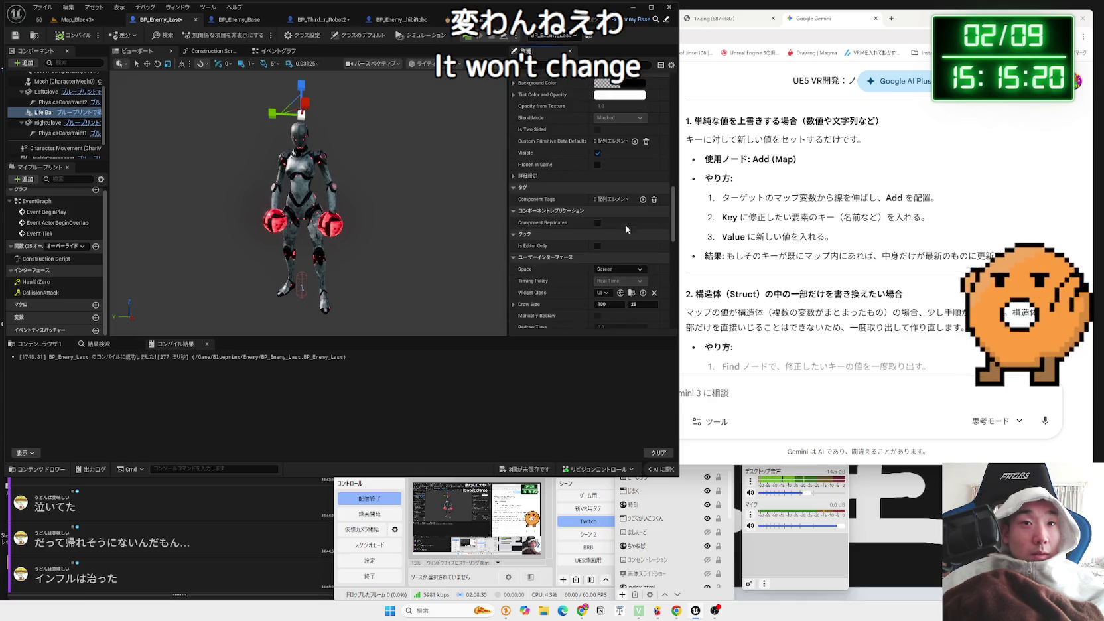
scroll(644, 227, "down", 3)
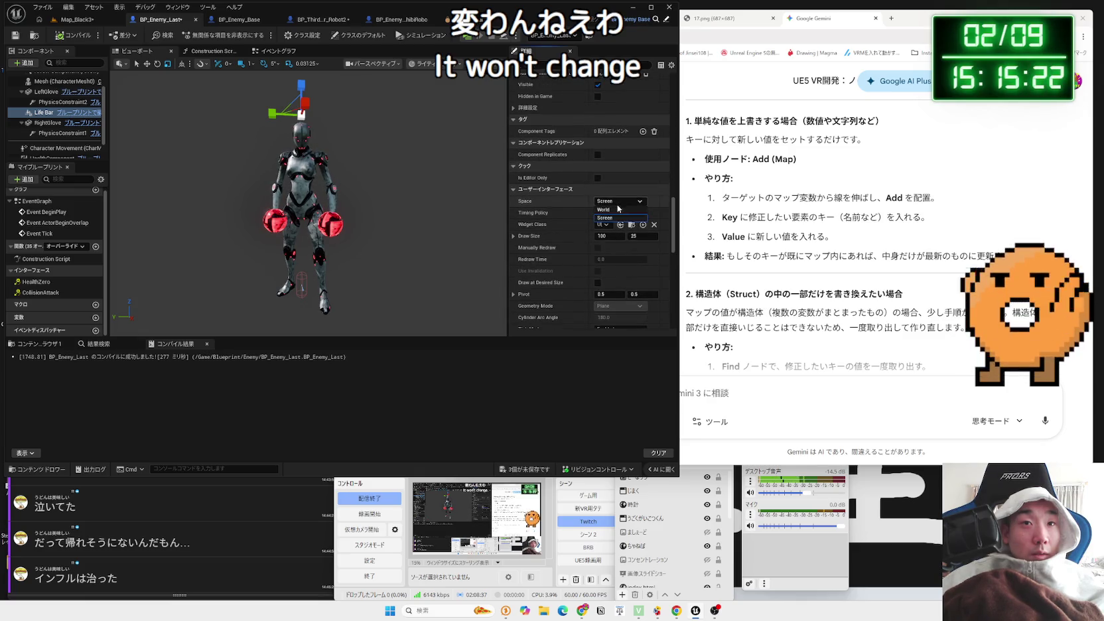
left_click(613, 211)
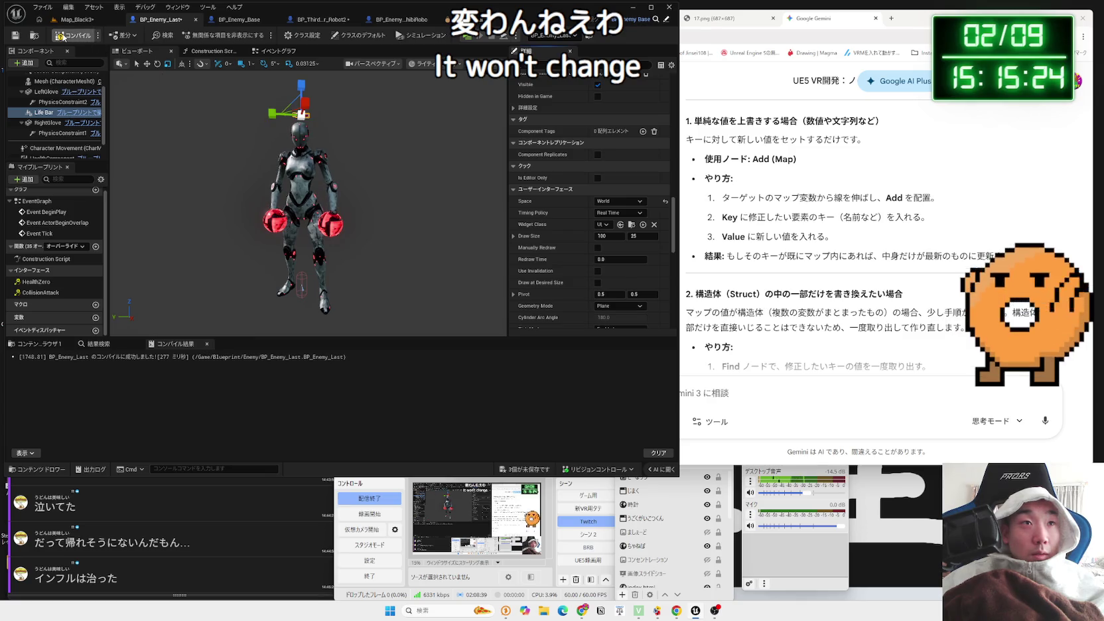
Launch a Map_Black3 play test and walk the player toward the boss robot
left_click(77, 19)
key("alt+p")
left_click(286, 107)
key("w")
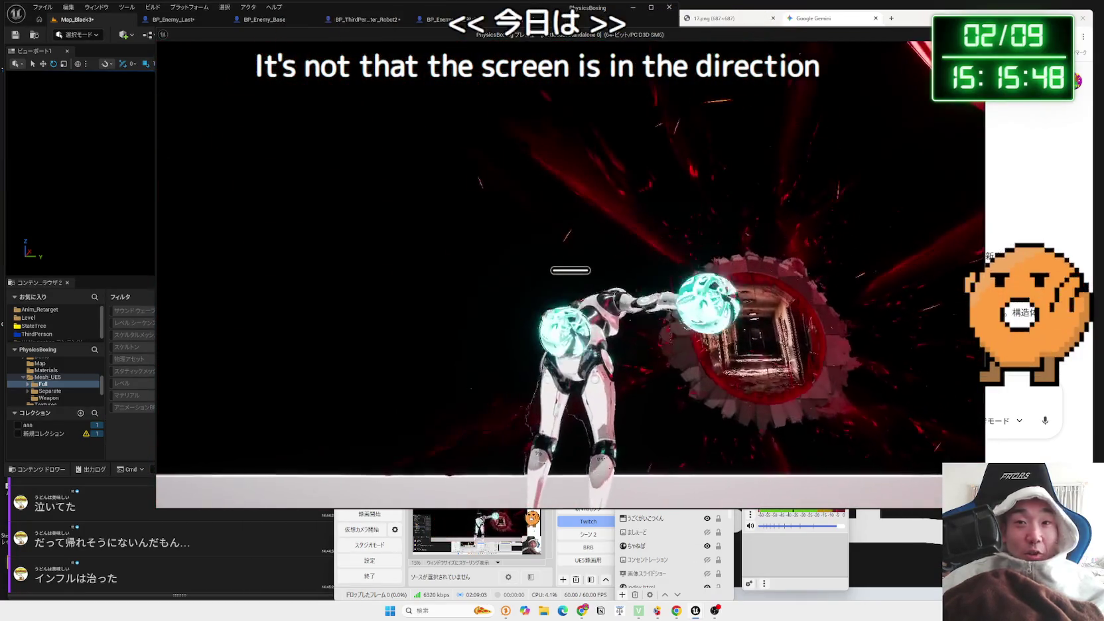
Stop the standalone play session with Esc
key("Escape")
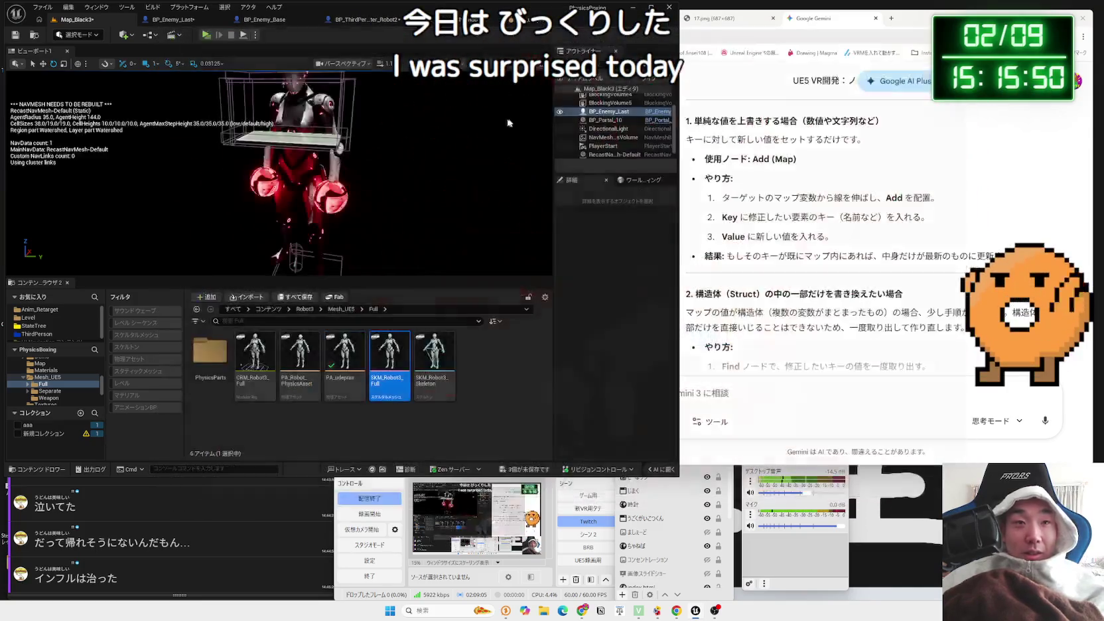
Move BP_Portal_10 along its Y axis and Save All
scroll(508, 123, "up", 5)
scroll(295, 141, "up", 5)
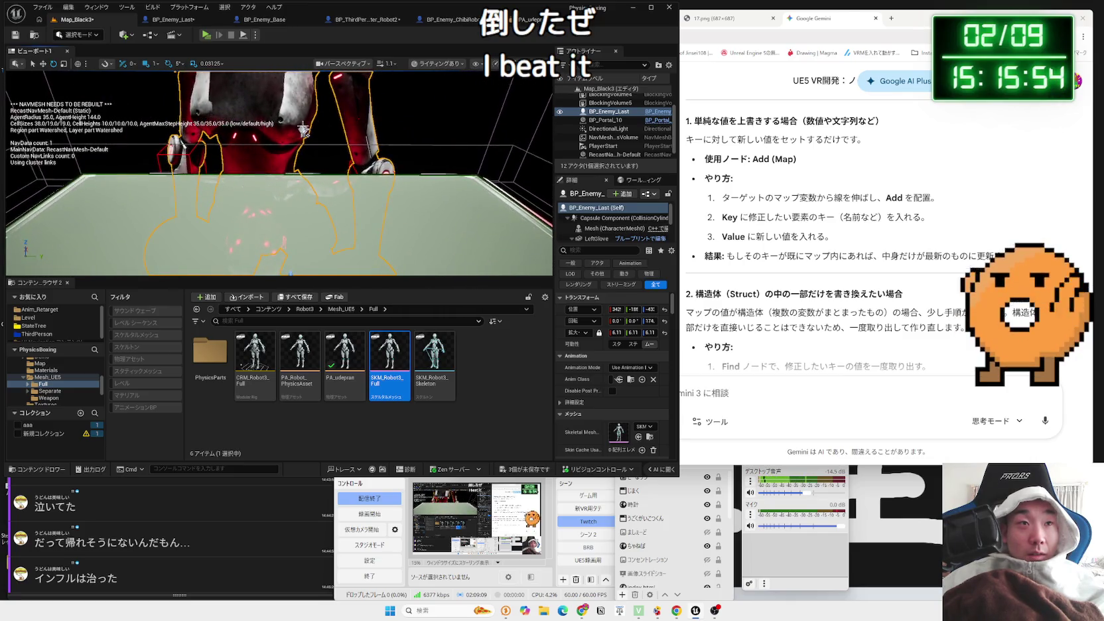
left_click(302, 128)
mouse_move(327, 133)
left_mouse_down()
mouse_move(310, 132)
mouse_move(288, 215)
mouse_move(357, 204)
left_mouse_up()
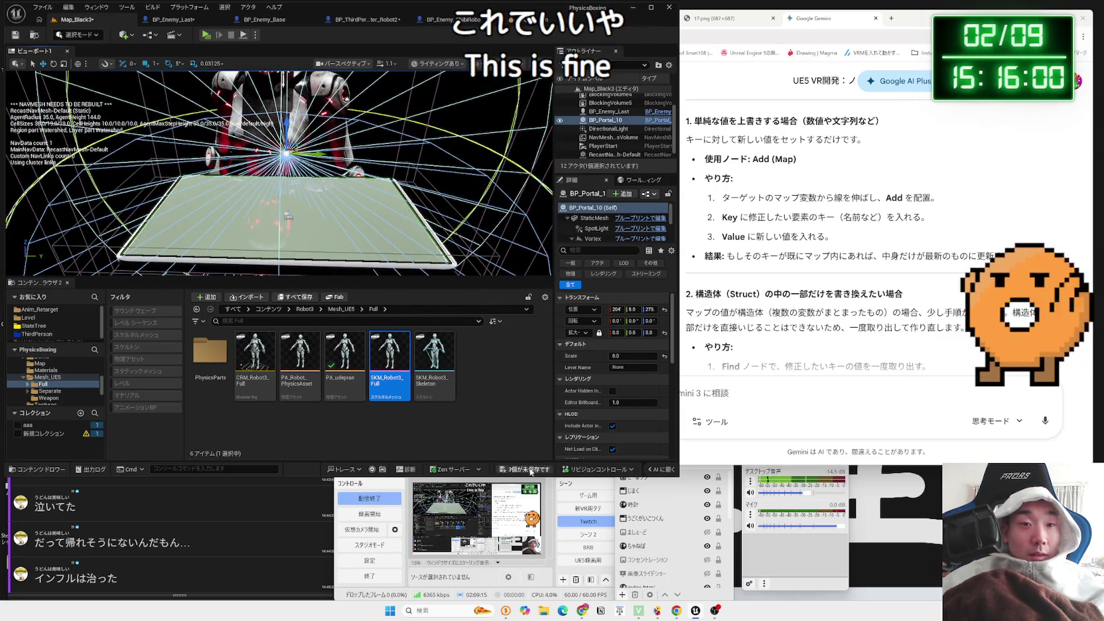
left_click(531, 472)
left_click(653, 402)
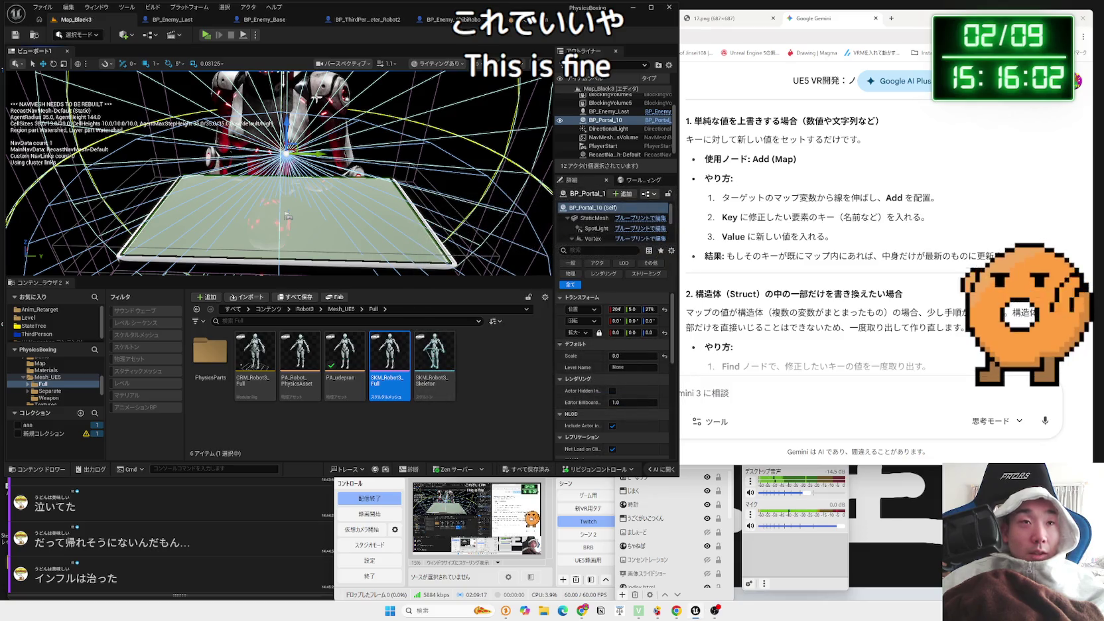
Nudge the portal further along Y, save again, and open BP_ThirdPersonCharacter_Robot2's event graph
left_click_drag(318, 154, 327, 154)
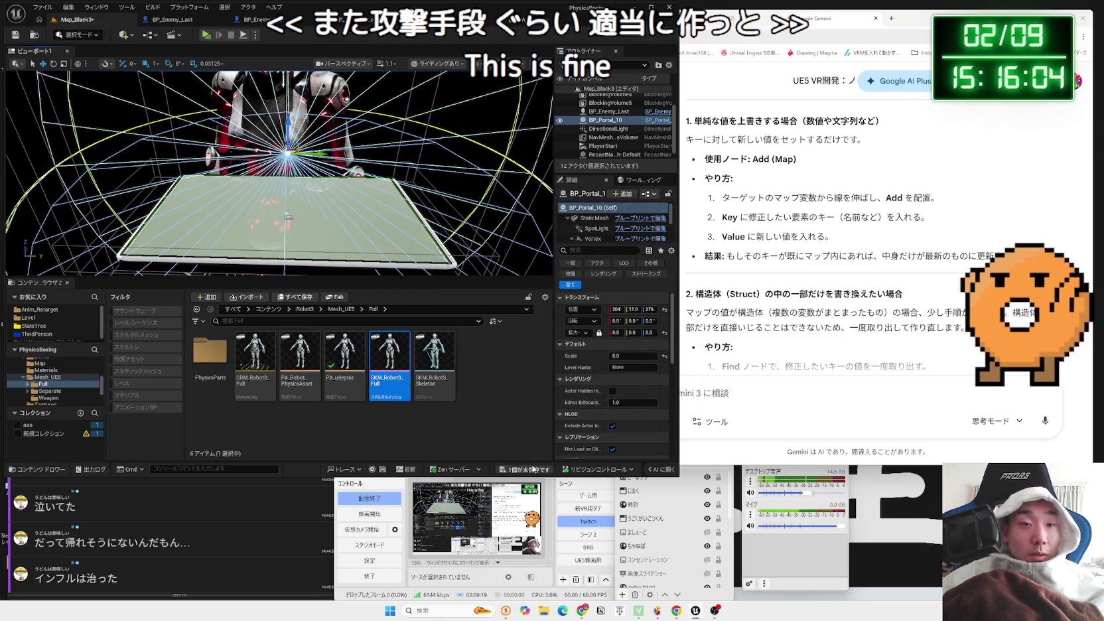
left_click(533, 469)
left_click(625, 405)
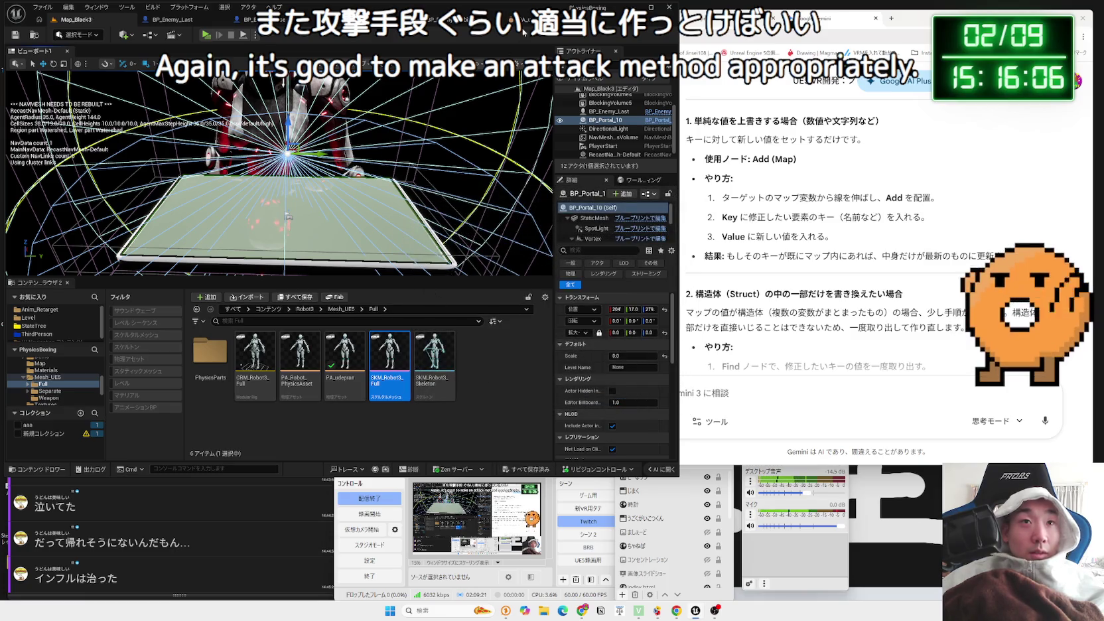
left_click(524, 20)
left_click(313, 19)
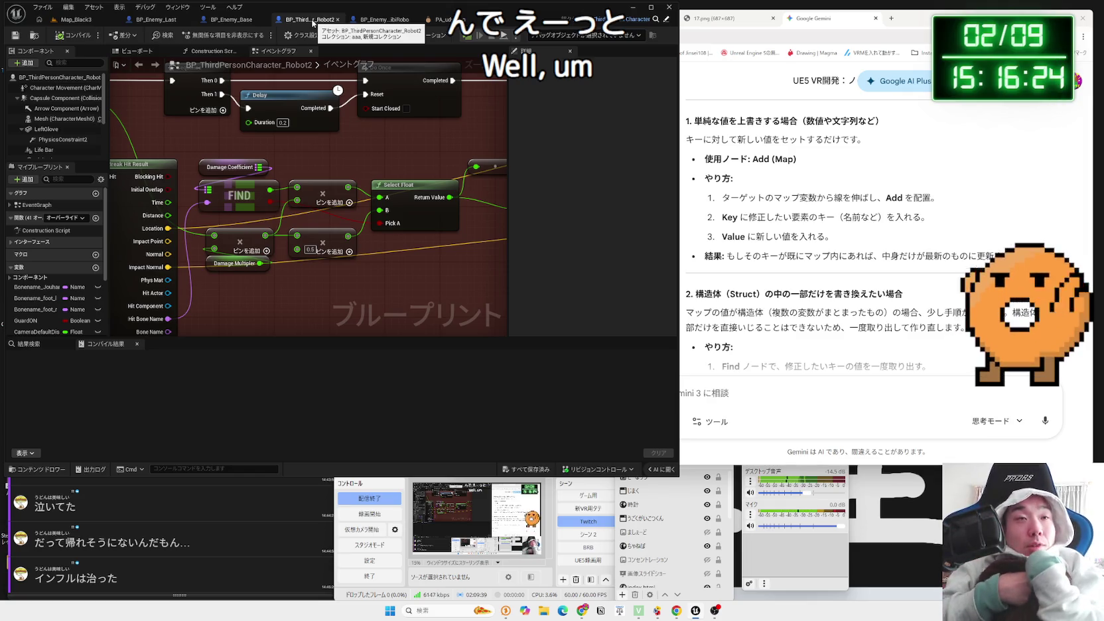
Set BP_Enemy_Last's Life Bar to Screen space at a 300×25 draw size, then play-test Map_Black3
left_click(244, 21)
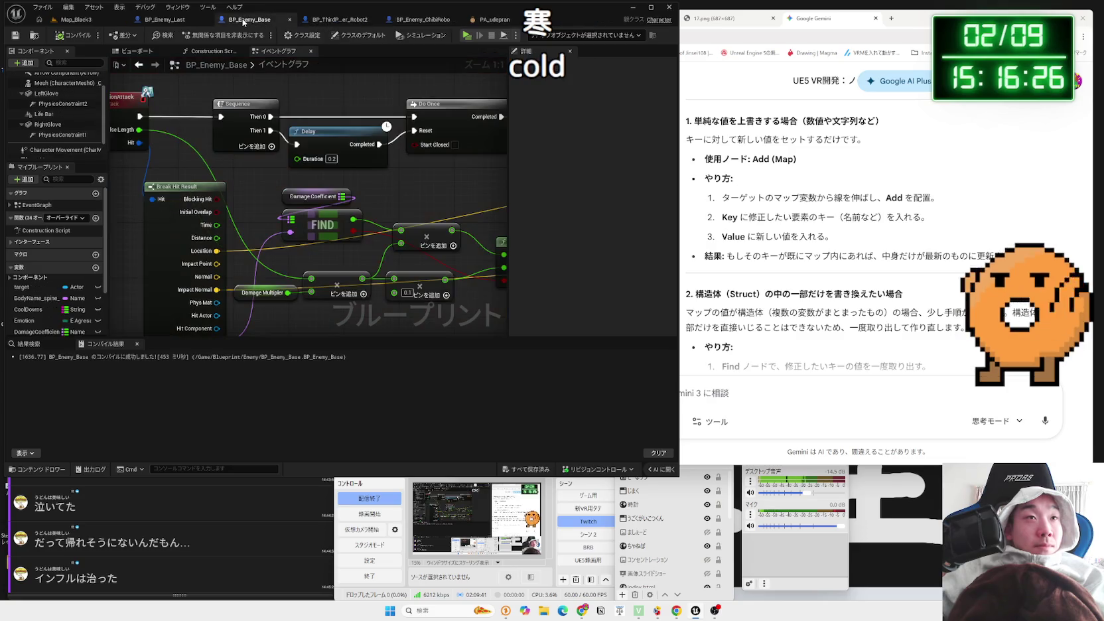
left_click(154, 19)
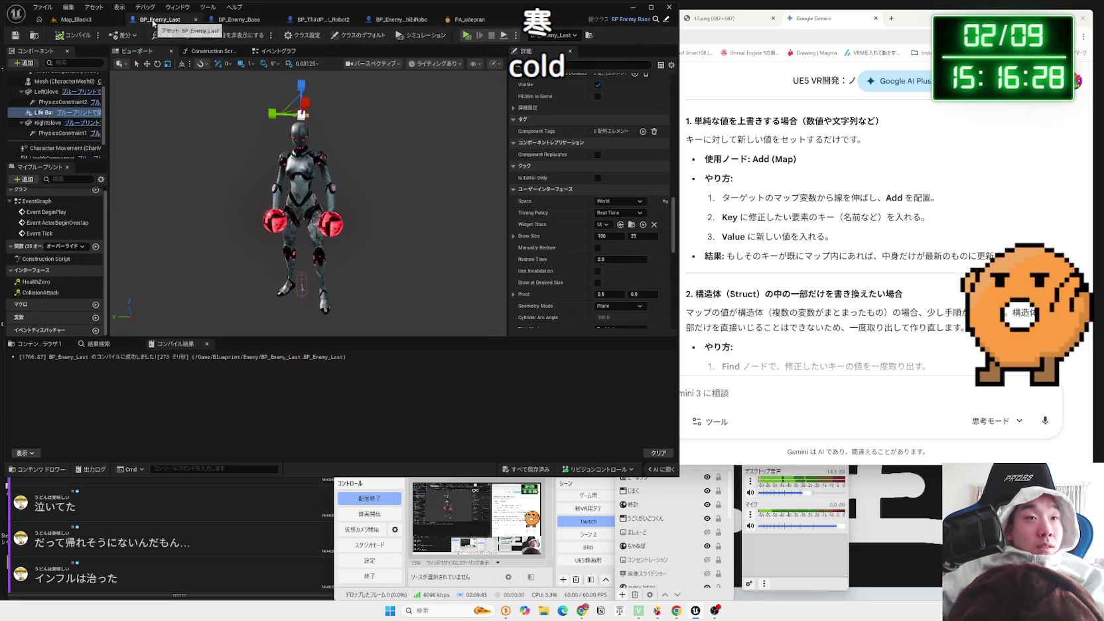
left_click(617, 200)
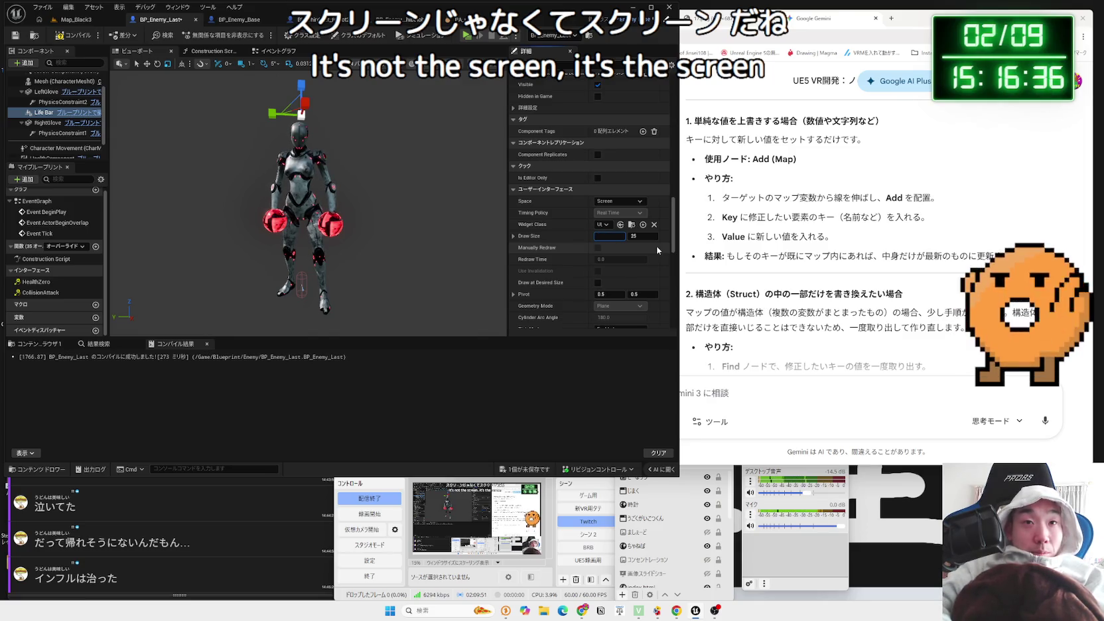
type("10")
left_click(645, 237)
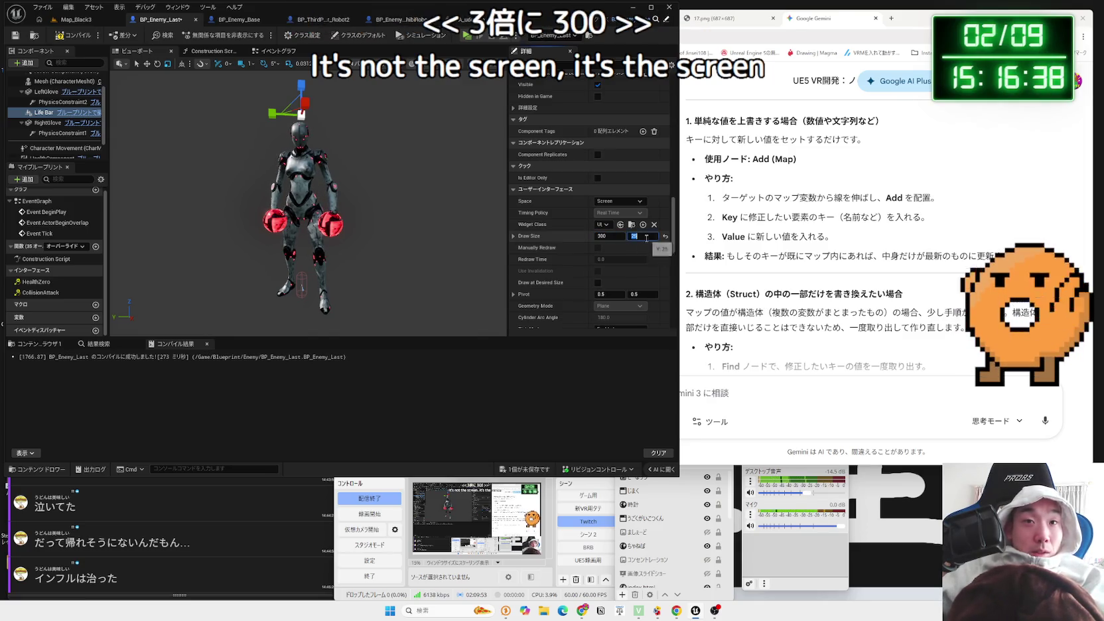
left_click(77, 19)
left_click(206, 35)
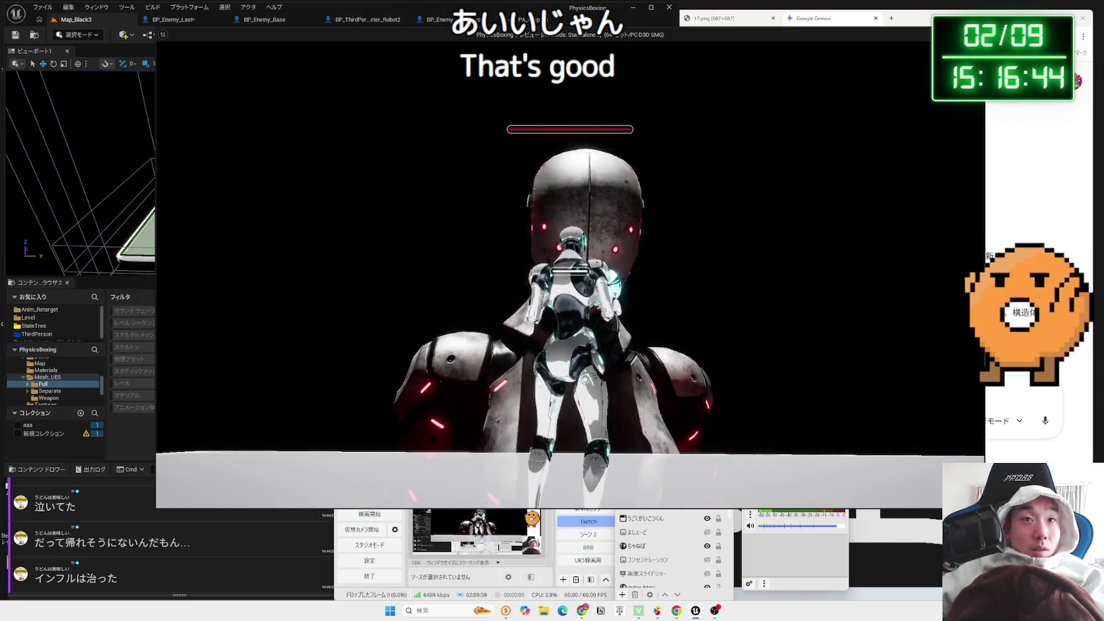
Stop the play test, resize BP_Enemy_Last's Life Bar draw size to 500×75, and play-test again
key("Escape")
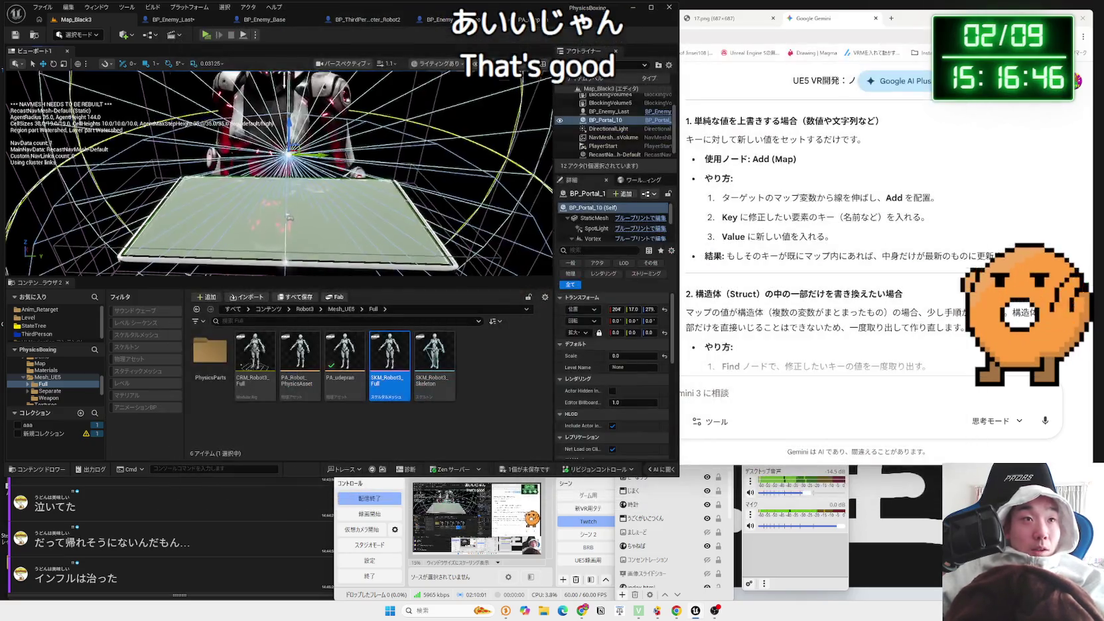
left_click(169, 20)
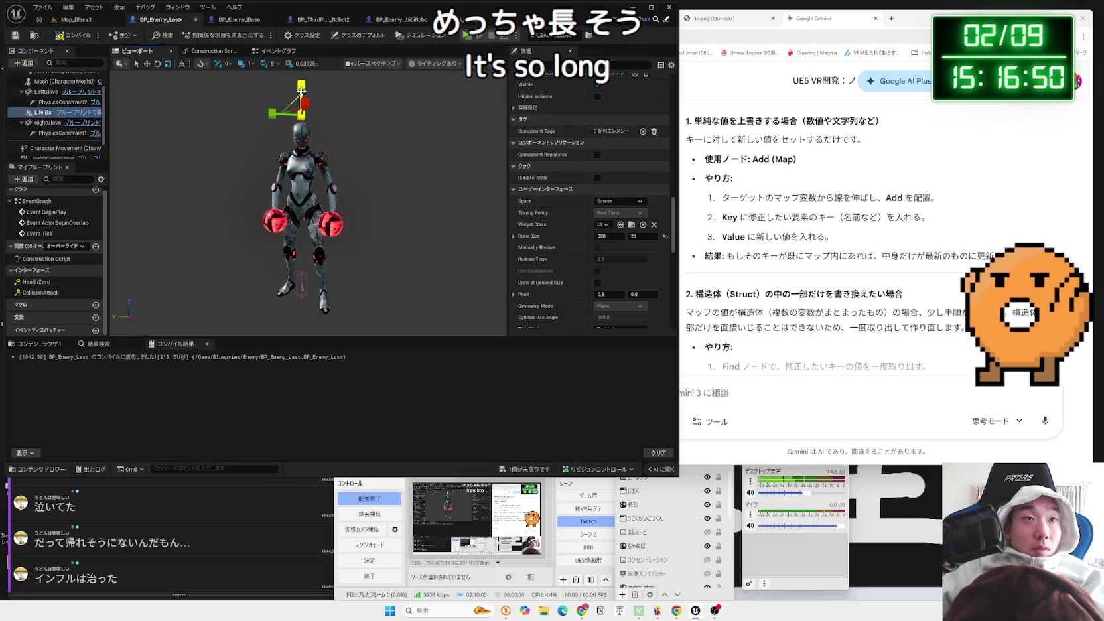
left_click(343, 101)
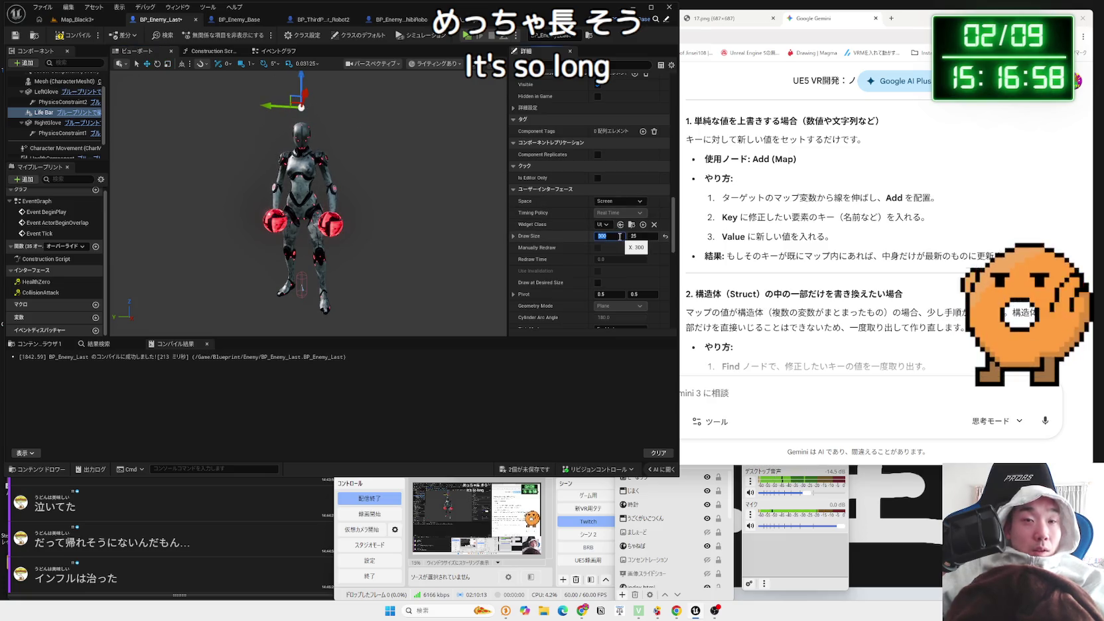
key("BackSpace")
type("500")
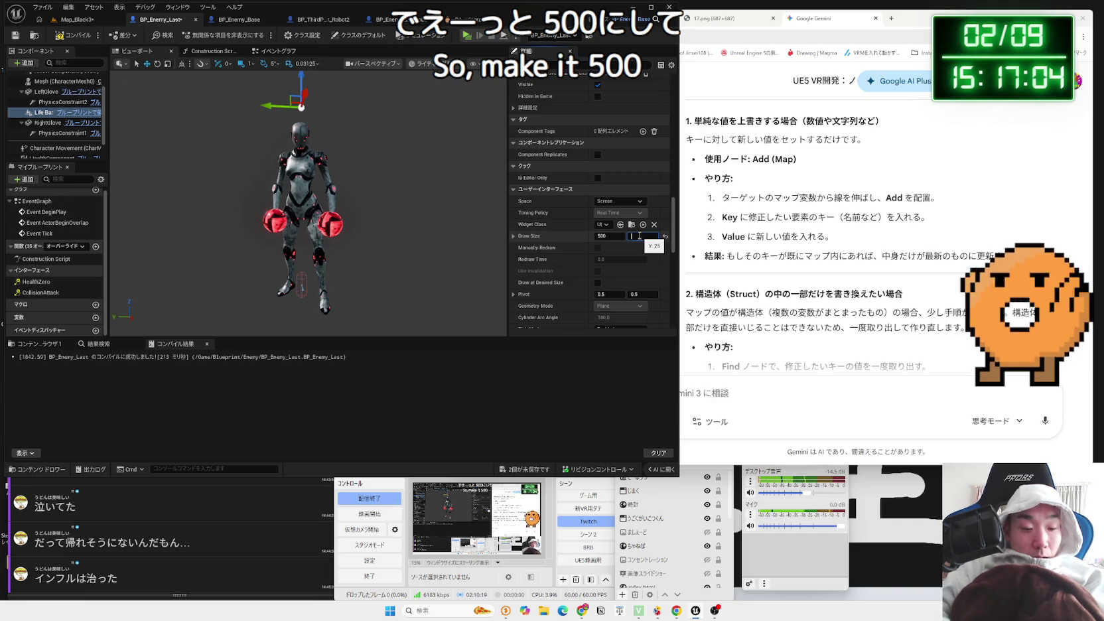
type("75")
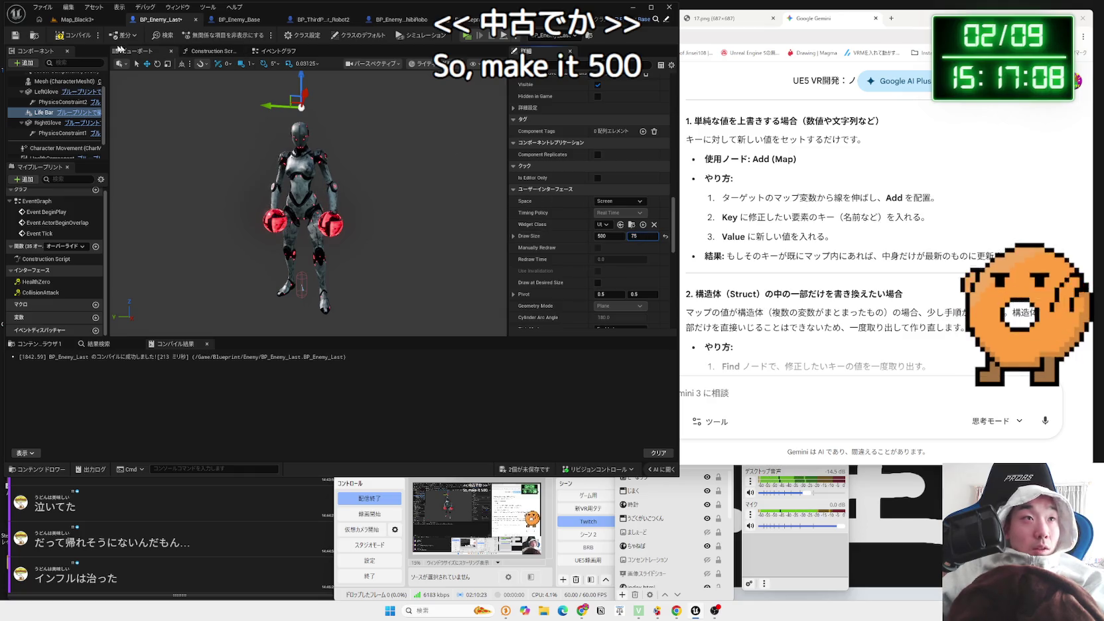
left_click(75, 20)
key("alt+p")
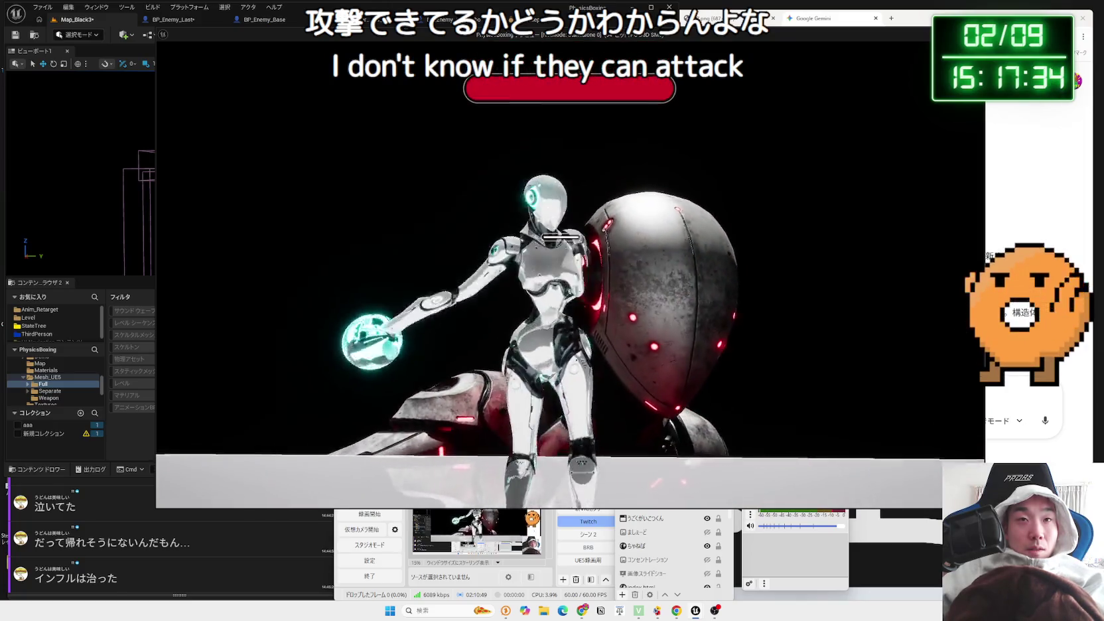
Stop playing and view BP_Enemy_ChibiRobo's event graph with its Damage Multiplier of 100.0
key("Escape")
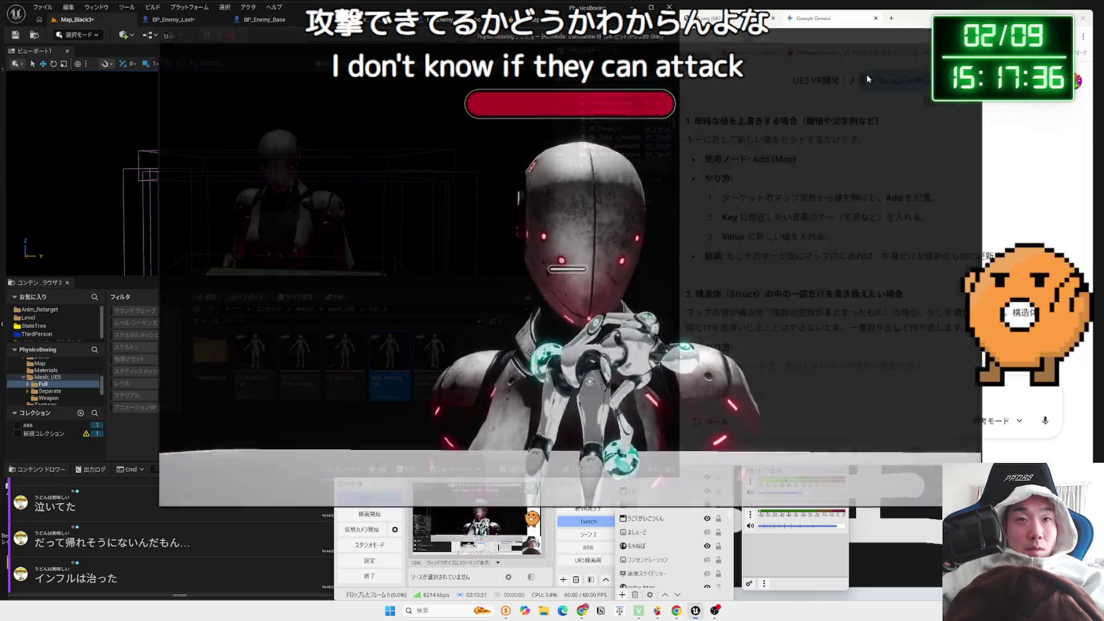
left_click(534, 24)
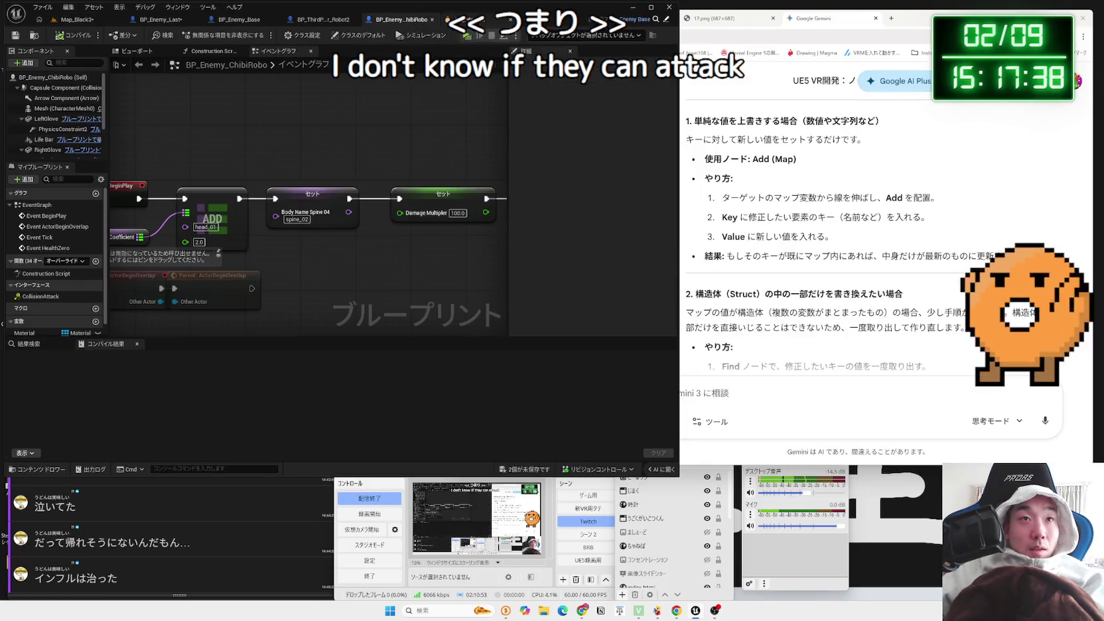
Cycle through the open blueprints back to BP_Enemy_Last and run a quick Map_Black3 play test
left_click(320, 21)
left_click(236, 19)
left_click(161, 19)
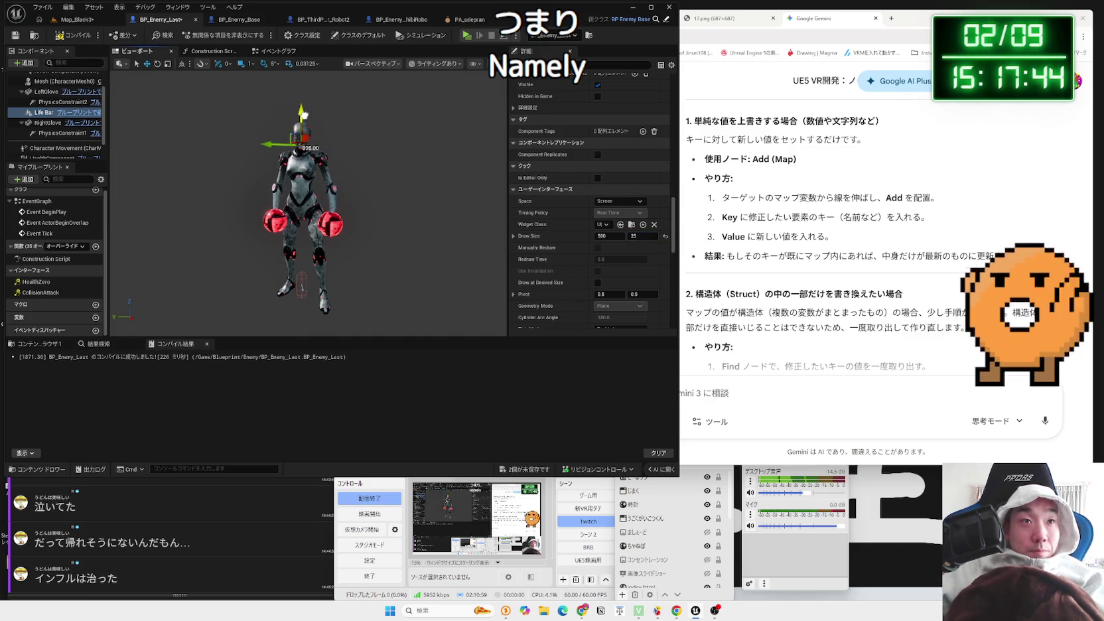
left_click(78, 24)
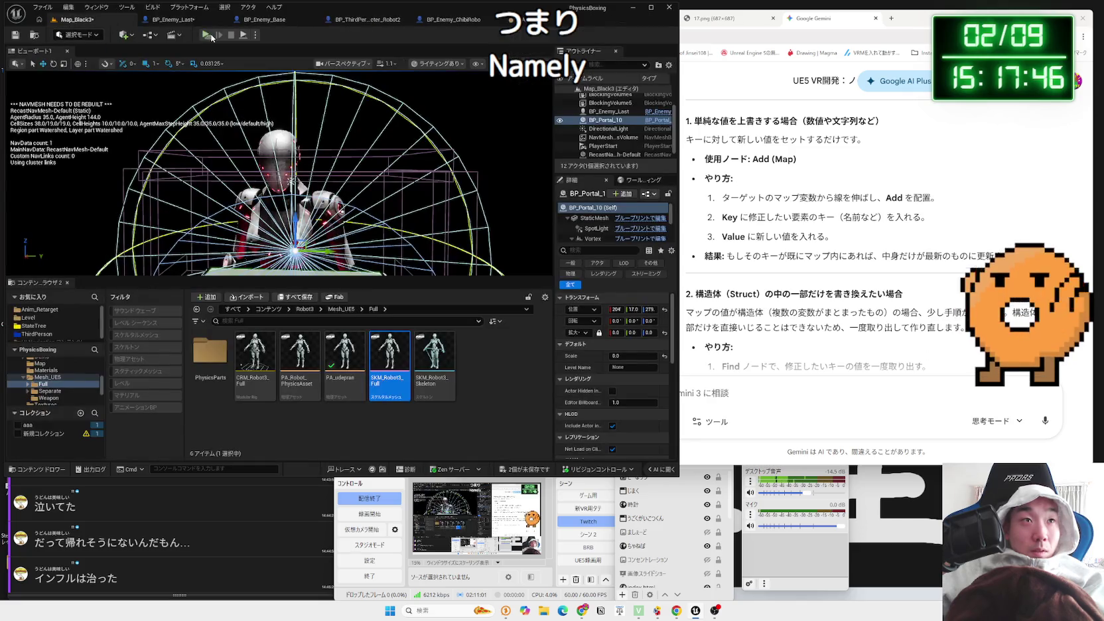
key("alt+p")
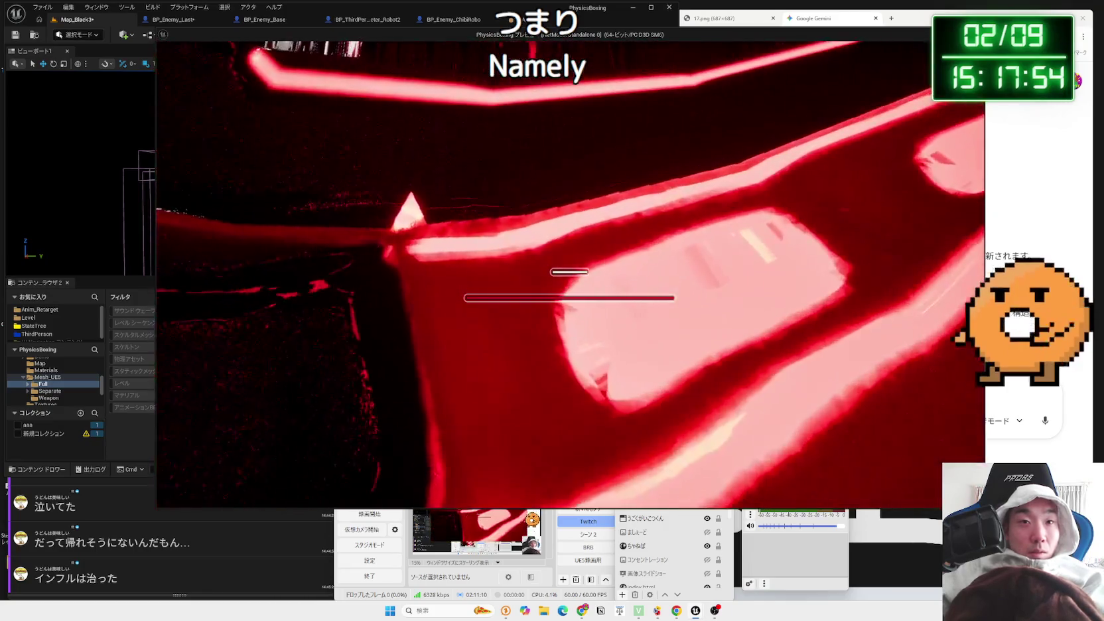
key("Escape")
Review the Robot2 and BP_Enemy_Base graphs, then return to BP_Enemy_Last and the Map_Black3 level
left_click(380, 19)
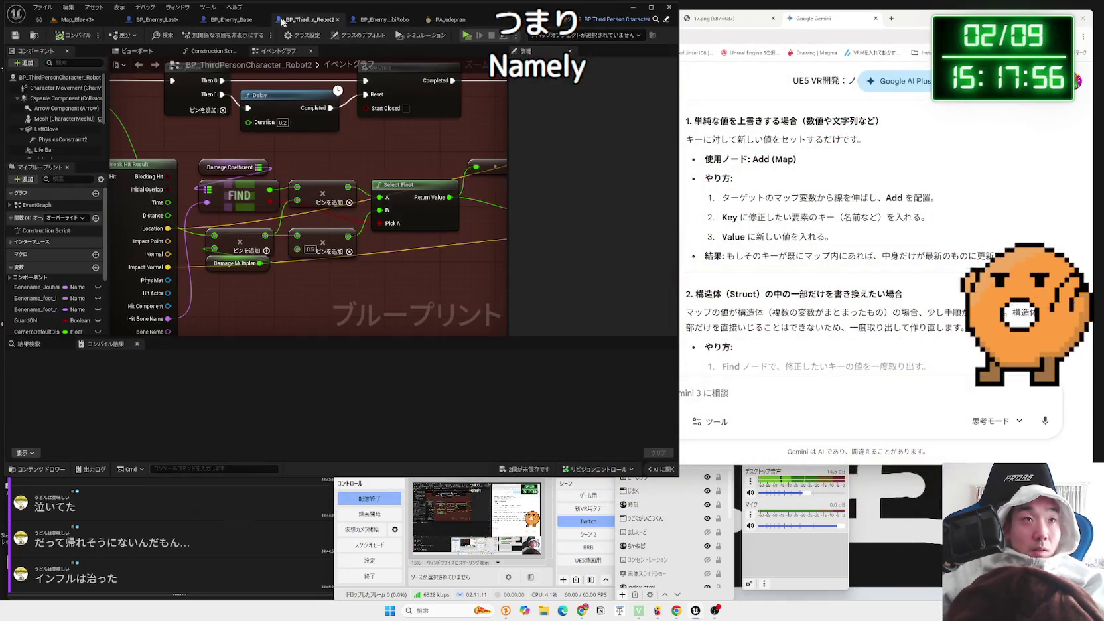
left_click(229, 23)
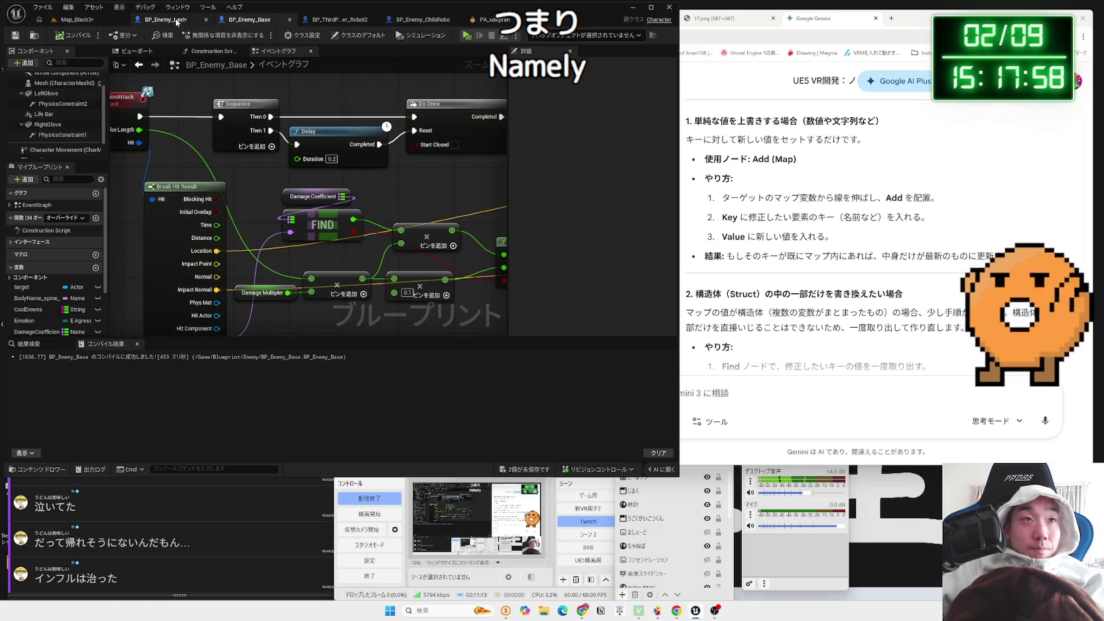
left_click(177, 20)
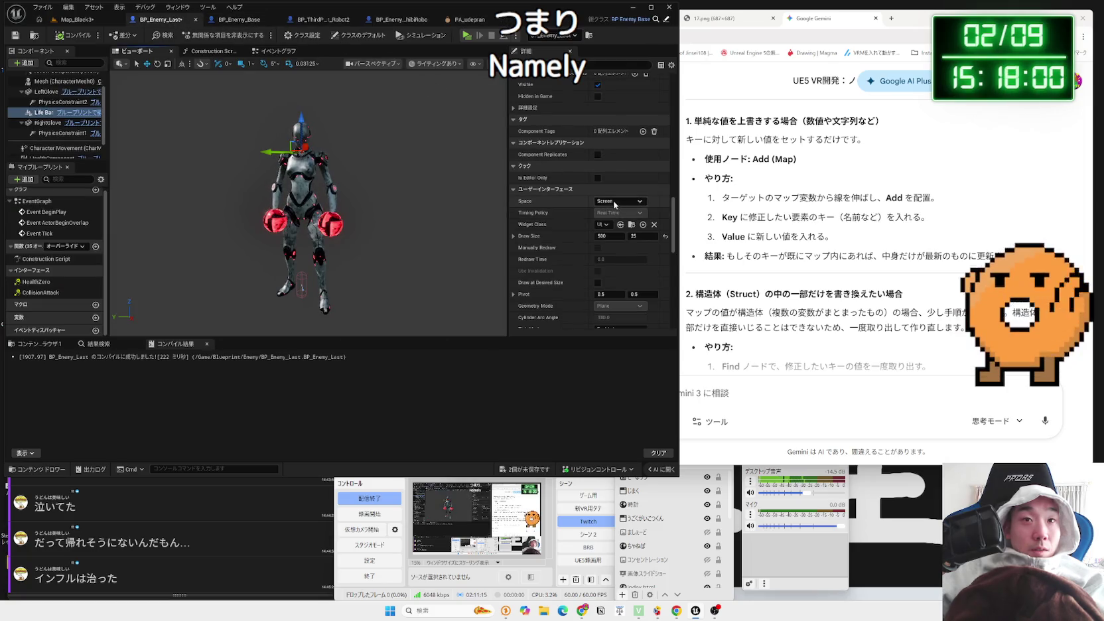
left_click(78, 20)
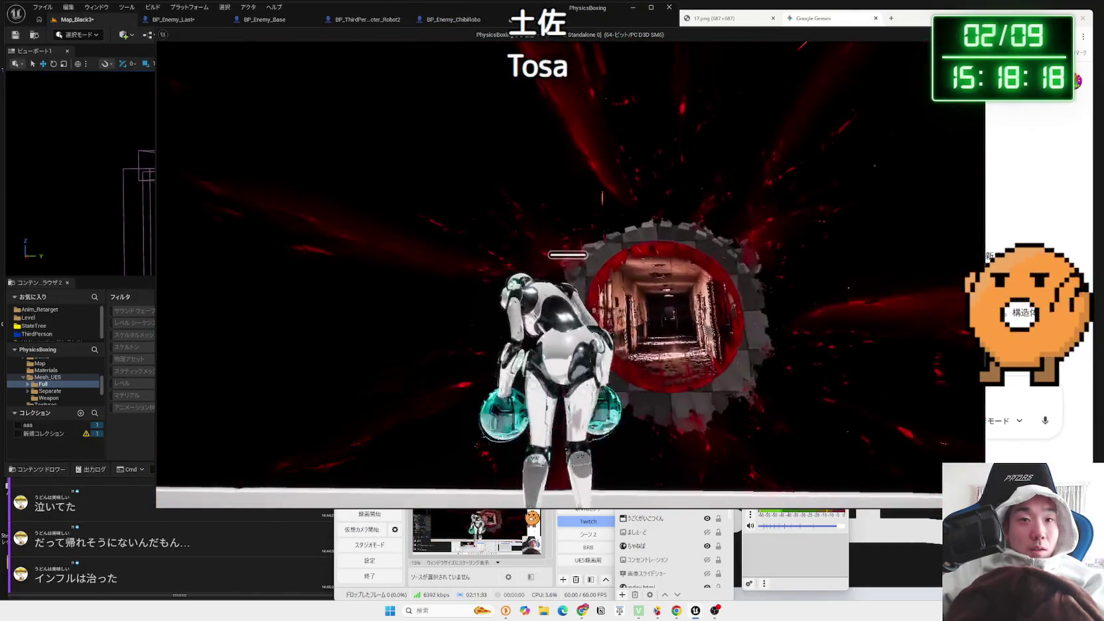
Check the boss's wide world-space life bar in the standalone game, then close the game window
key("Escape")
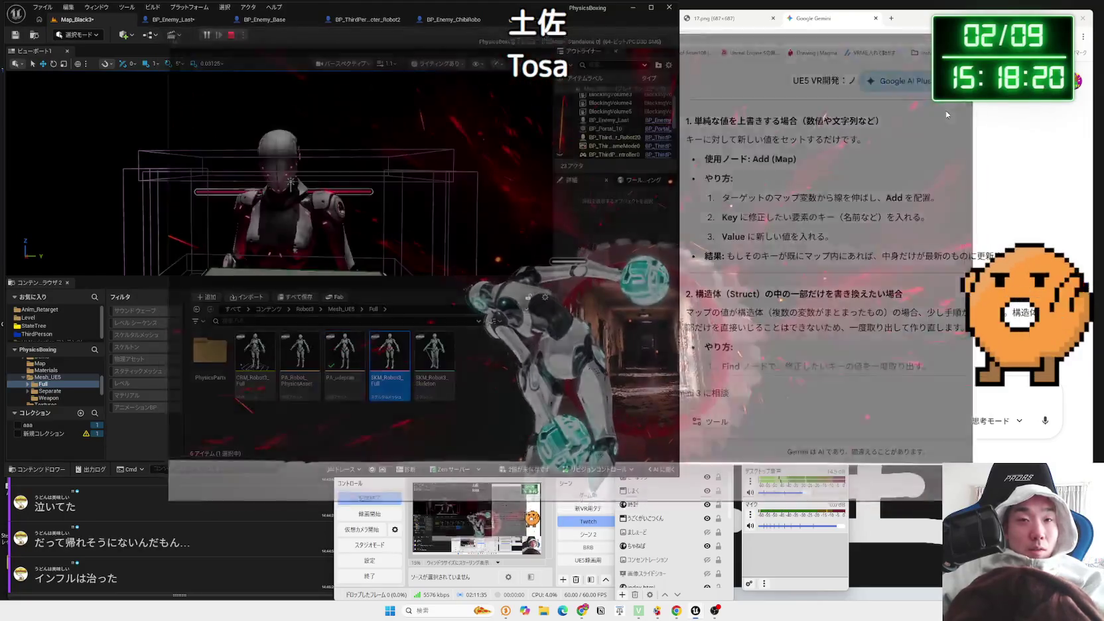
Select the enemy robot in the level and browse the enemy blueprint graphs, ending on BP_Enemy_Last
left_click(290, 181)
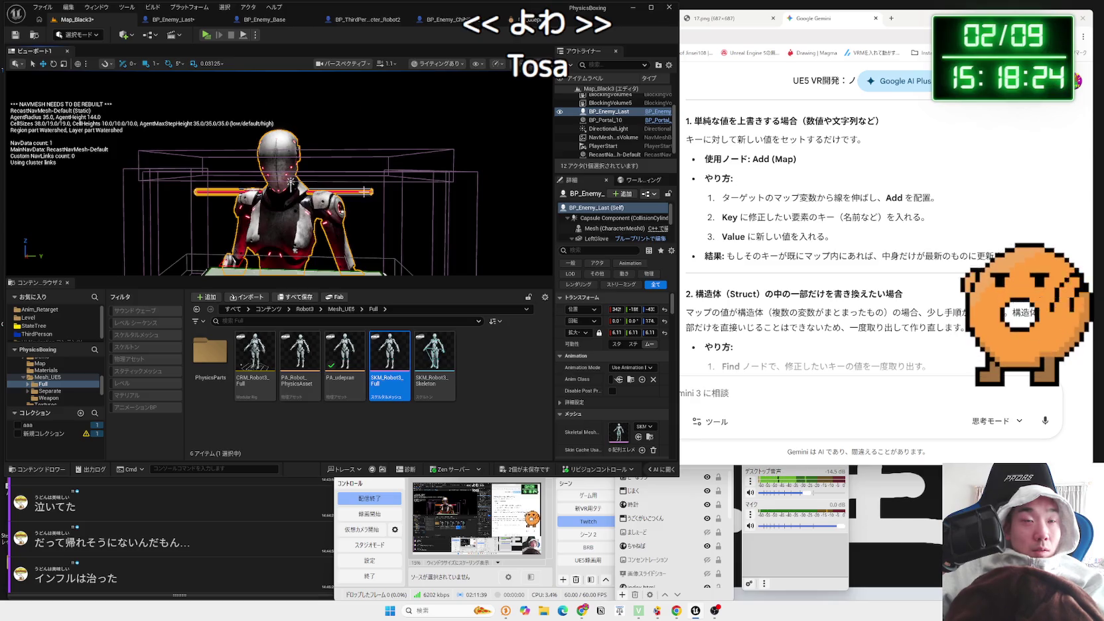
left_click(282, 20)
left_click(180, 24)
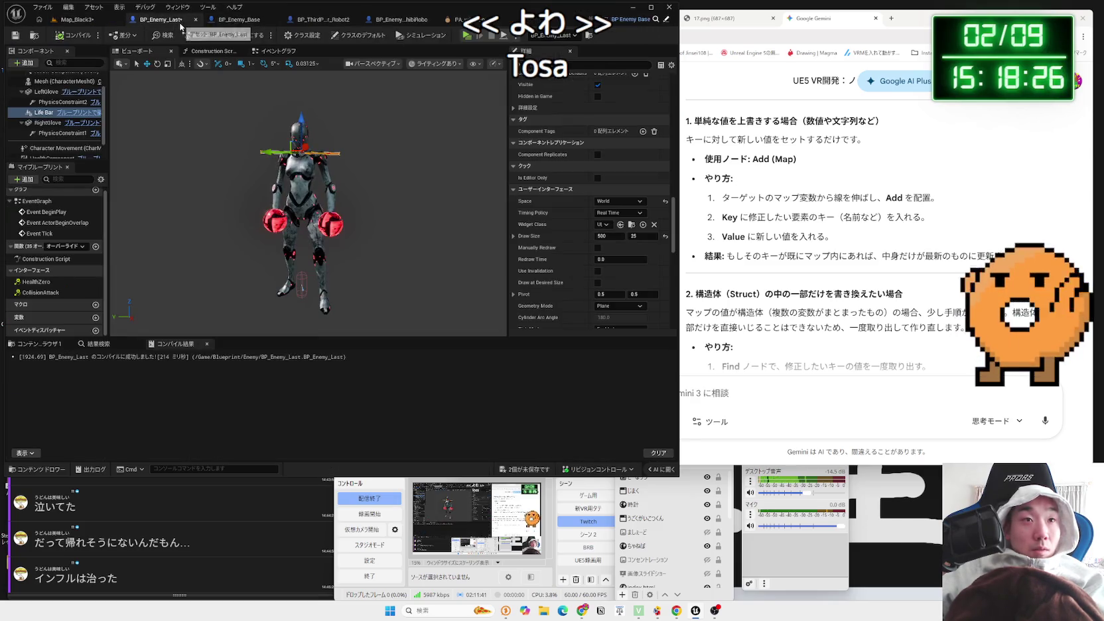
left_click(236, 19)
left_click(317, 19)
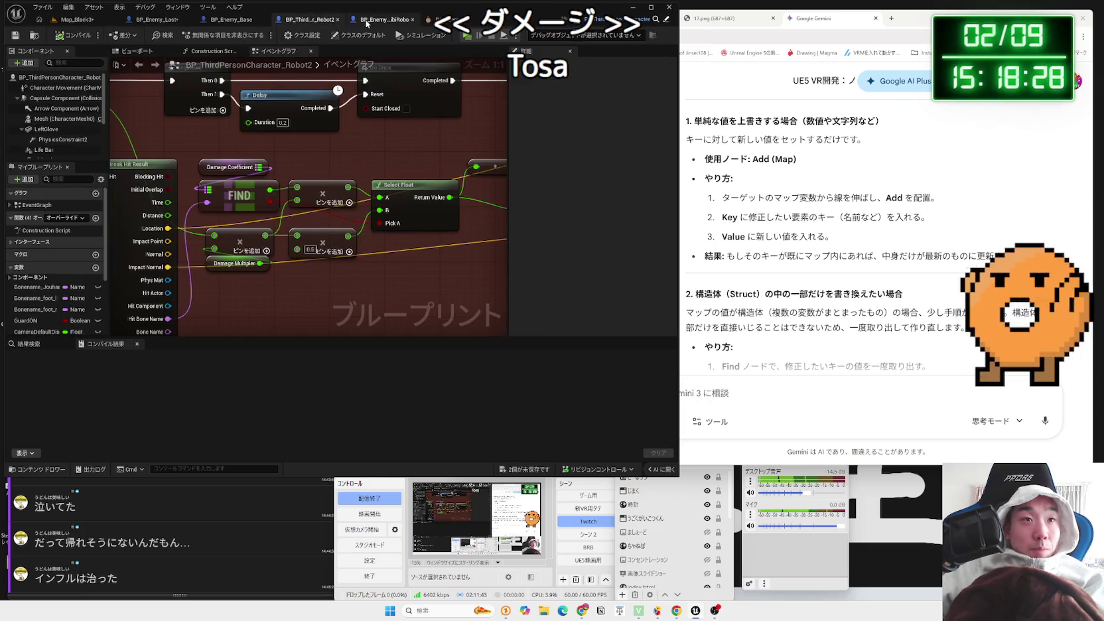
left_click(160, 19)
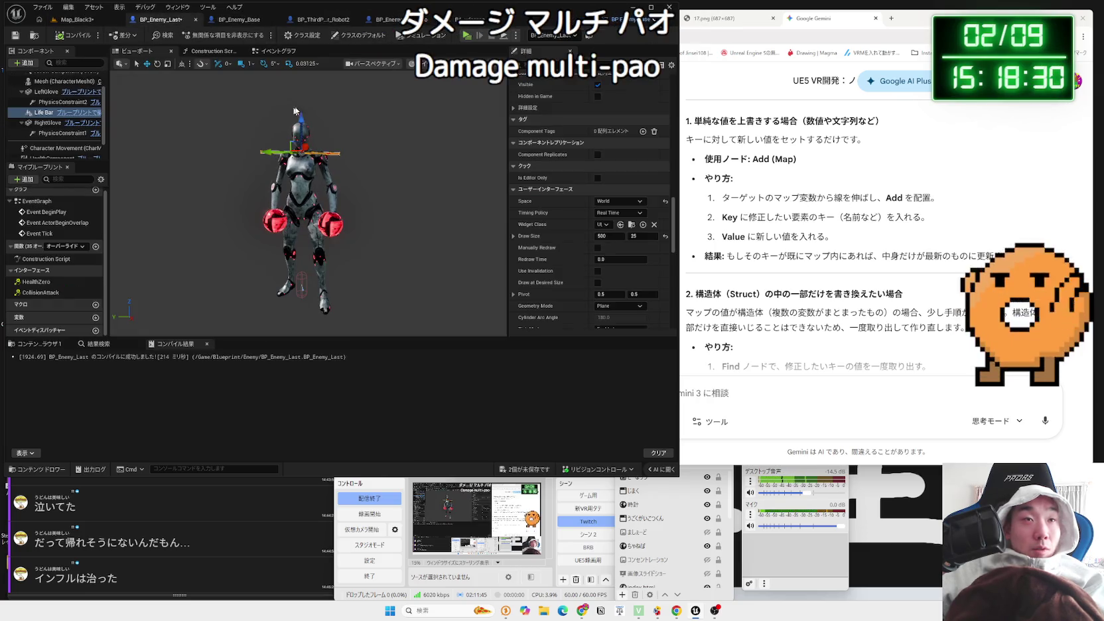
Set the Life Bar's Space to Screen, save all modified assets, and return to Map_Black3
left_click(623, 201)
left_click(619, 217)
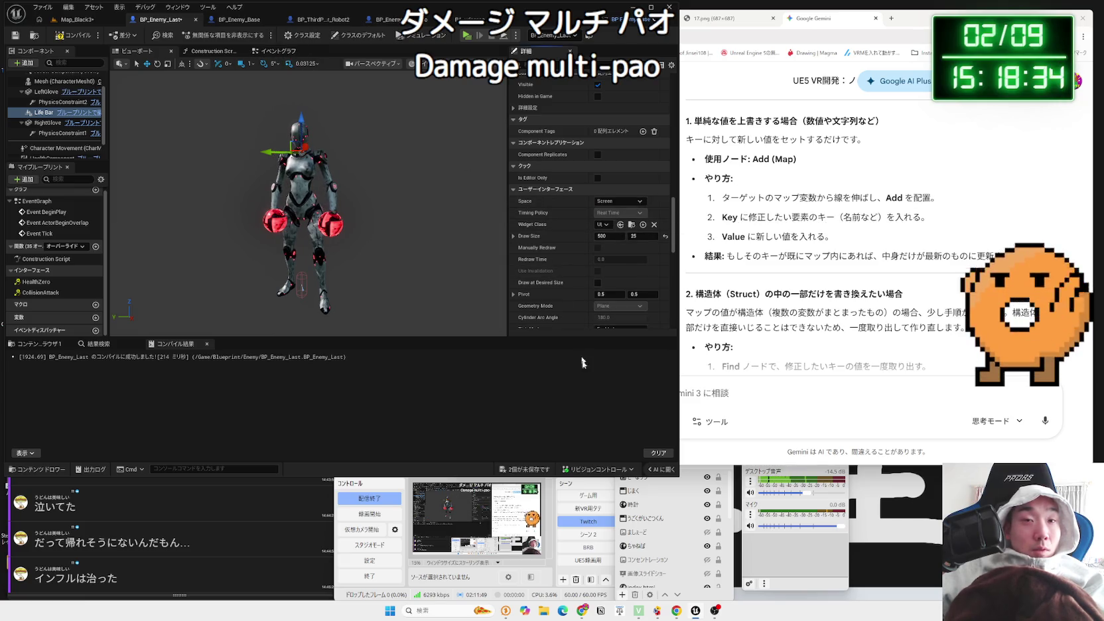
left_click(528, 469)
left_click(611, 402)
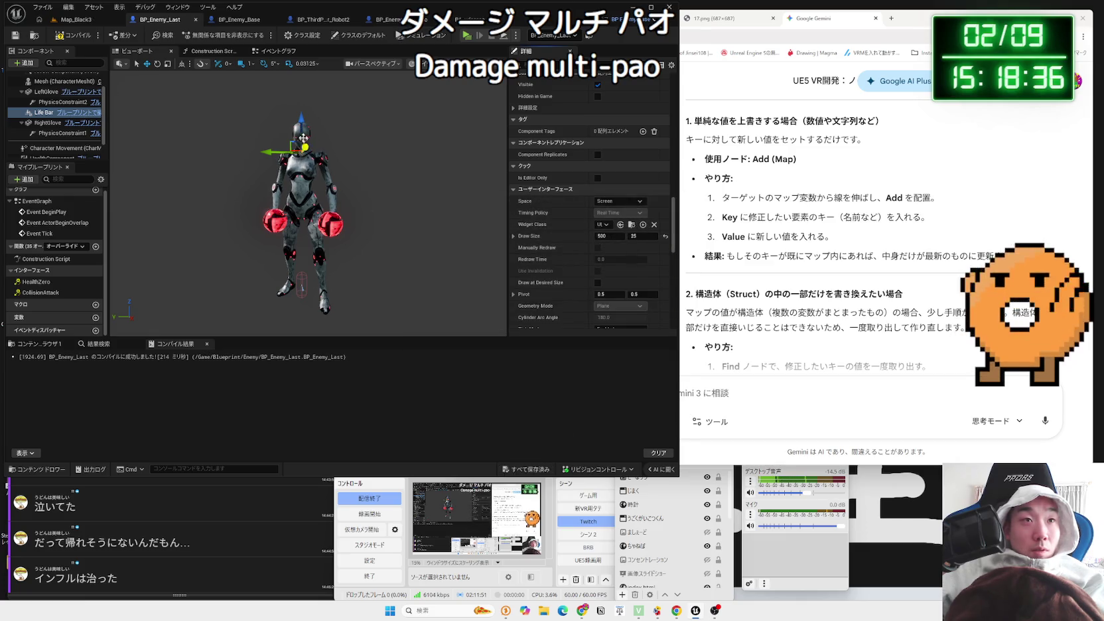
left_click(76, 21)
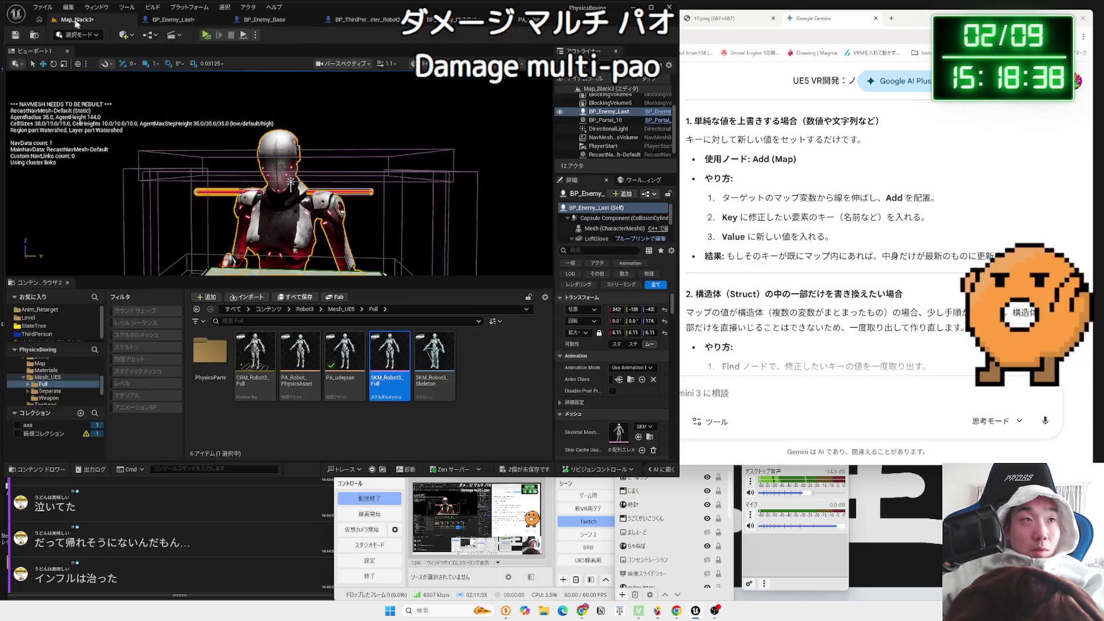
left_click(207, 36)
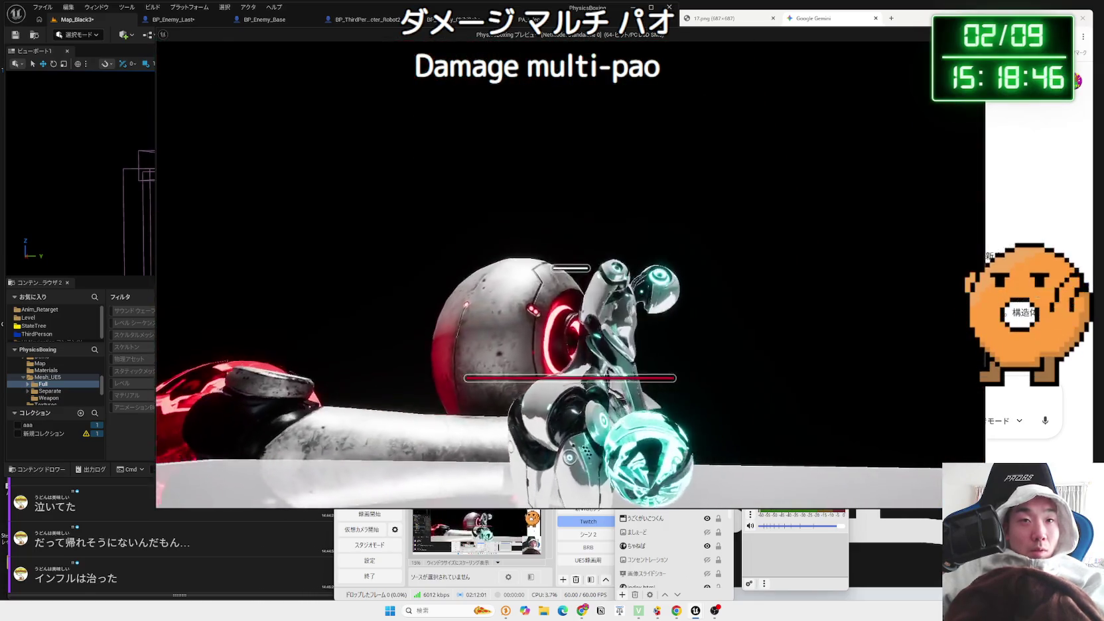
key("Escape")
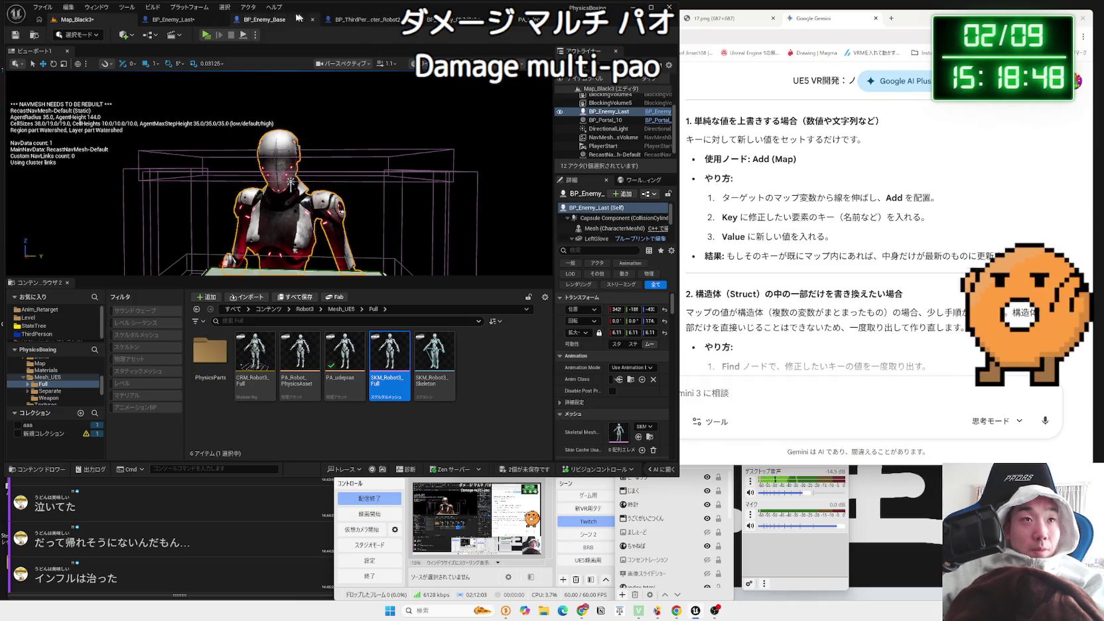
left_click(172, 20)
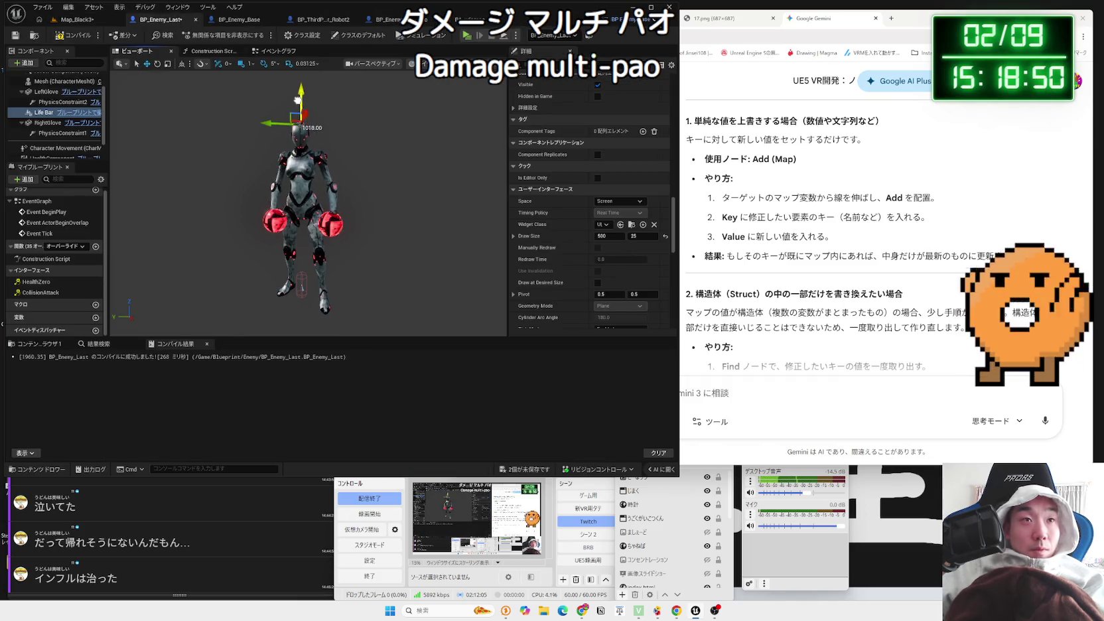
Inspect damage logic in BP_Enemy_Base, Robot2 and BP_Enemy_ChibiRobo (multiplier 100.0), then return to BP_Enemy_Last
left_click(352, 127)
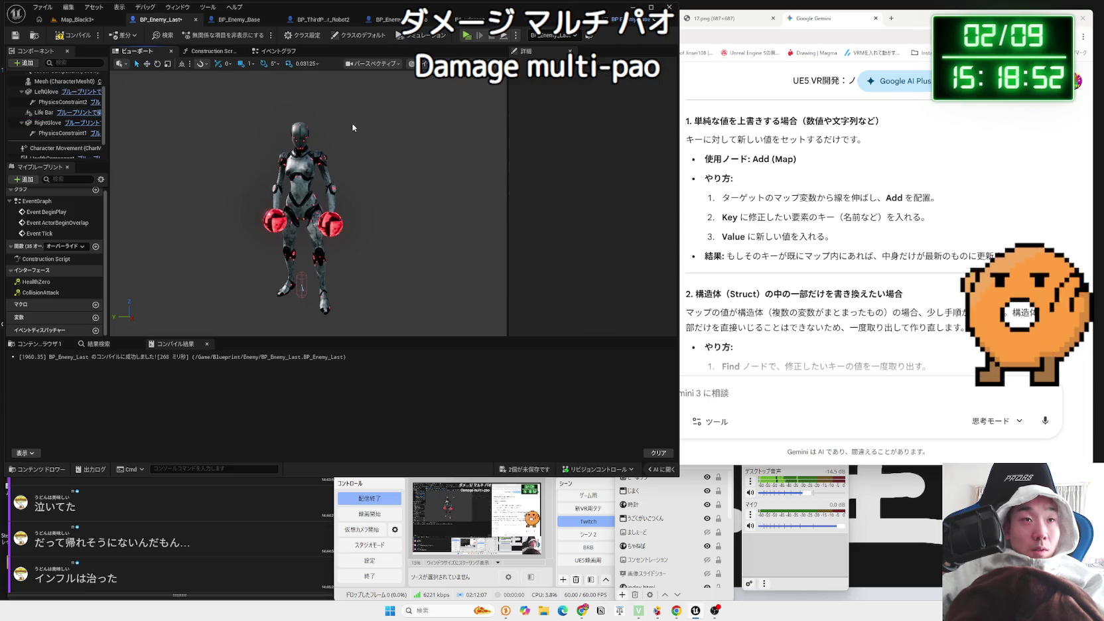
left_click(232, 20)
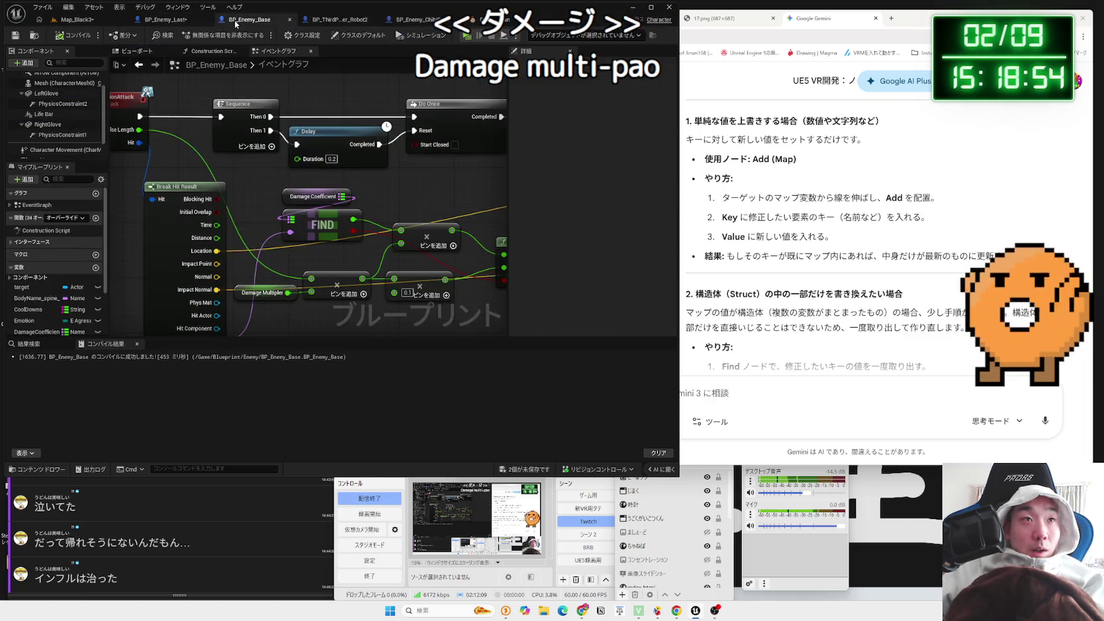
left_click(344, 21)
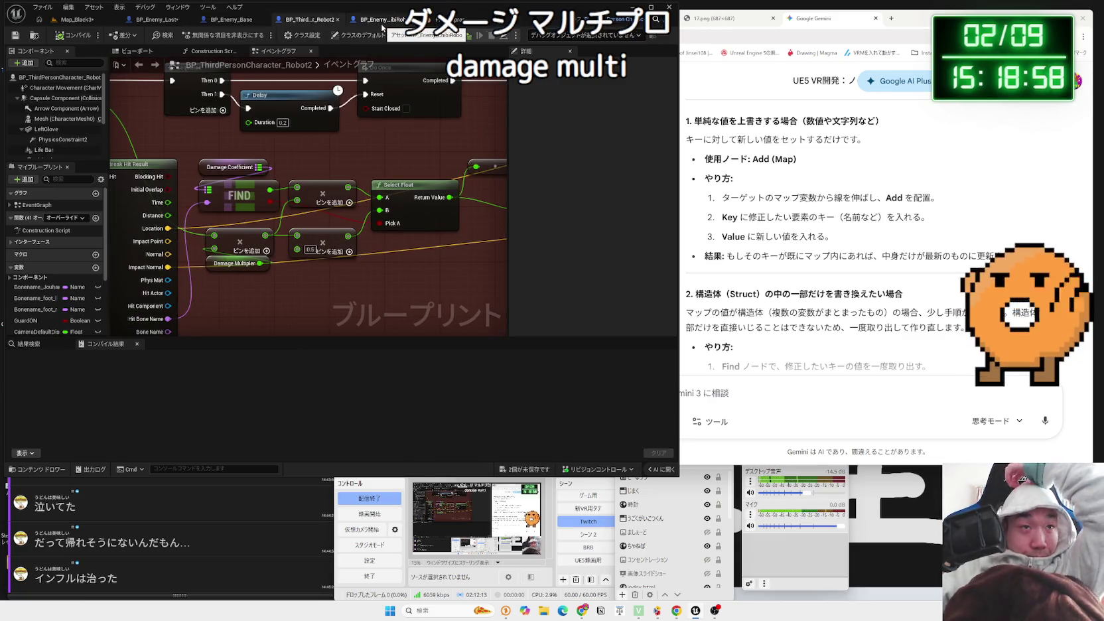
left_click(382, 28)
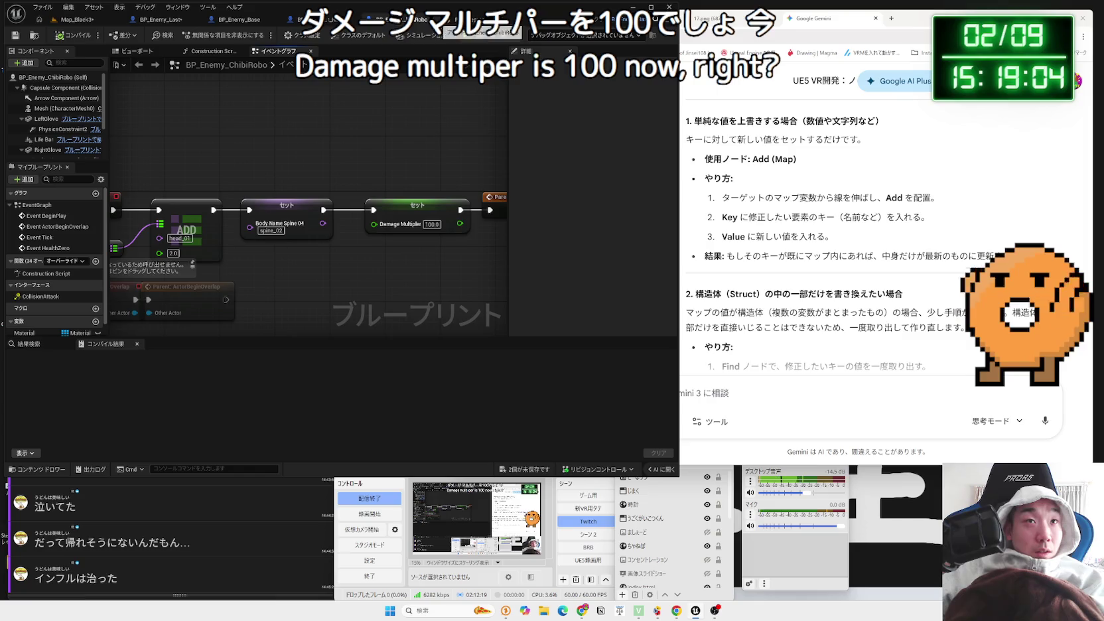
left_click(171, 19)
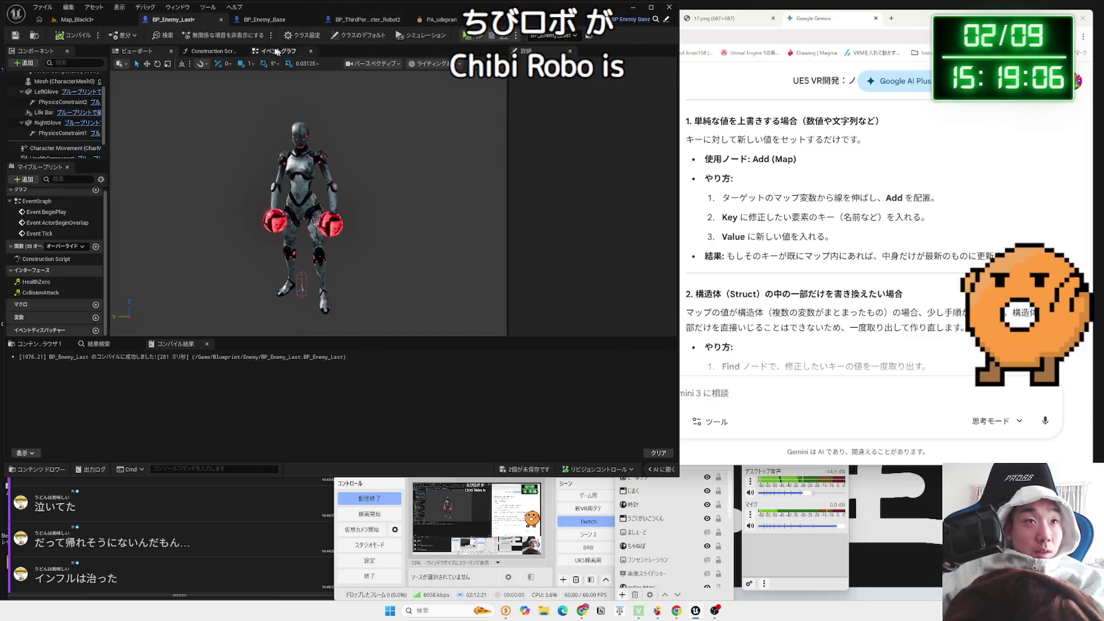
Change the head value on the Damage Coefficient ADD node from 100.0 to 10.0, save, and play-test
left_click(282, 51)
scroll(425, 286, "up", 4)
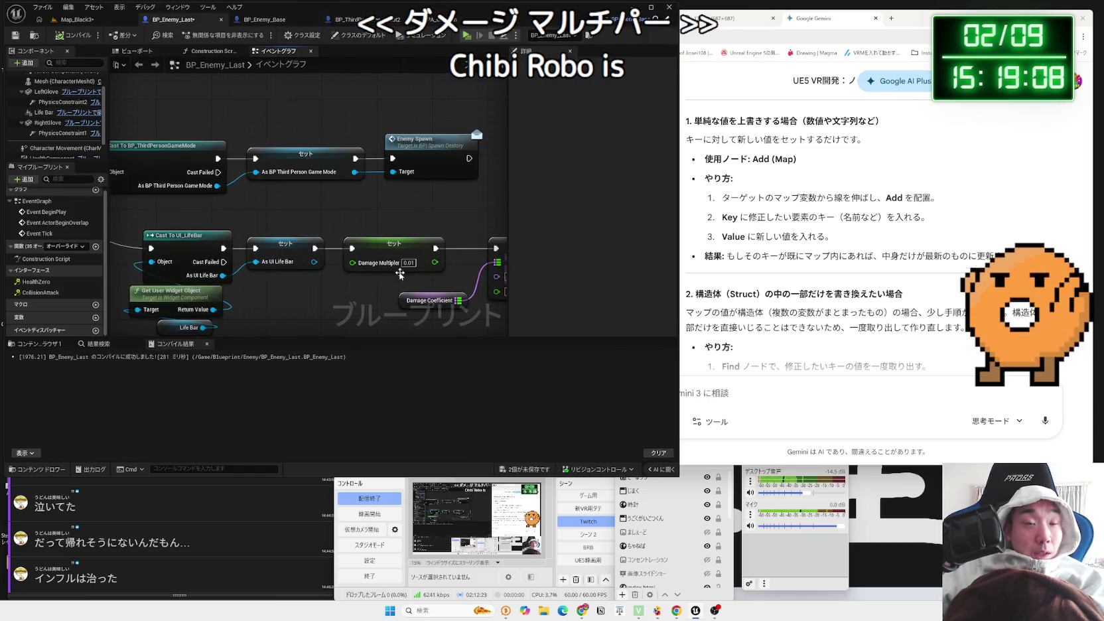
left_click_drag(400, 274, 311, 264)
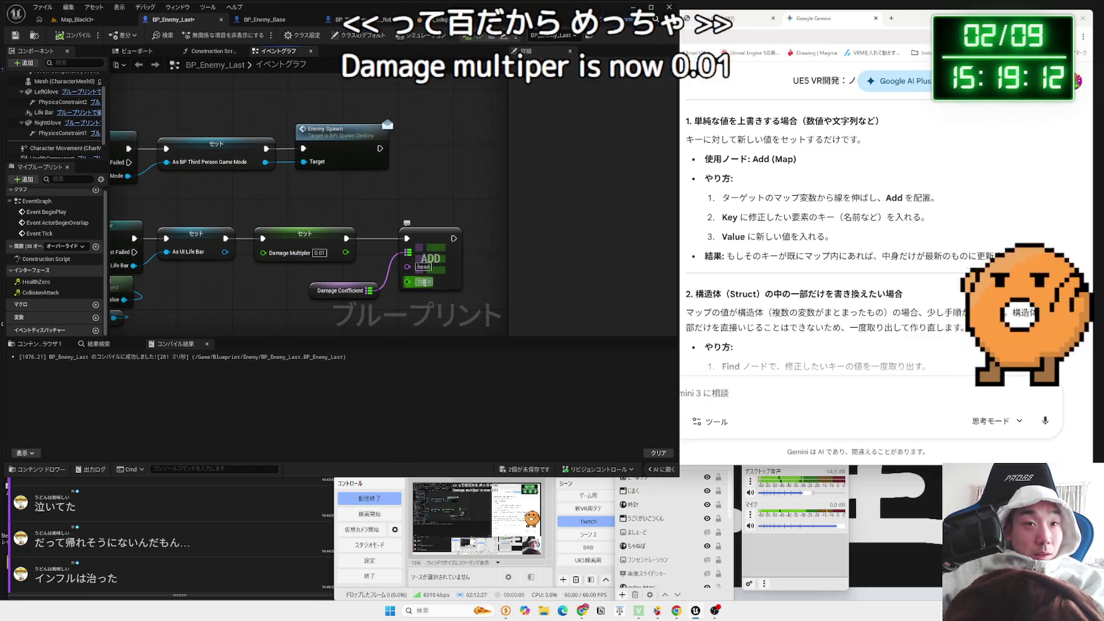
key("BackSpace")
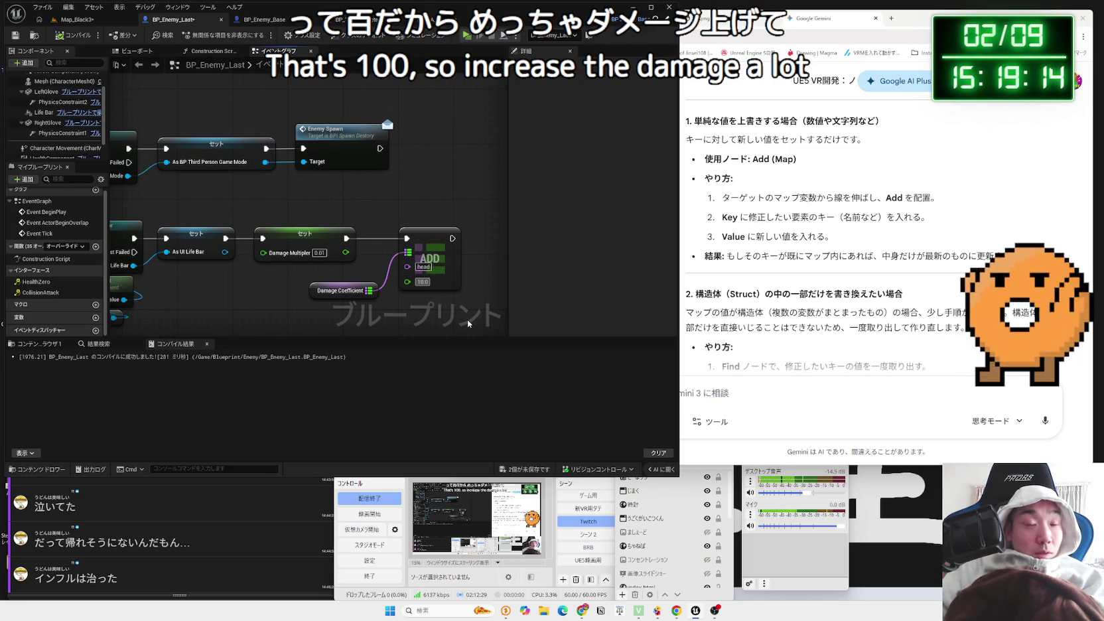
key("Return")
key("ctrl+s")
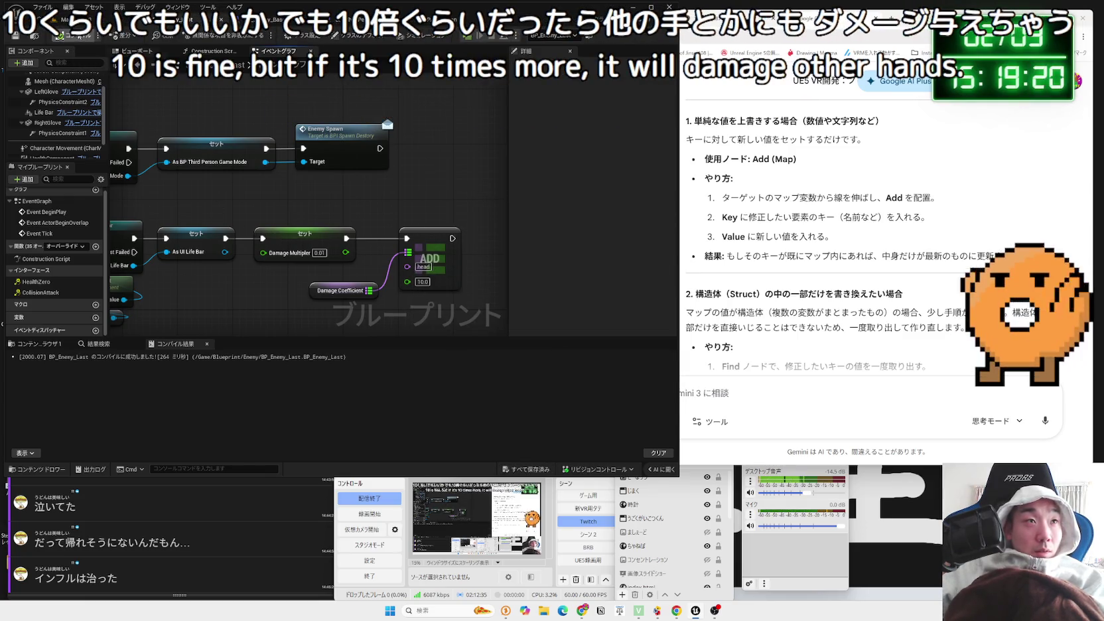
key("alt+p")
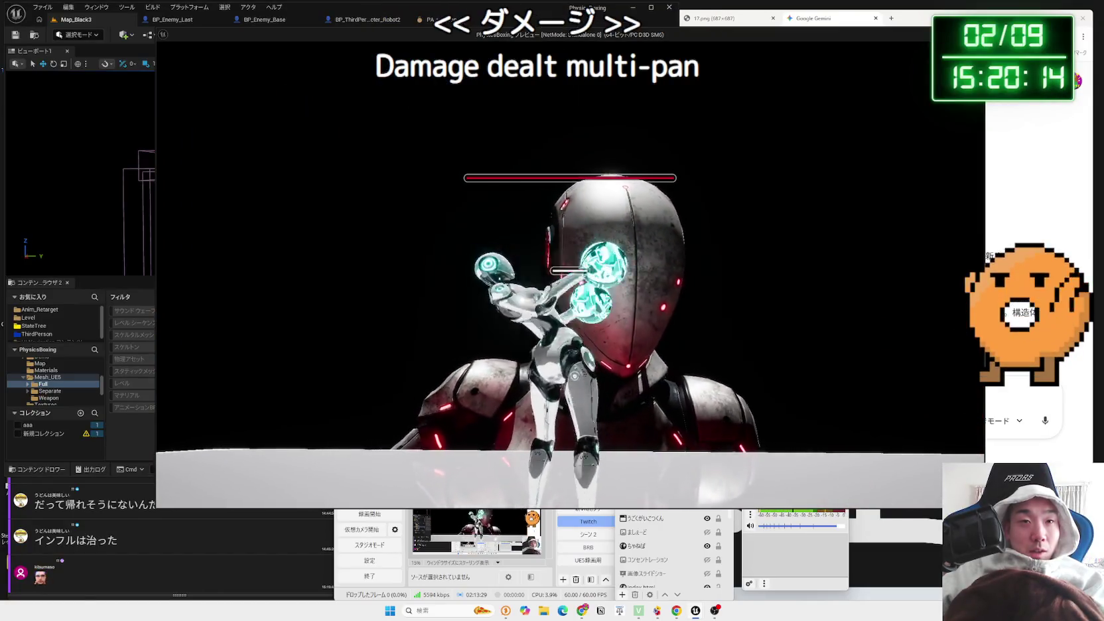
Punch the giant boss robot in Map_Black3 to watch its life bar, then stop playing
key("Escape")
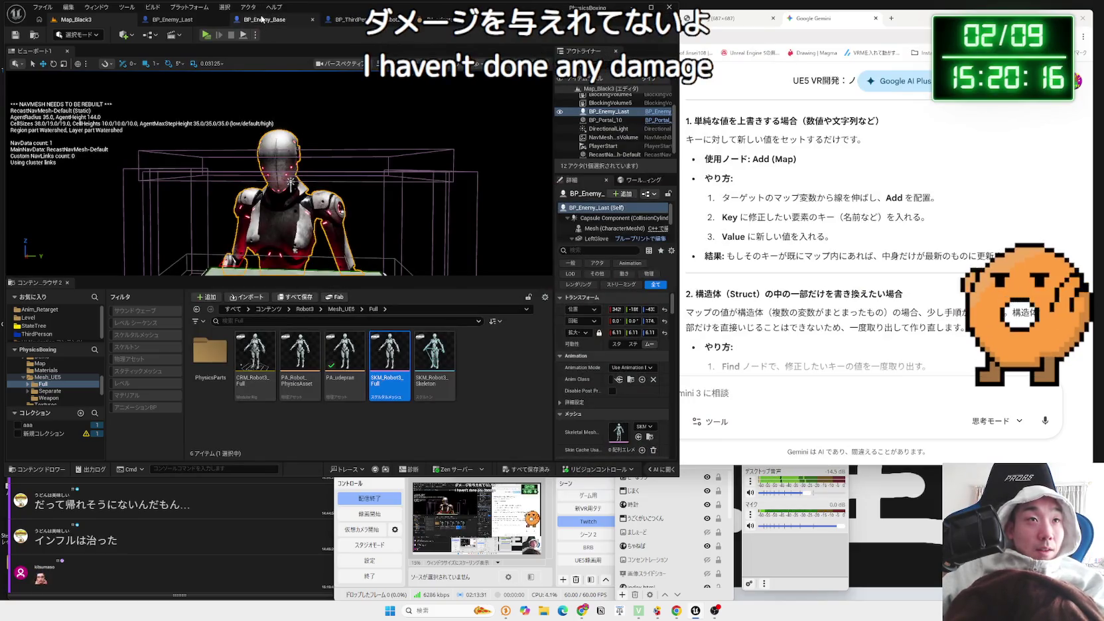
Open BP_Enemy_Base's event graph and bring its hit and damage event nodes into view
left_click(262, 20)
scroll(238, 176, "down", 1)
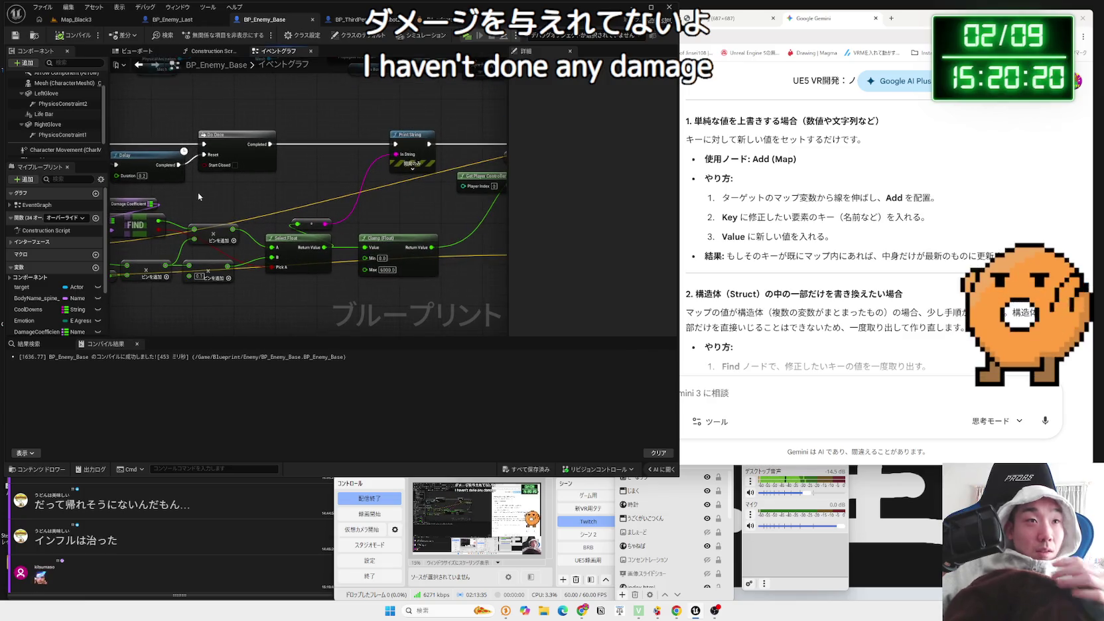
scroll(198, 192, "down", 2)
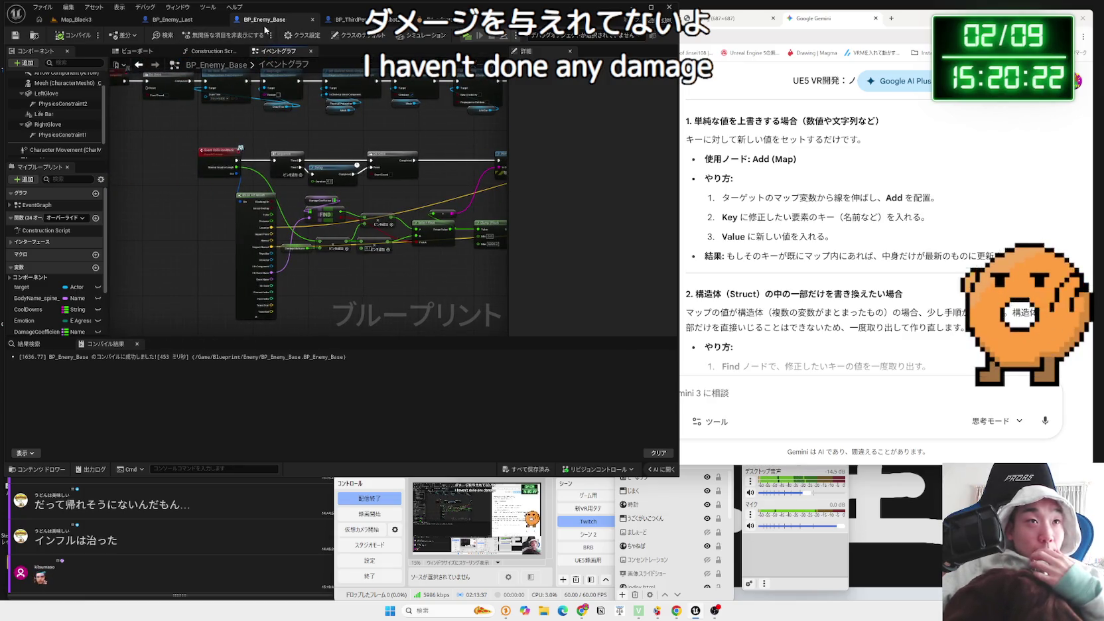
left_click_drag(298, 129, 343, 287)
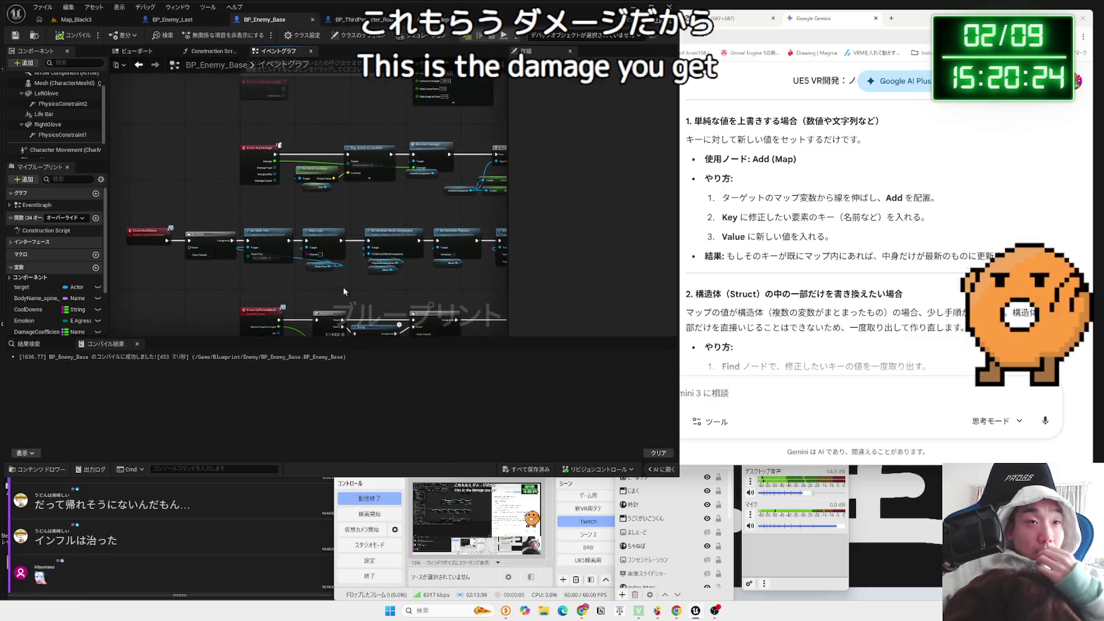
scroll(272, 211, "up", 5)
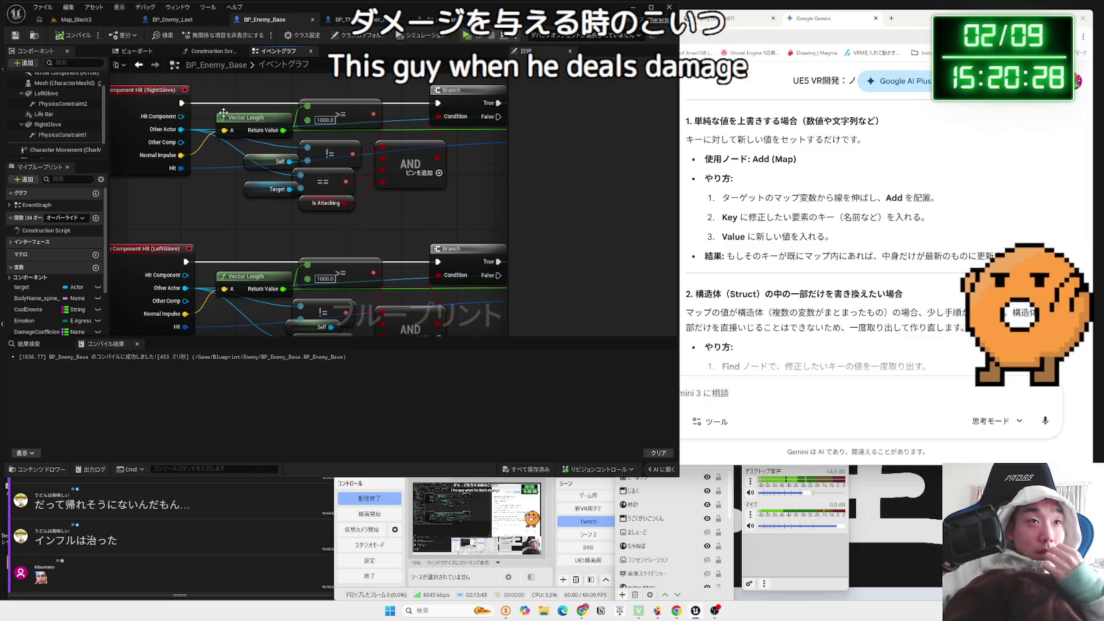
scroll(228, 100, "down", 3)
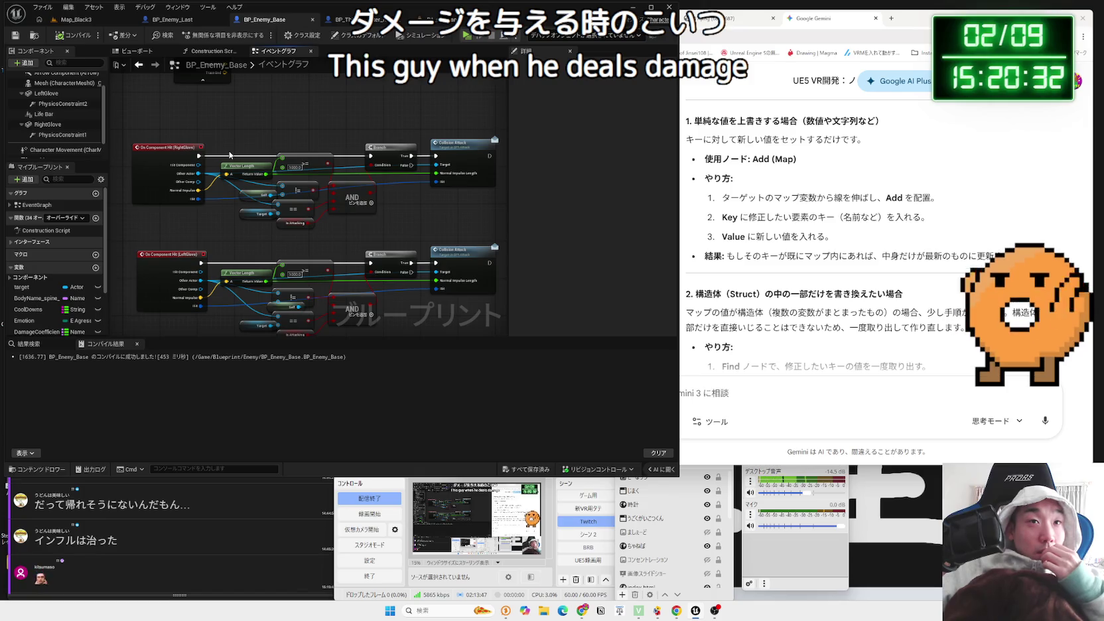
Glance at BP_Enemy_Last, pan BP_Enemy_Base to the node above the hit events, and start a web search
left_click(344, 25)
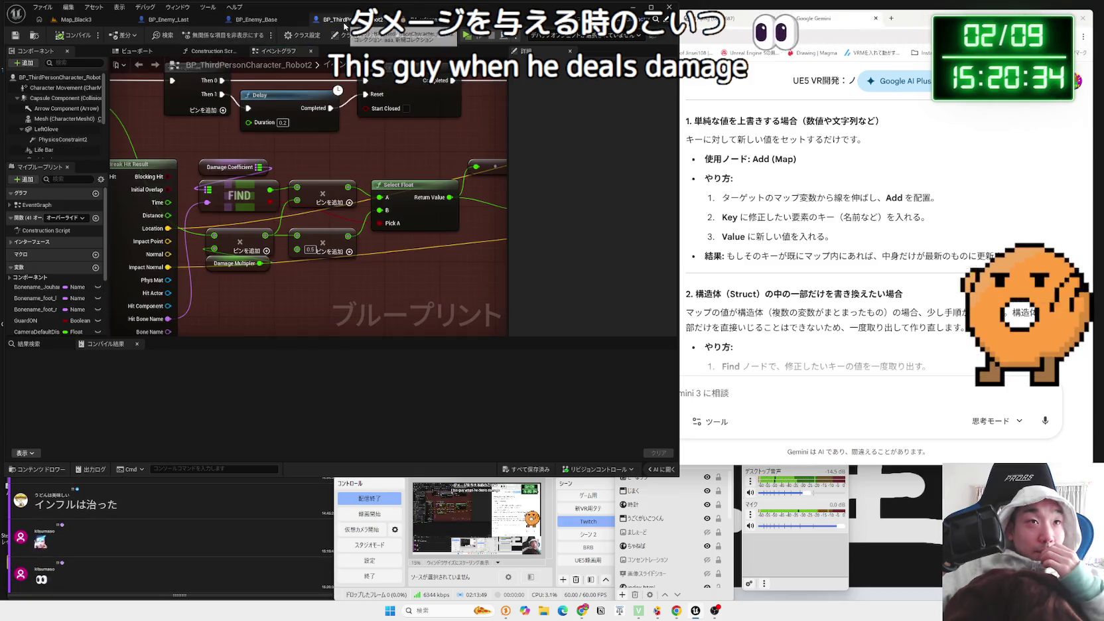
left_click(265, 20)
left_click(191, 20)
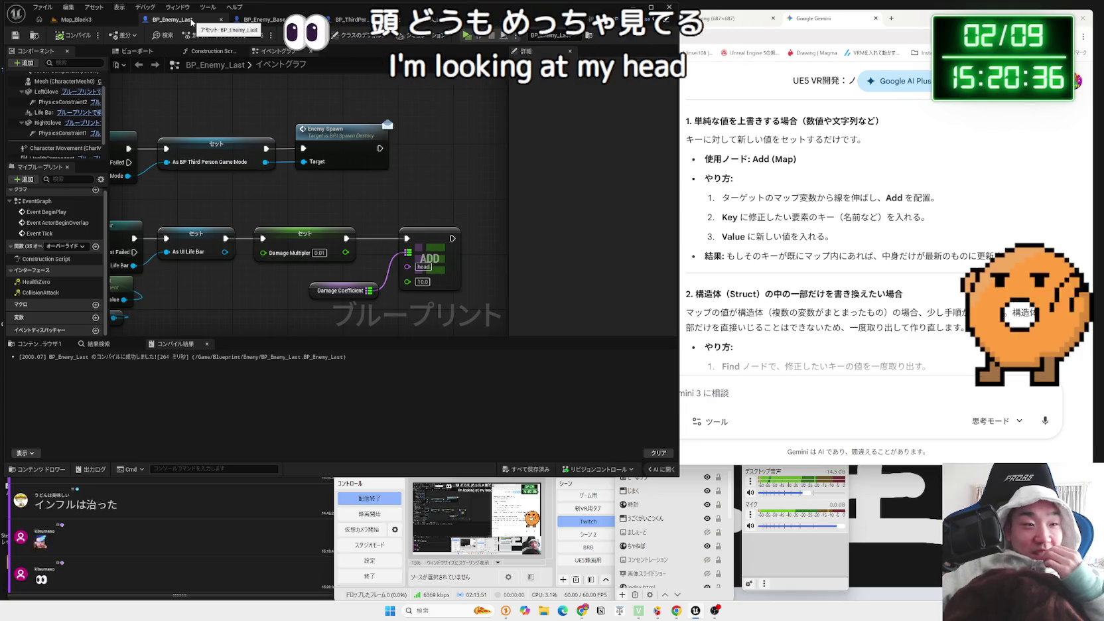
left_click(262, 22)
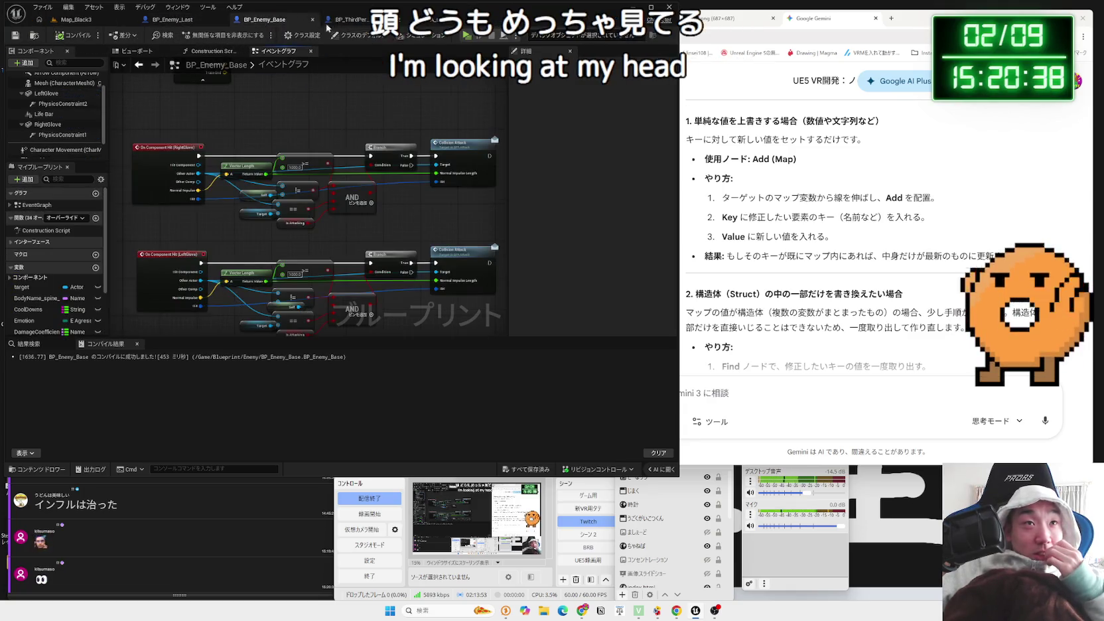
left_click_drag(299, 124, 291, 240)
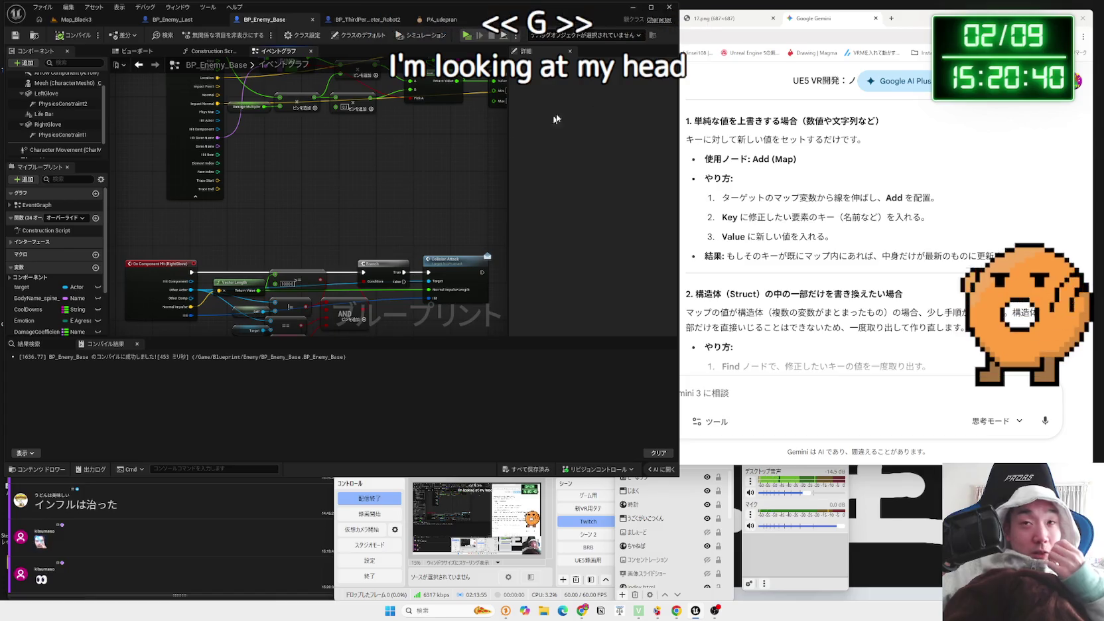
left_click(891, 19)
Search Google for GGG, then refine it to the boxer's full-name suggestion
type("GGG")
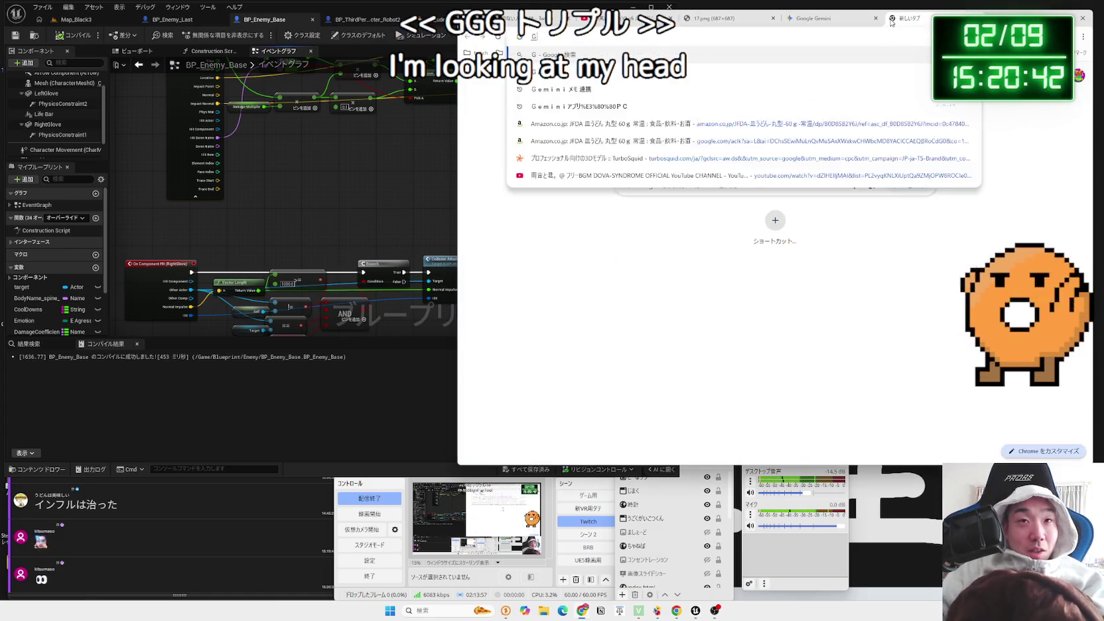
key("Return")
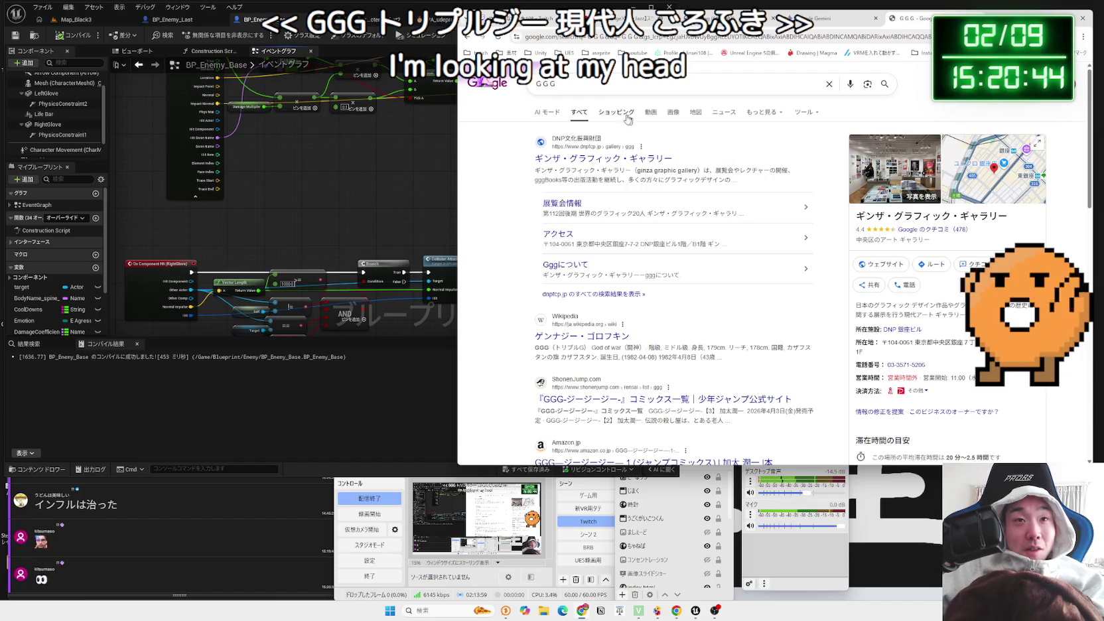
left_click(597, 87)
key("BackSpace")
key("BackSpace")
key("BackSpace")
type("げn")
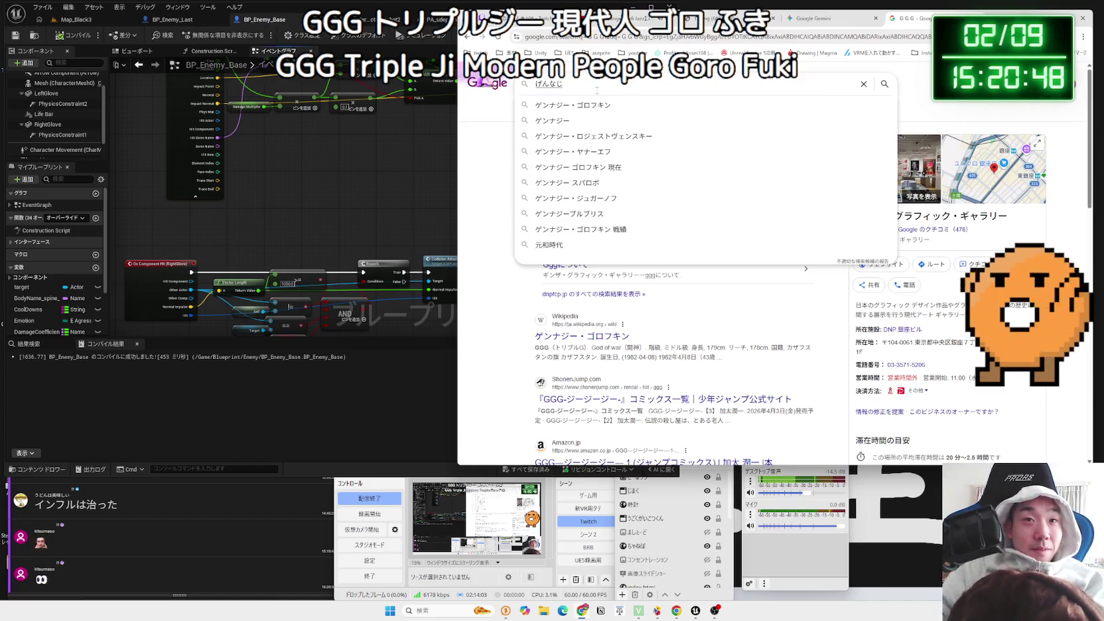
left_click(610, 105)
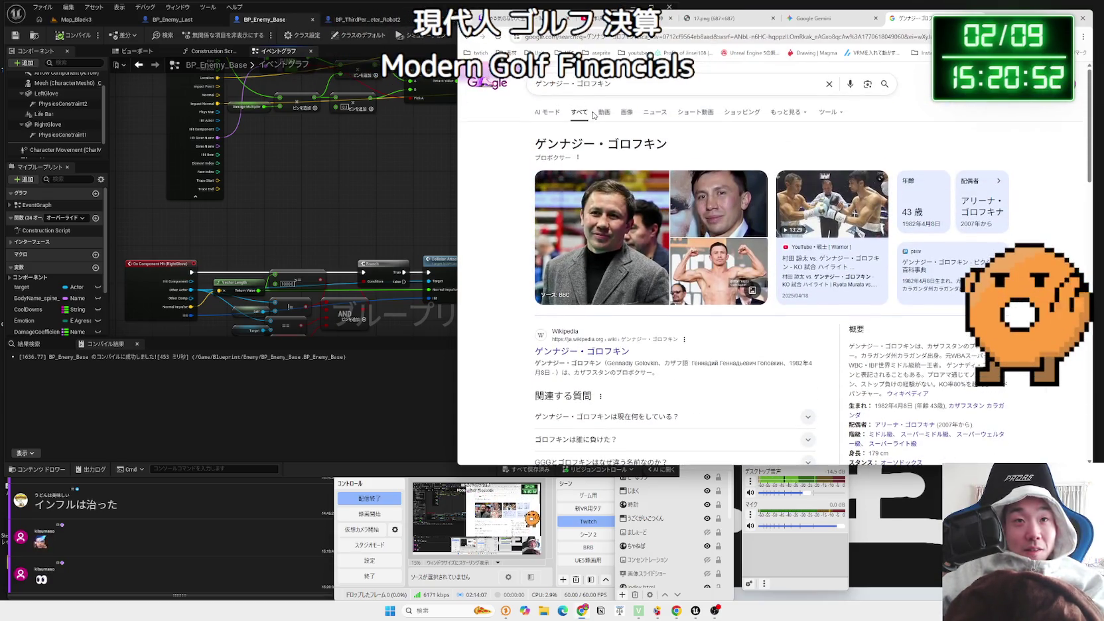
Browse the boxer's image results, previewing several fight and knockout photos, then close them
left_click(629, 113)
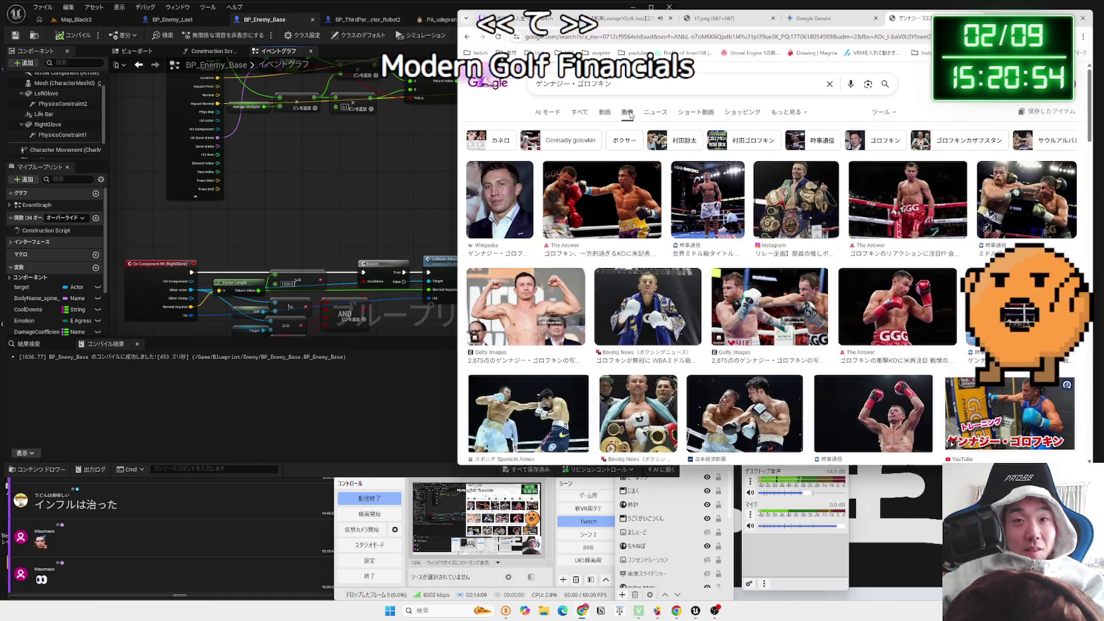
left_click(625, 191)
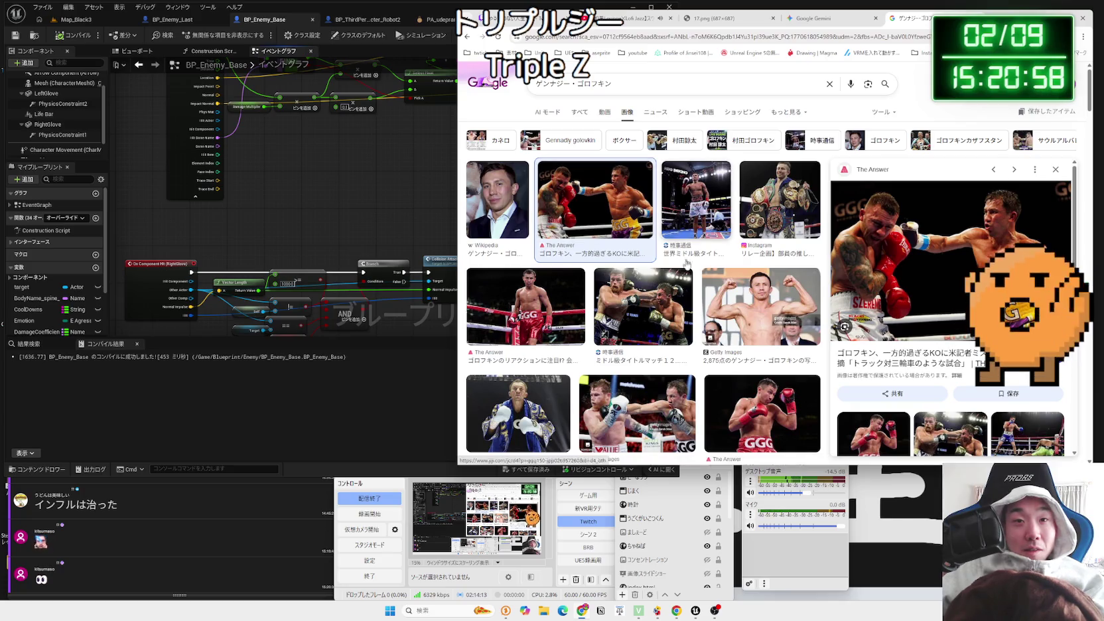
left_click(667, 303)
left_click(742, 304)
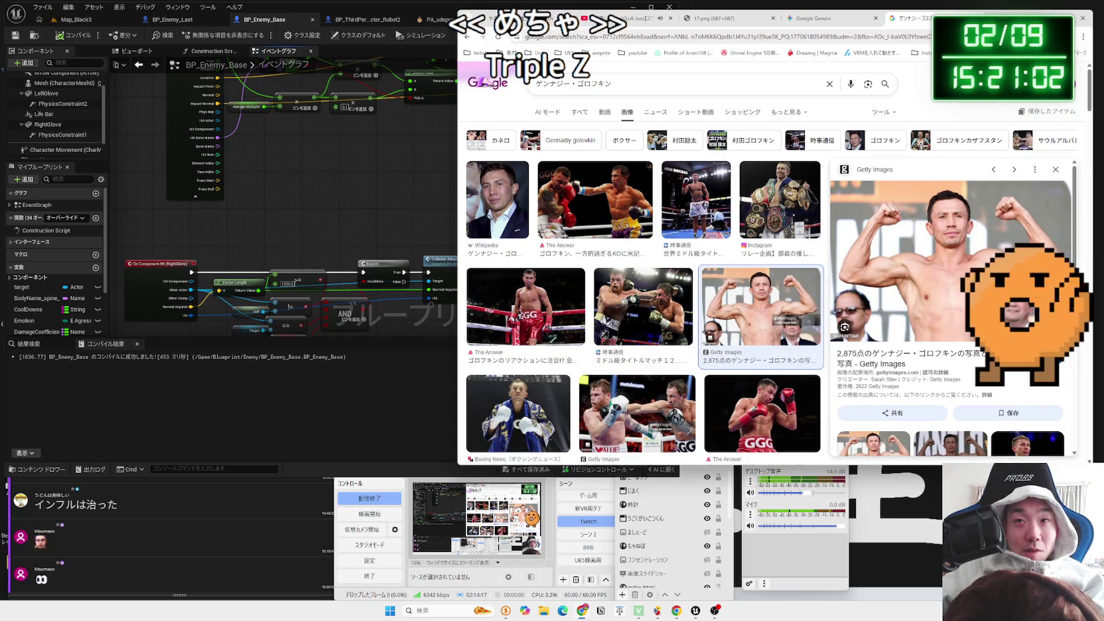
left_click_drag(597, 18, 485, 18)
scroll(596, 253, "down", 3)
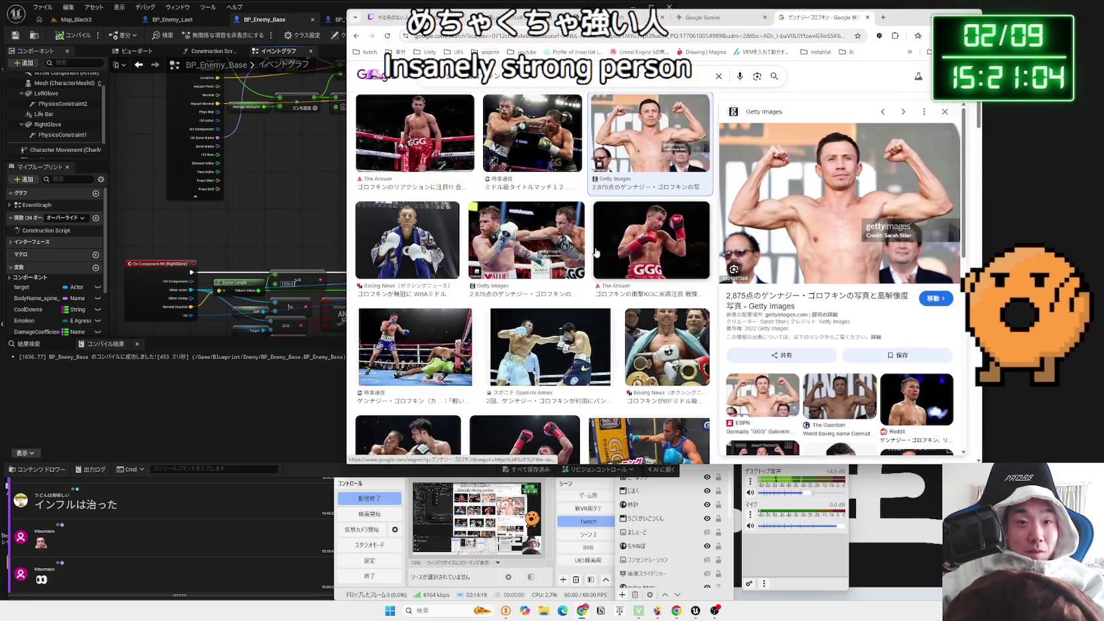
scroll(596, 253, "up", 3)
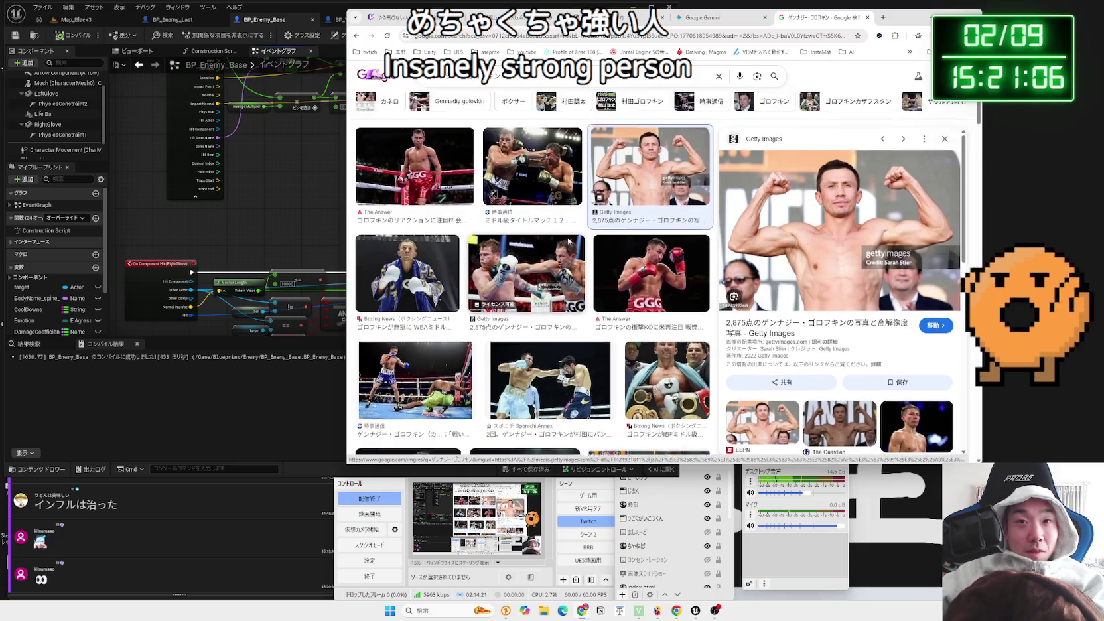
left_click(522, 180)
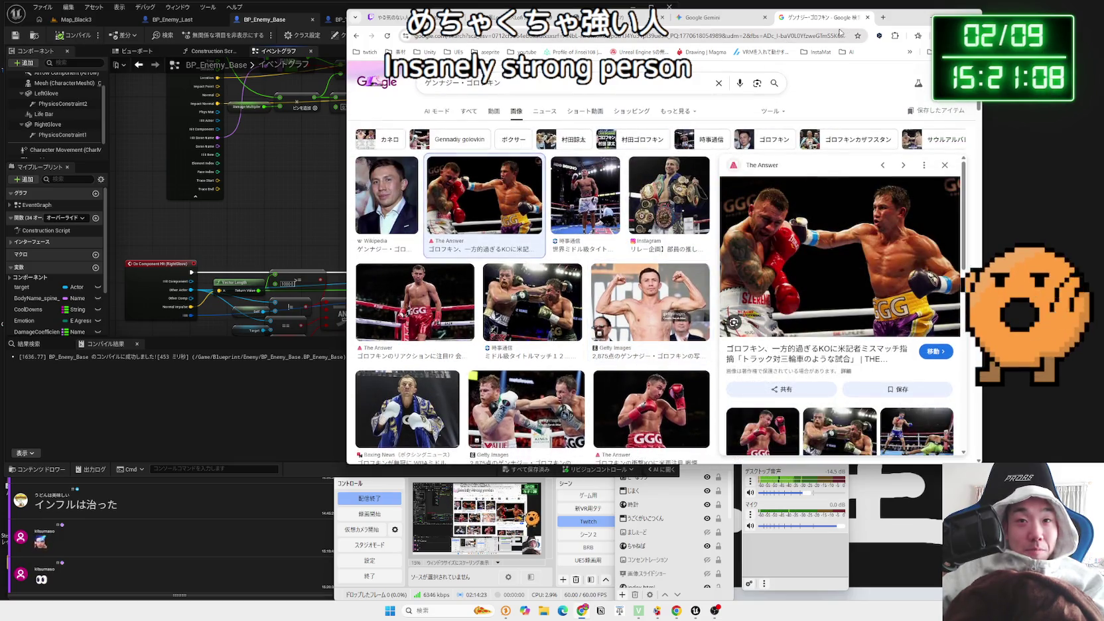
left_click(867, 17)
In a fresh tab, search 'GGG ゴロフキン' and open his Japanese Wikipedia article
mouse_move(916, 17)
left_mouse_down()
mouse_move(998, 24)
mouse_move(915, 24)
left_mouse_up()
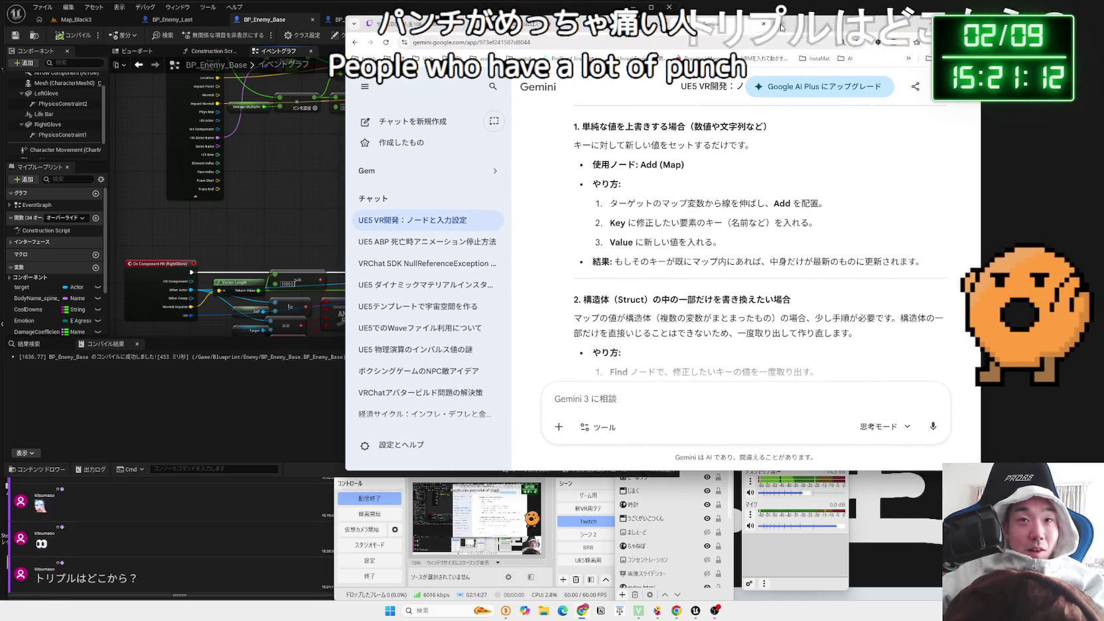
left_click(781, 23)
type("GGG")
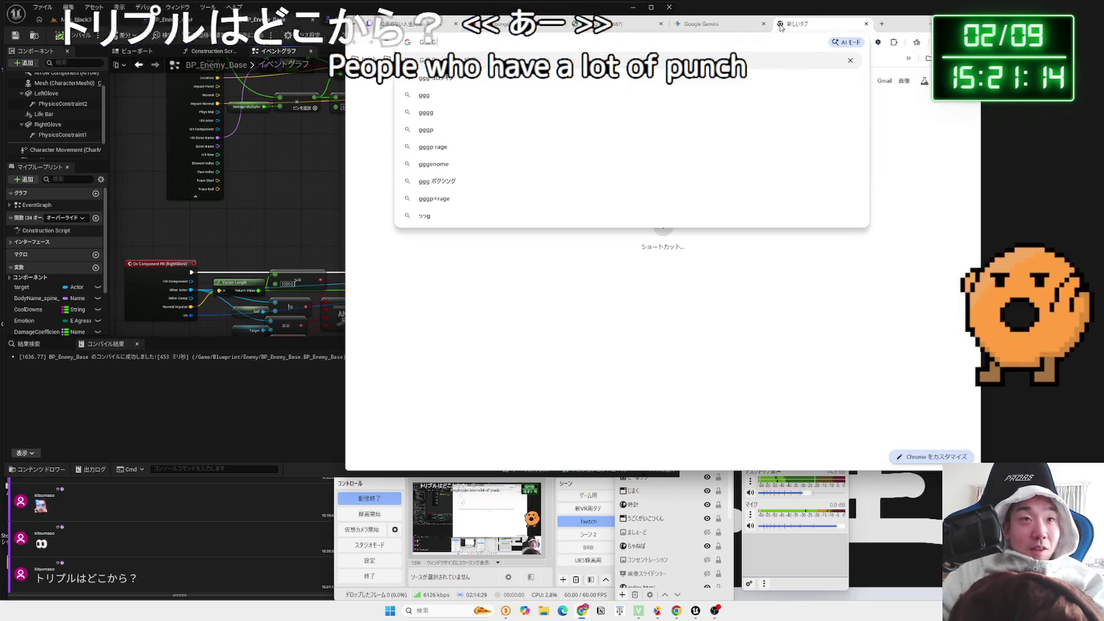
key("Return")
left_click(553, 85)
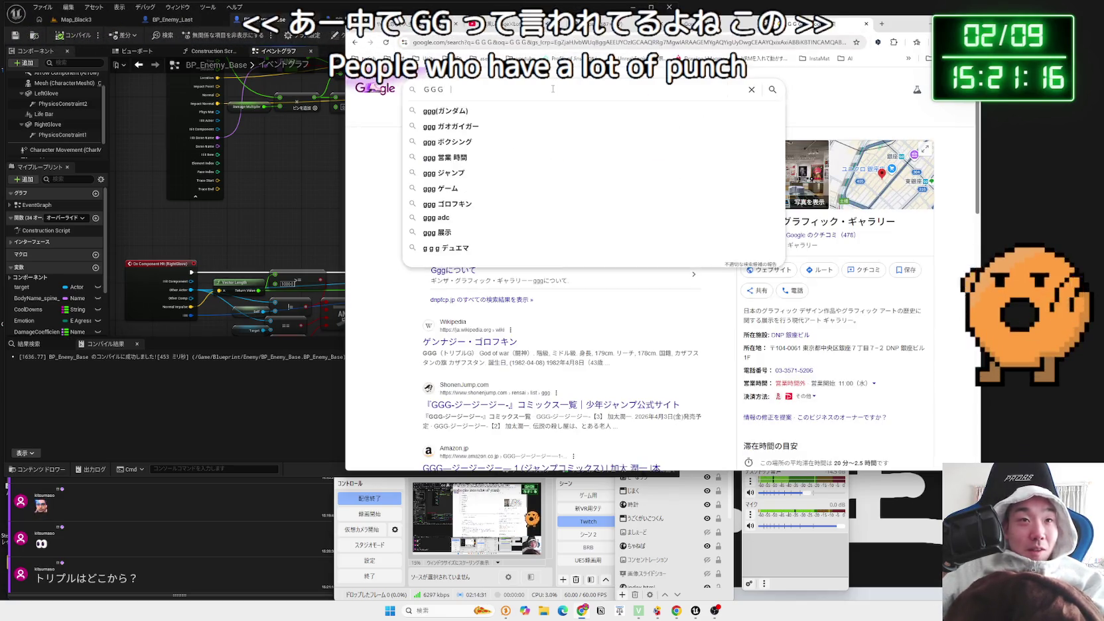
type("ごろっぷ")
key("BackSpace")
key("BackSpace")
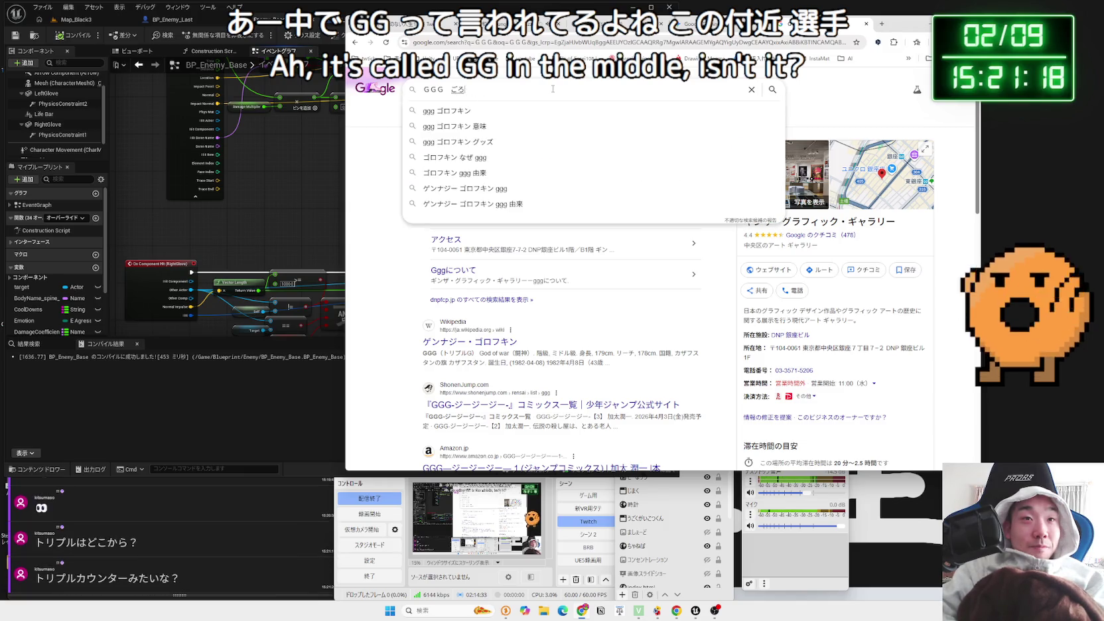
key("Return")
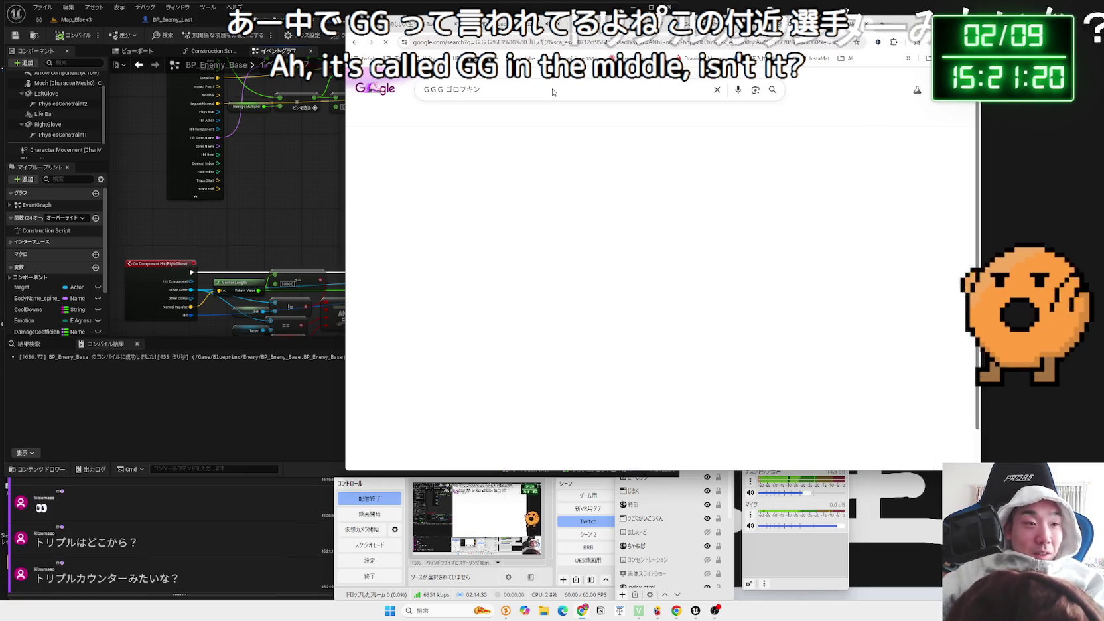
scroll(505, 231, "down", 2)
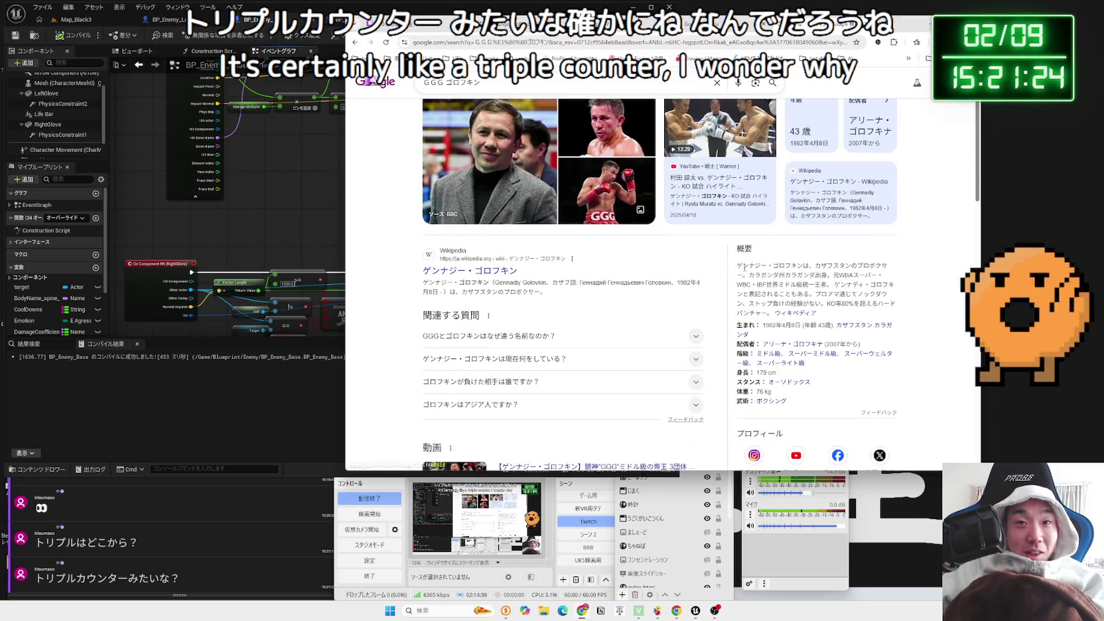
left_click(776, 264)
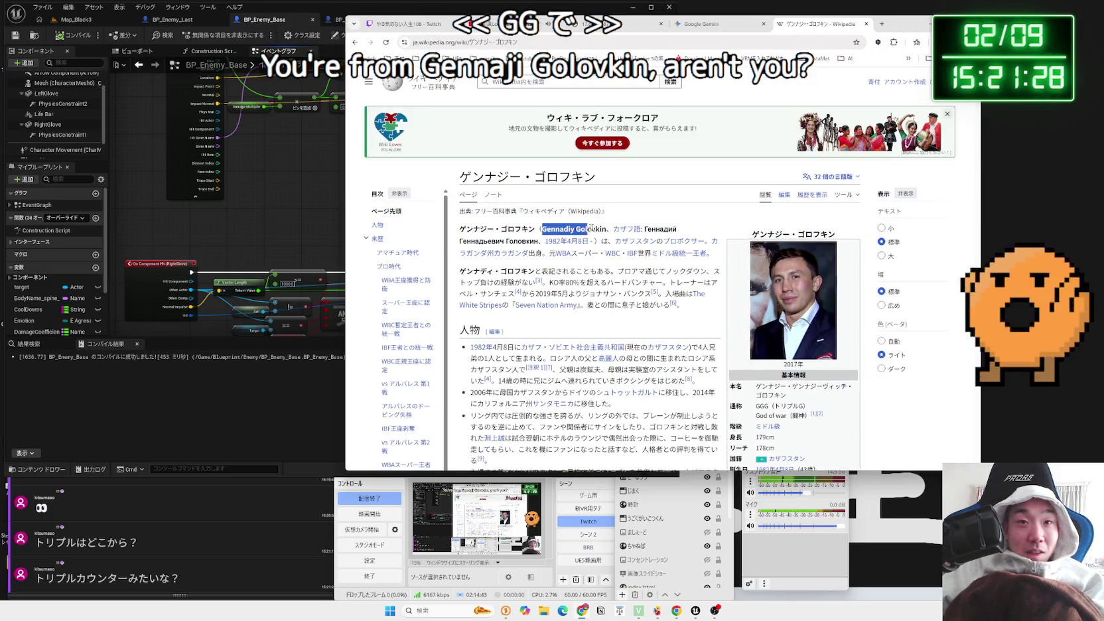
left_click_drag(460, 228, 624, 270)
left_click(590, 271)
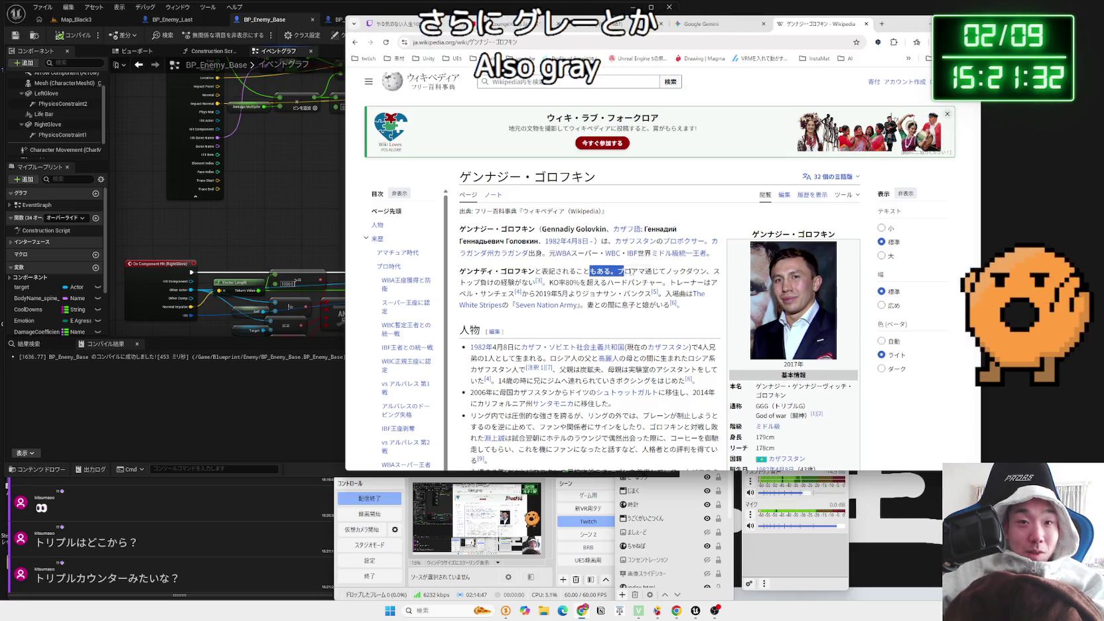
scroll(741, 297, "down", 2)
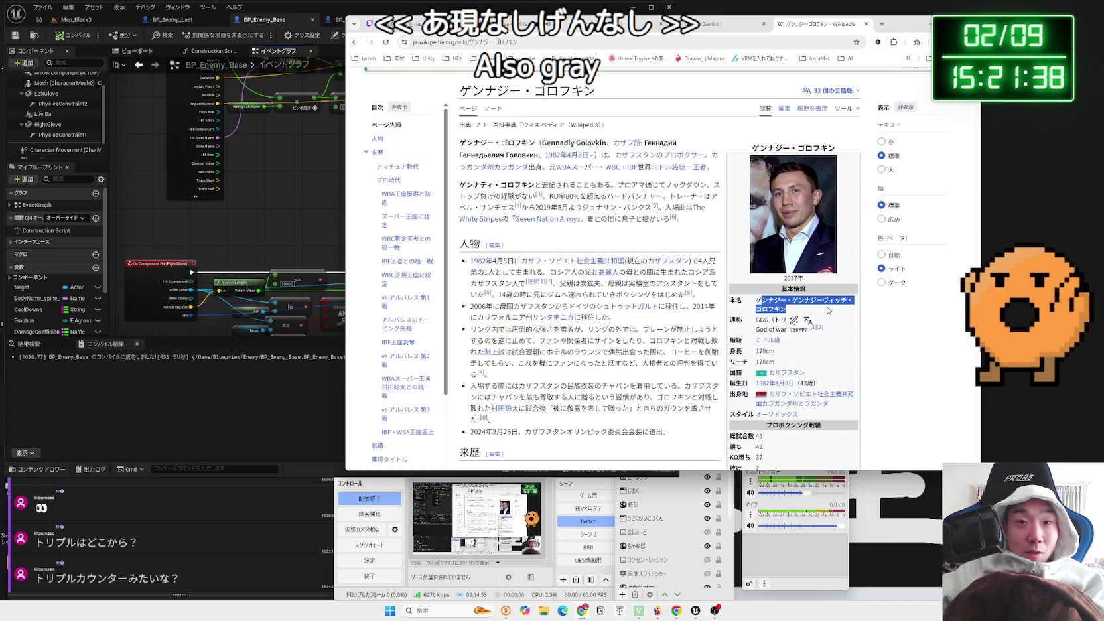
double_click(769, 300)
left_click(770, 300)
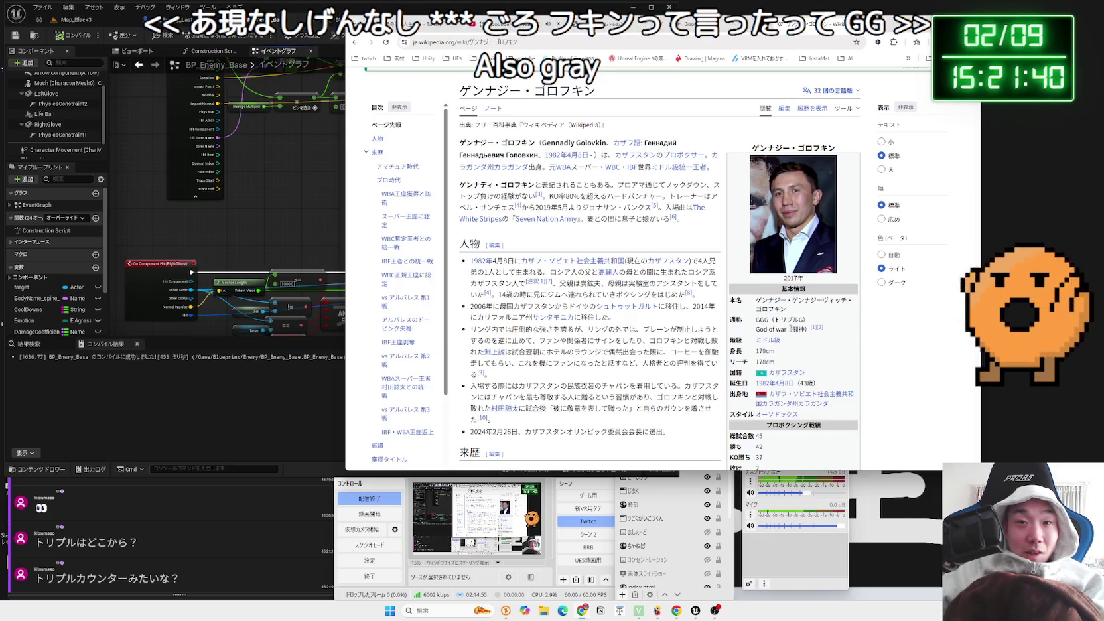
left_click(754, 324)
left_click_drag(811, 329, 756, 330)
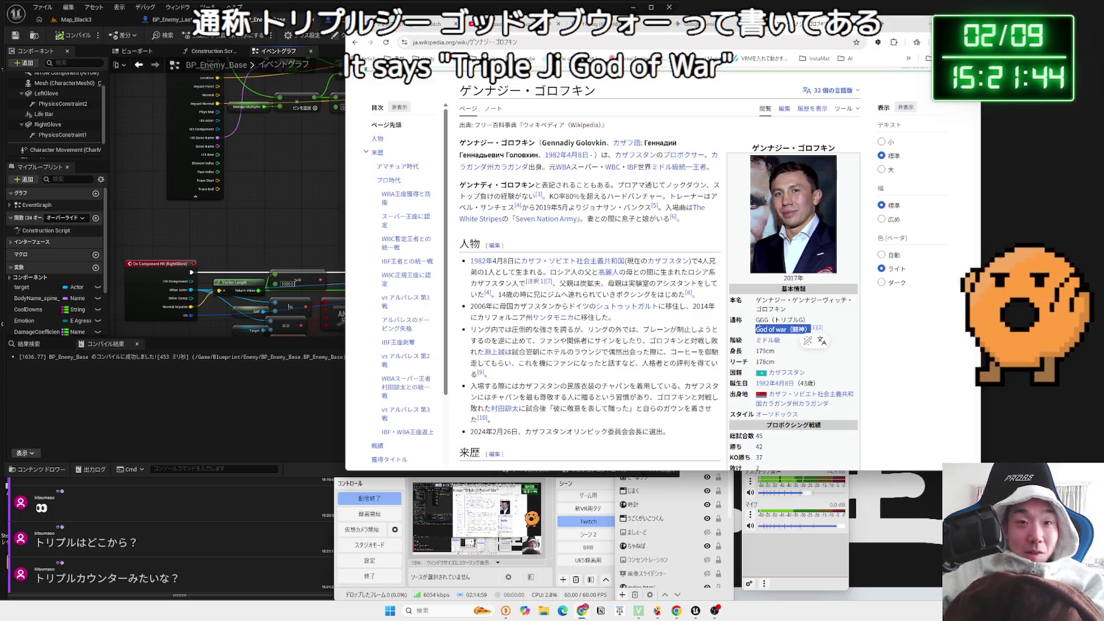
left_click(804, 328)
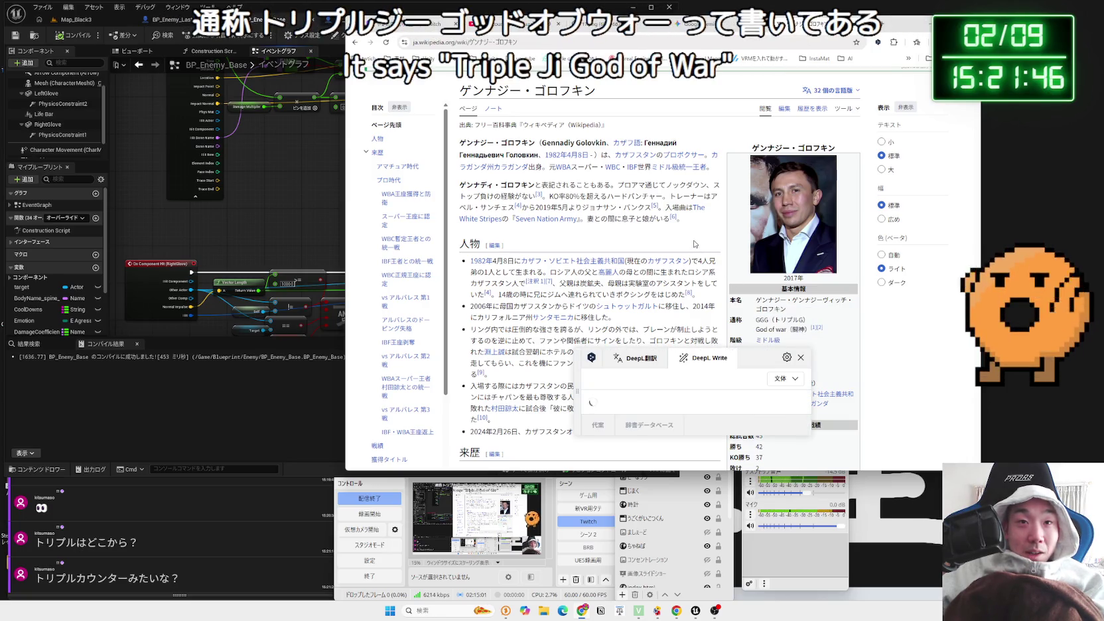
scroll(695, 245, "down", 10)
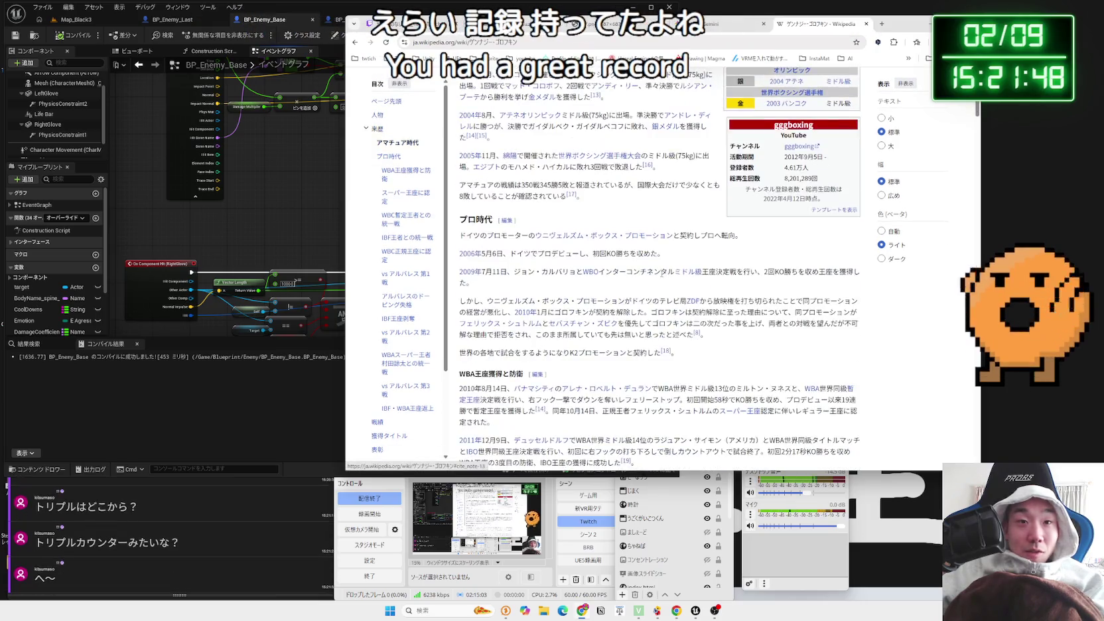
scroll(662, 274, "down", 3)
scroll(661, 273, "down", 10)
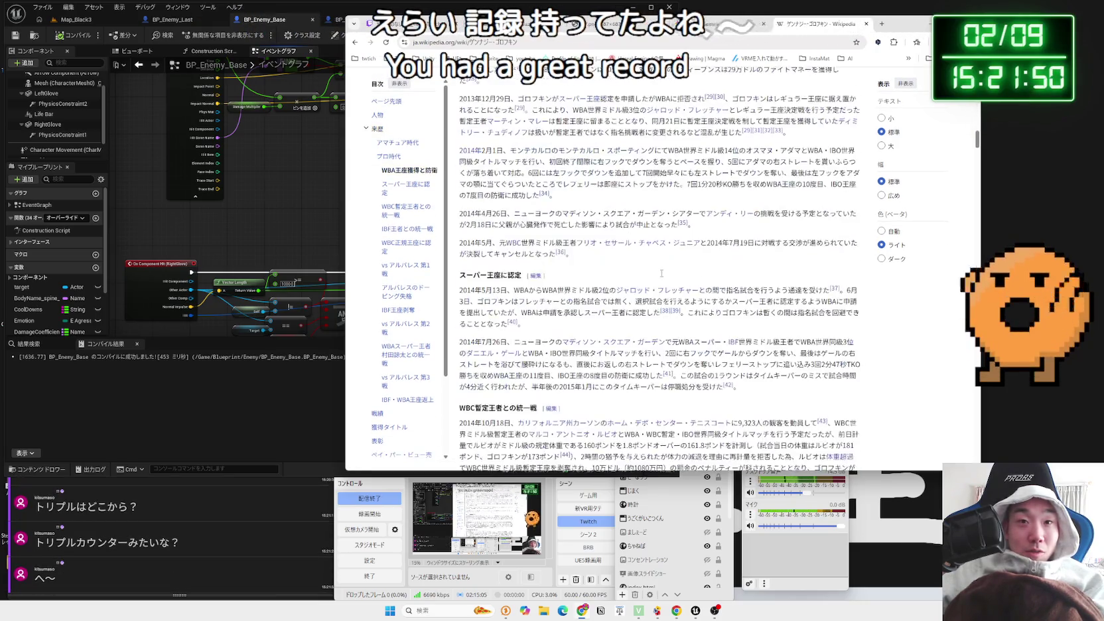
scroll(661, 273, "down", 15)
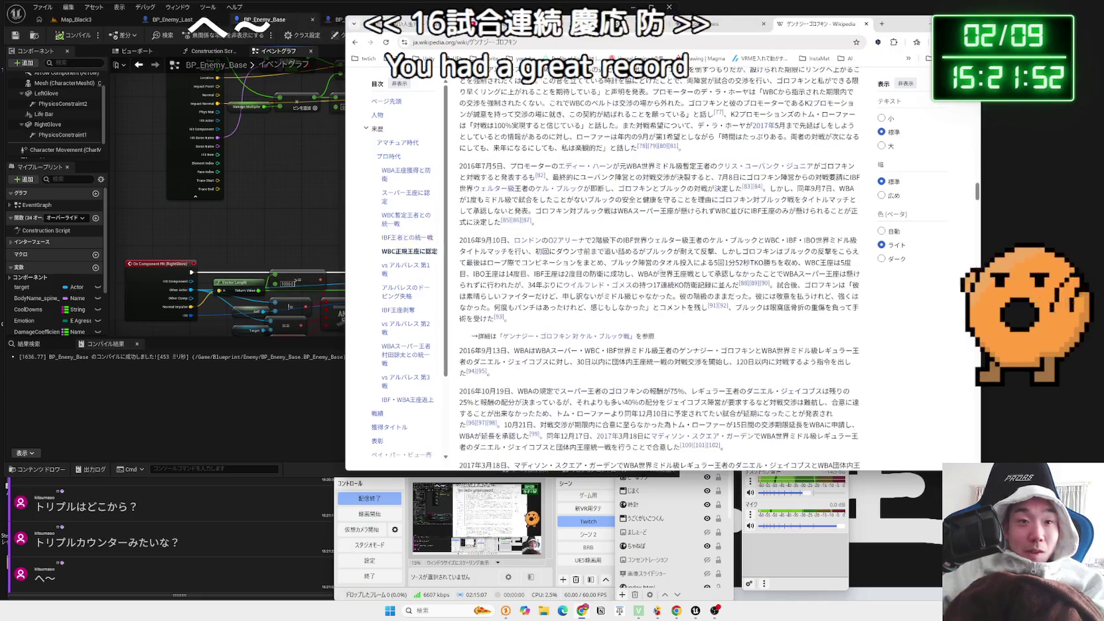
key("alt+Left")
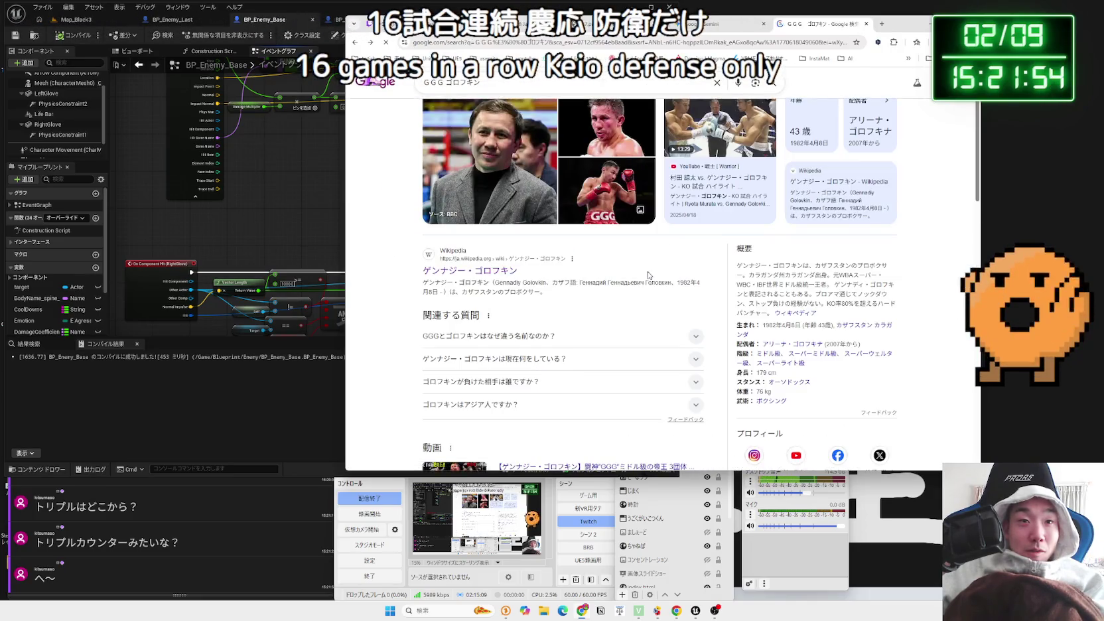
Add KO to the search to look up 'GGG ゴロフキン KO'
left_click(539, 82)
type("KO")
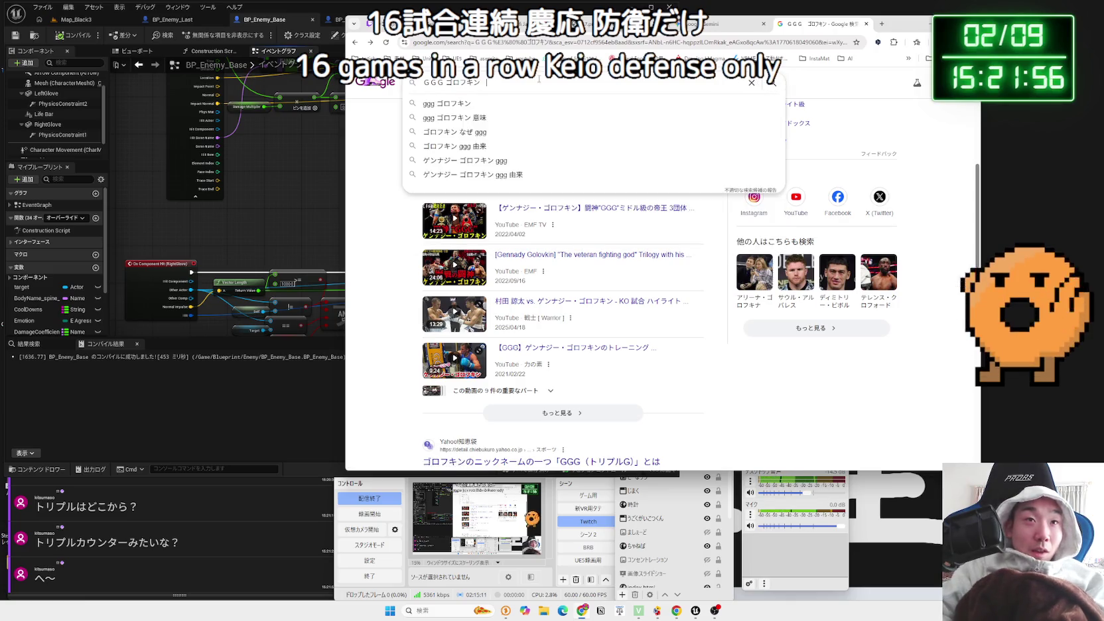
key("Return")
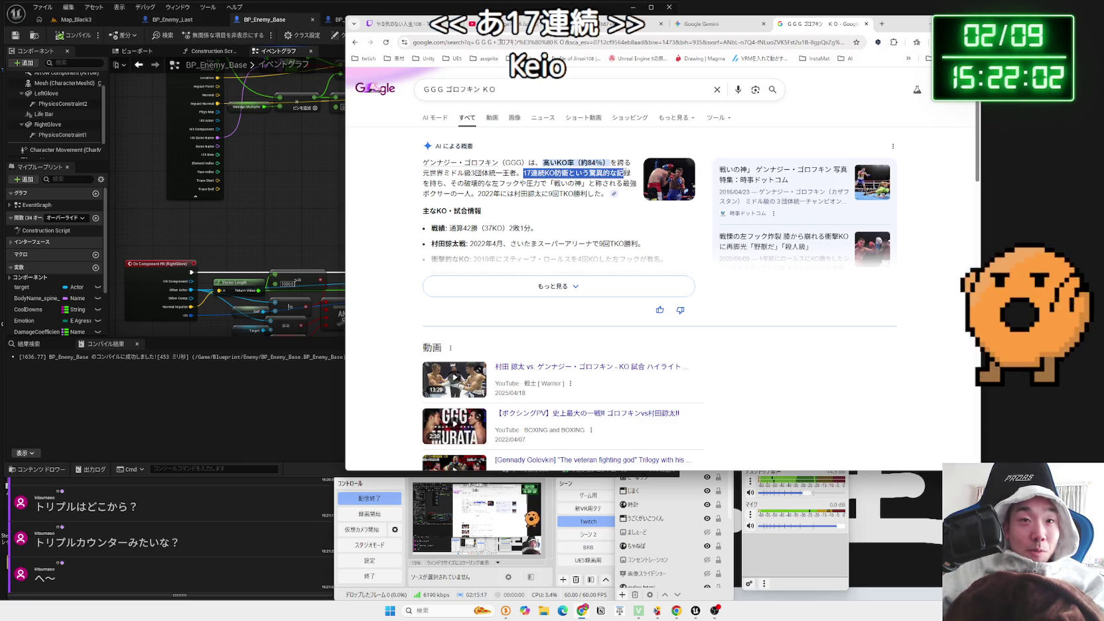
Read and expand the AI overview on Golovkin's knockouts, then close the Google tab
double_click(481, 173)
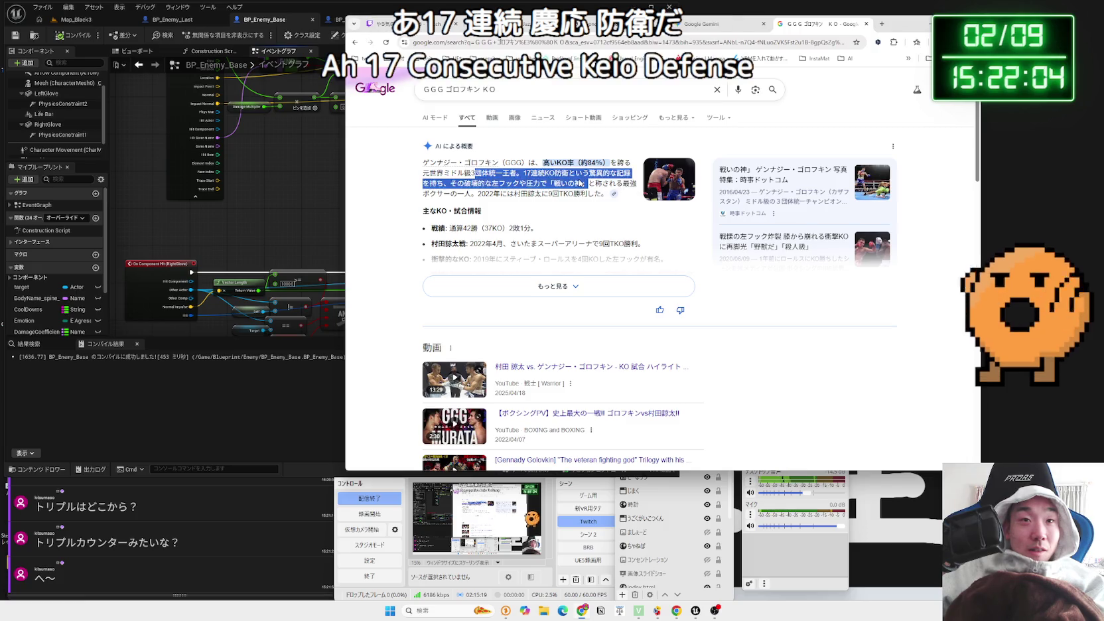
scroll(538, 231, "down", 10)
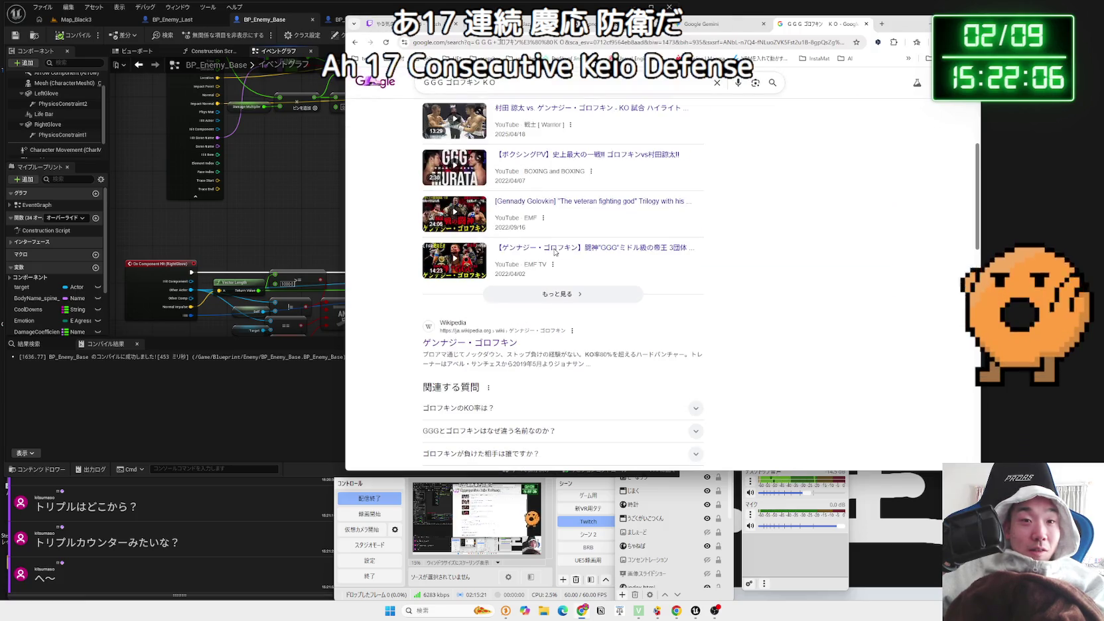
scroll(555, 252, "down", 5)
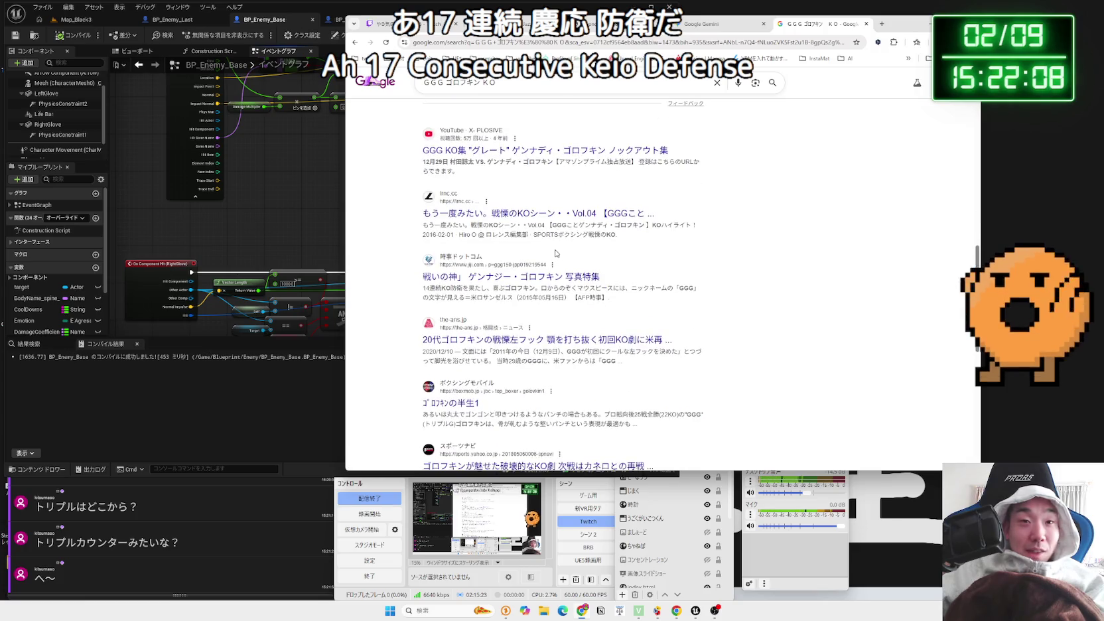
scroll(562, 251, "down", 3)
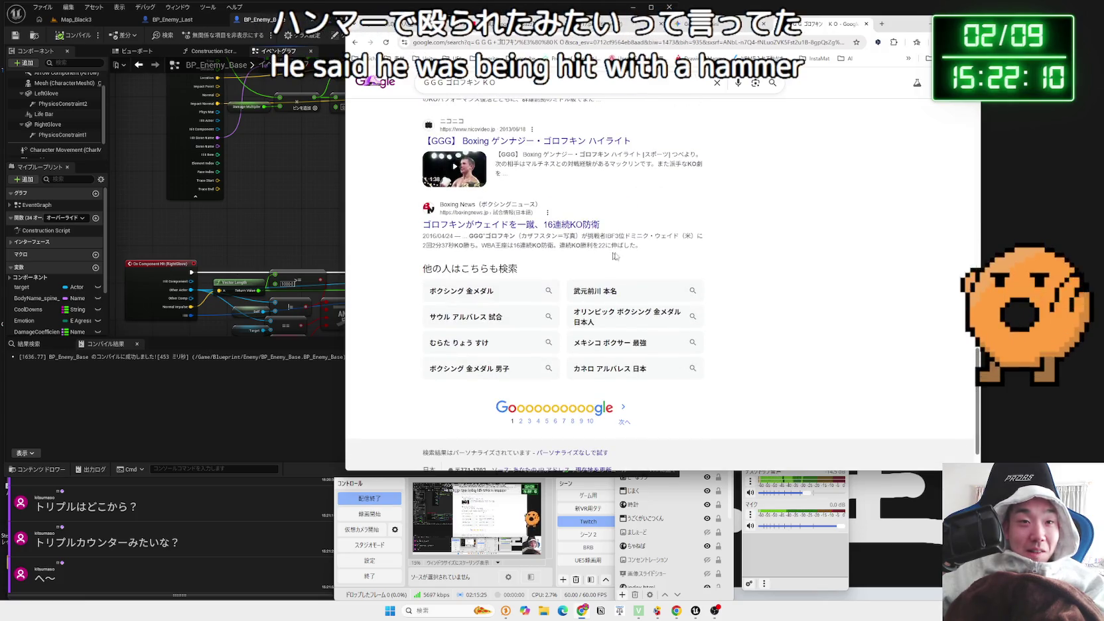
scroll(635, 292, "up", 20)
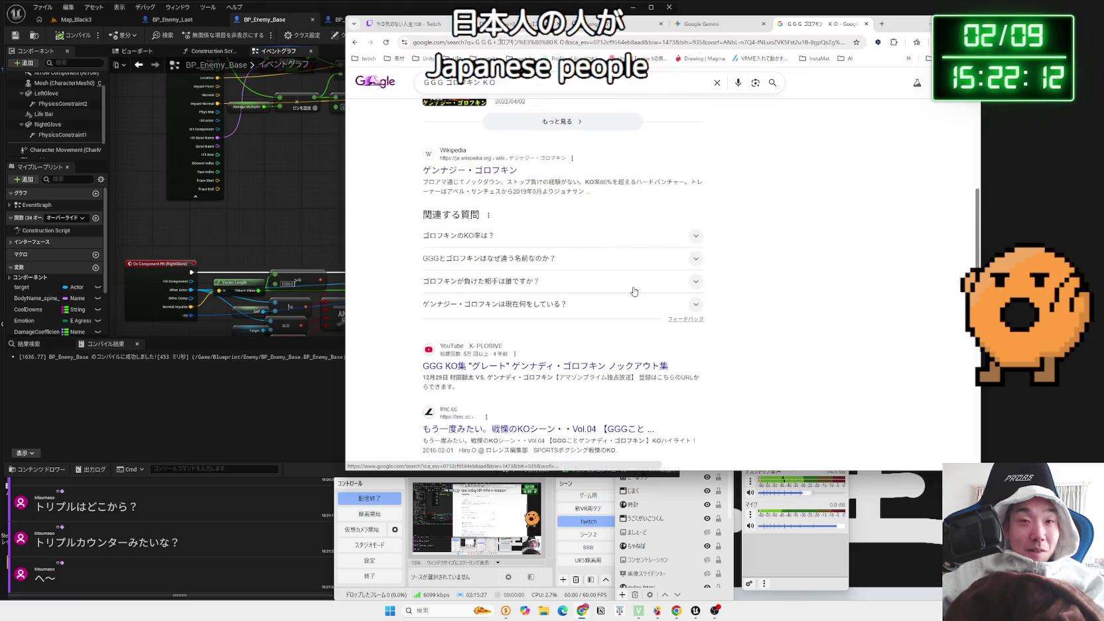
left_click(632, 285)
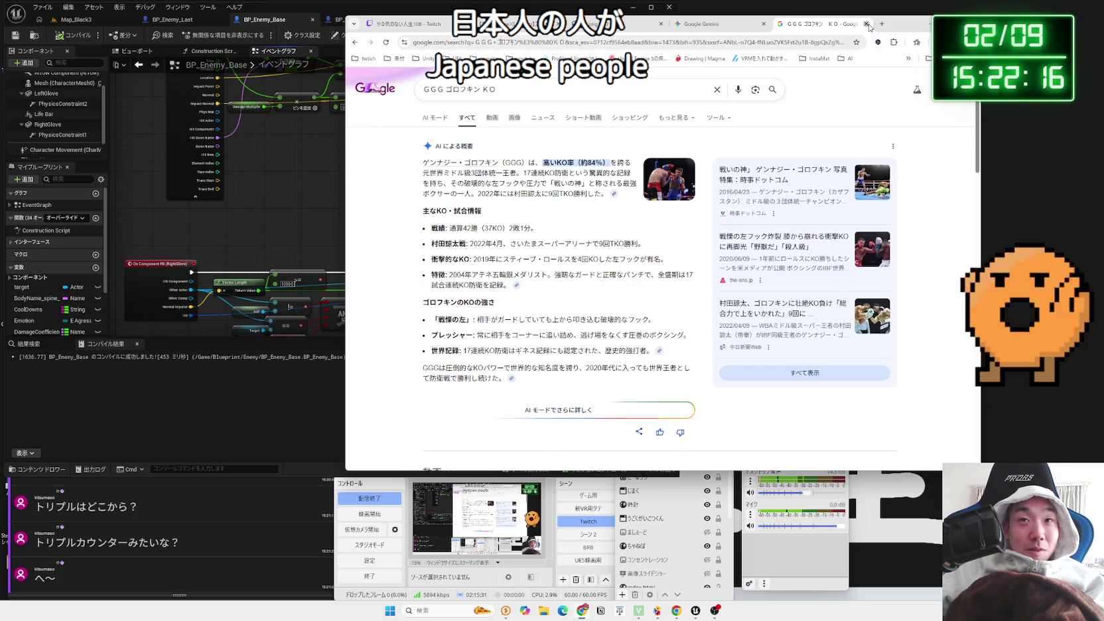
left_click(866, 24)
left_click(304, 4)
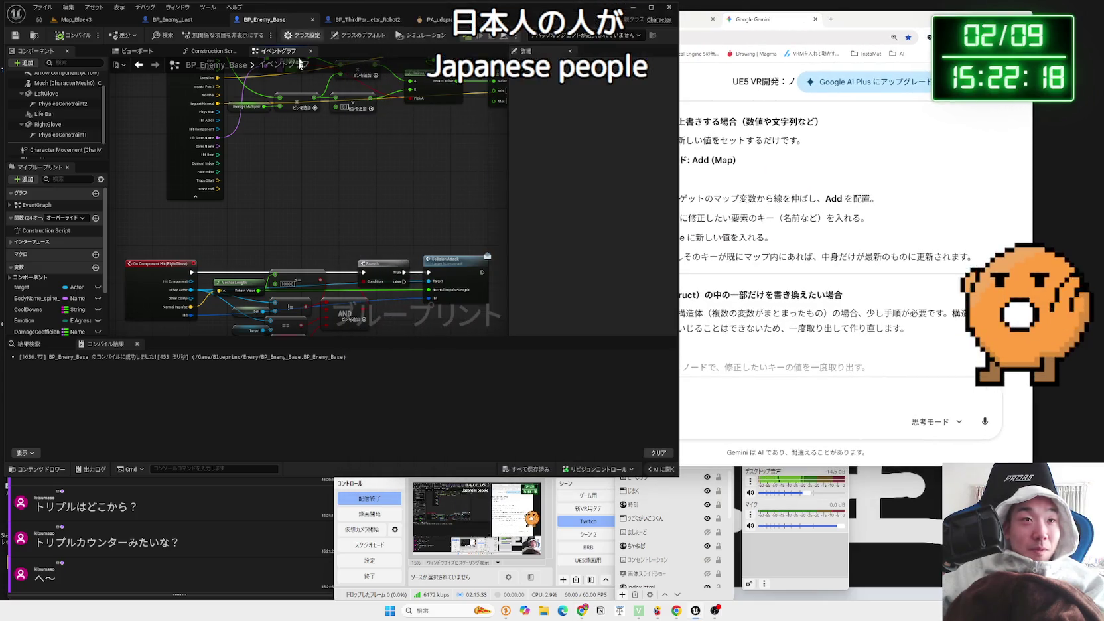
Inspect the On Component Hit (RightGlove) event nodes in BP_Enemy_Base
scroll(342, 174, "down", 2)
scroll(343, 211, "up", 2)
scroll(342, 210, "up", 2)
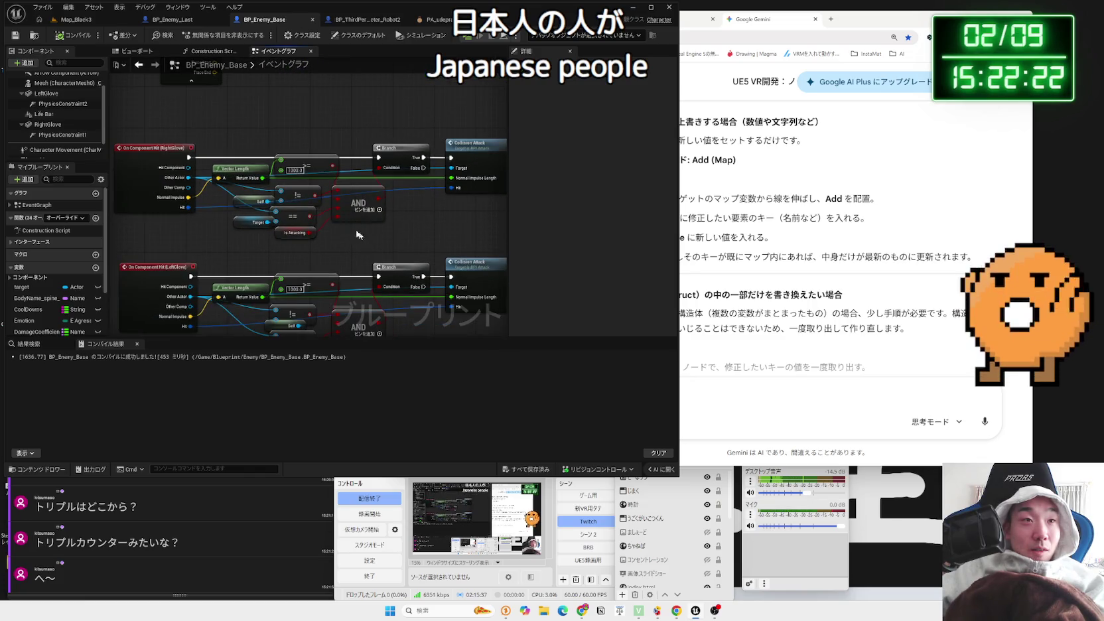
left_click(469, 242)
left_click_drag(157, 141, 179, 132)
left_click_drag(252, 102, 342, 98)
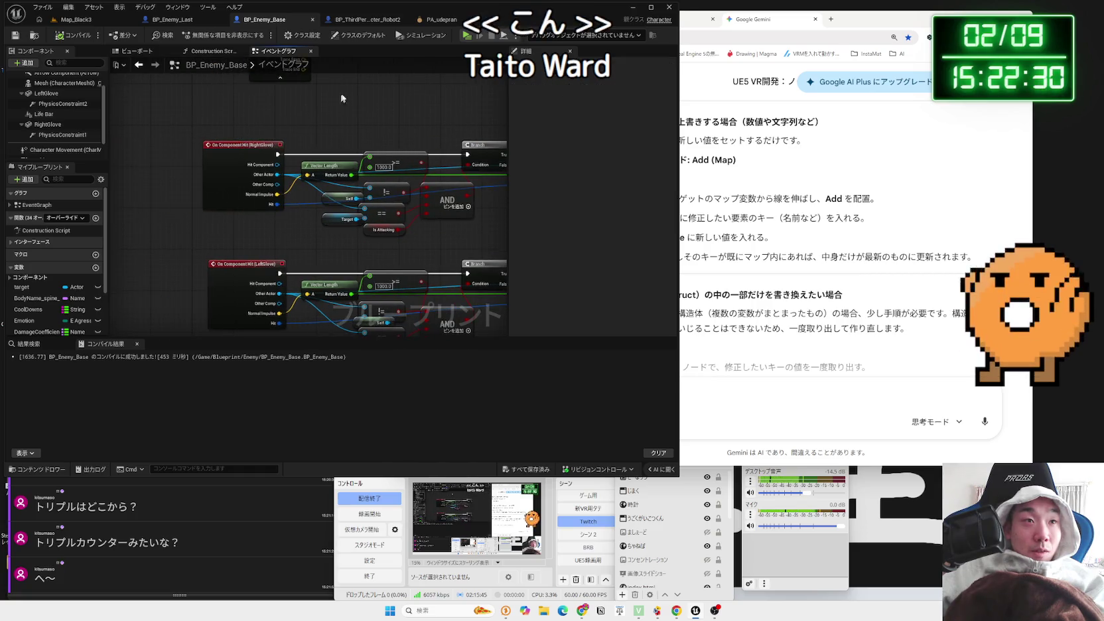
left_click(250, 148)
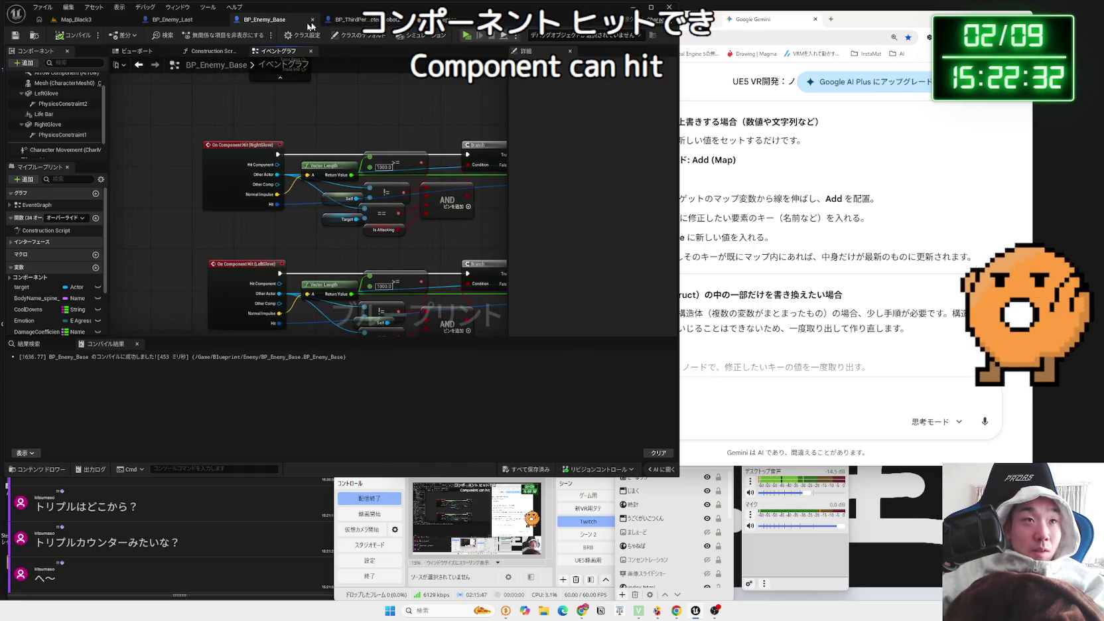
Check BP_Enemy_Last's PhysicalAnimation component and disabled event nodes, then return to Map_Black3
left_click(172, 24)
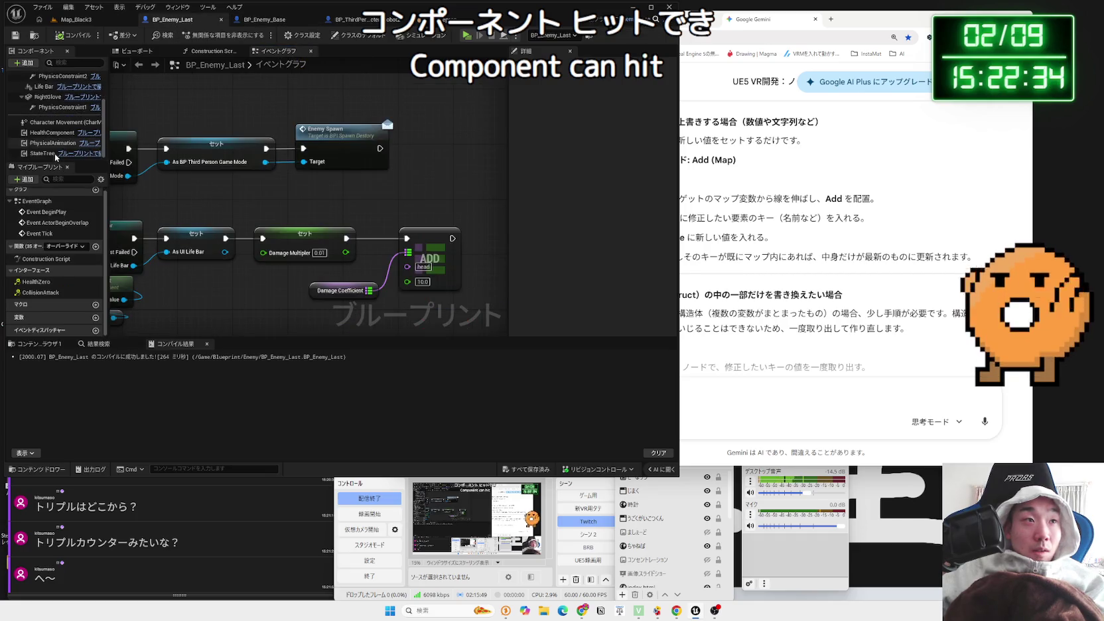
left_click(56, 143)
mouse_move(284, 196)
left_mouse_down()
mouse_move(397, 200)
mouse_move(381, 199)
mouse_move(470, 235)
mouse_move(322, 237)
left_mouse_up()
scroll(469, 234, "down", 4)
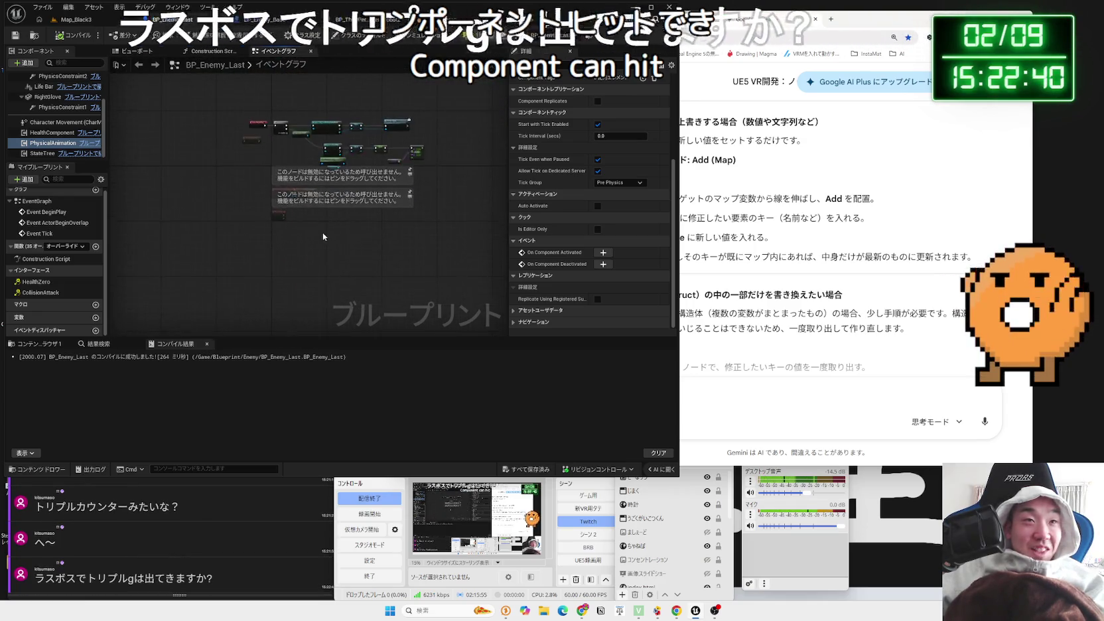
scroll(292, 240, "up", 2)
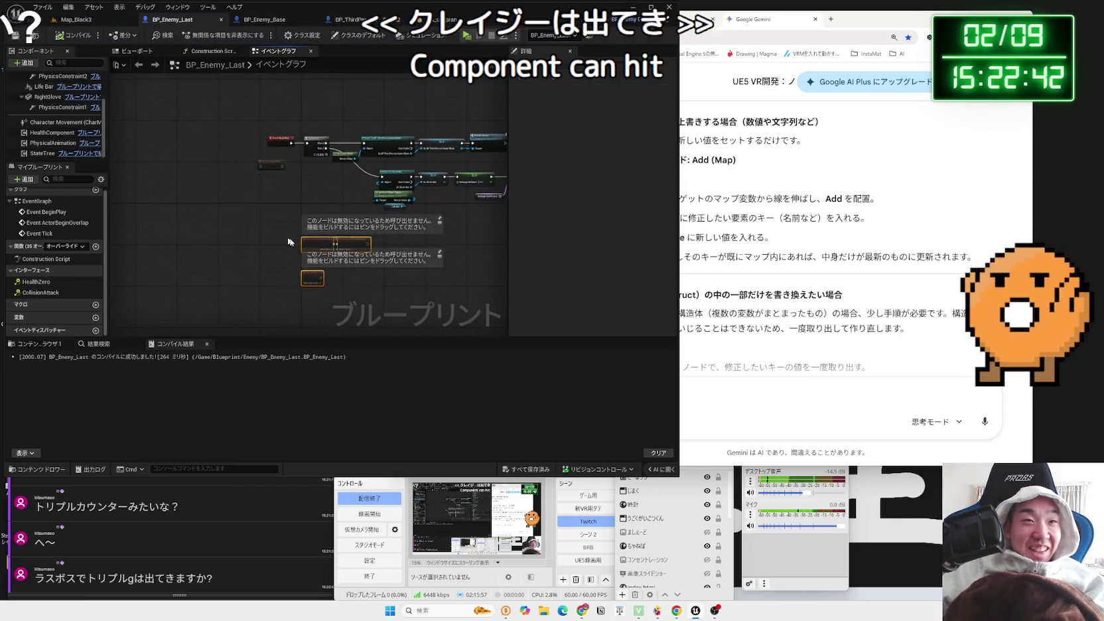
left_click(91, 21)
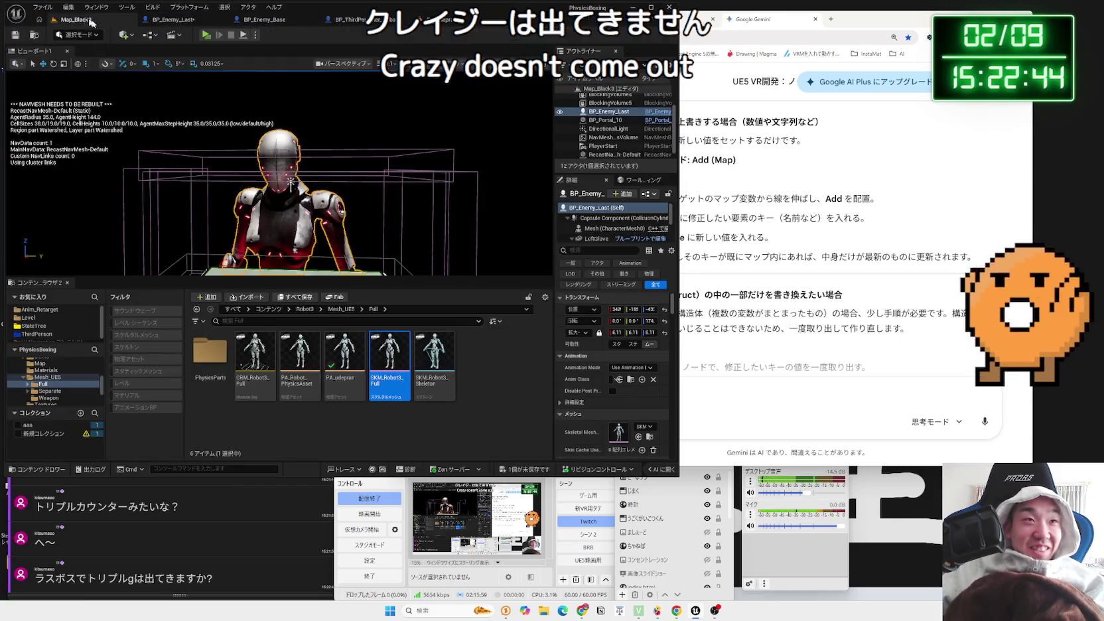
left_click(207, 34)
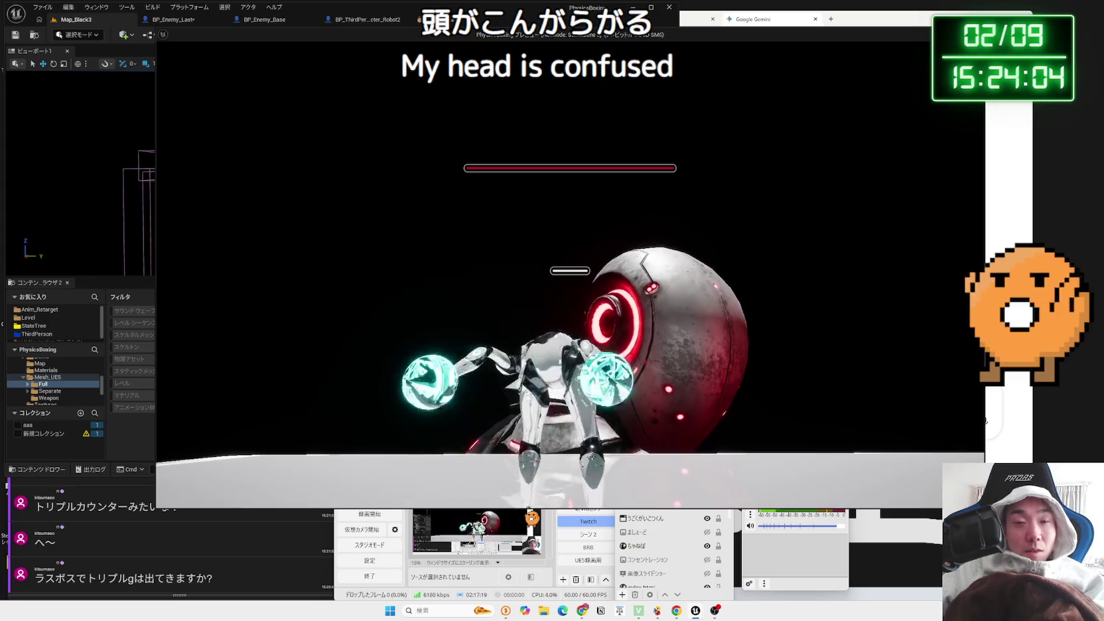
key("Escape")
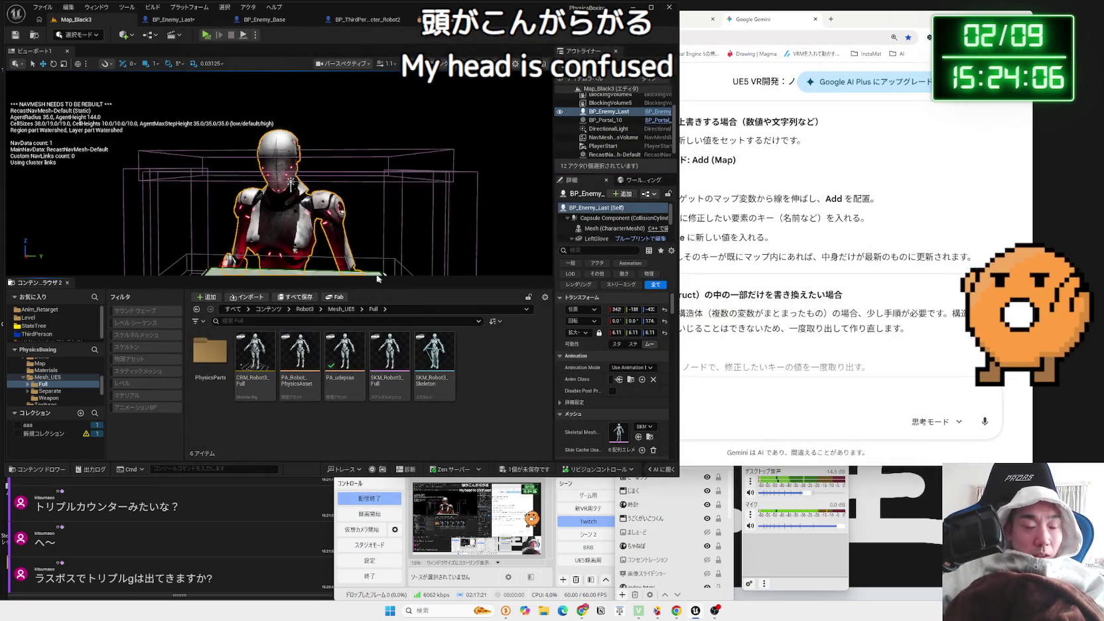
Review the Collision settings of the LeftGlove and Mesh components in BP_Enemy_Last
left_click(209, 24)
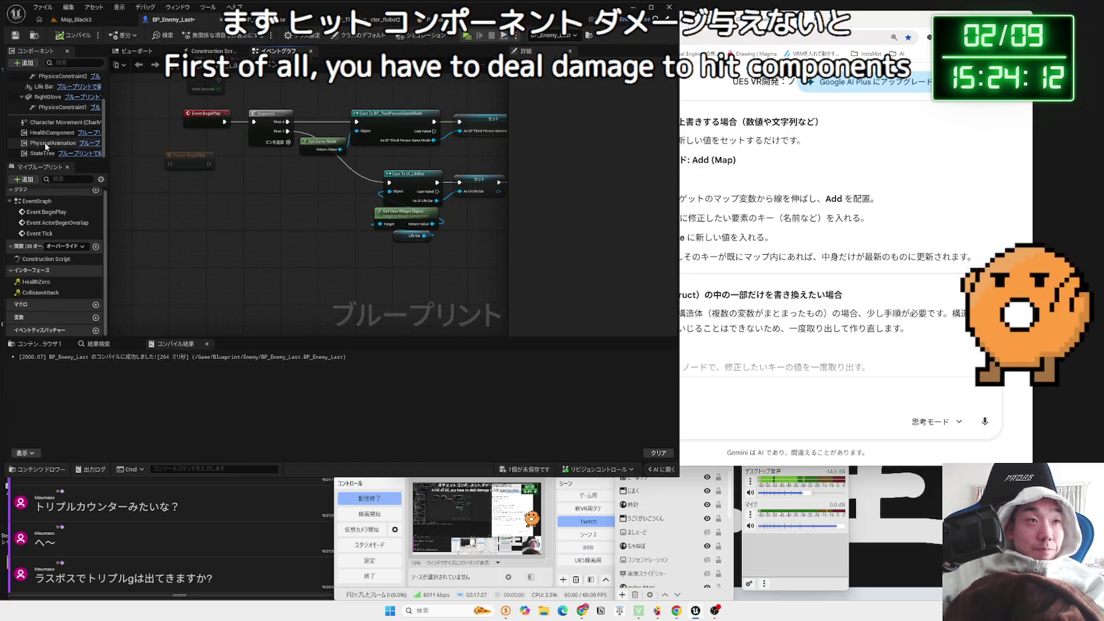
scroll(46, 148, "up", 1)
left_click(45, 95)
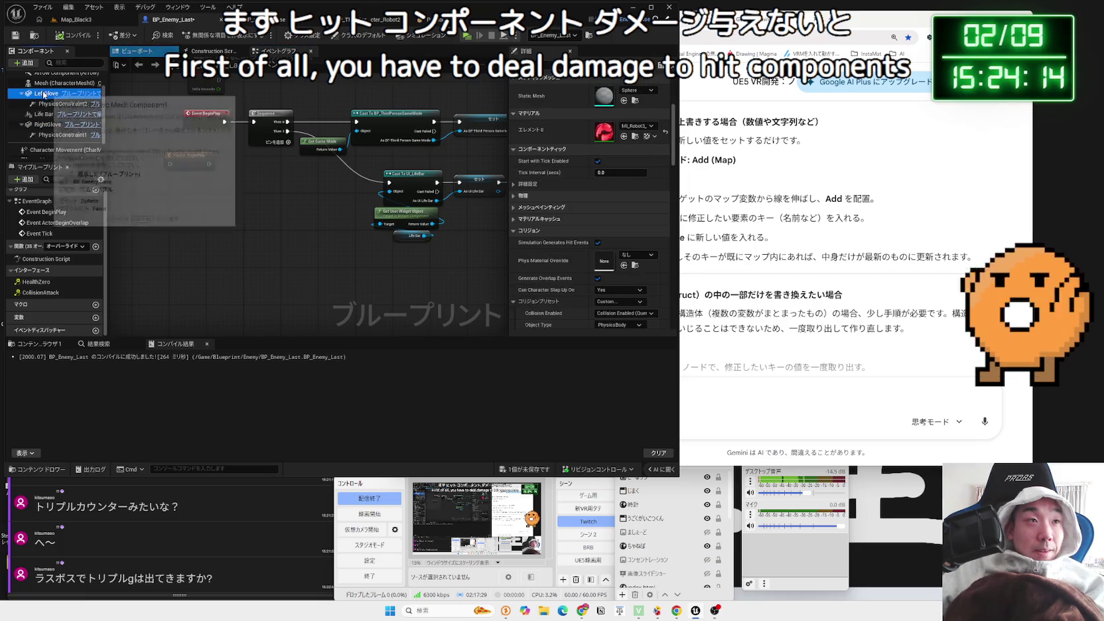
scroll(47, 99, "up", 1)
left_click(59, 97)
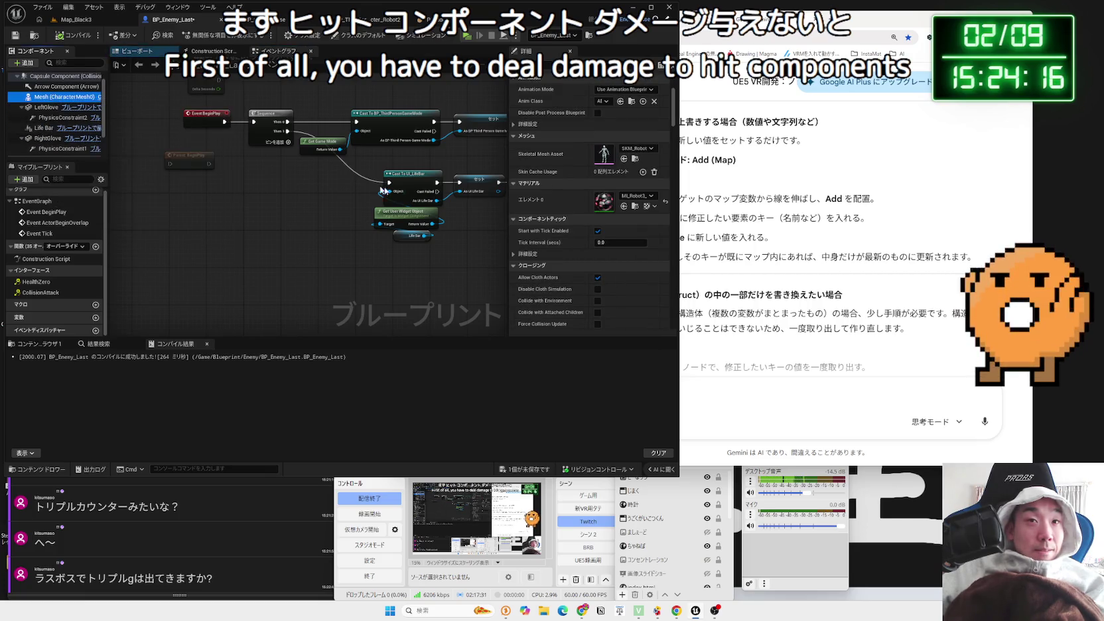
scroll(555, 191, "down", 10)
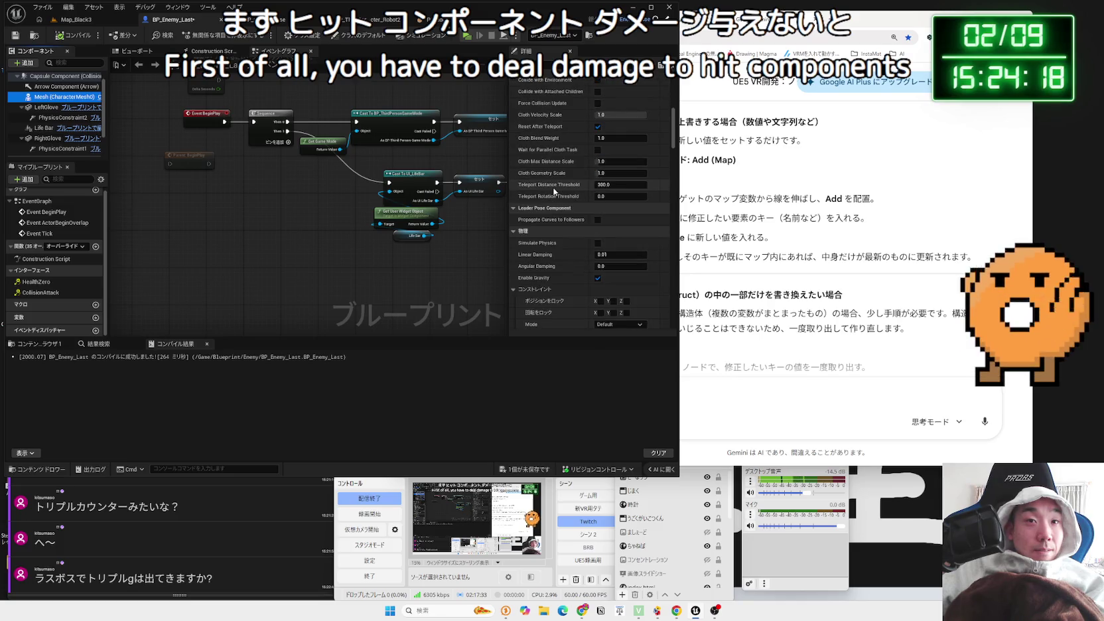
scroll(554, 191, "down", 10)
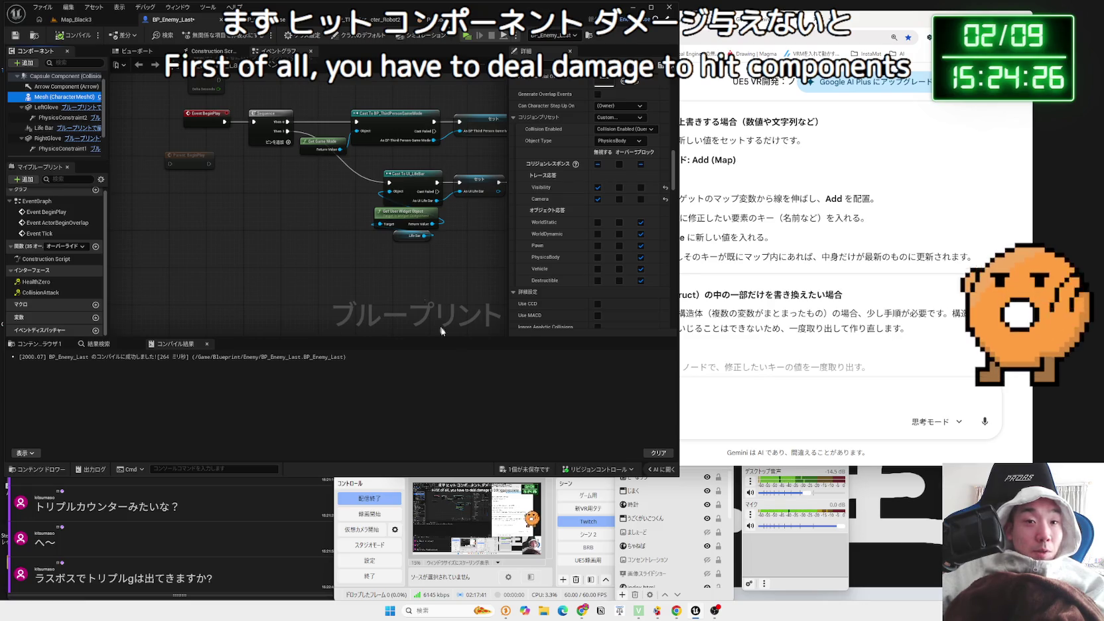
Save the modified BP_Enemy_Last asset and go back to the Map_Black3 level
key("ctrl+shift+s")
left_click(586, 399)
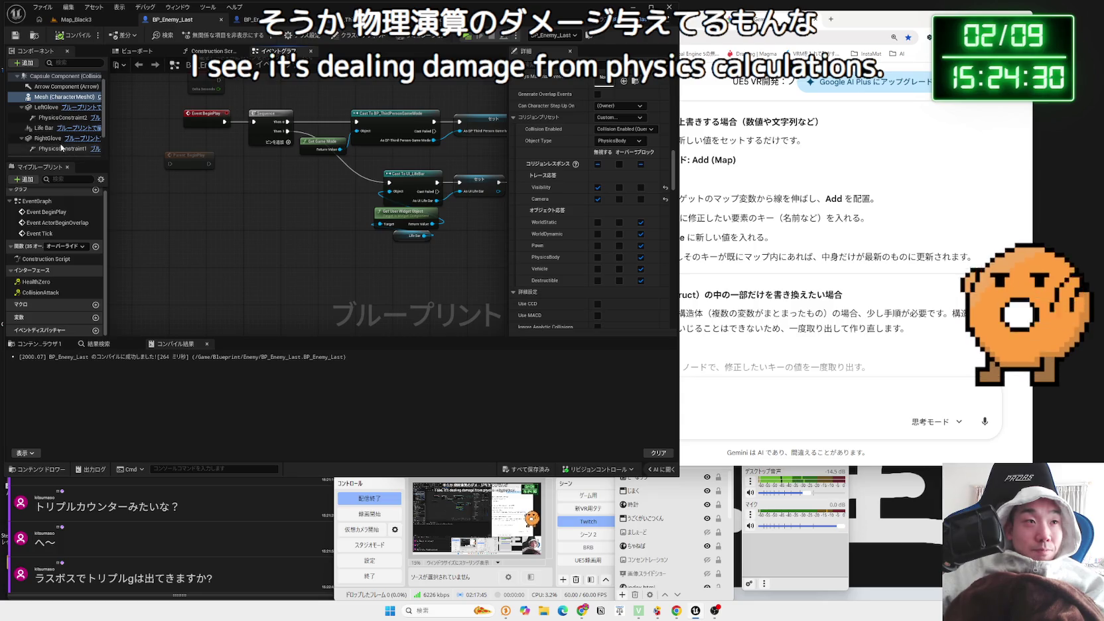
left_click(83, 22)
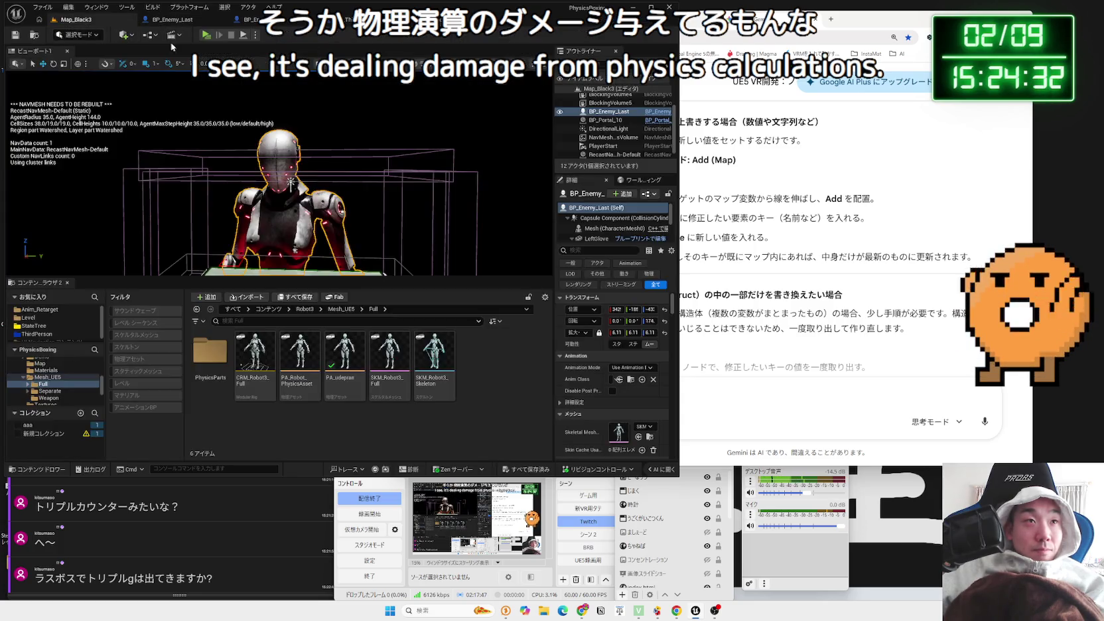
Play Map_Black3 and walk the player left and forward up to the boss robot
left_click(207, 37)
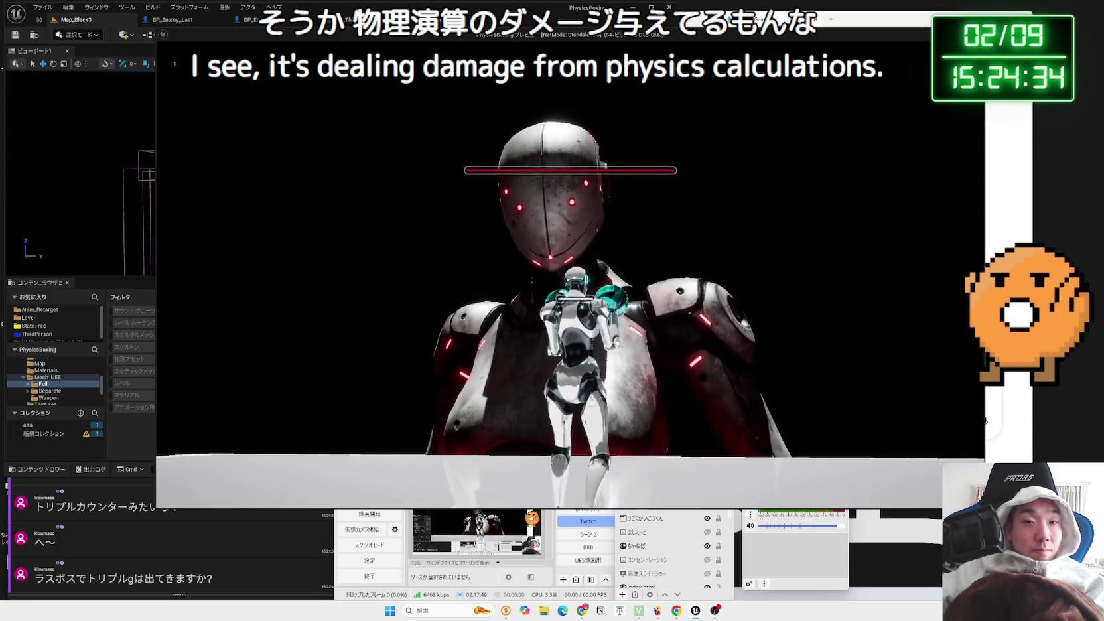
key("a")
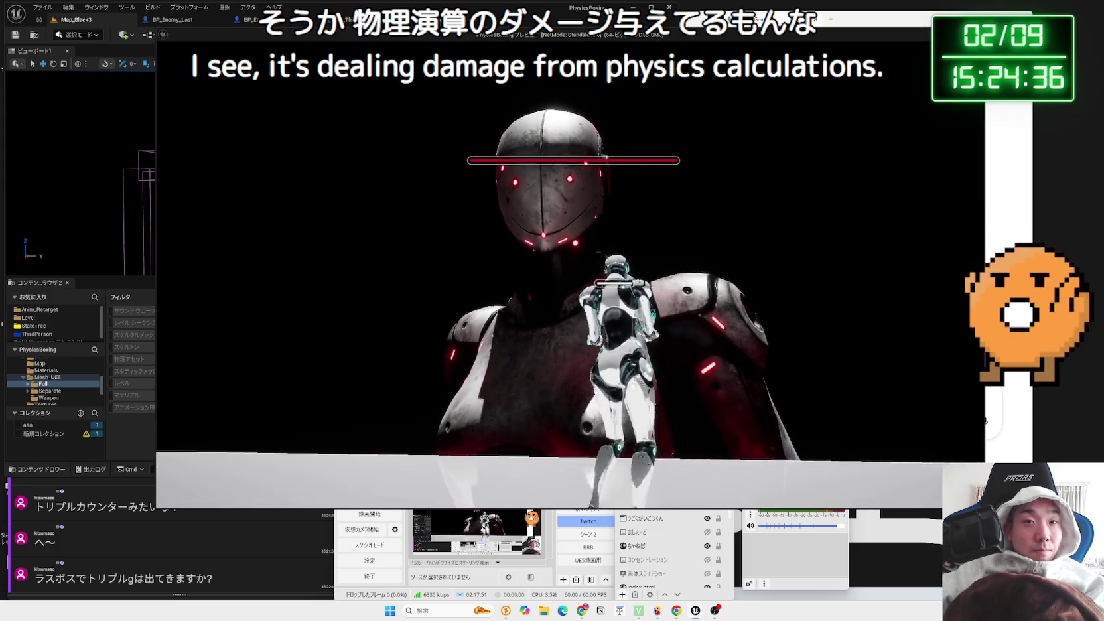
key("w")
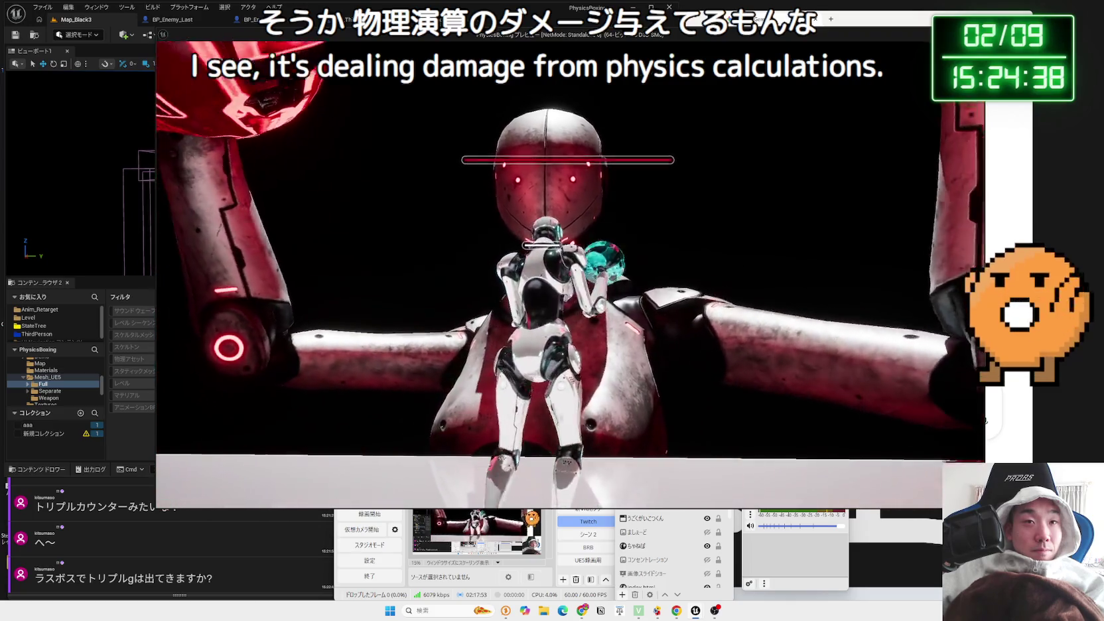
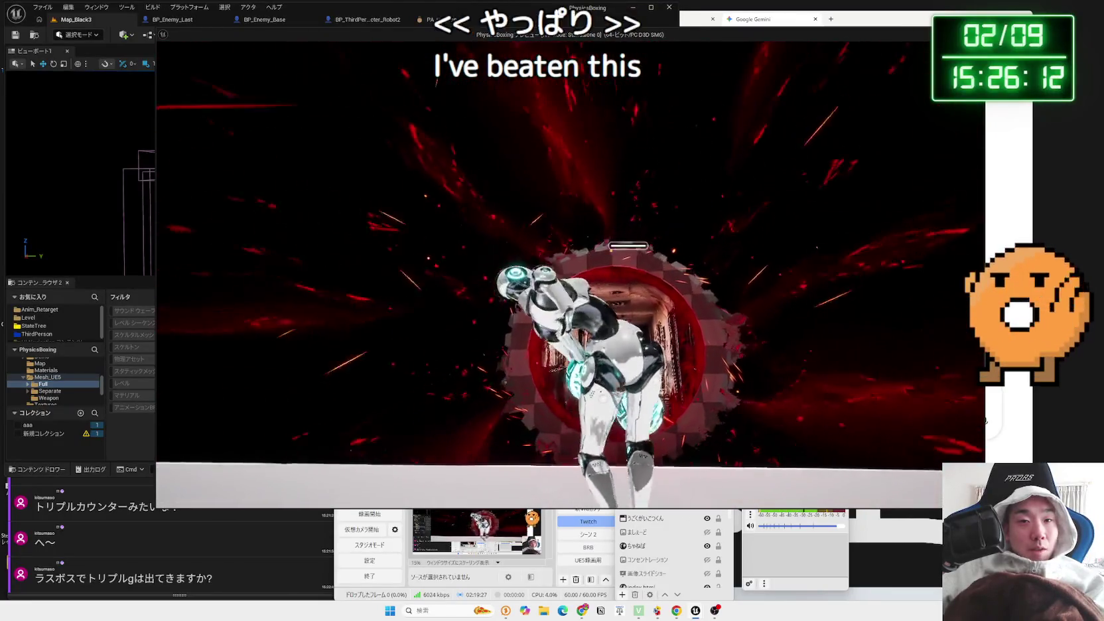
Stop play mode, pull the view back to the robot and green table, and select BP_Enemy_Last
key("Escape")
mouse_move(367, 211)
left_mouse_down()
mouse_move(369, 235)
mouse_move(317, 221)
left_mouse_up()
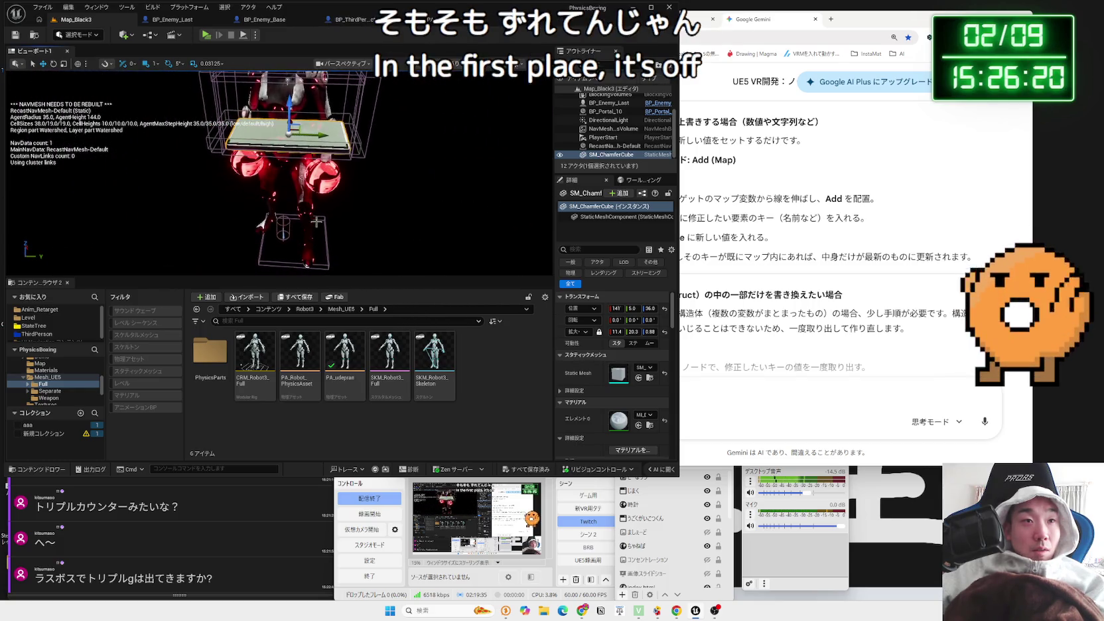
left_click(288, 228)
Move BP_Enemy_Last and its BlockingVolume together along Y, then start a play-test
left_click(326, 249, "ctrl")
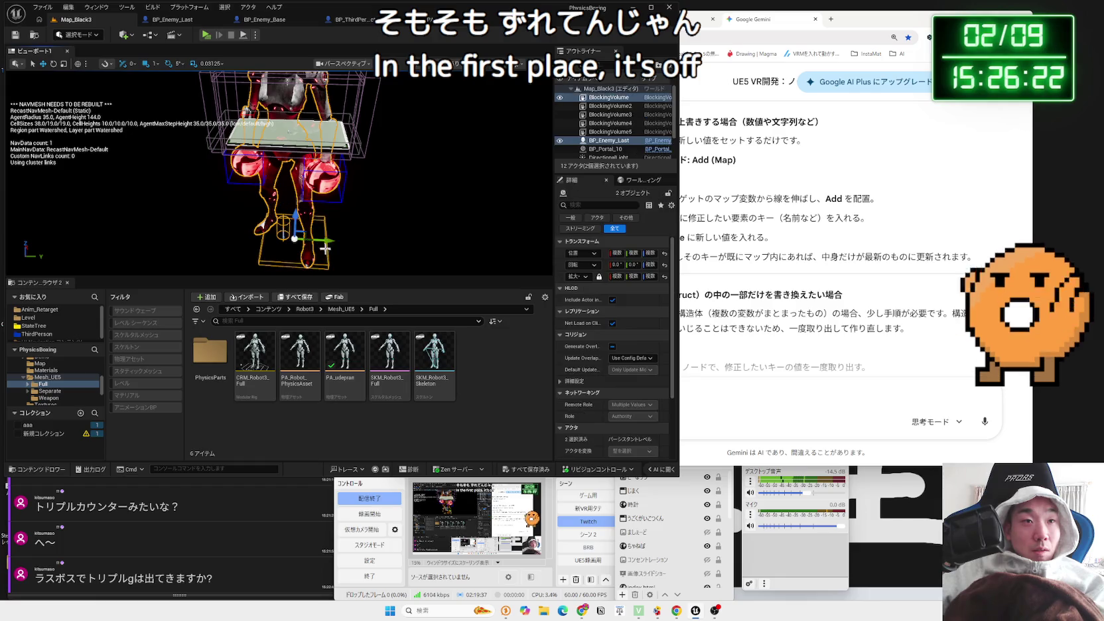
left_click_drag(325, 240, 332, 241)
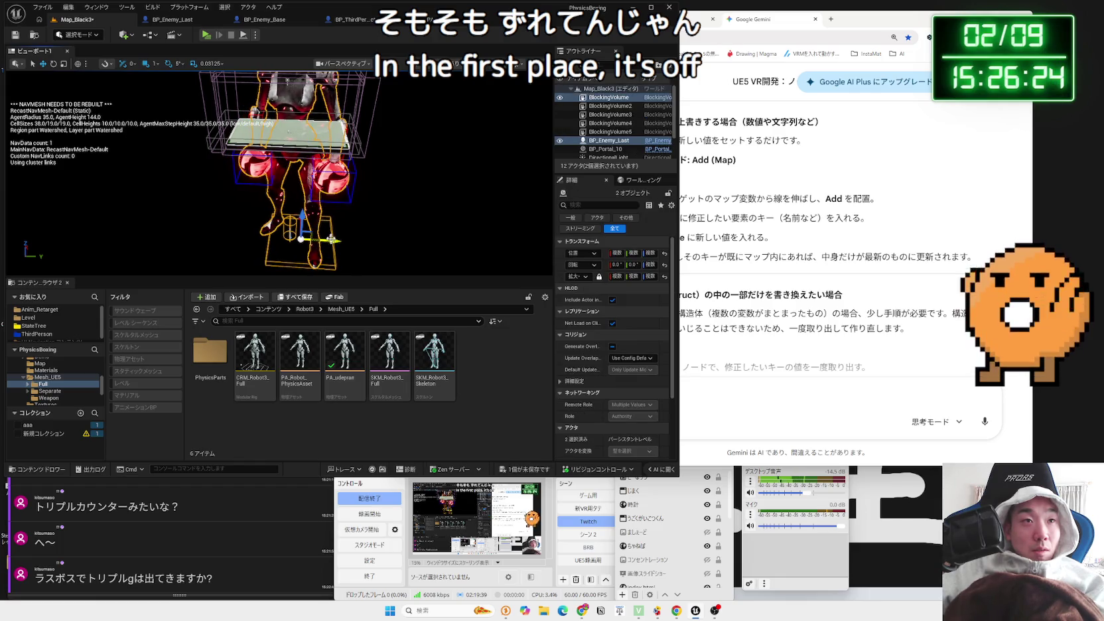
left_click(204, 36)
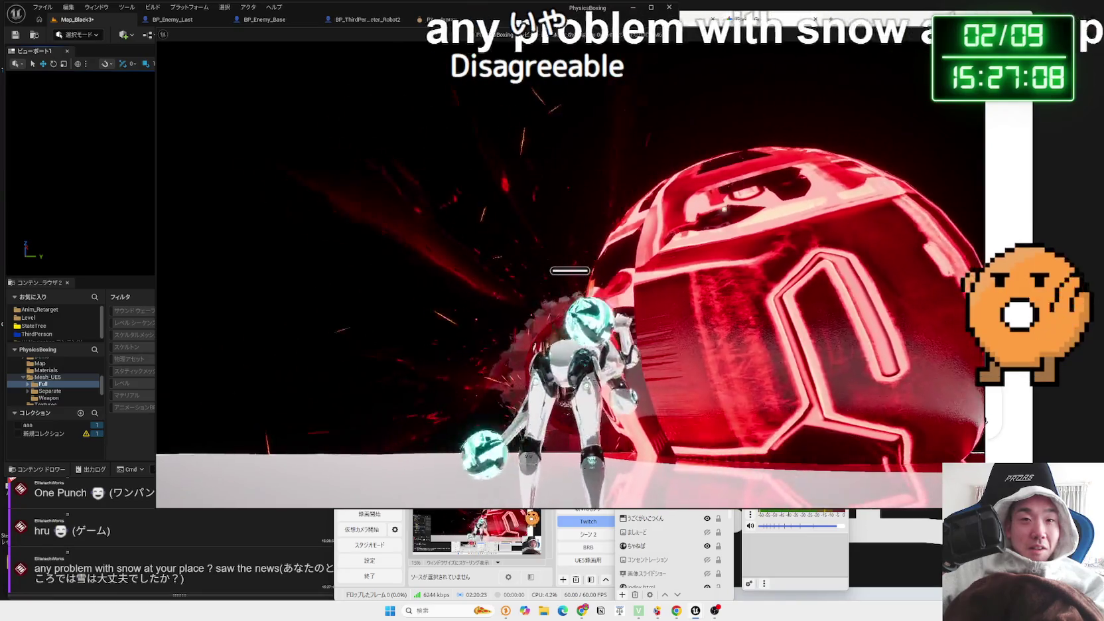
Stop the play-test and open the BP_Enemy_Last blueprint's 3D Viewport
key("Escape")
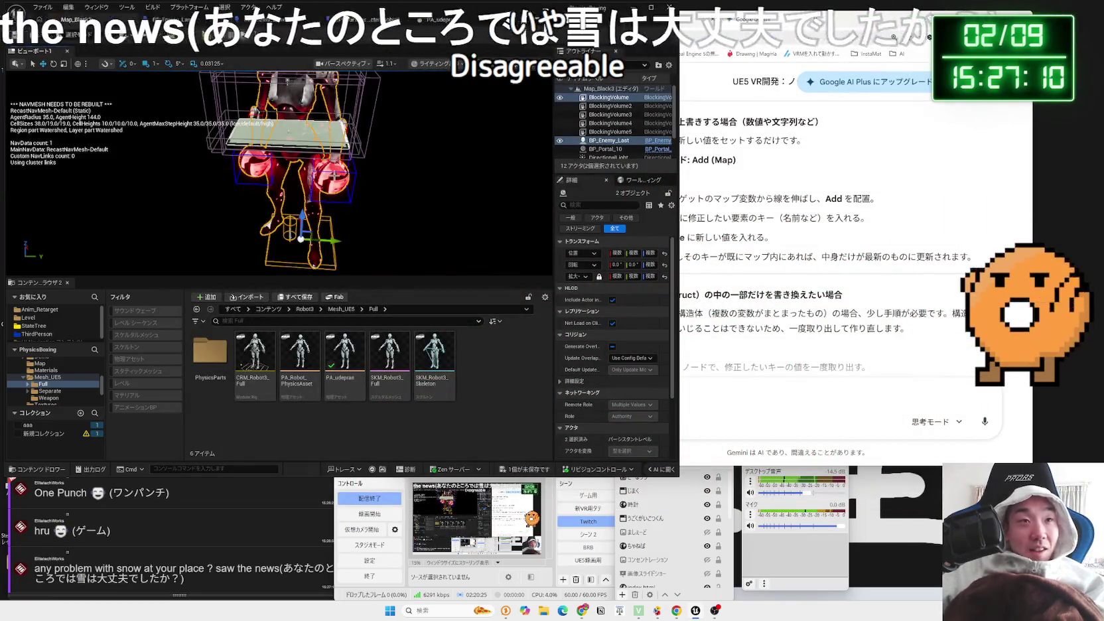
left_click(335, 174)
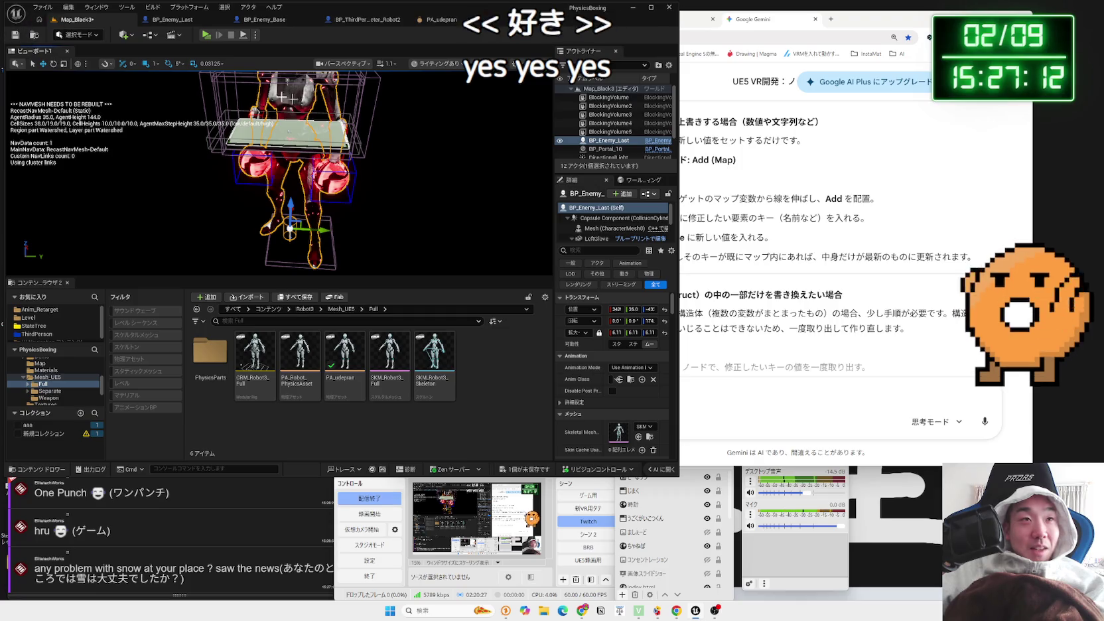
left_click(180, 22)
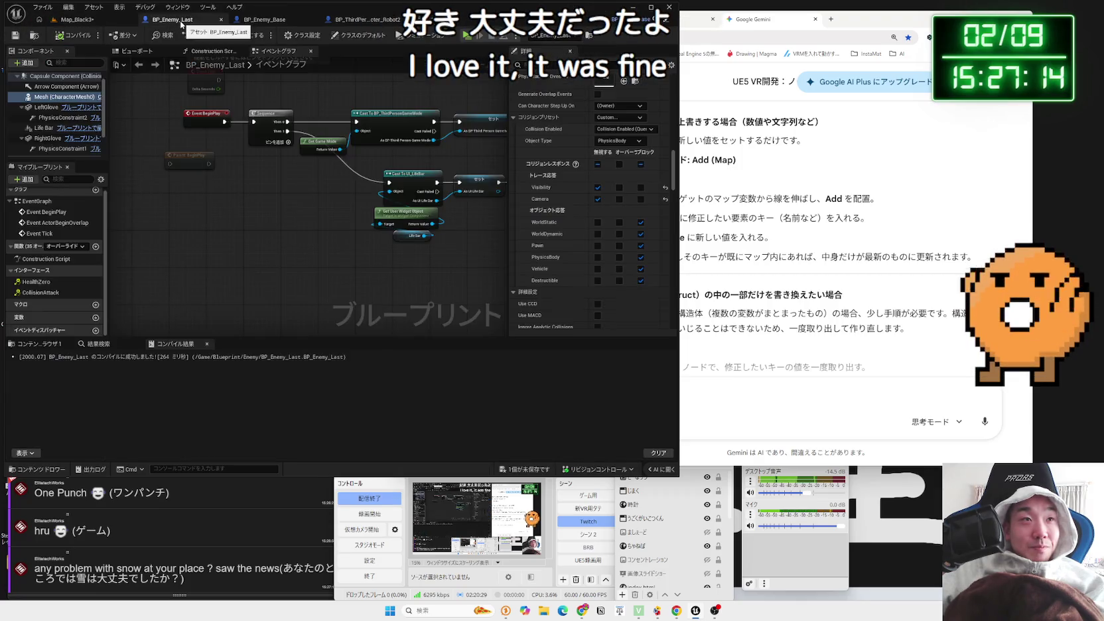
left_click(95, 24)
left_click(140, 21)
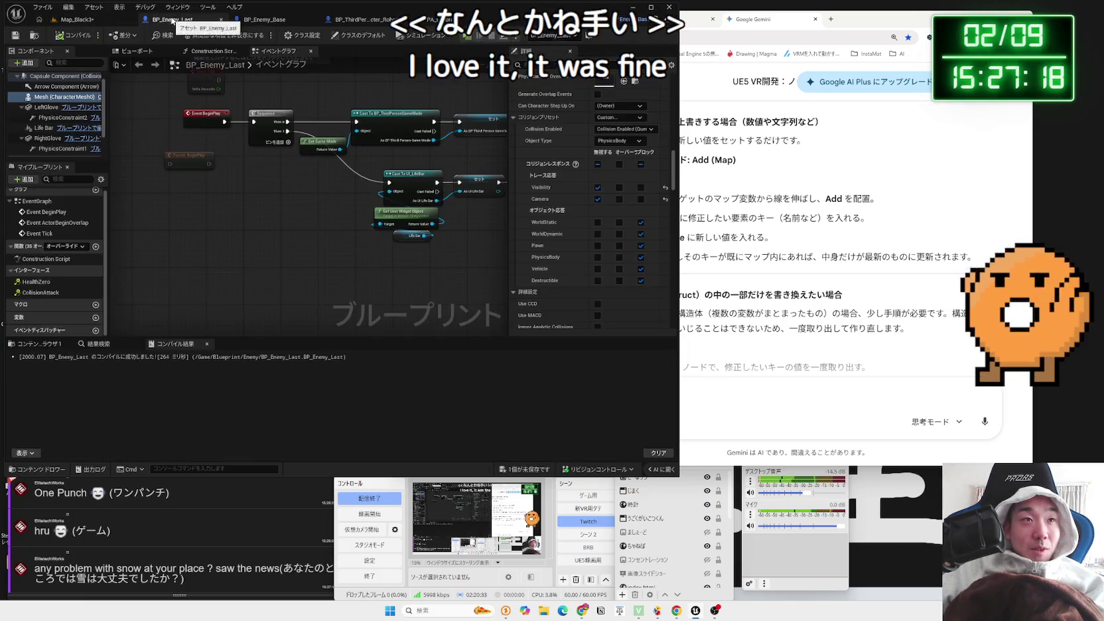
left_click(142, 51)
Inspect LeftGlove, RightGlove and PhysicsConstraint1, then play-test Map_Black3 again
left_click(330, 218)
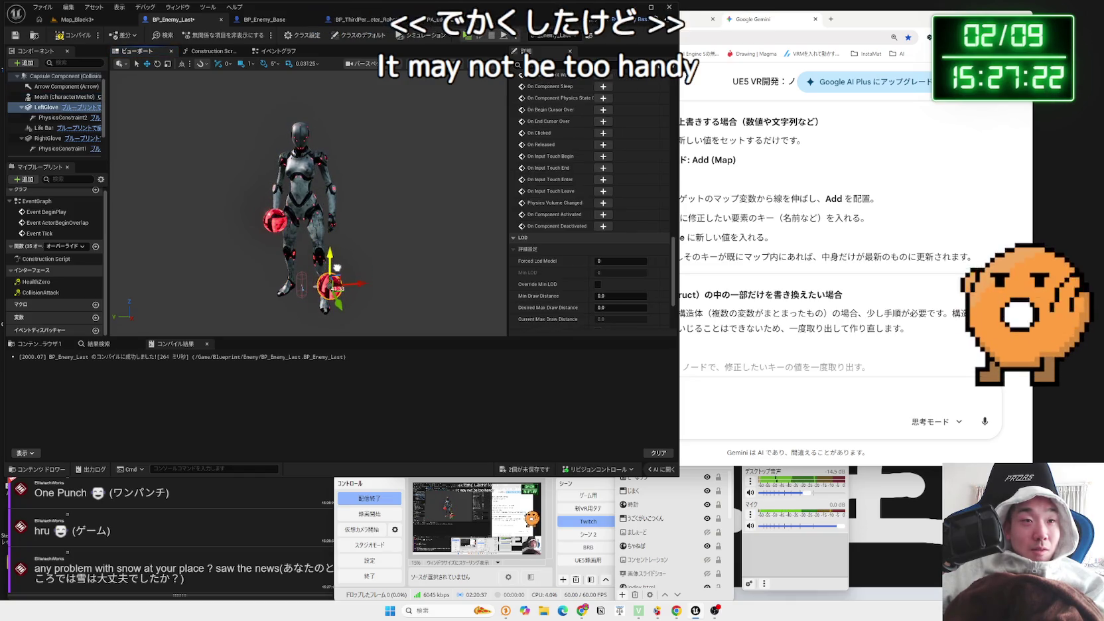
left_click(275, 220)
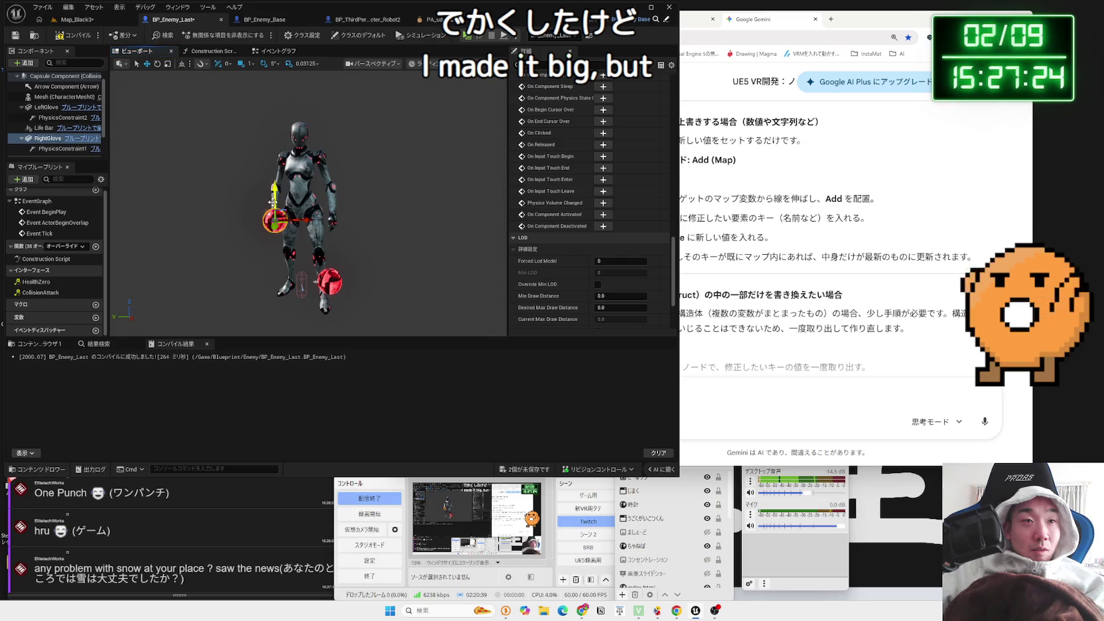
left_click(46, 150)
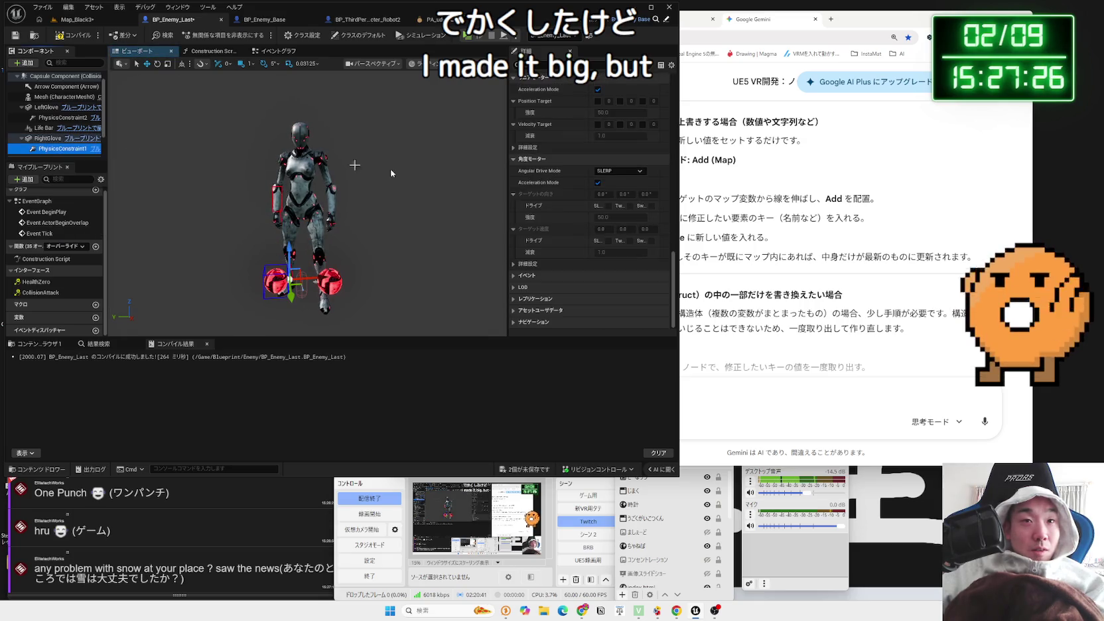
scroll(582, 197, "up", 6)
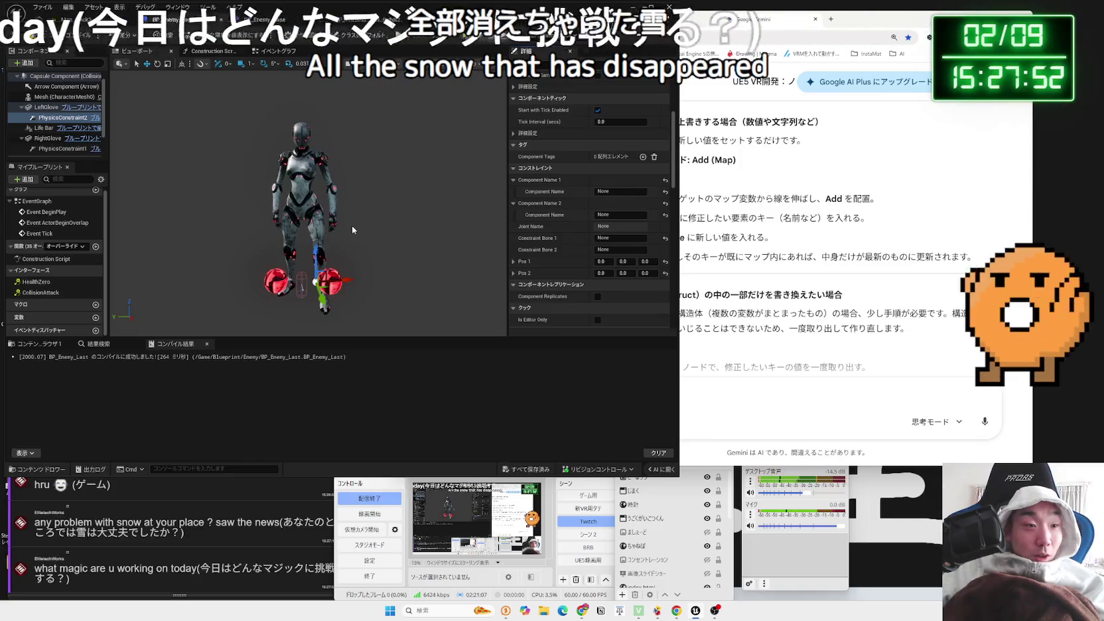
left_click(74, 20)
left_click(207, 35)
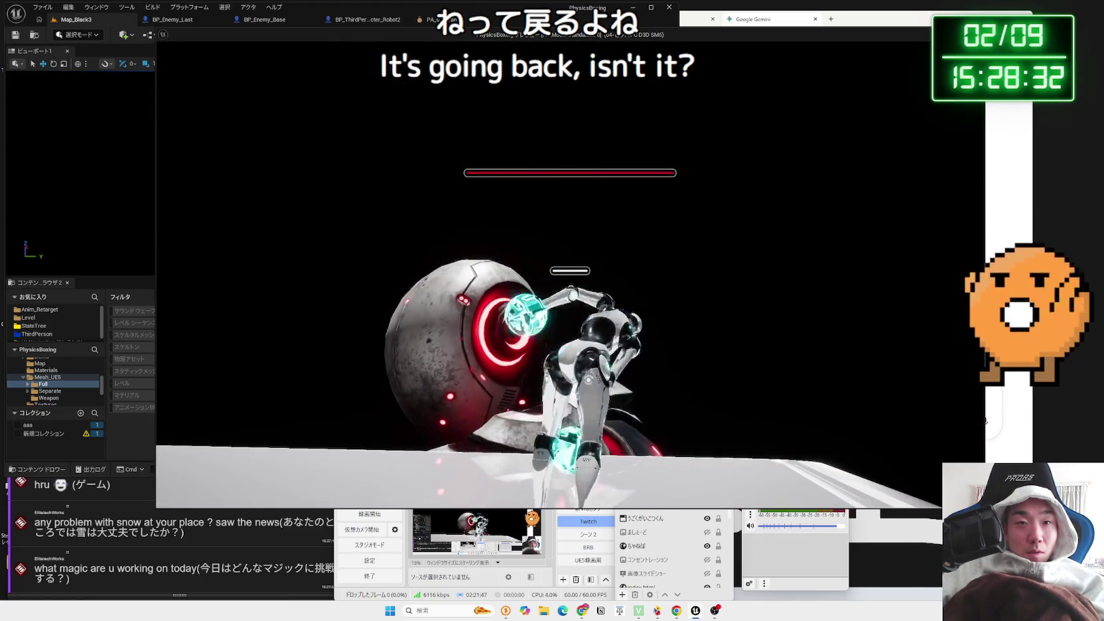
Stop playing and delete BlockingVolume4 and BlockingVolume5 from around the robot
key("Escape")
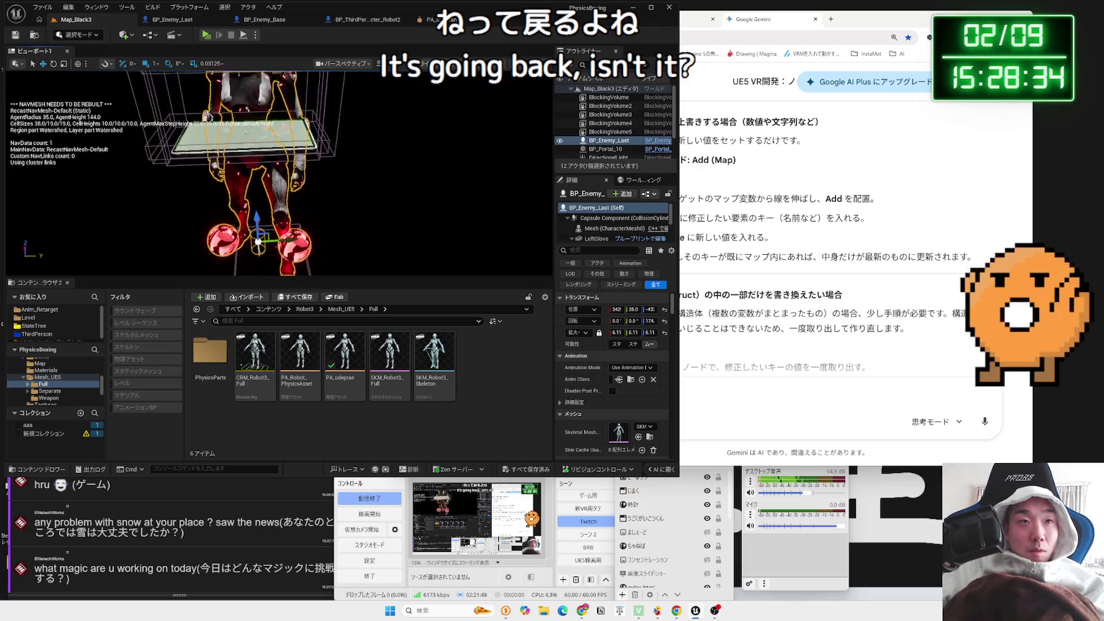
left_click(330, 133)
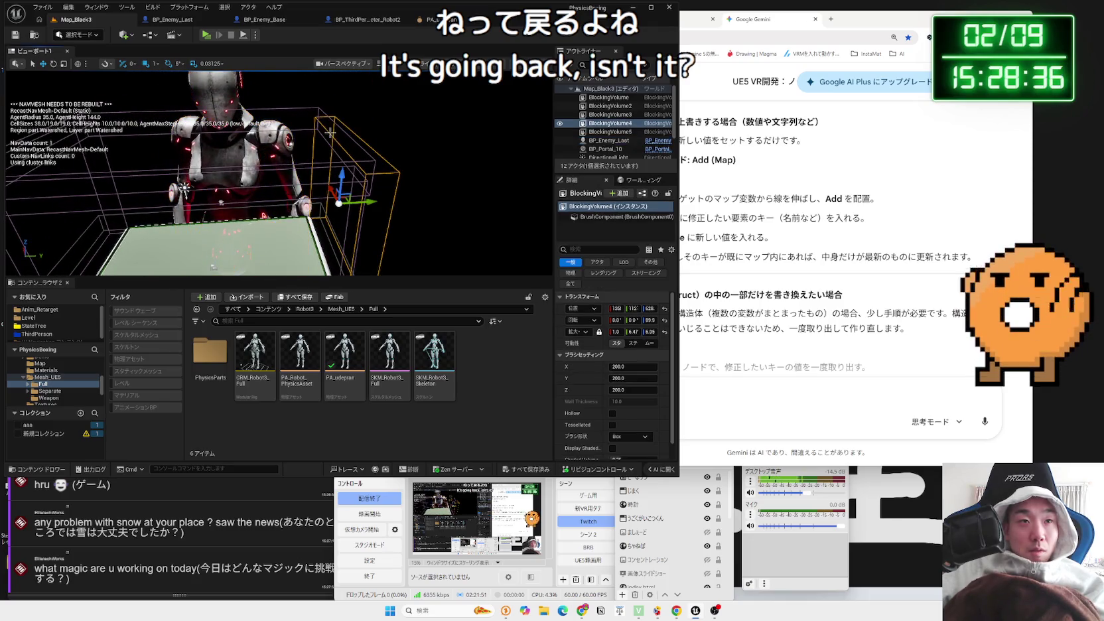
left_click(330, 120)
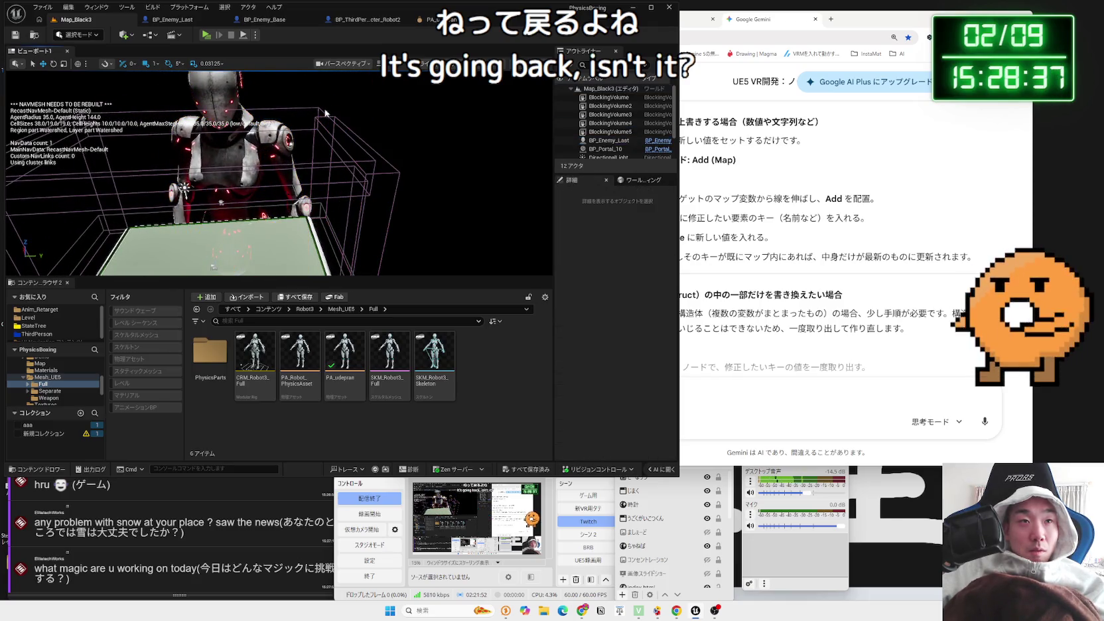
left_click(352, 135, "ctrl")
key("f")
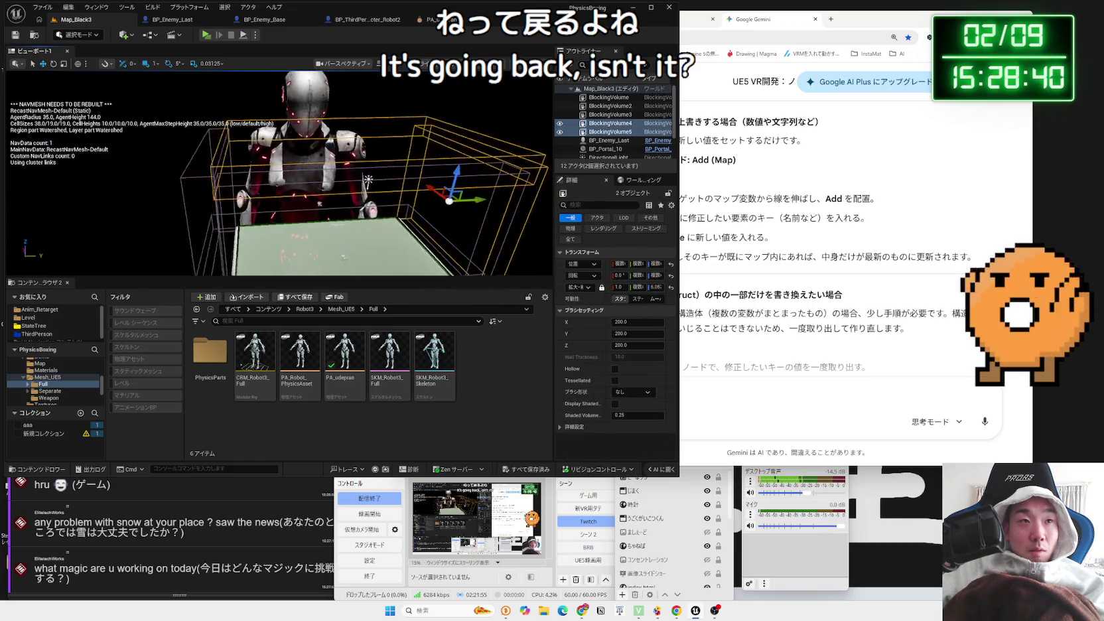
left_click_drag(203, 150, 176, 150)
key("Delete")
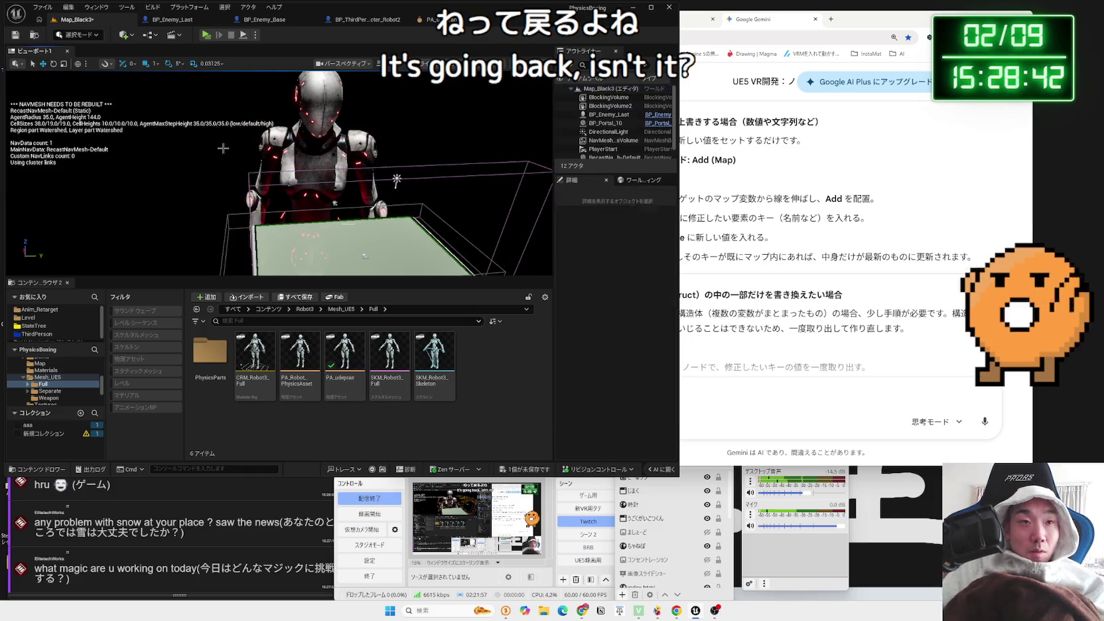
Save Map_Black3 and switch to the BP_ThirdPersonCharacter_Robot2 graph
left_click(543, 468)
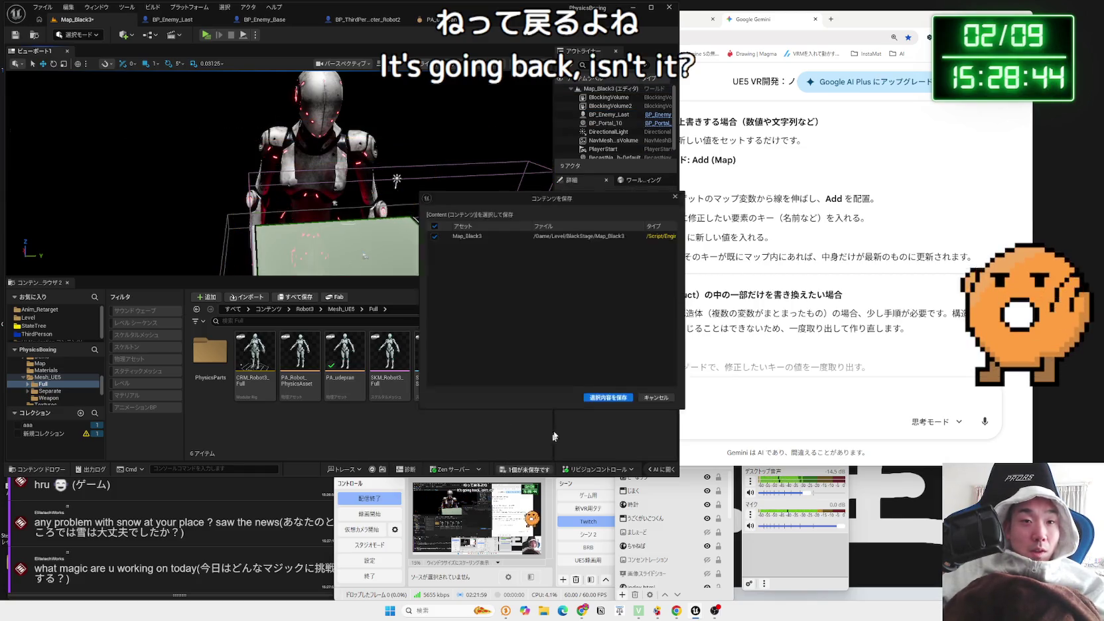
left_click(611, 404)
left_click(356, 27)
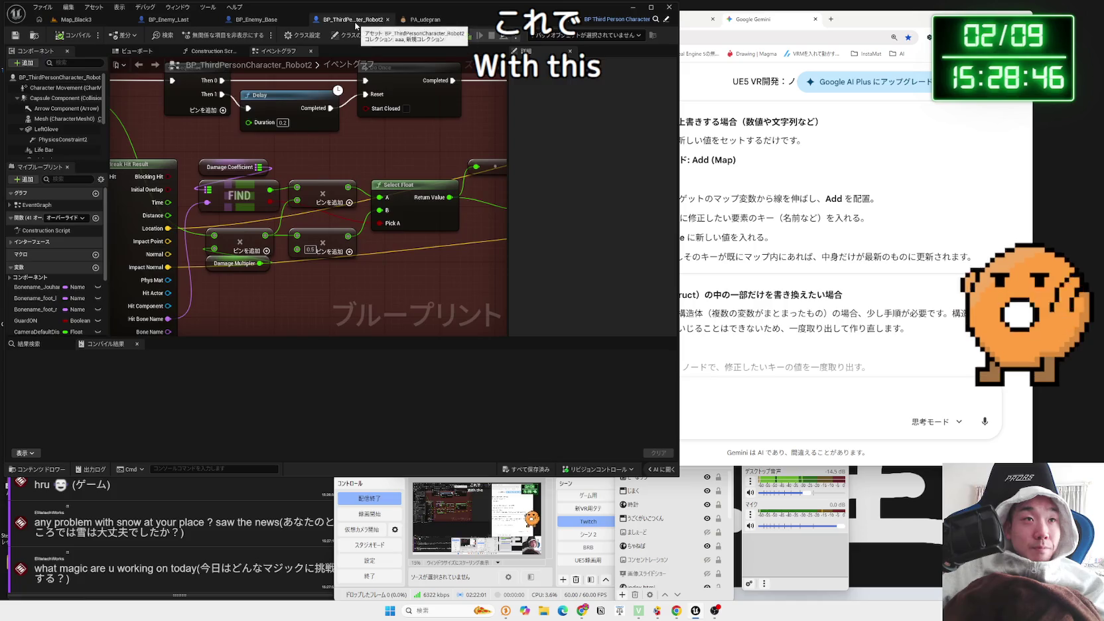
Open BP_Enemy_Base's event graph and drag the Mesh component into it
left_click(268, 20)
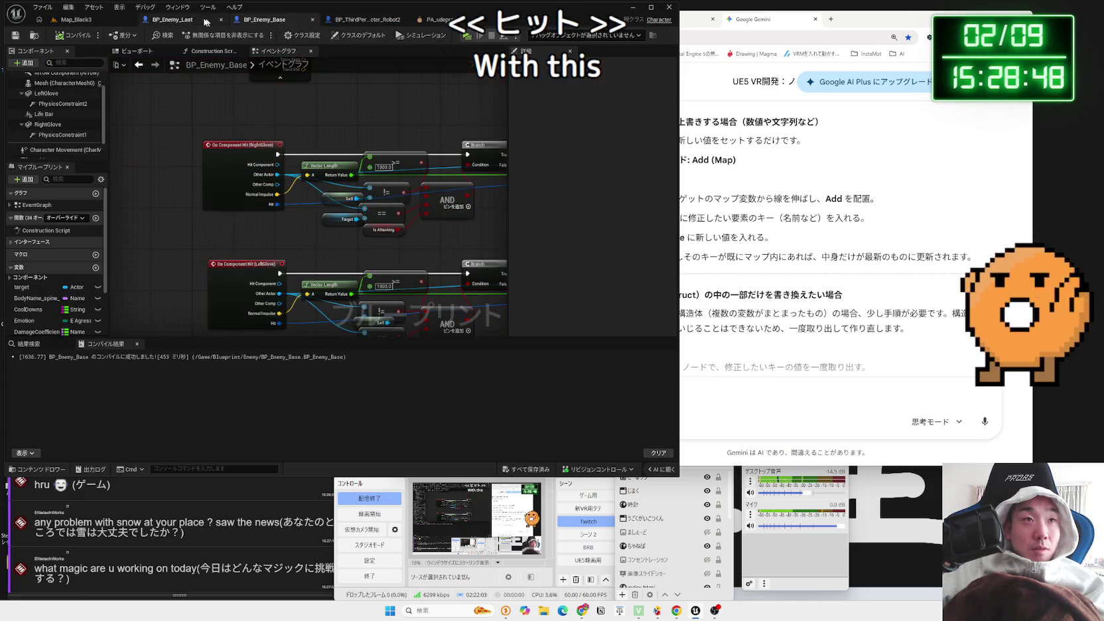
left_click(195, 23)
left_click(271, 23)
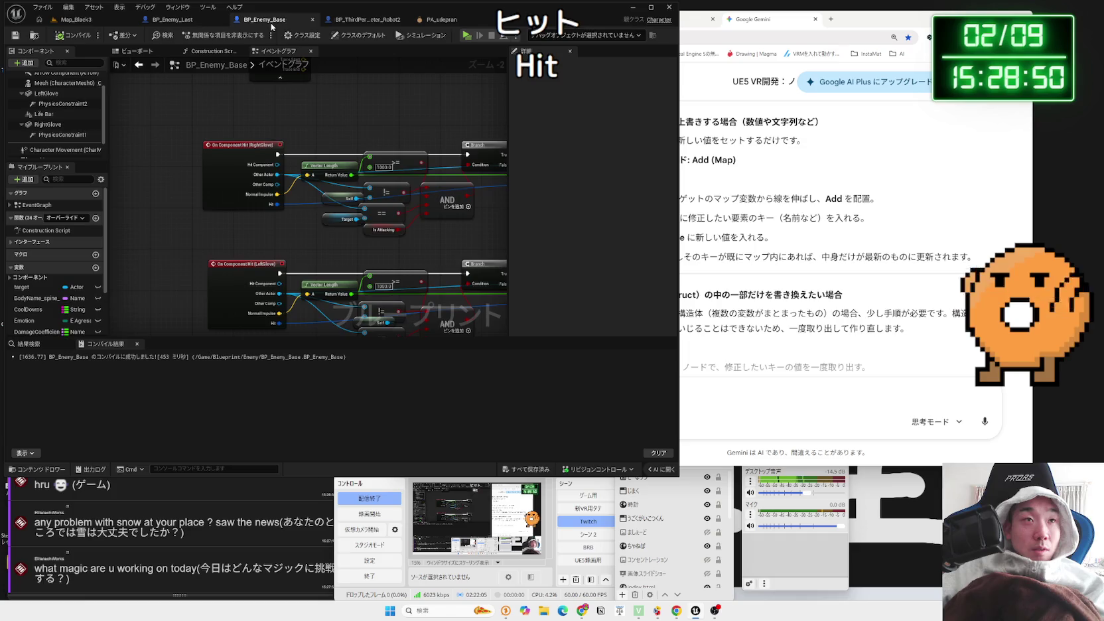
scroll(224, 224, "down", 3)
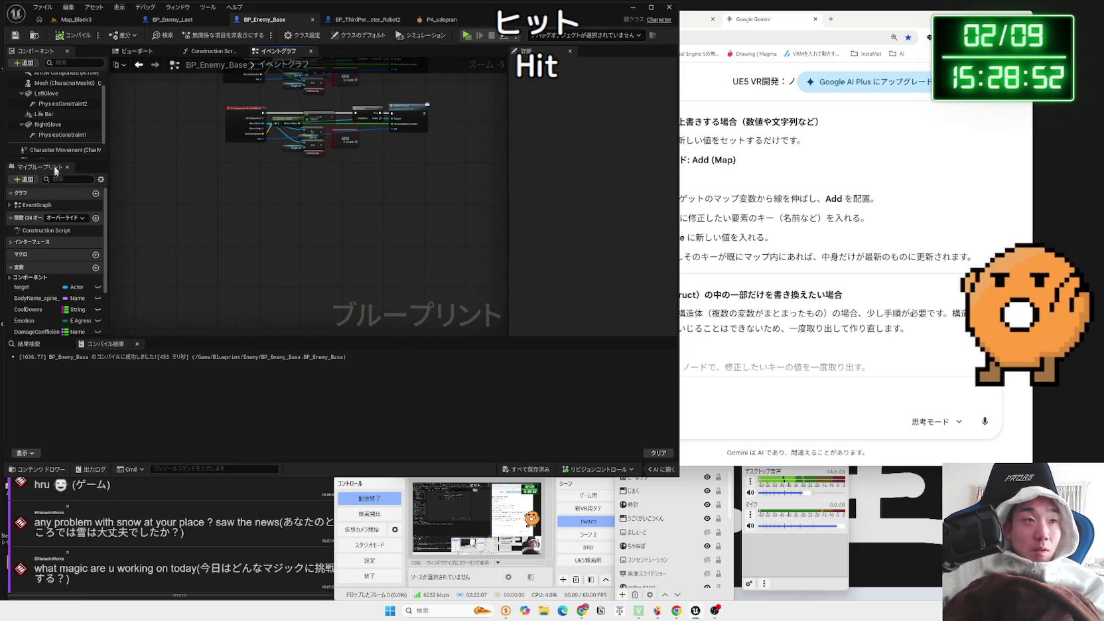
scroll(54, 131, "up", 2)
mouse_move(44, 110)
left_mouse_down()
mouse_move(237, 223)
mouse_move(222, 222)
mouse_move(233, 217)
left_mouse_up()
scroll(231, 224, "up", 4)
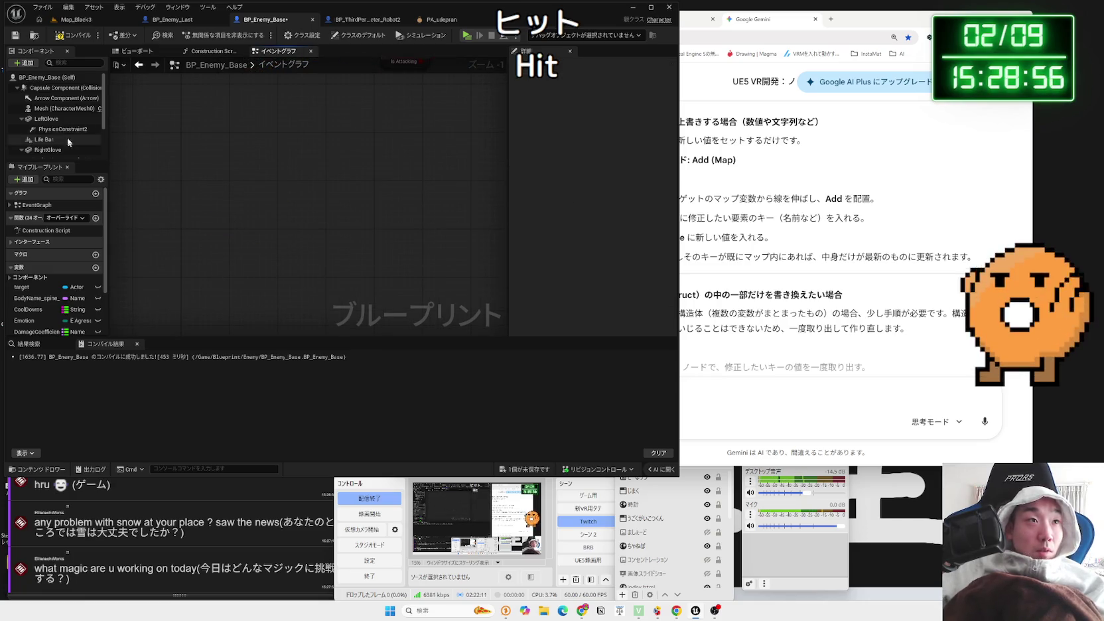
Add an On Component Hit event for Mesh from the Details panel's Events section
left_click(63, 108)
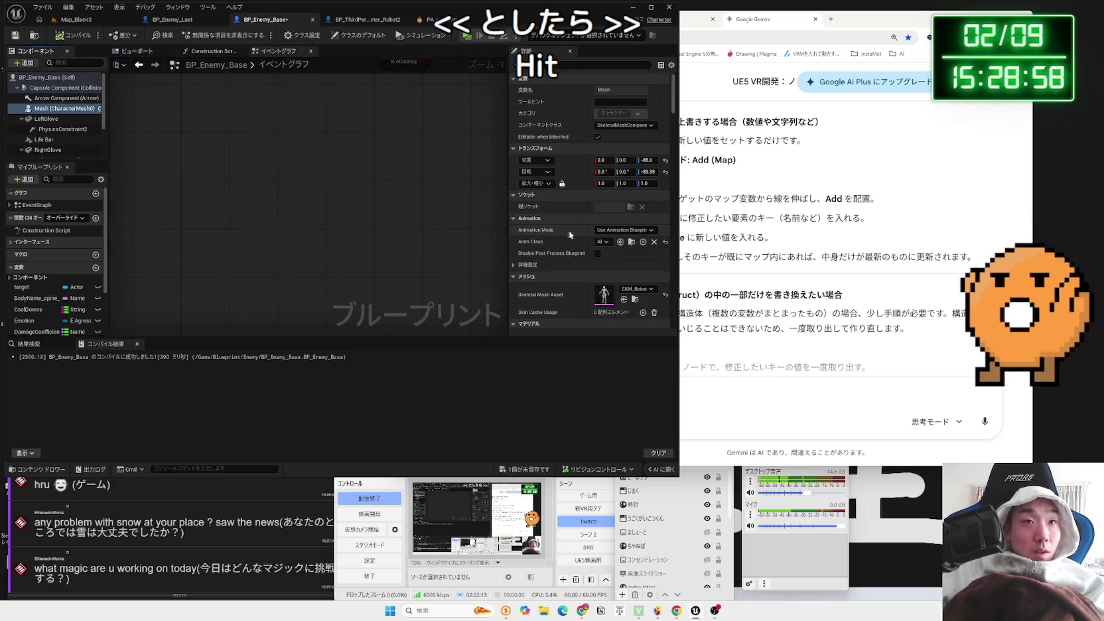
scroll(570, 234, "down", 15)
scroll(570, 235, "down", 5)
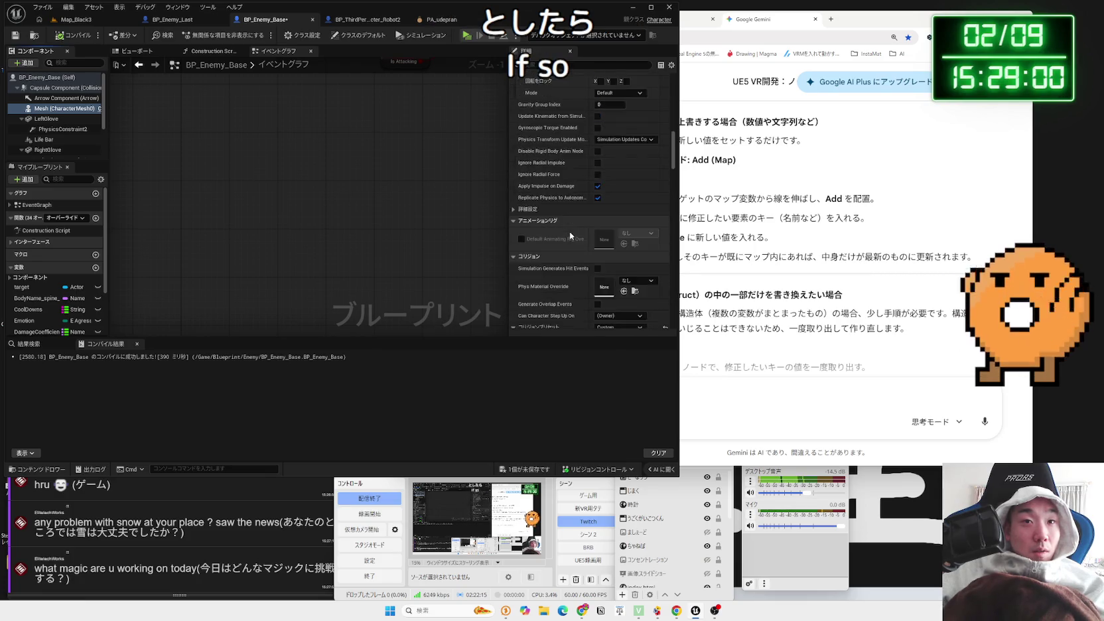
scroll(570, 234, "down", 3)
scroll(570, 234, "down", 10)
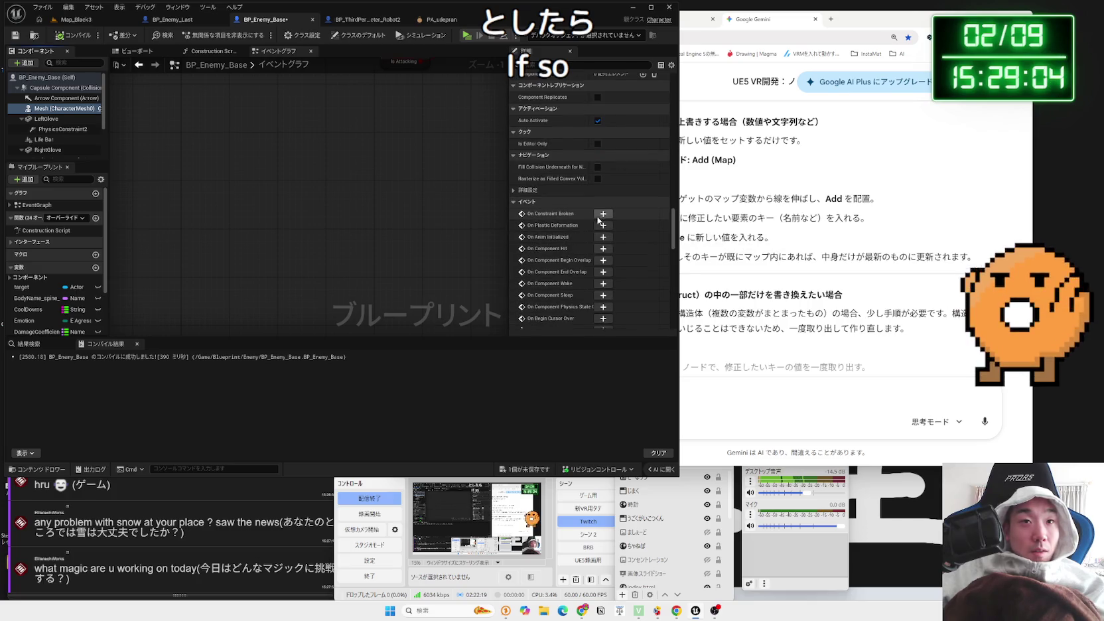
left_click(603, 248)
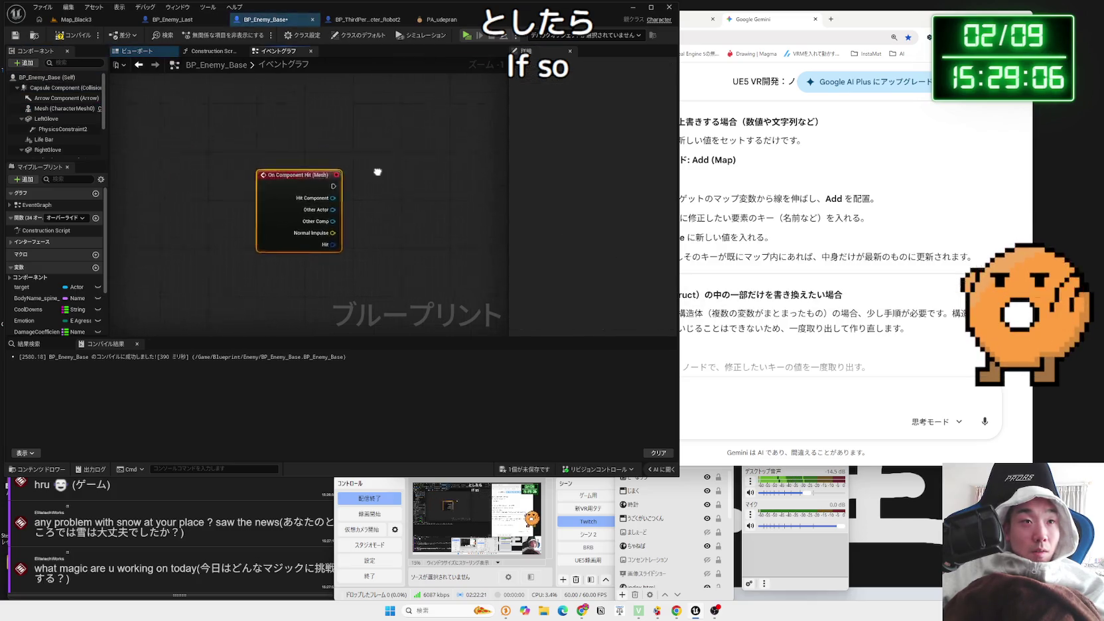
scroll(272, 278, "down", 6)
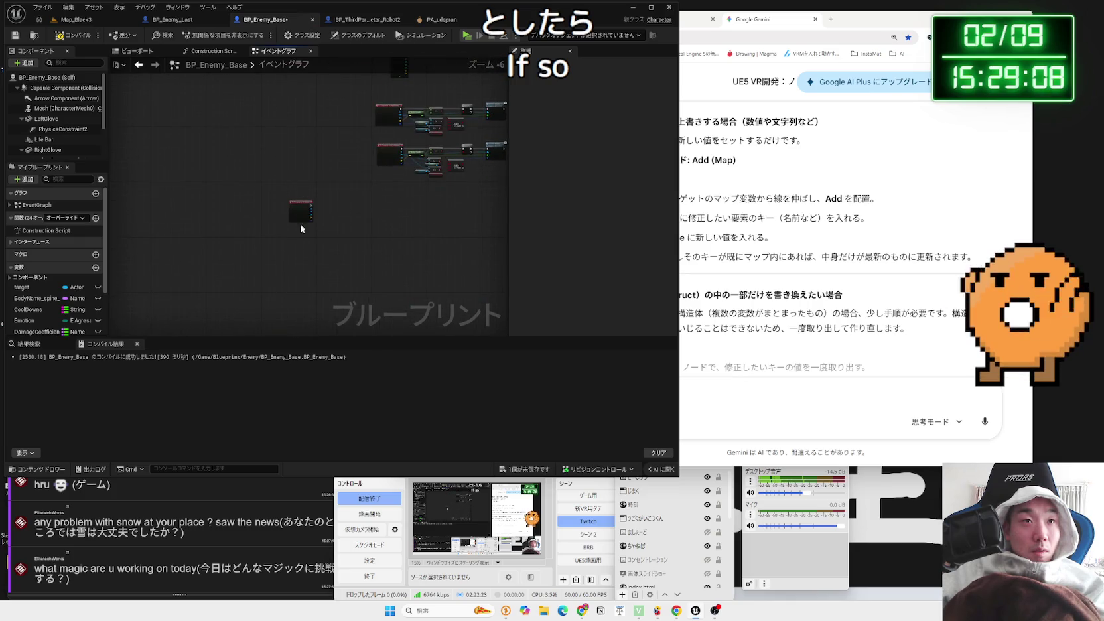
scroll(382, 217, "up", 4)
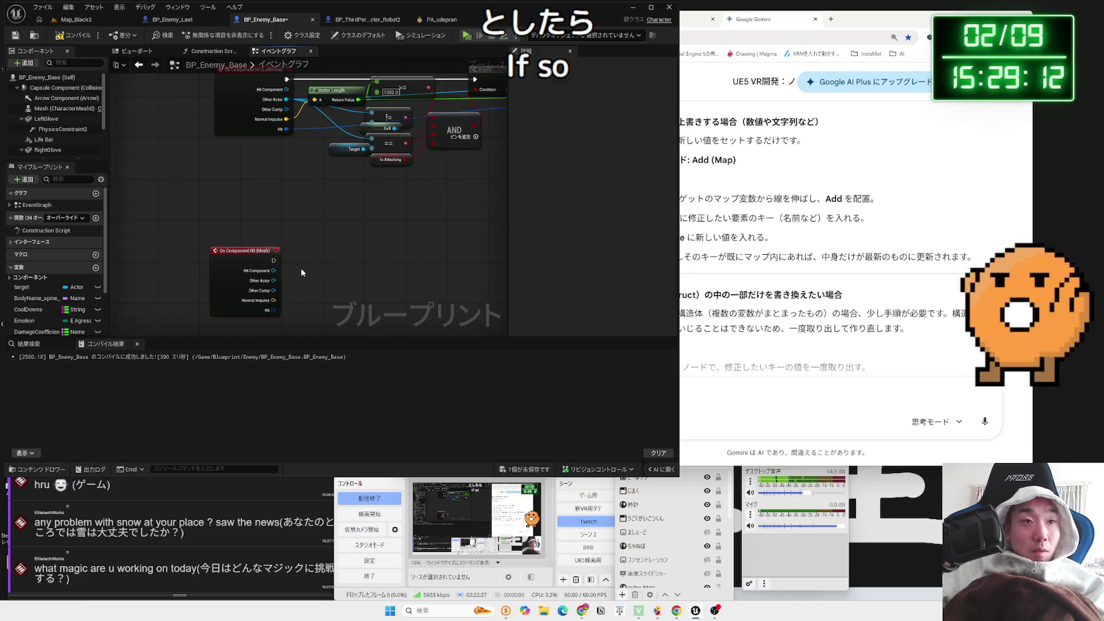
Add a Launch Character node after the On Component Hit (Mesh) event
scroll(300, 268, "up", 2)
left_click_drag(351, 258, 351, 258)
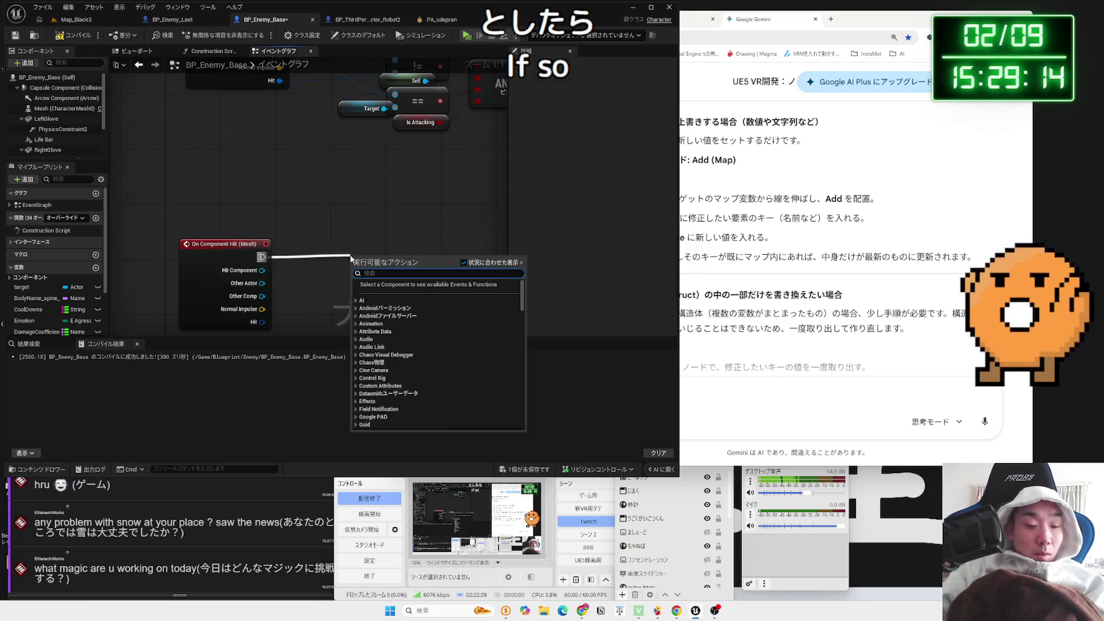
type("la")
type("u")
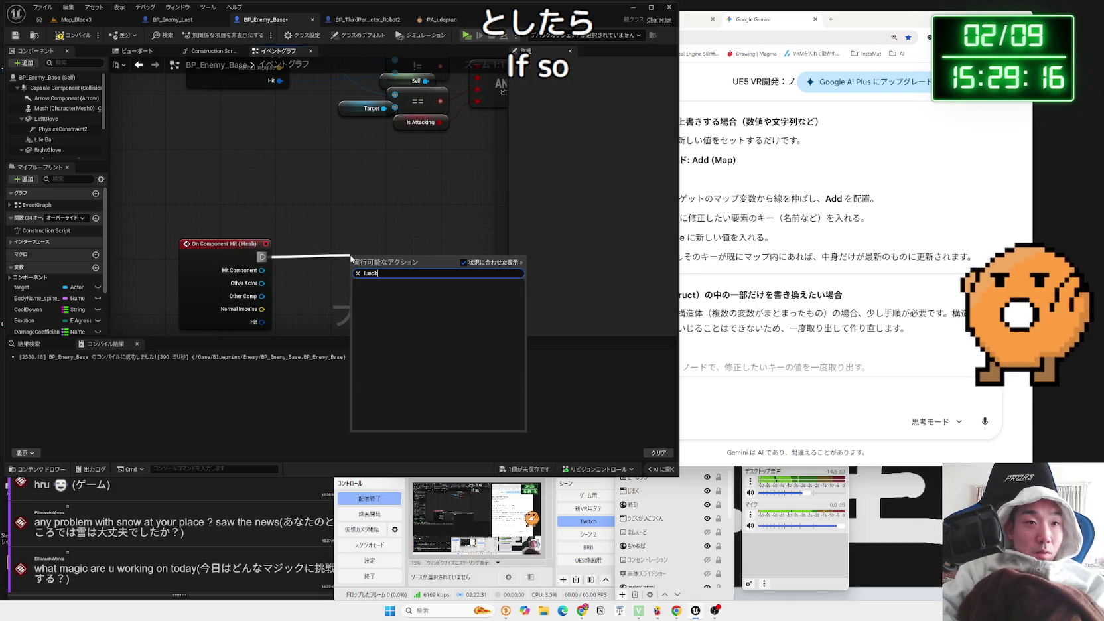
key("BackSpace")
type("unch")
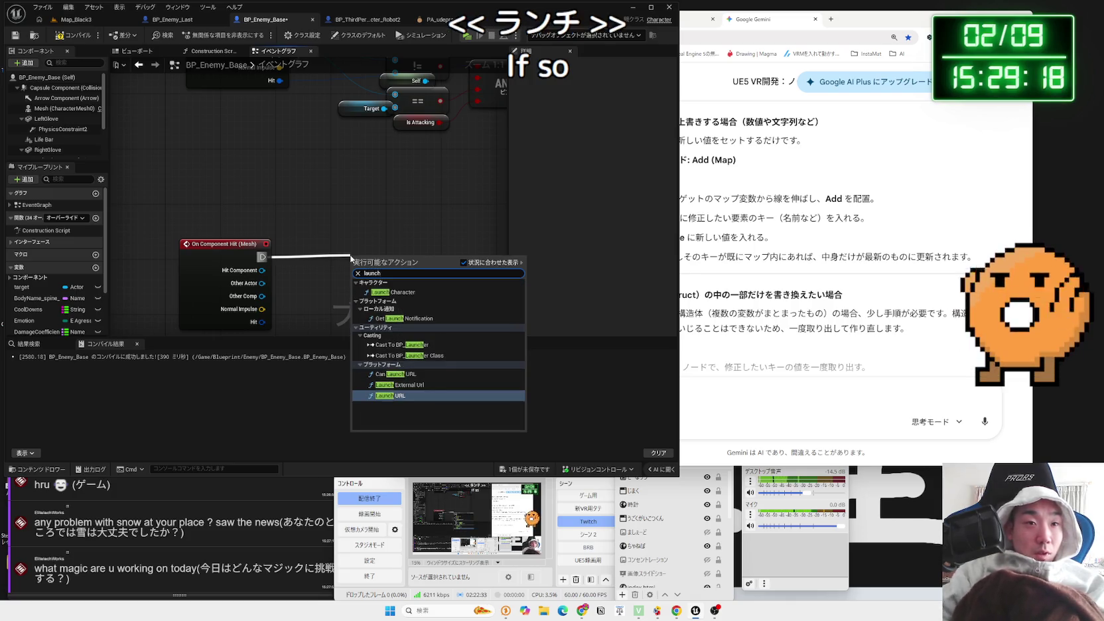
left_click(380, 292)
mouse_move(376, 274)
left_mouse_down()
mouse_move(417, 253)
mouse_move(370, 191)
mouse_move(412, 190)
left_mouse_up()
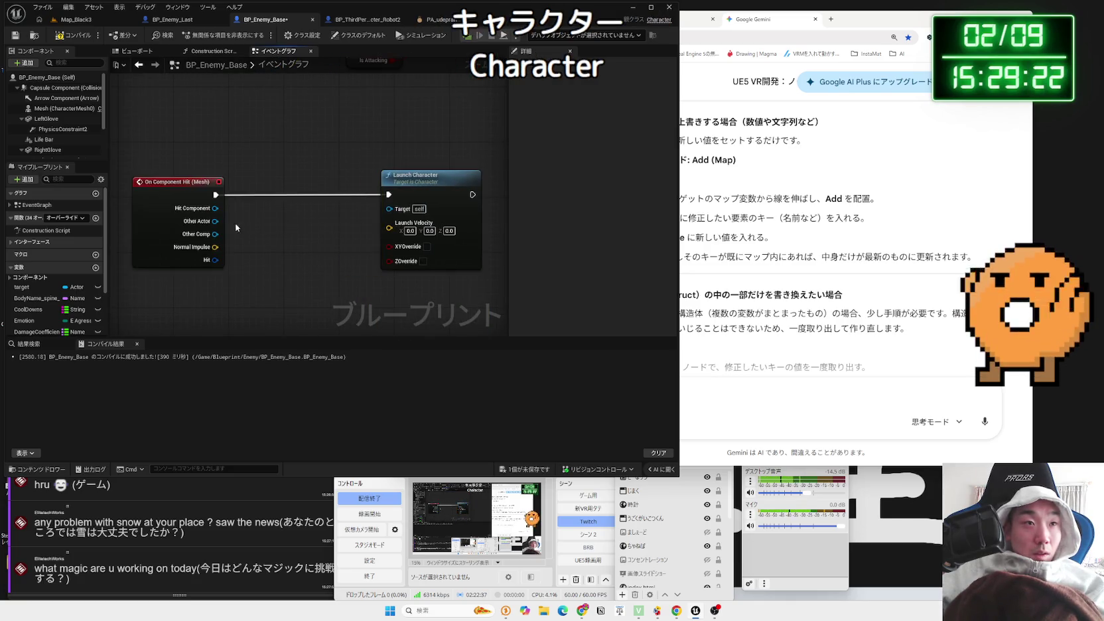
left_click_drag(226, 227, 389, 209)
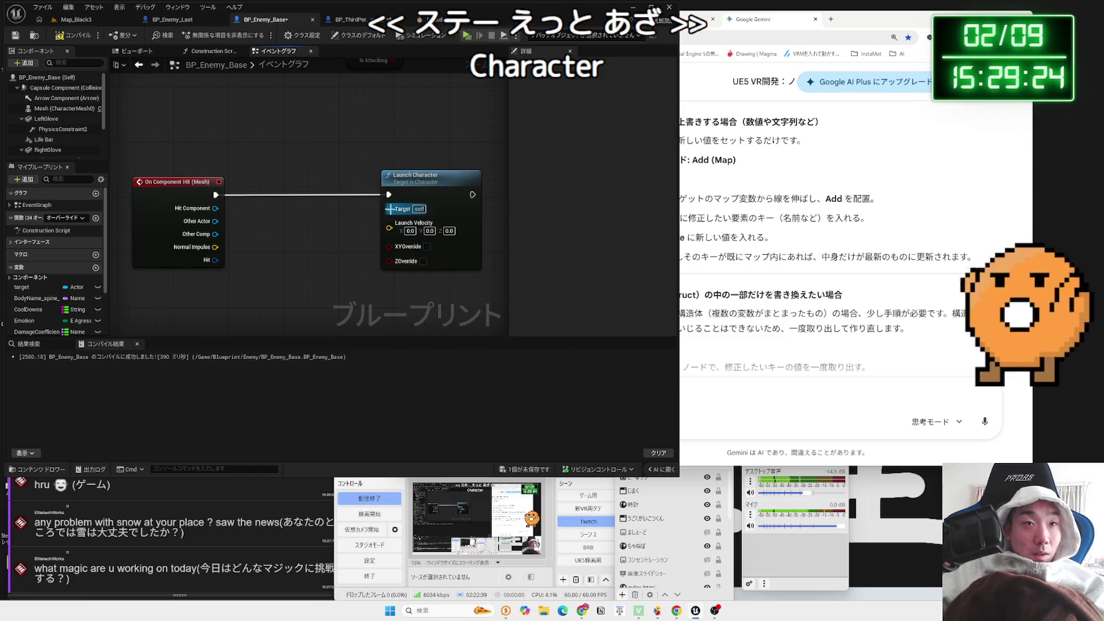
left_click_drag(223, 227, 393, 214)
left_click_drag(215, 208, 397, 214)
left_click(385, 209)
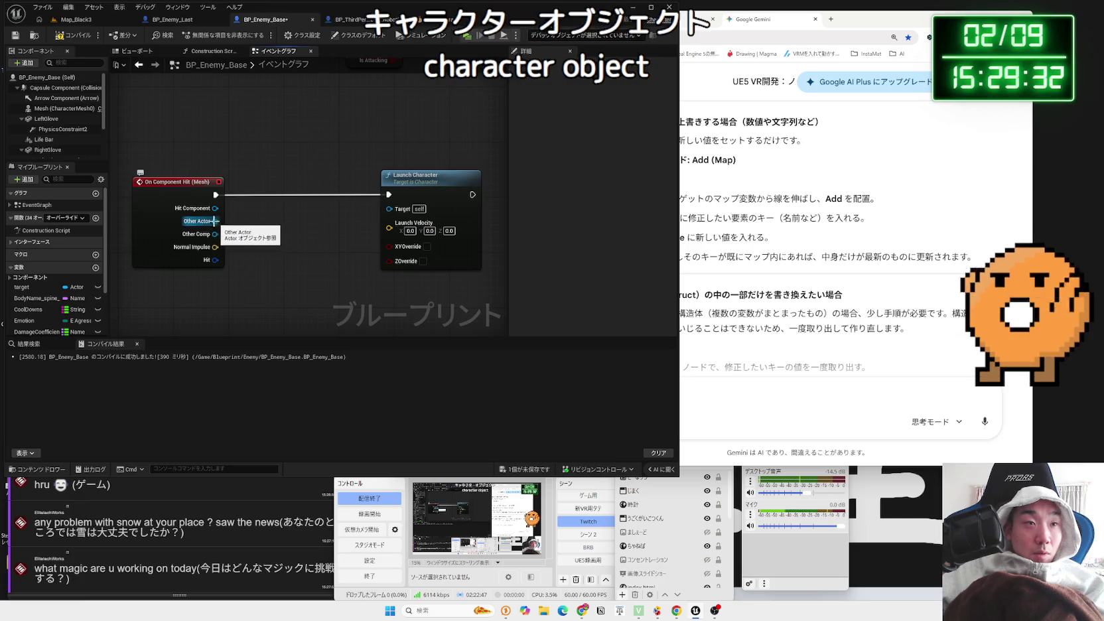
Cast Other Actor to Character and feed the result into Launch Character's Target
left_click_drag(188, 225, 268, 229)
type("characo")
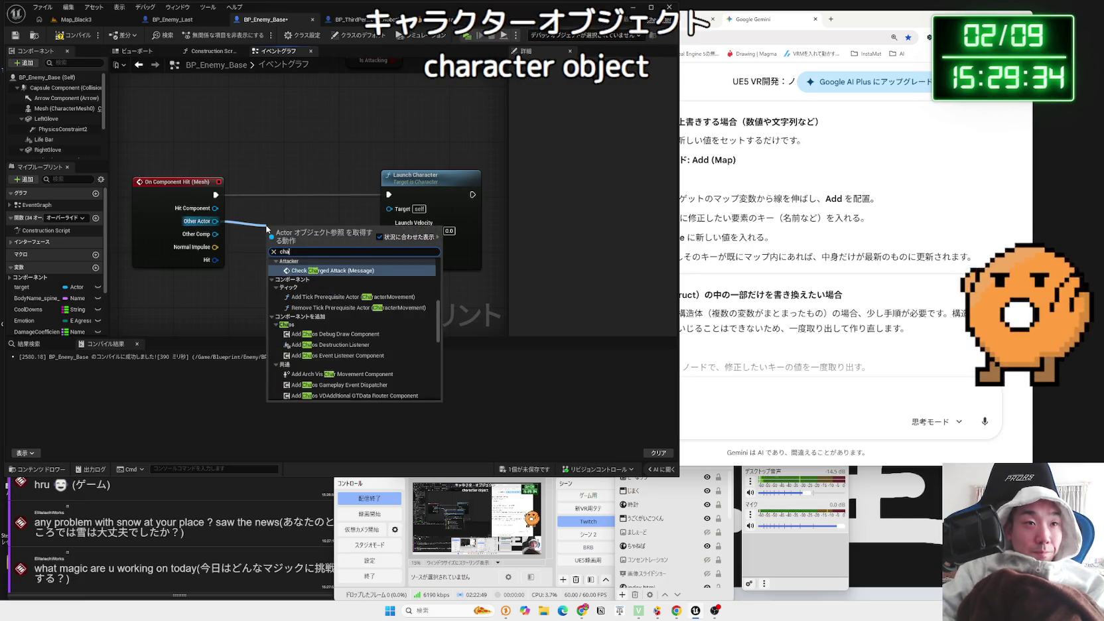
key("BackSpace")
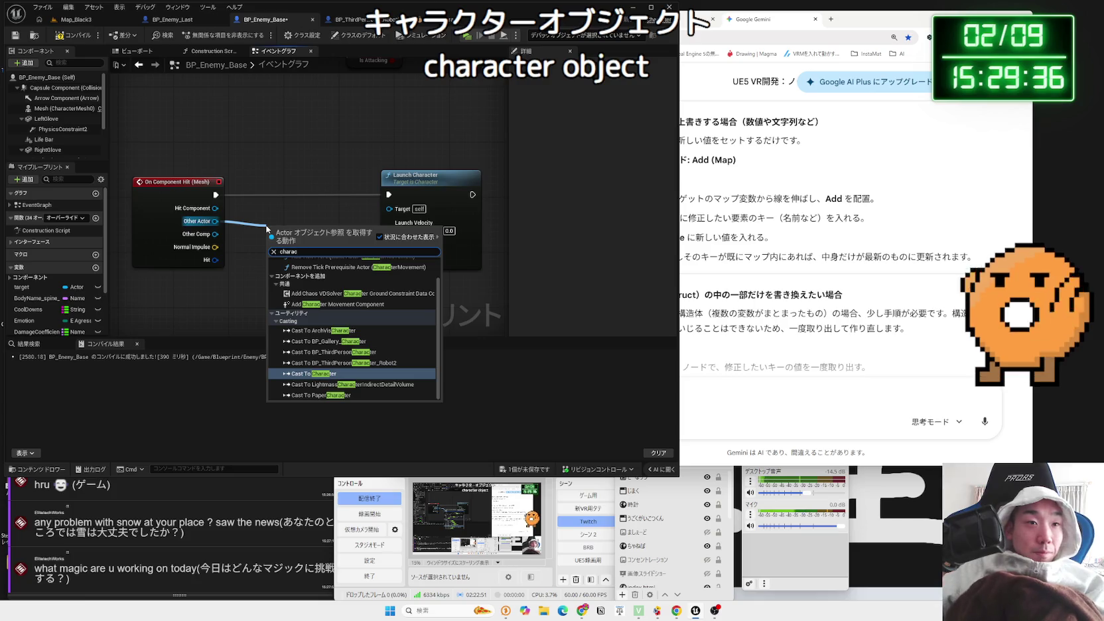
key("Return")
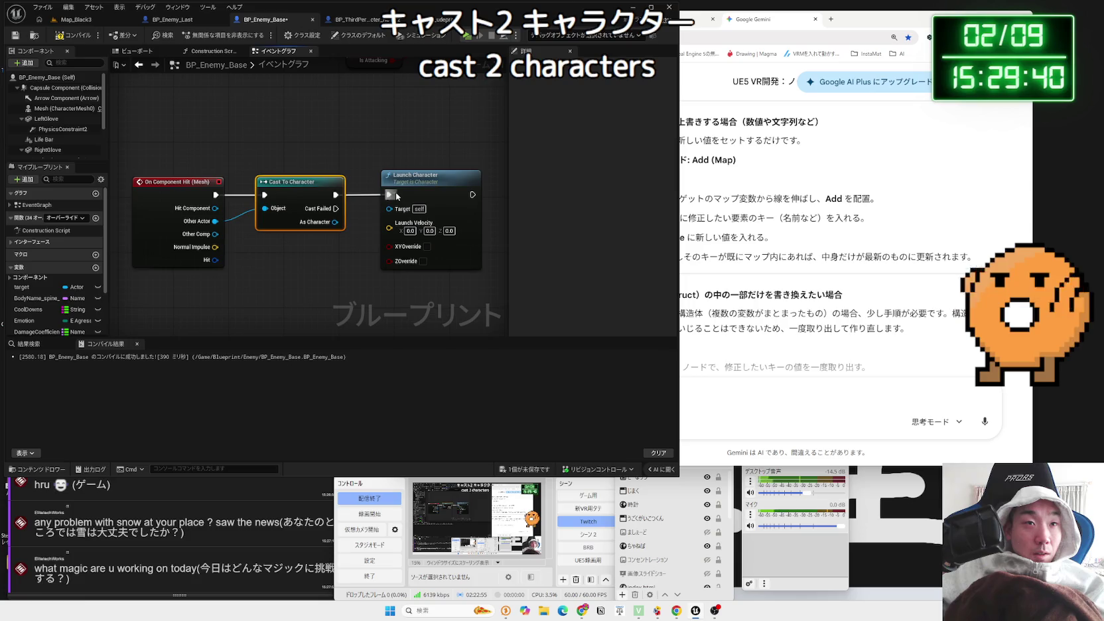
left_click_drag(390, 212, 390, 209)
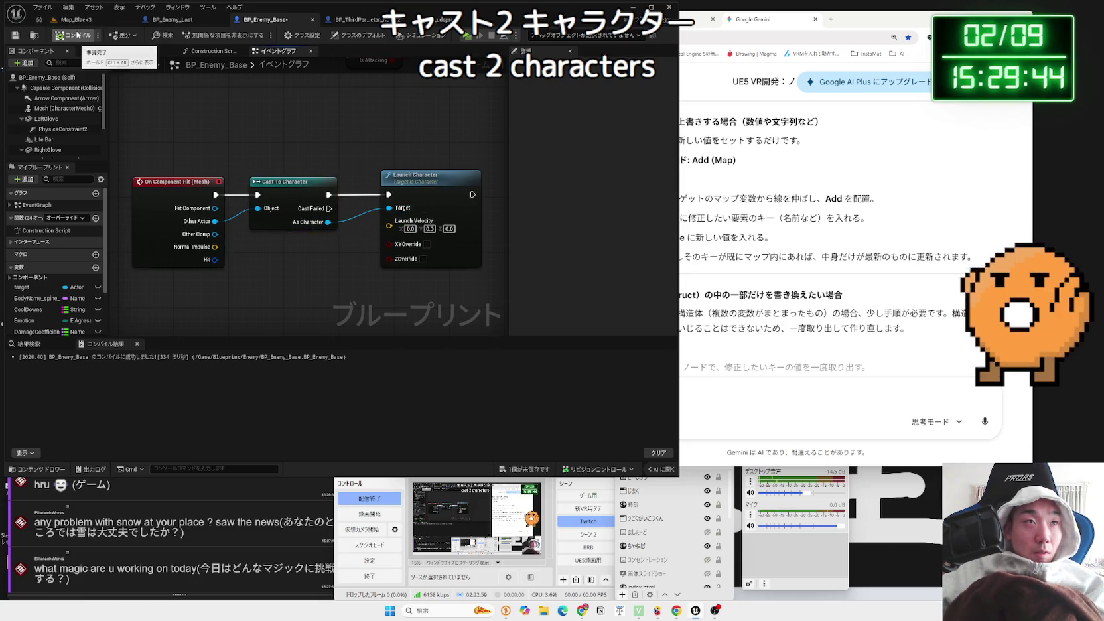
left_click_drag(281, 169, 237, 158)
mouse_move(369, 169)
left_mouse_down()
mouse_move(382, 169)
mouse_move(367, 167)
left_mouse_up()
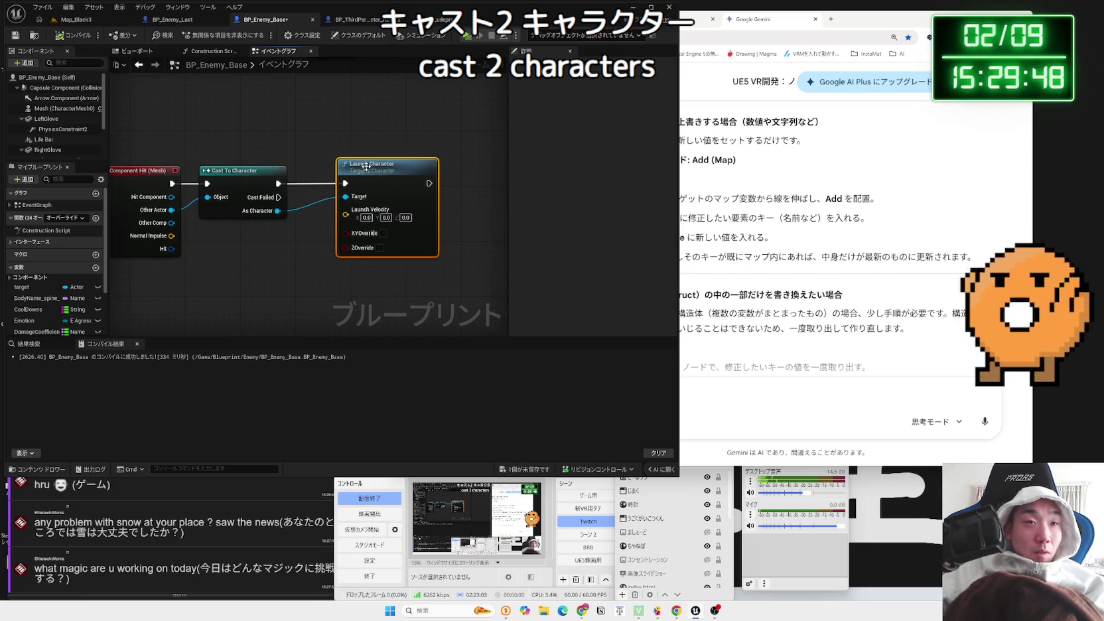
left_click_drag(318, 232, 379, 215)
Feed Normal Impulse multiplied by (1, 1, 1000) into Launch Velocity, then return to Map_Black3
mouse_move(211, 229)
left_mouse_down()
mouse_move(284, 246)
mouse_move(393, 209)
mouse_move(263, 233)
mouse_move(314, 251)
left_mouse_up()
type("mult")
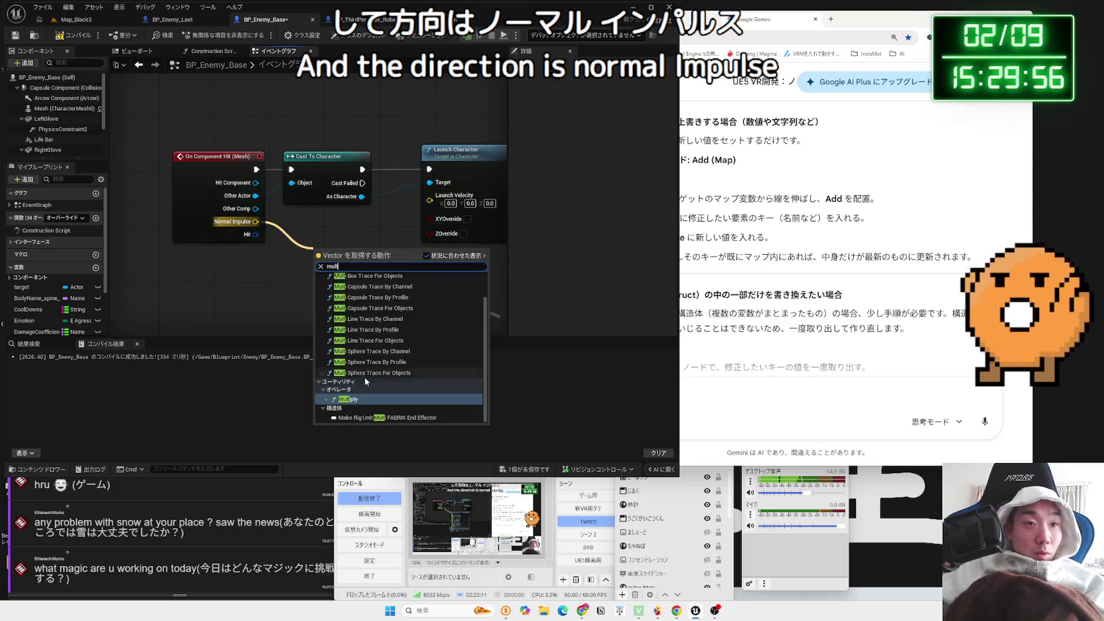
left_click(362, 397)
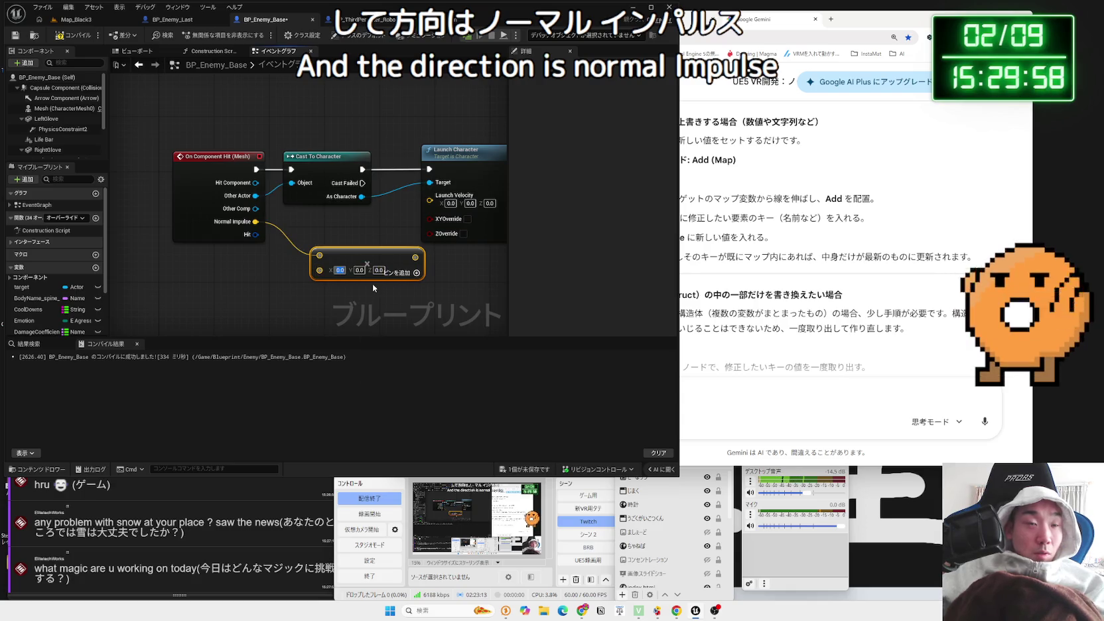
type("1000")
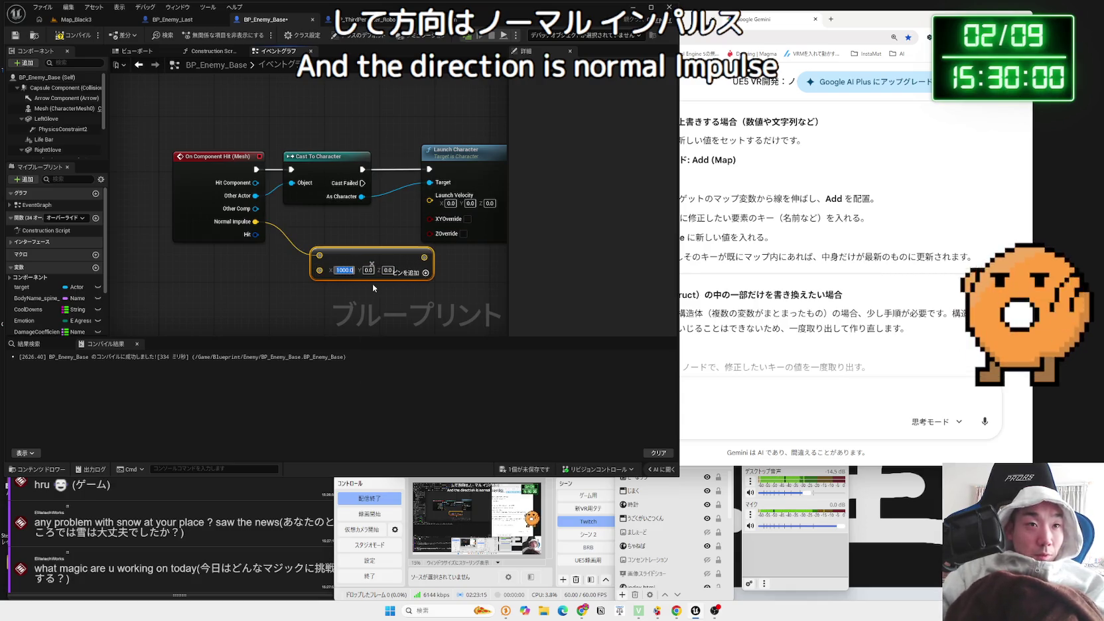
key("Tab")
type("1")
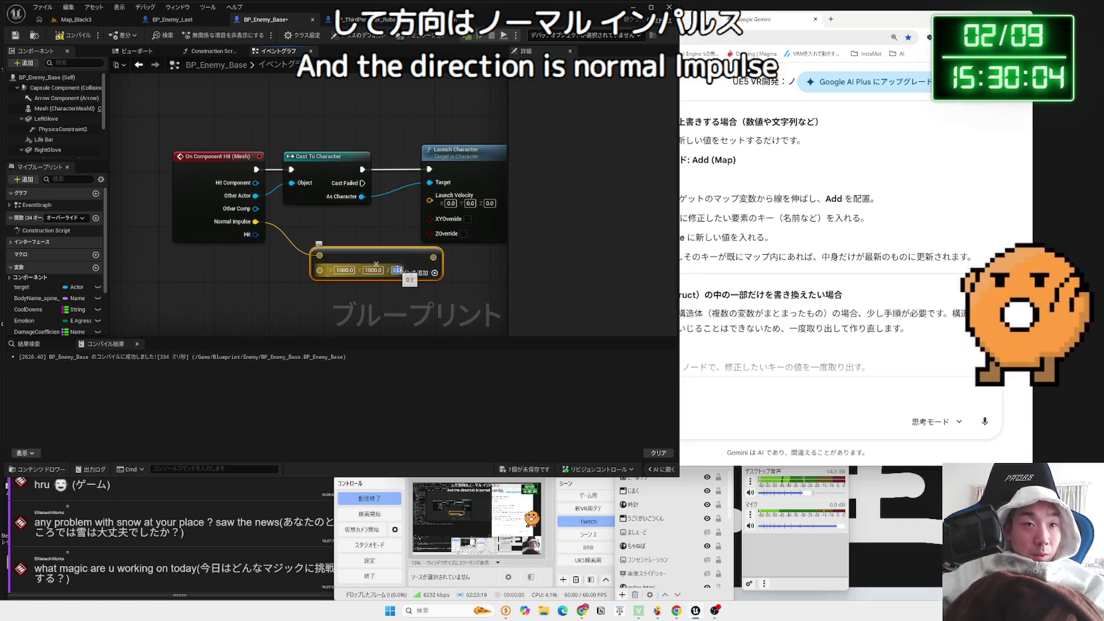
type("100")
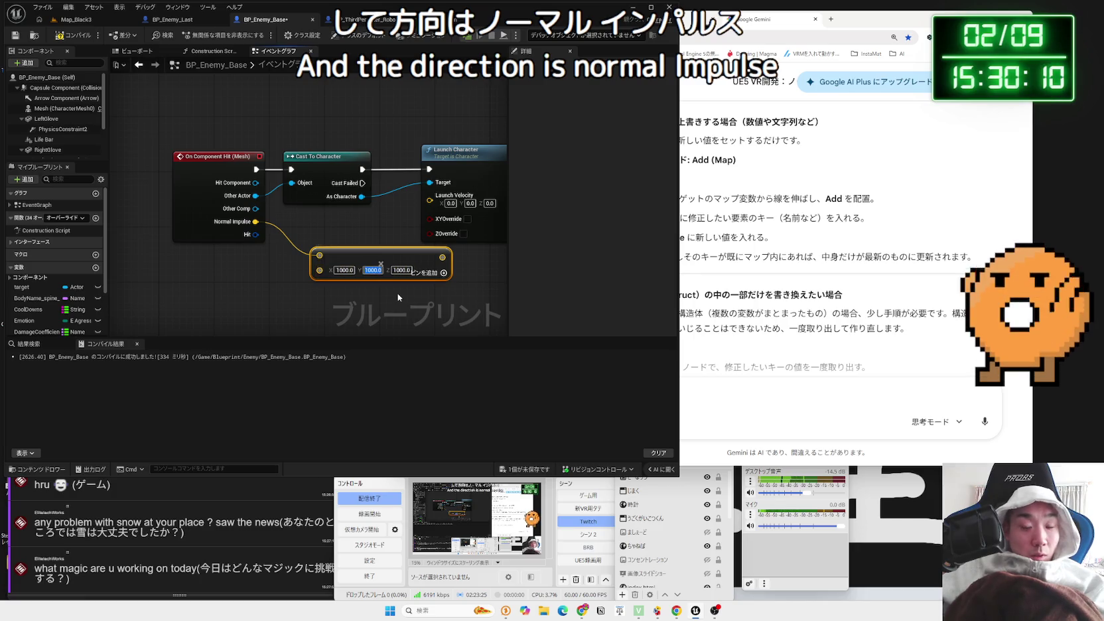
type("1.0")
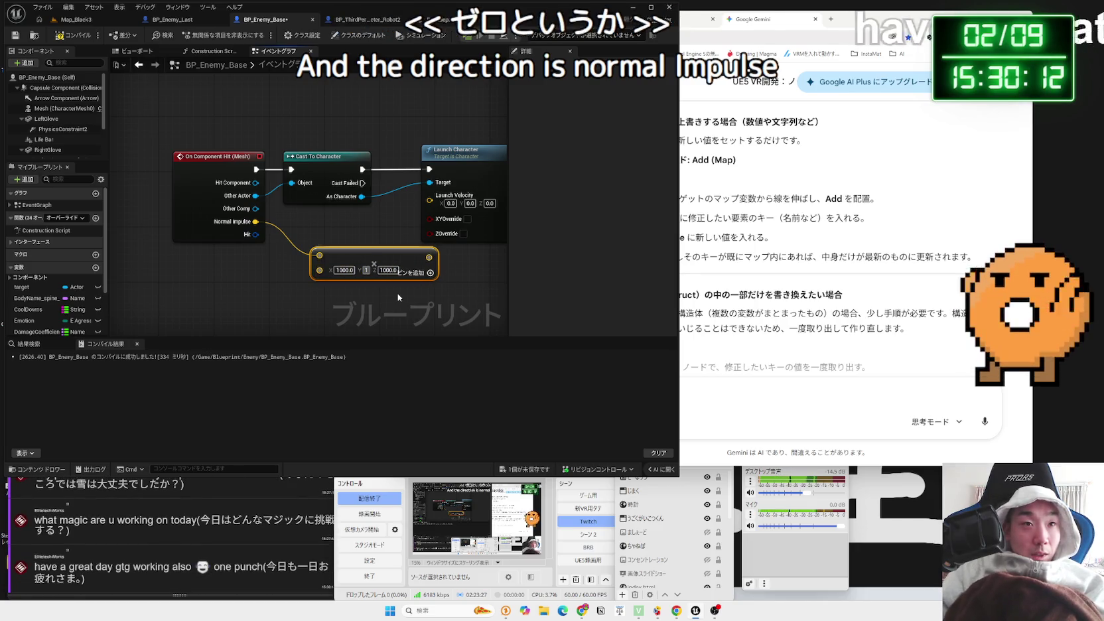
key("BackSpace")
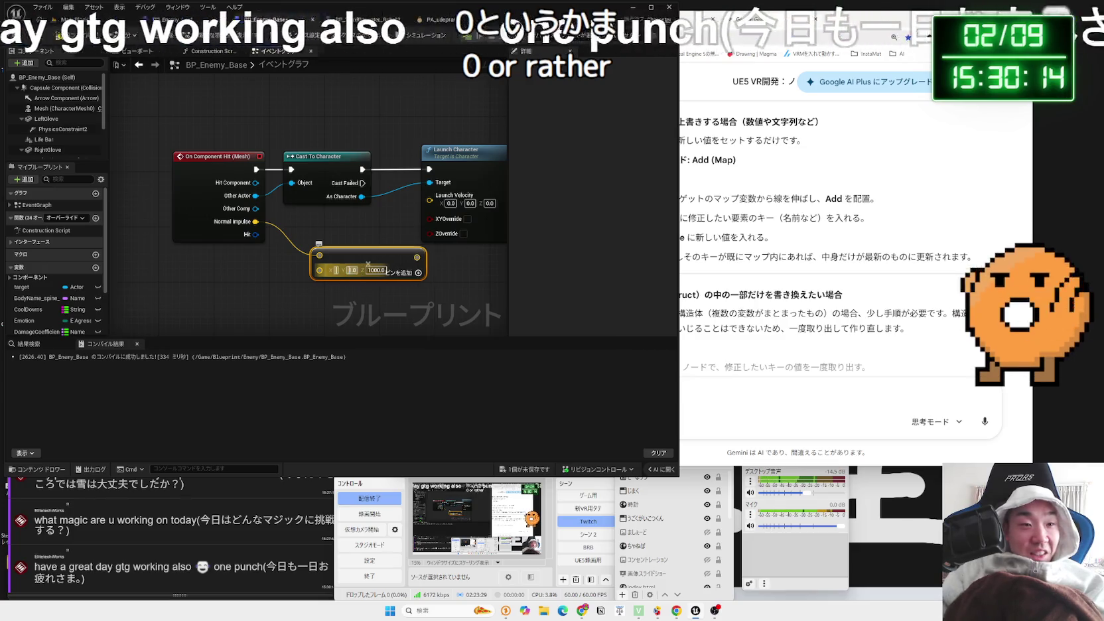
left_click(423, 257)
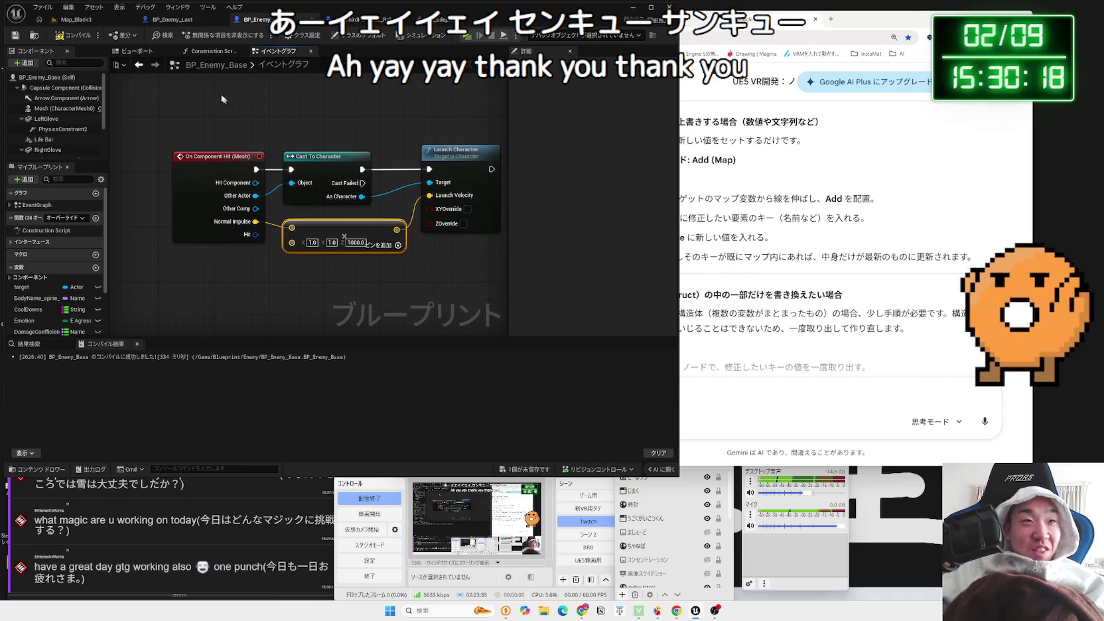
left_click(80, 21)
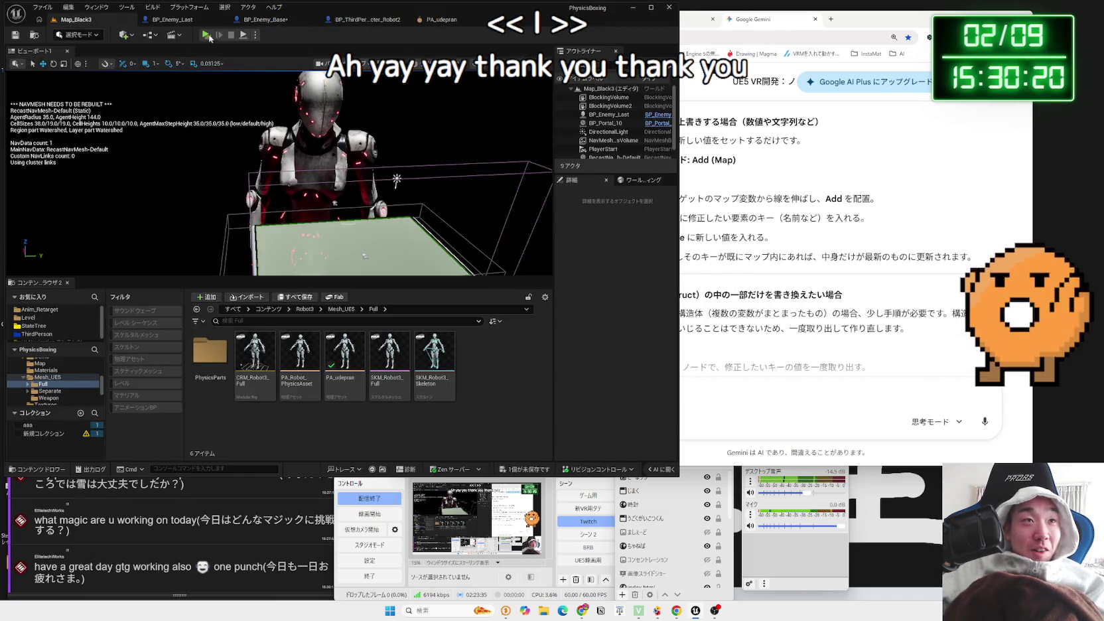
Play-test punching the robot, then stop and go back to BP_Enemy_Base's event graph
left_click(207, 35)
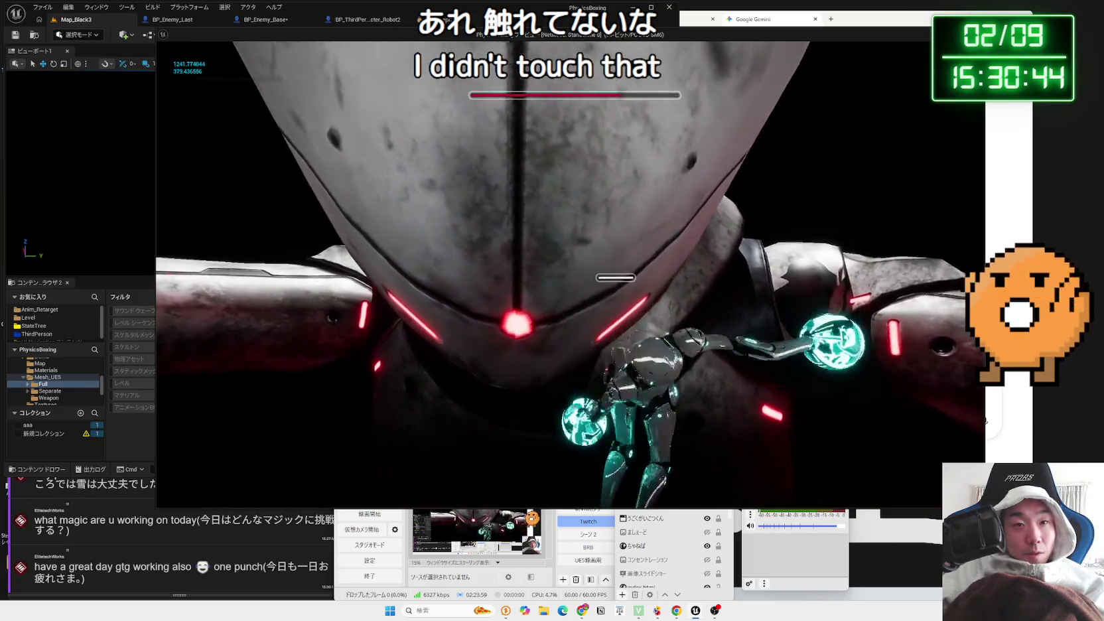
key("Escape")
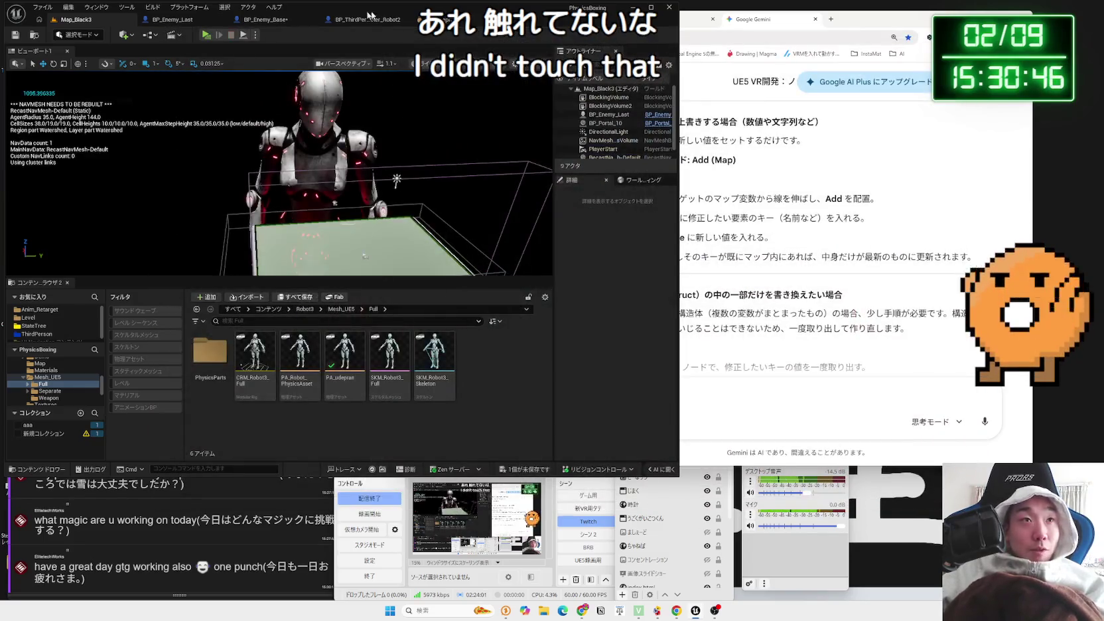
left_click(272, 20)
scroll(278, 215, "down", 4)
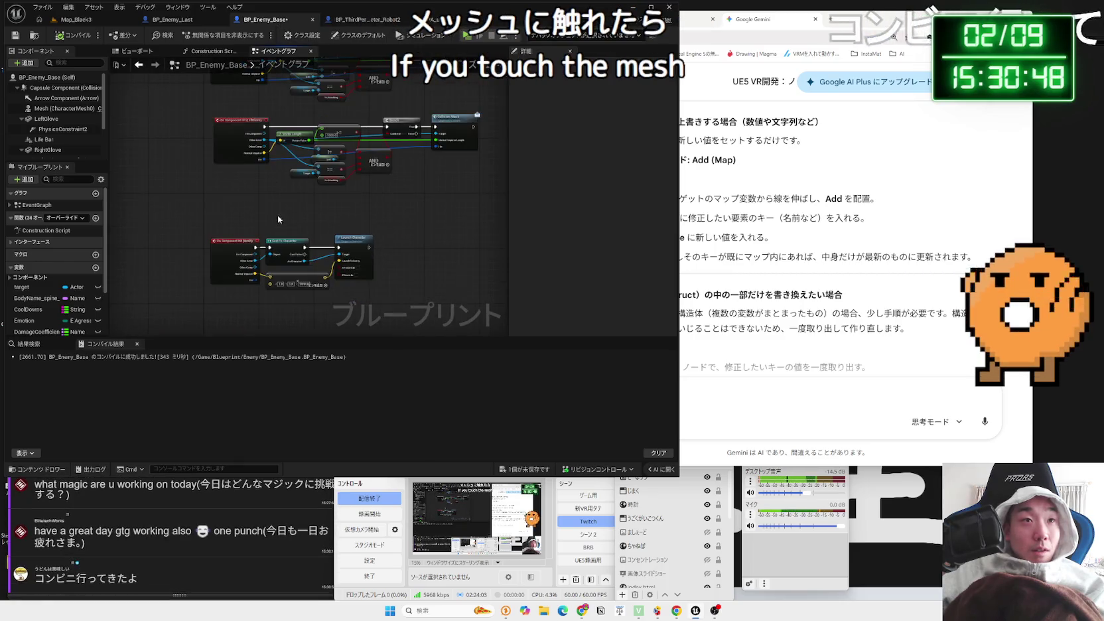
Delete the On Component Hit, Cast To Character and Launch Character nodes and save BP_Enemy_Base
left_click_drag(362, 307, 276, 221)
left_click(238, 243)
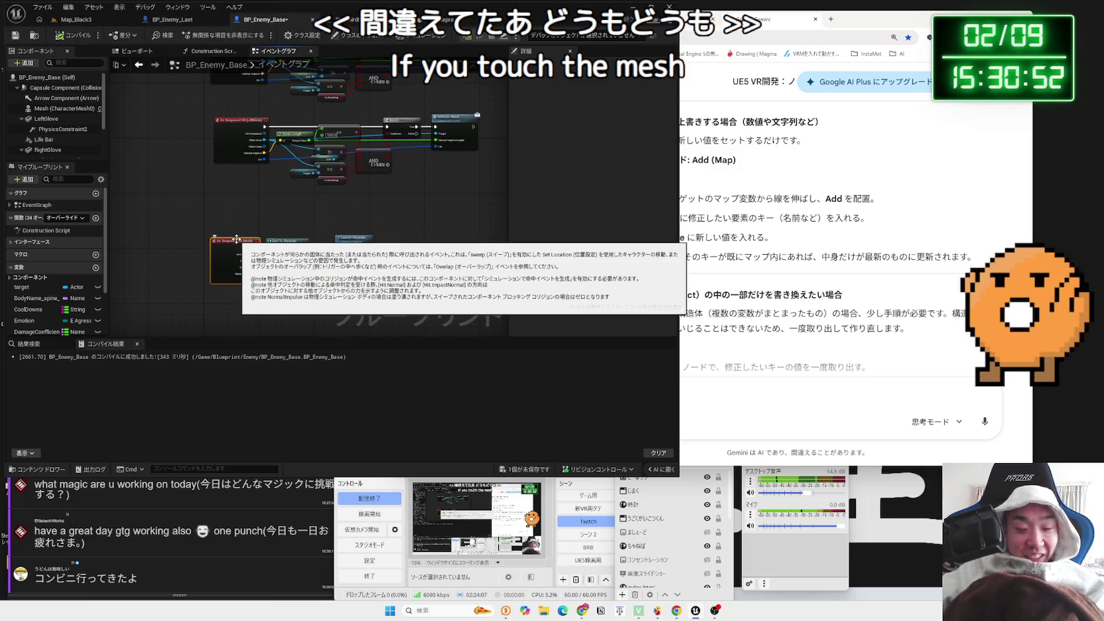
key("Delete")
left_click_drag(236, 238, 353, 307)
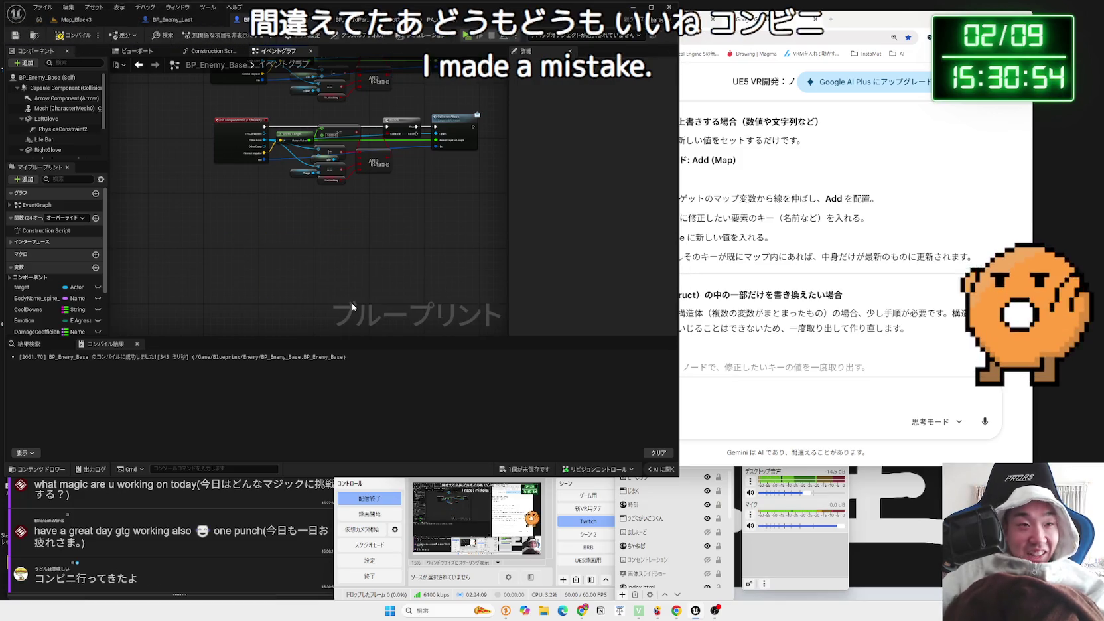
left_click(543, 471)
left_click(611, 407)
Switch to BP_Enemy_Last and show its Event Graph
left_click(356, 22)
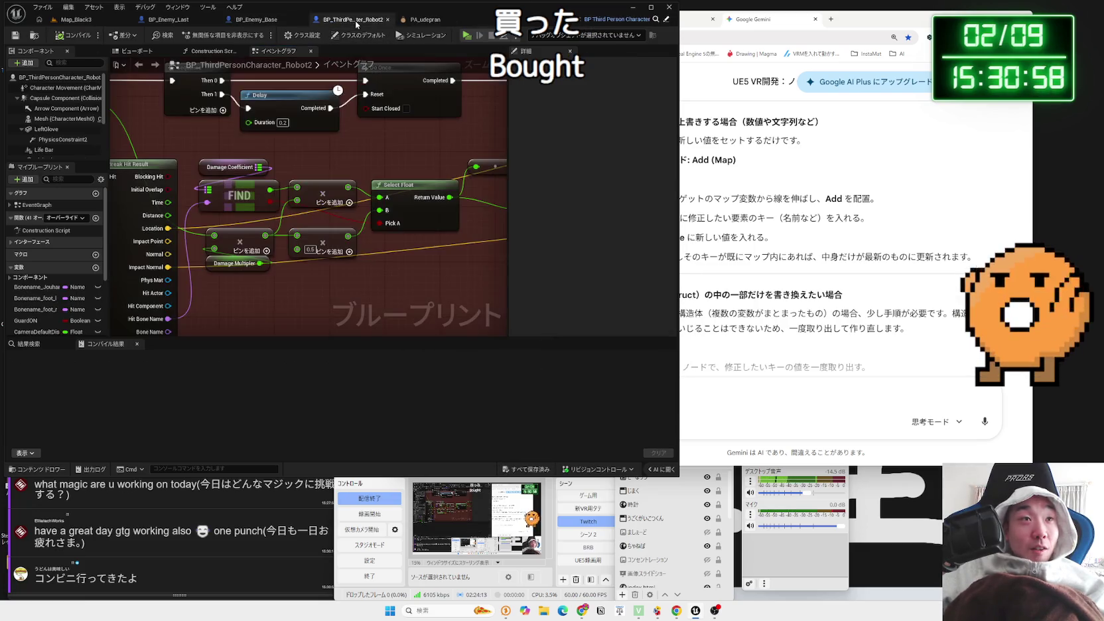
left_click(172, 25)
left_click(272, 52)
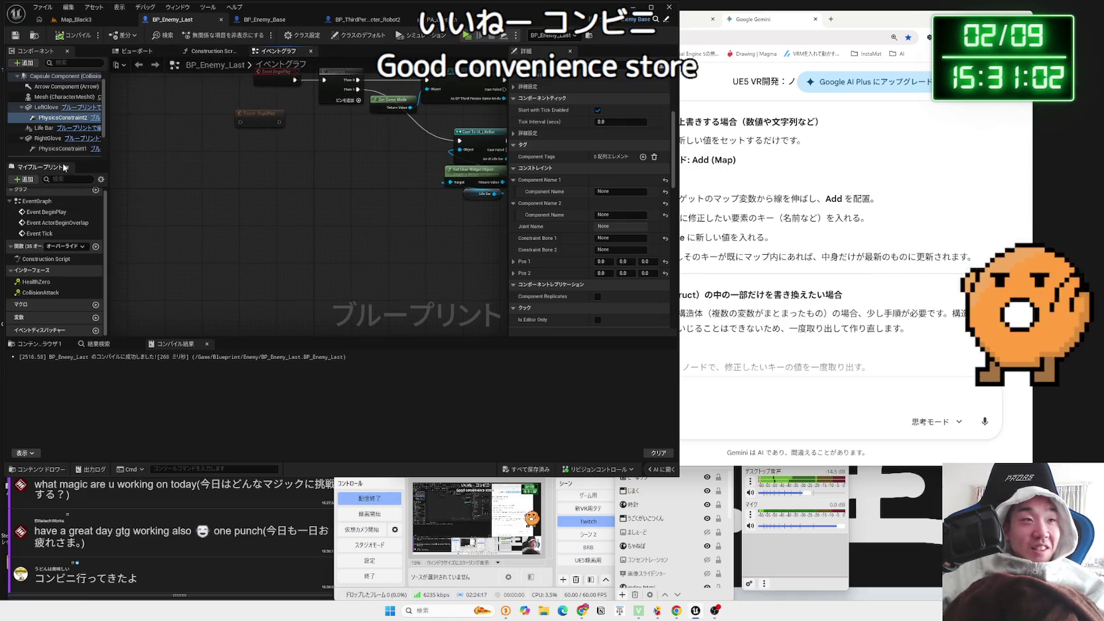
Select BP_Enemy_Last's Mesh (CharacterMesh0) and add its On Component Hit event from Details
left_click(44, 132)
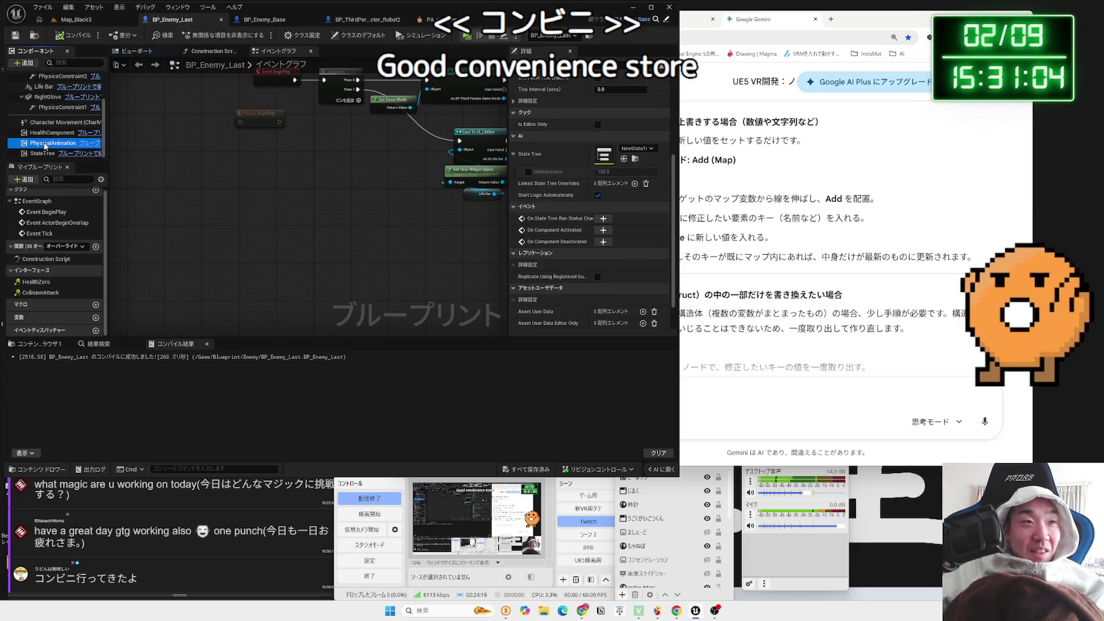
left_click(48, 122)
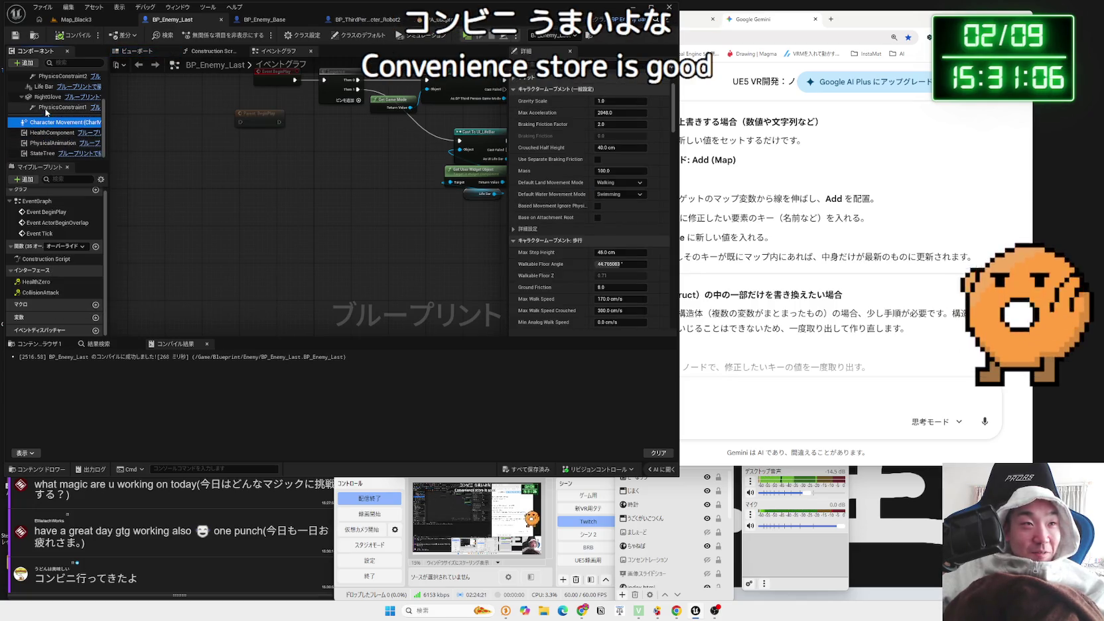
scroll(53, 119, "up", 3)
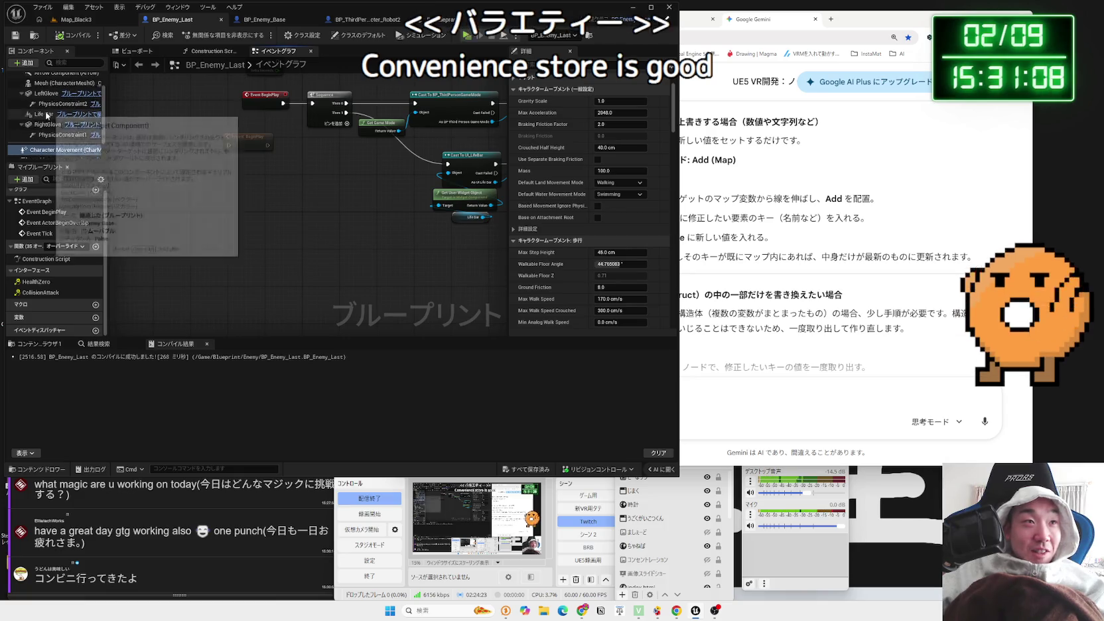
left_click(60, 108)
scroll(655, 269, "down", 10)
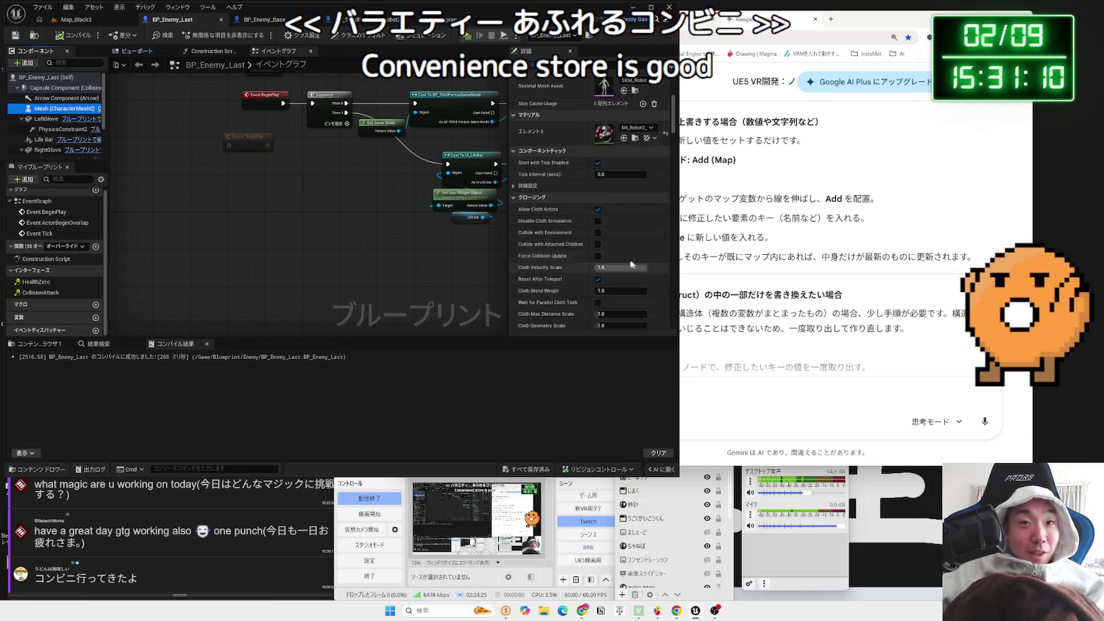
scroll(607, 259, "down", 10)
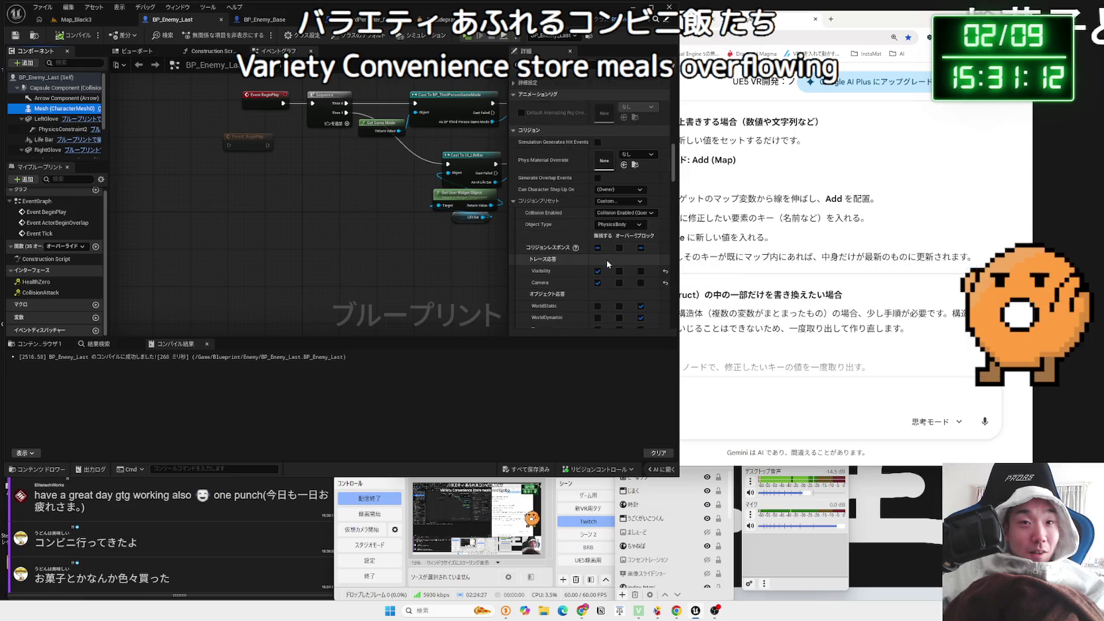
scroll(606, 265, "down", 10)
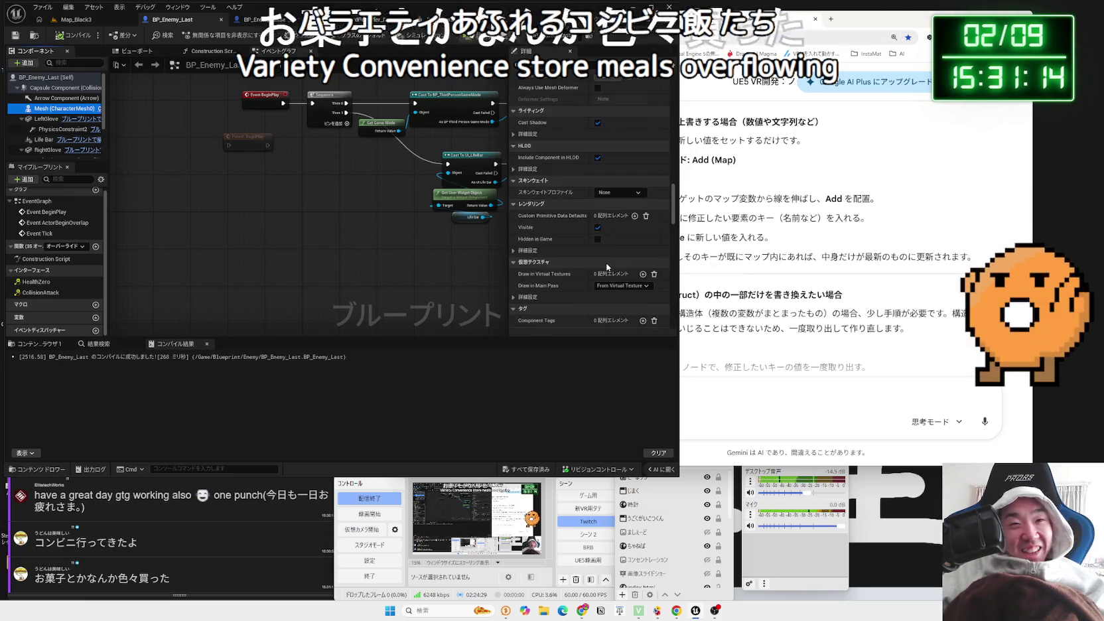
scroll(608, 272, "down", 2)
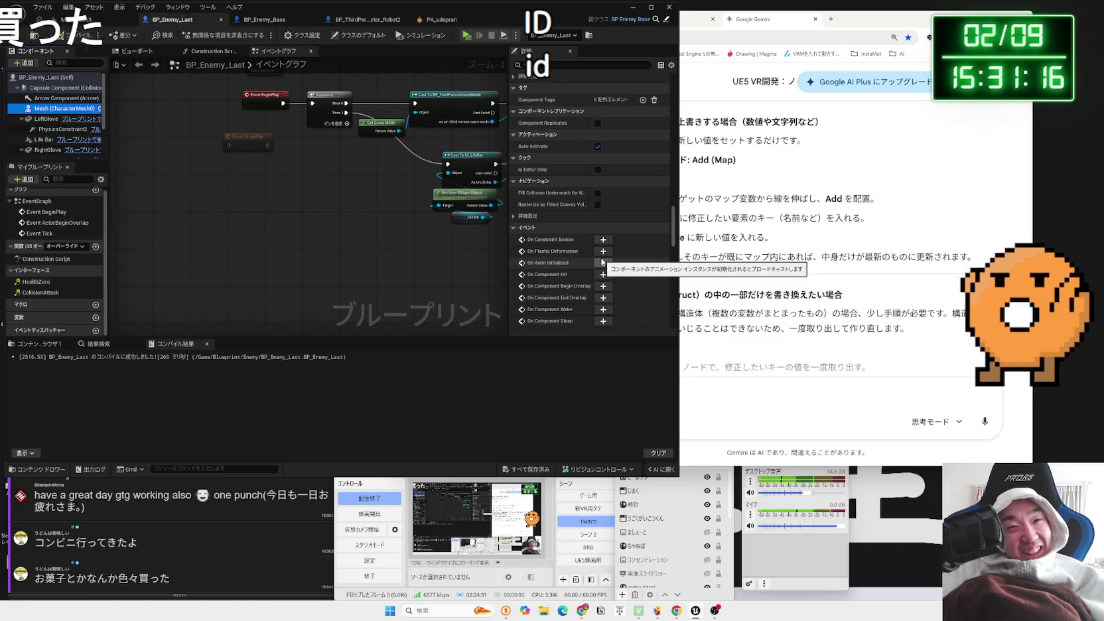
left_click(603, 274)
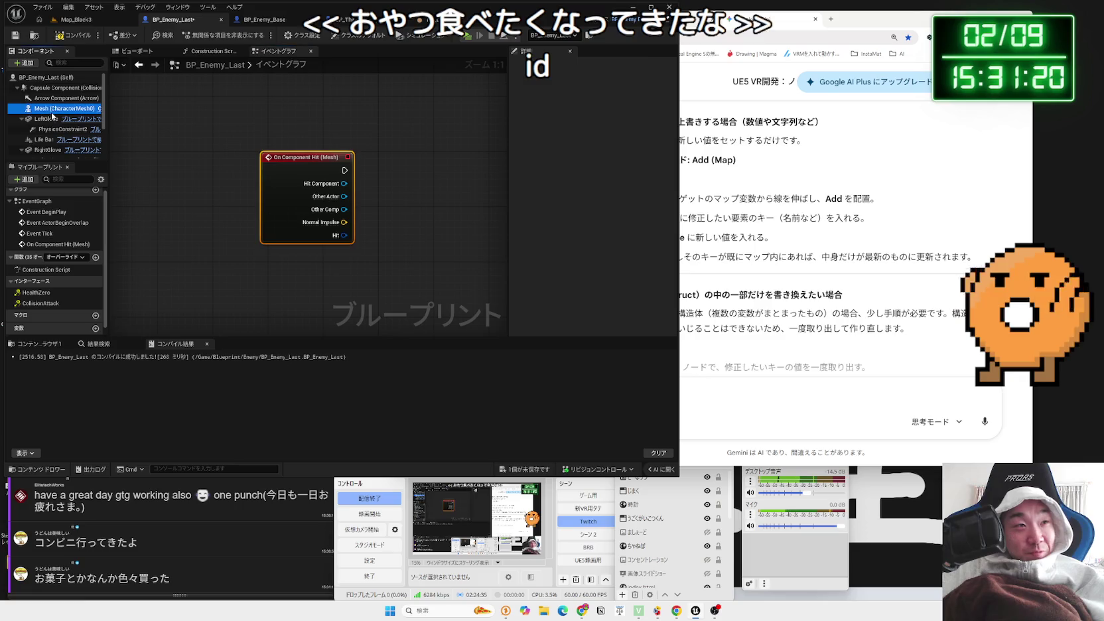
Enable Simulation Generates Hit Events on Mesh and cast Other Actor to Character
scroll(621, 209, "down", 10)
scroll(621, 209, "up", 5)
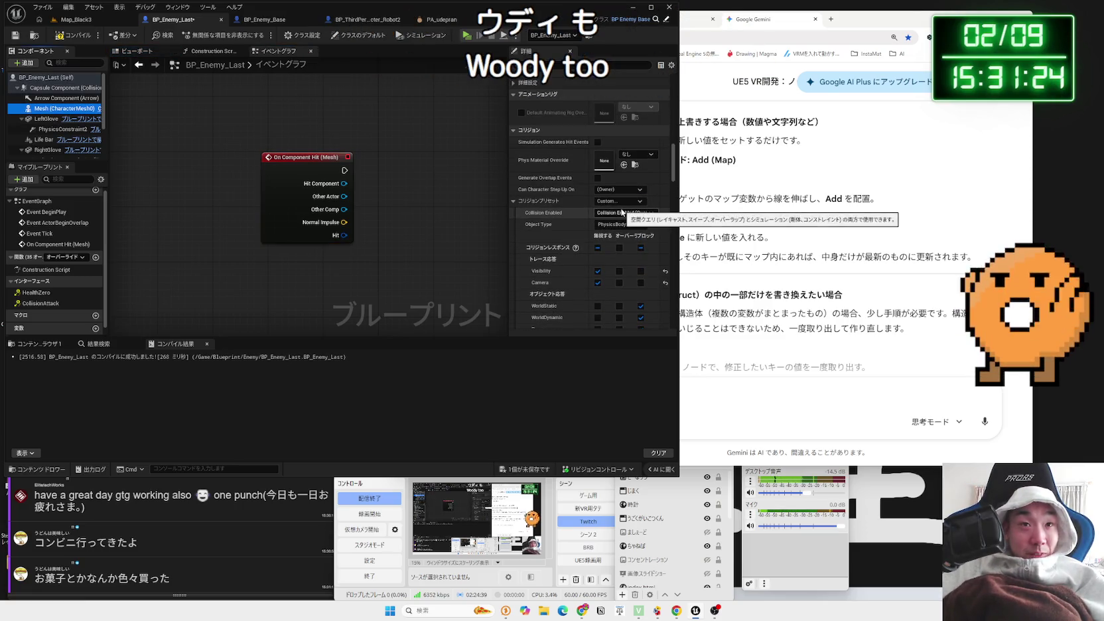
left_click(598, 142)
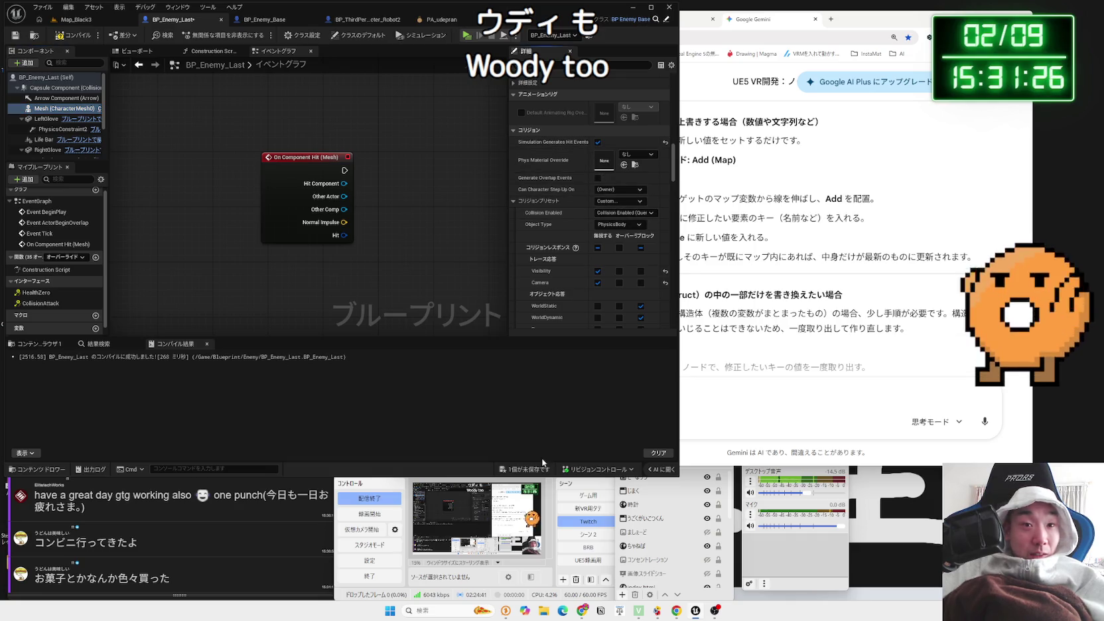
mouse_move(350, 157)
left_mouse_down()
mouse_move(265, 302)
mouse_move(266, 197)
left_mouse_up()
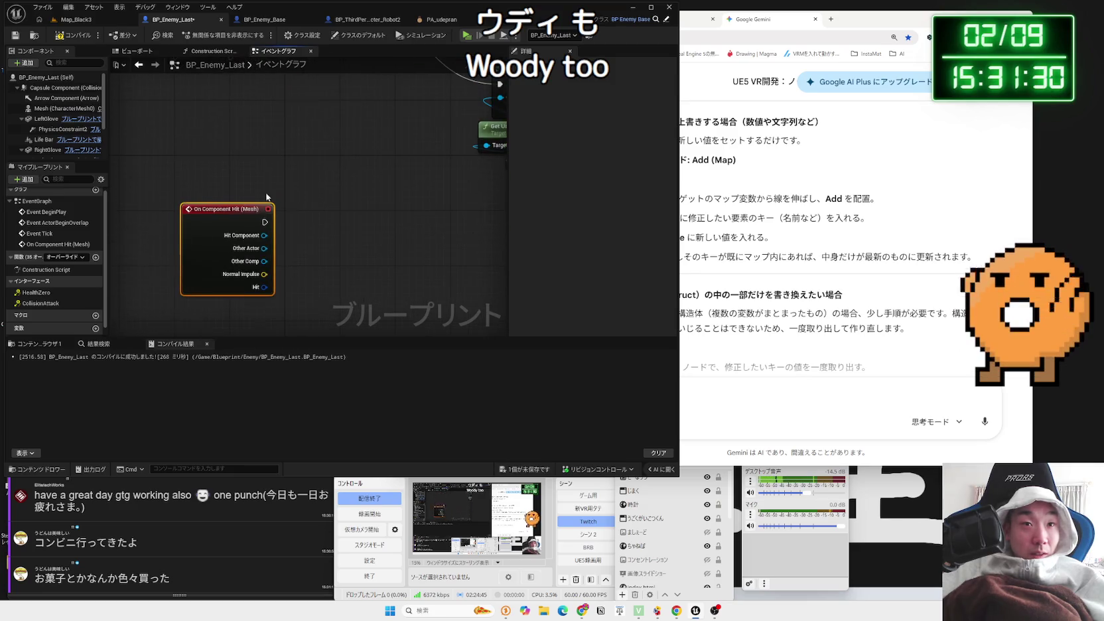
left_click_drag(263, 272, 300, 267)
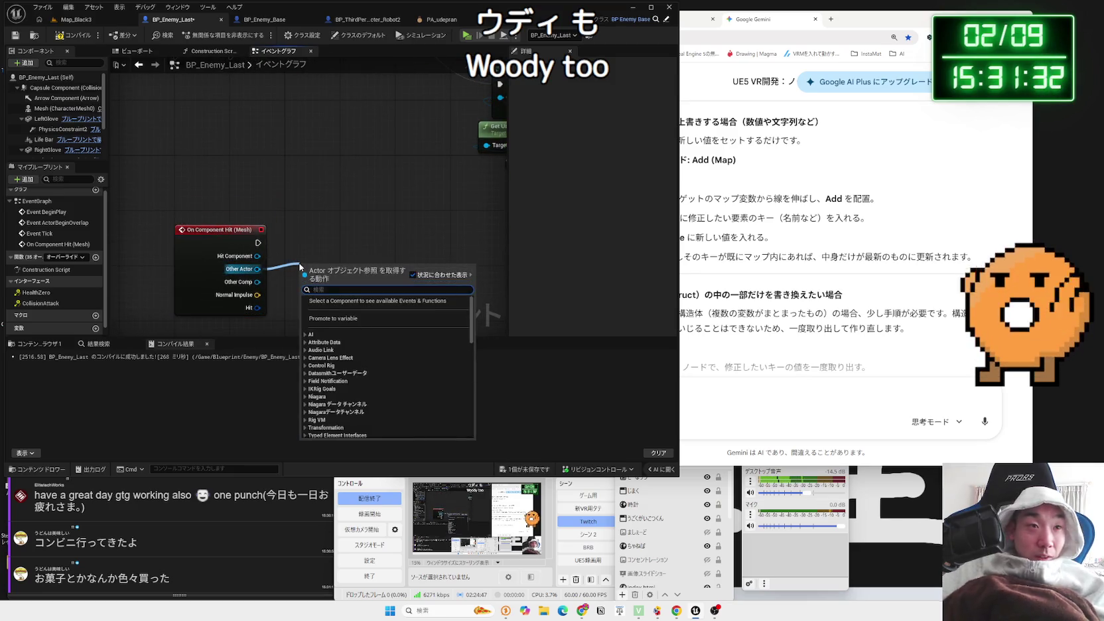
type("cast to chara")
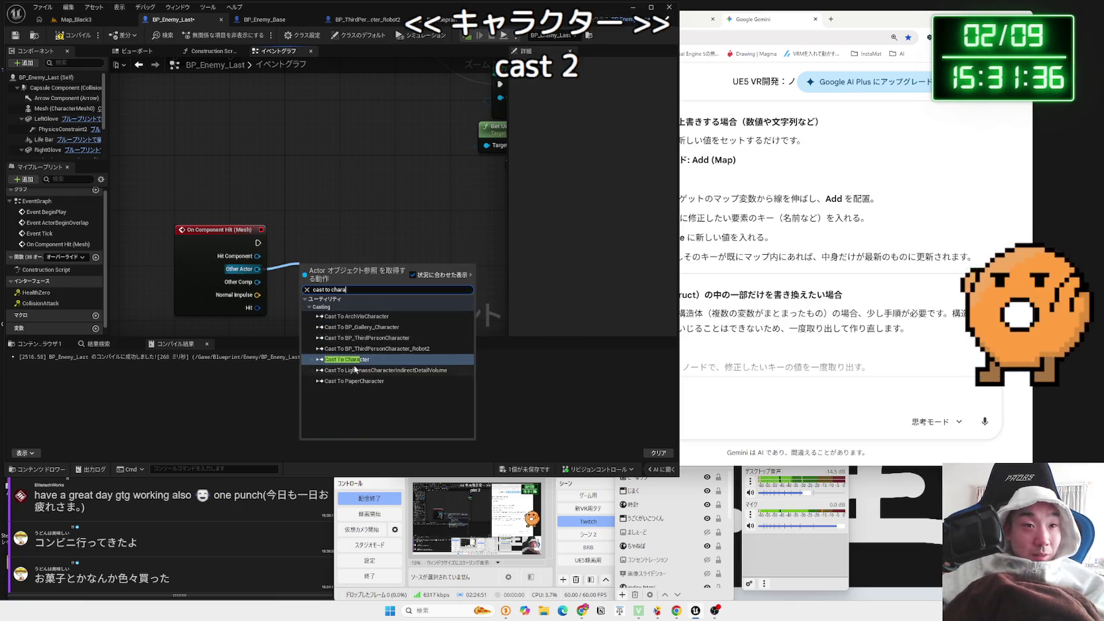
left_click(355, 359)
Add a Print String after the successful cast, save, and return to Map_Black3
left_click_drag(367, 247, 428, 246)
type("print")
left_click(453, 281)
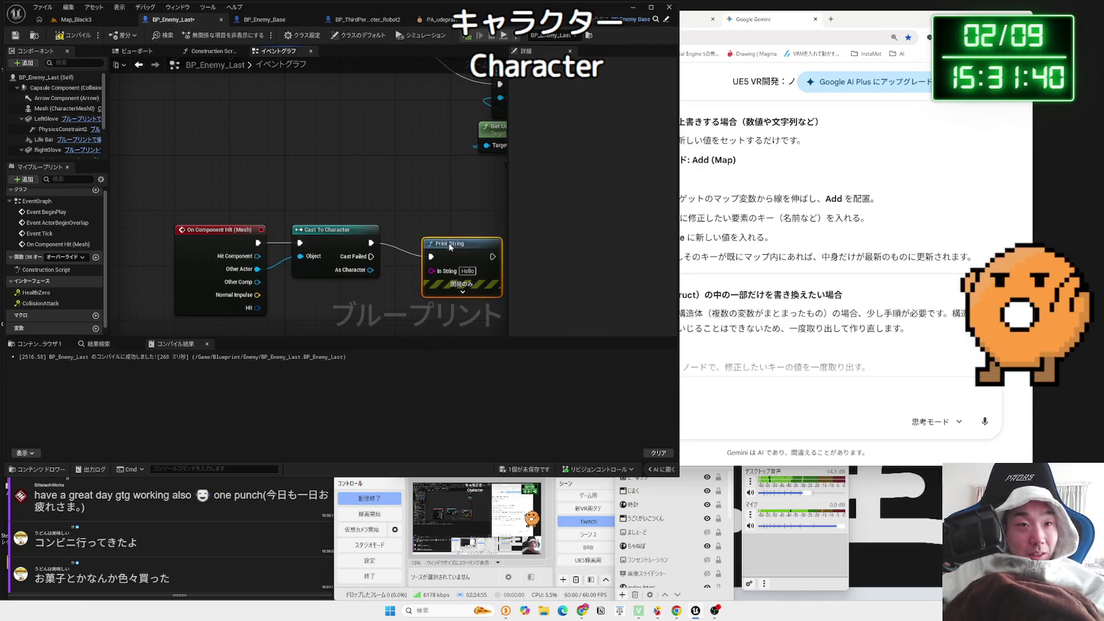
left_click_drag(436, 230, 436, 224)
left_click(382, 201)
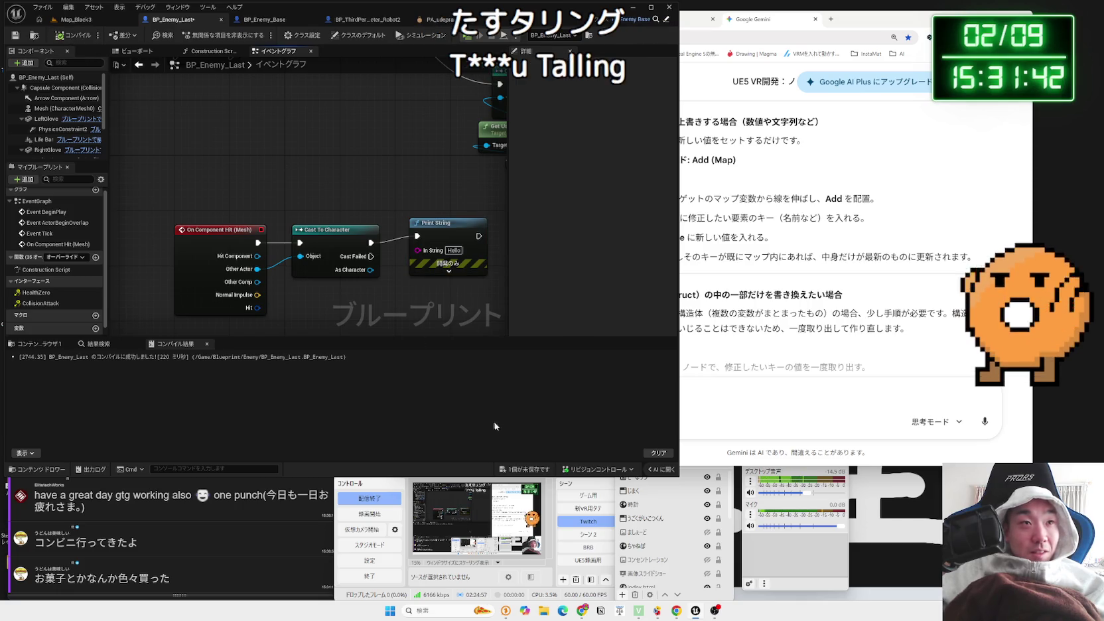
left_click(539, 470)
left_click(605, 403)
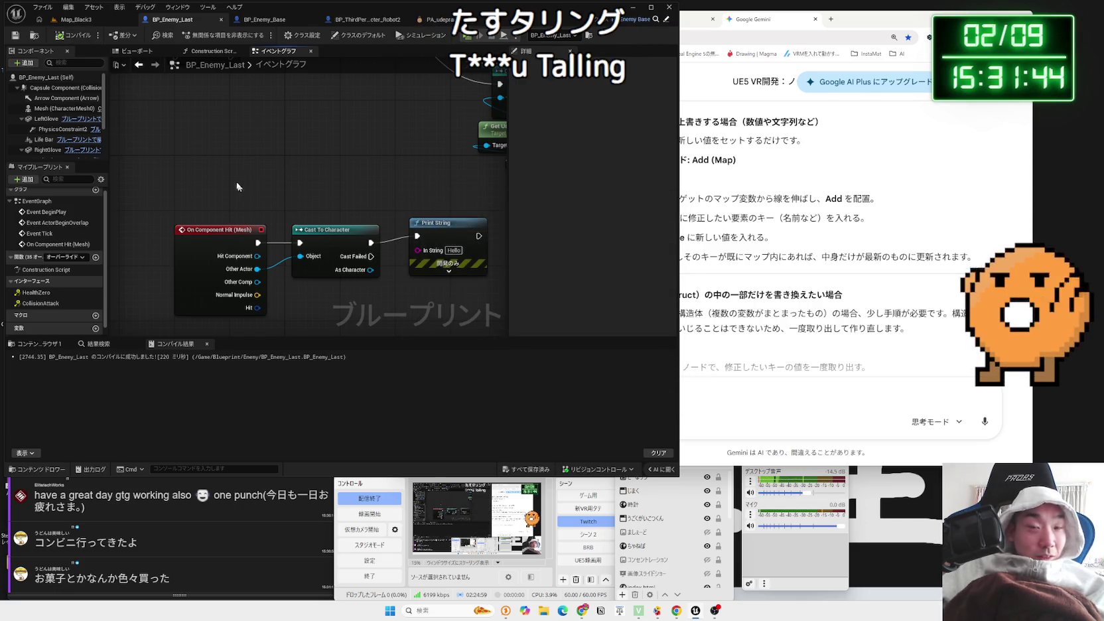
left_click(75, 19)
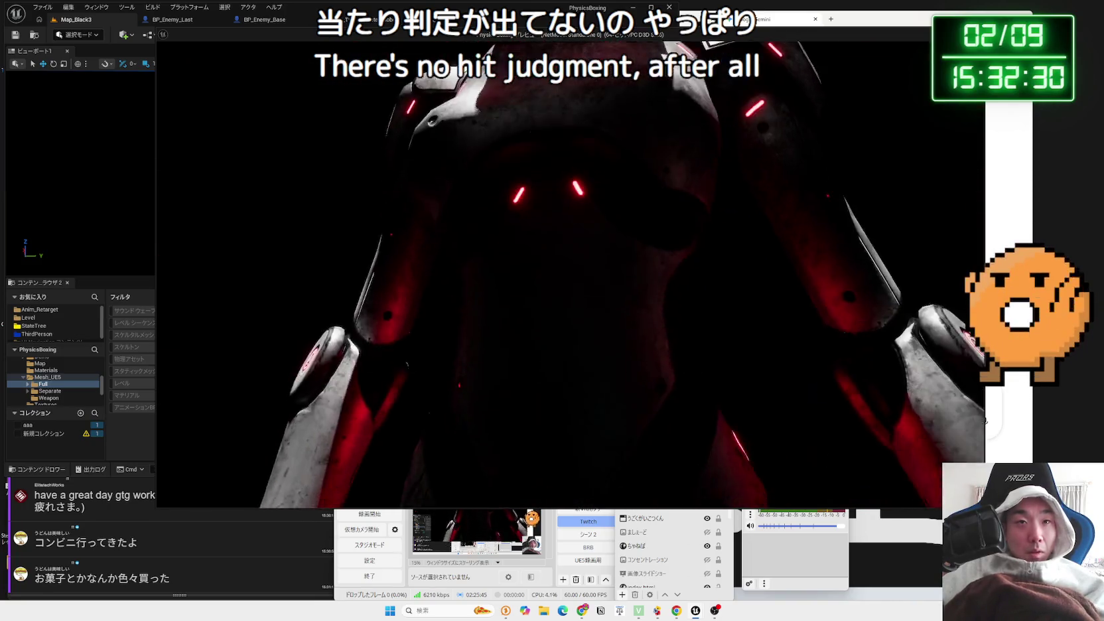
key("Escape")
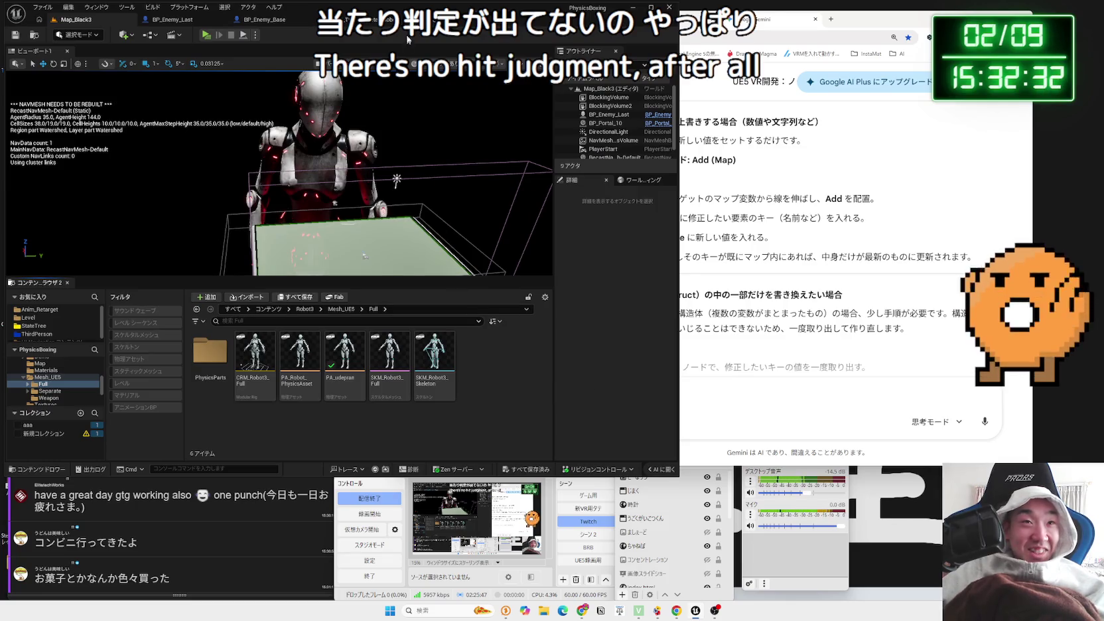
left_click(261, 21)
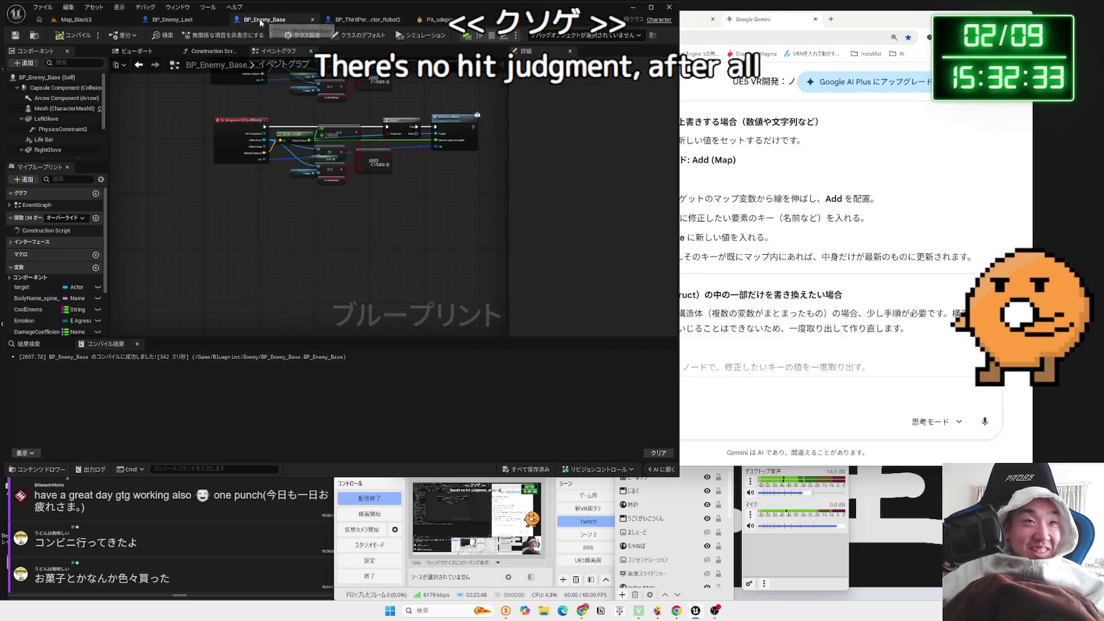
Reposition BP_Enemy_Last's On Component Hit and Print String nodes, then play Map_Black3 to test hits
left_click(184, 23)
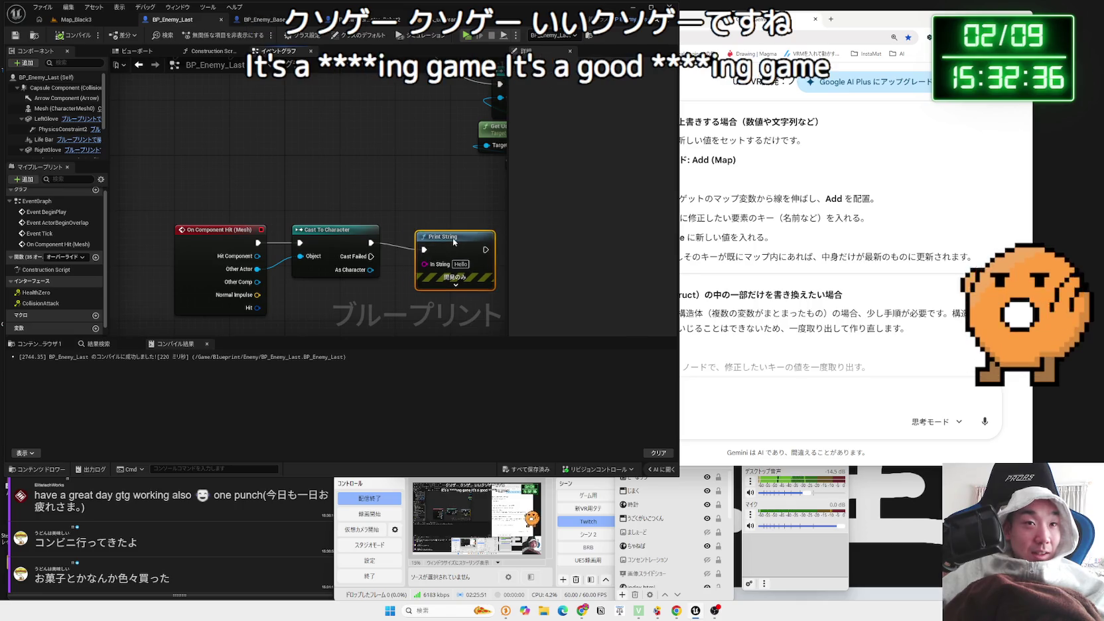
left_click_drag(252, 245, 256, 243)
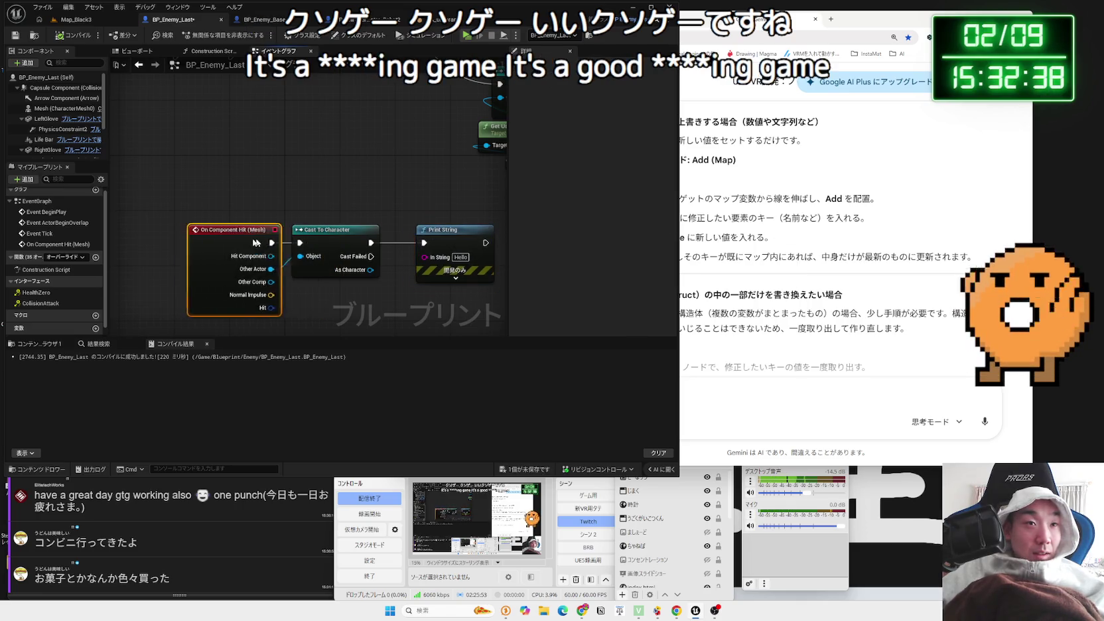
left_click_drag(435, 242, 428, 189)
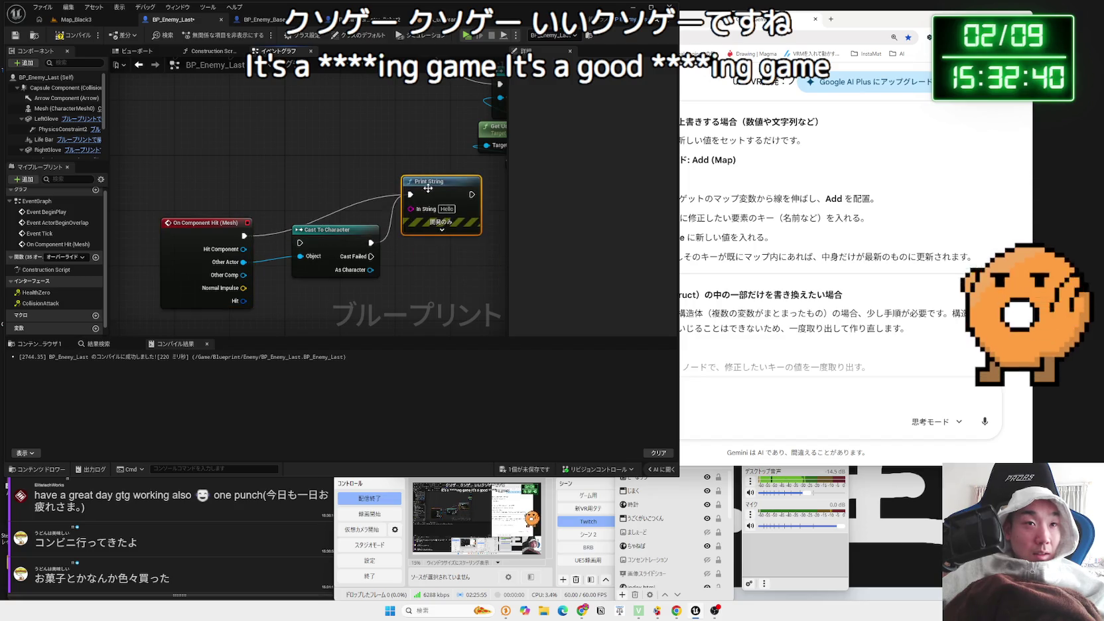
left_click(71, 23)
key("alt+p")
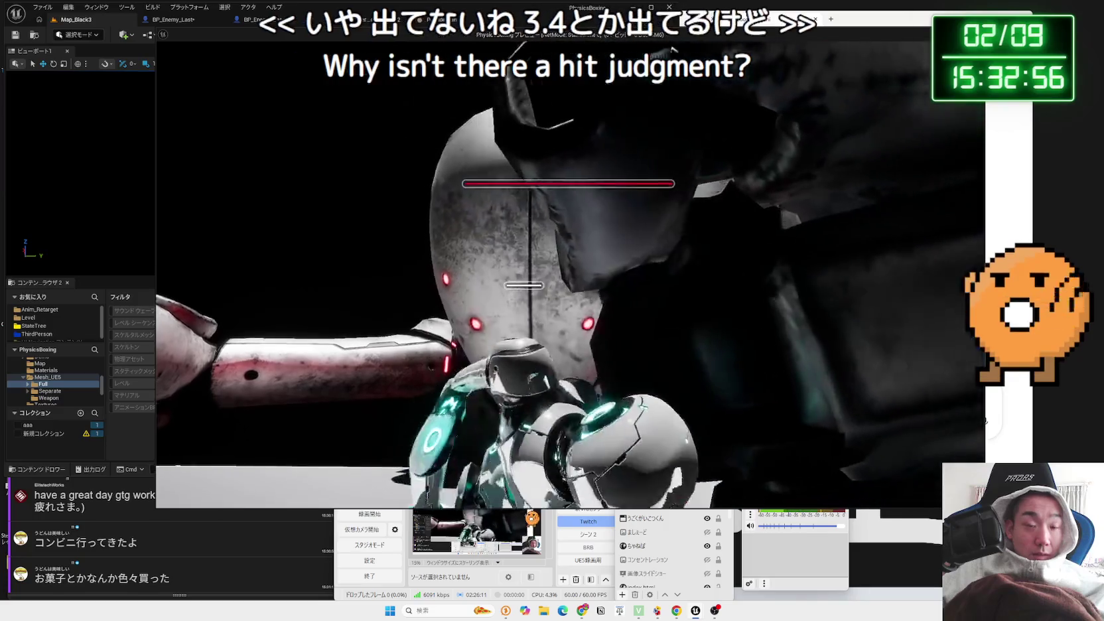
Stop the play test and inspect the collision settings of BP_Enemy_Last's Mesh
key("Escape")
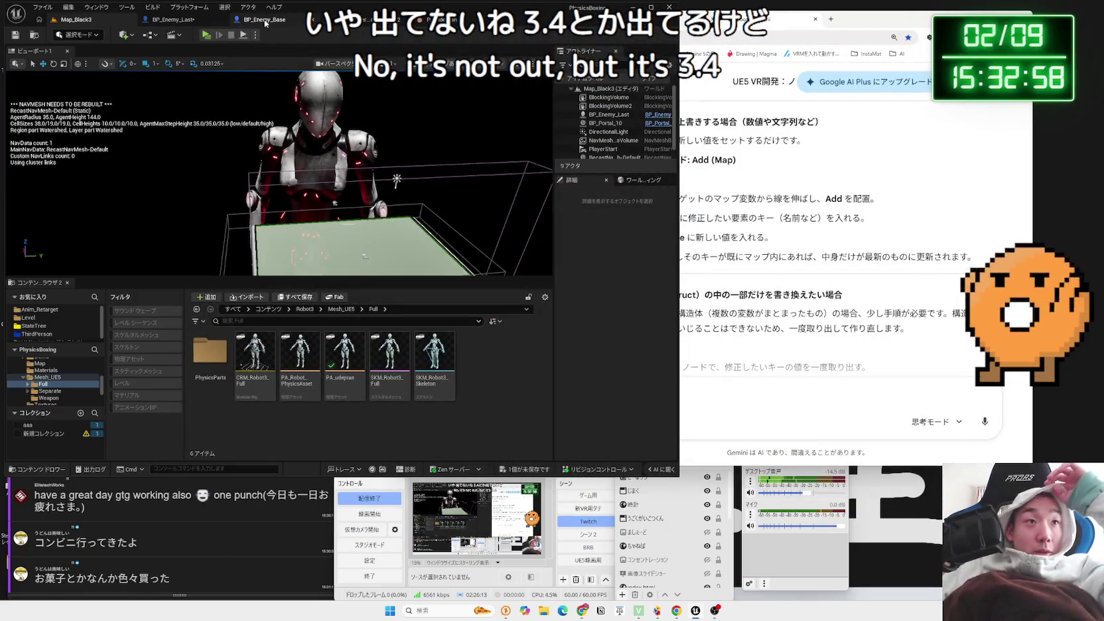
left_click(265, 23)
left_click(187, 22)
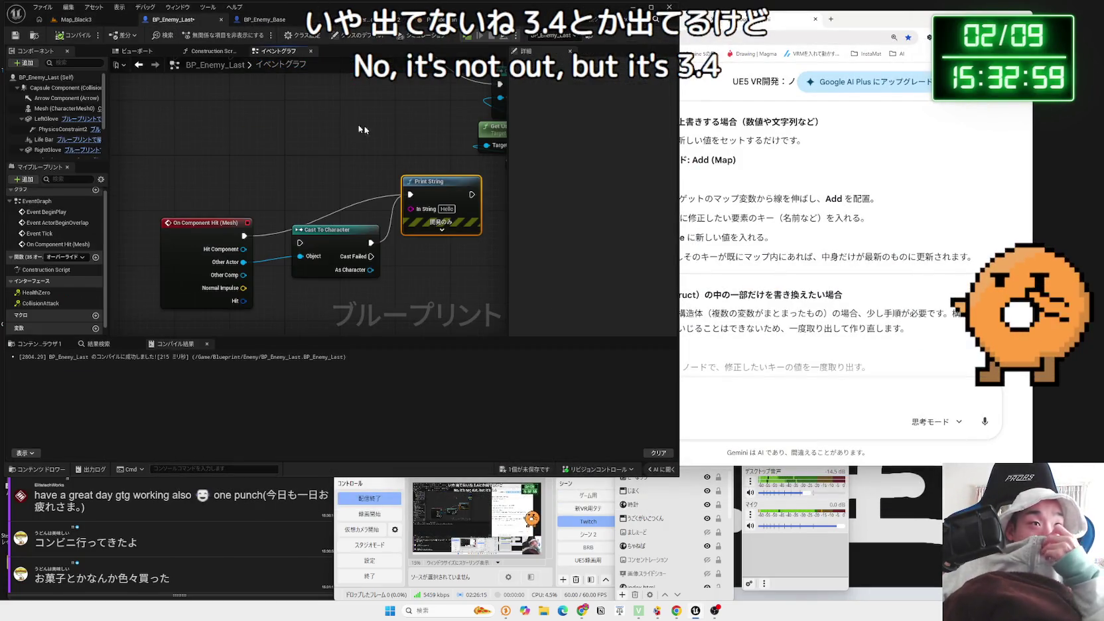
left_click(42, 110)
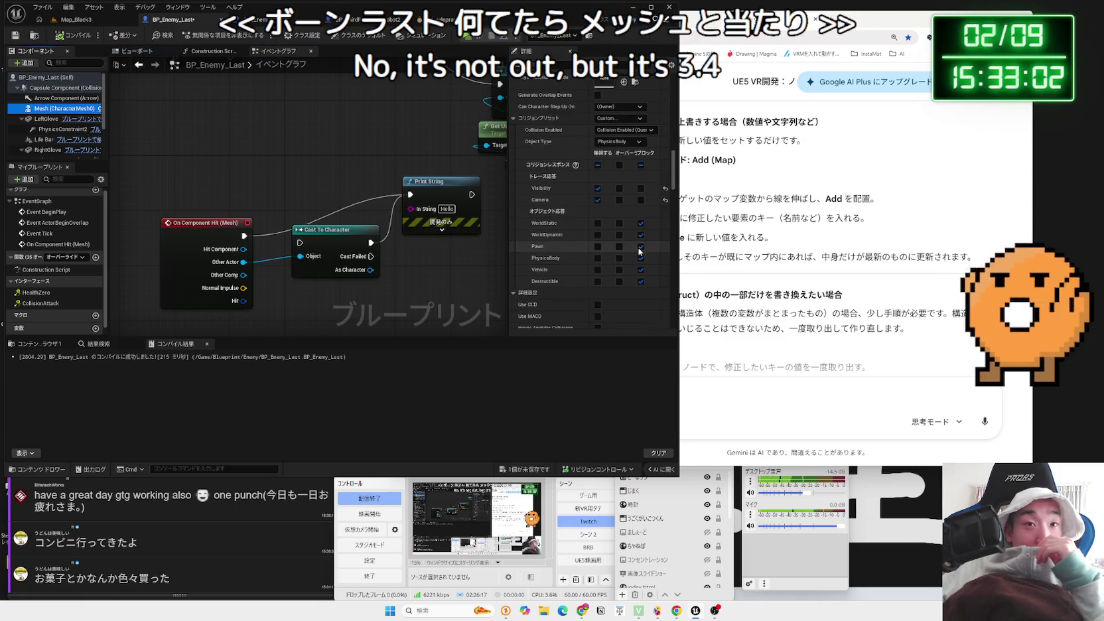
left_click(590, 293)
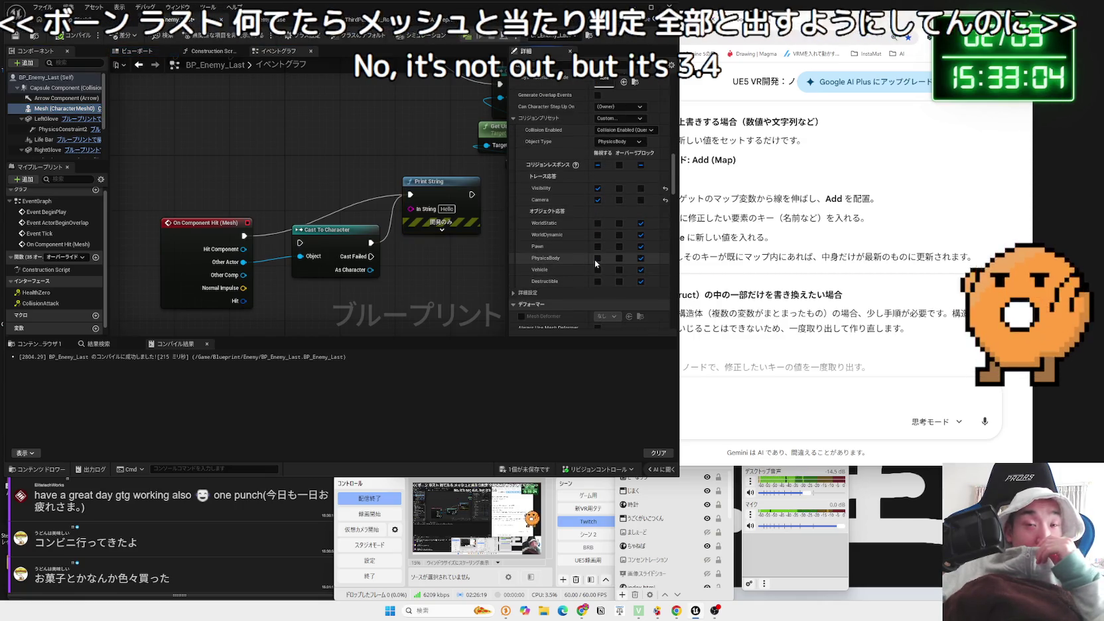
Compare with the third-person character blueprint's Mesh collision settings, then return to BP_Enemy_Last
left_click(266, 20)
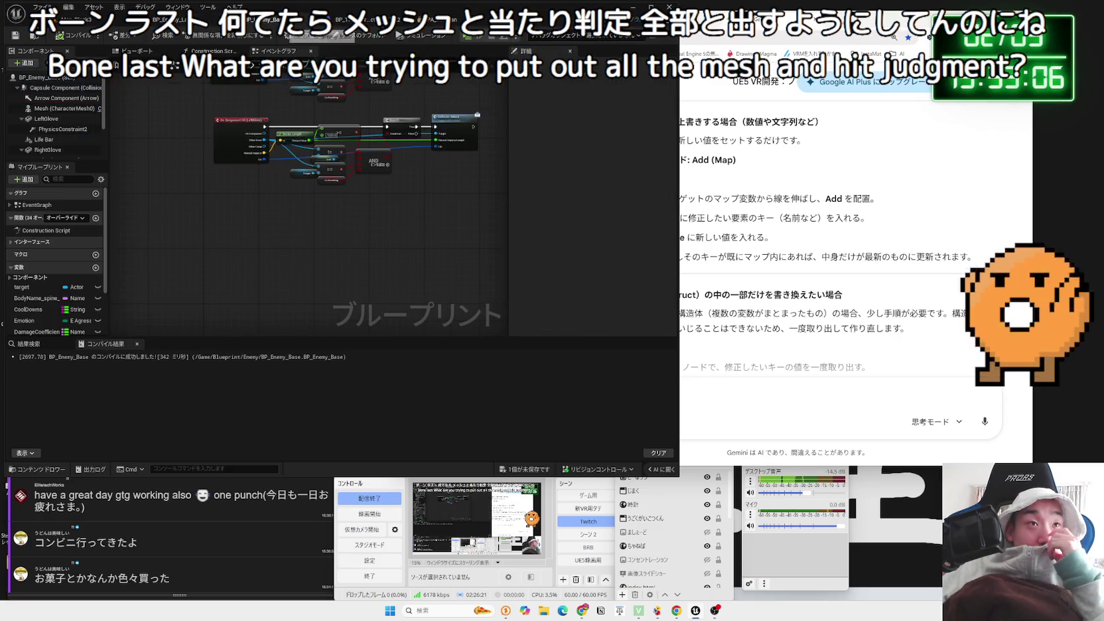
left_click(352, 20)
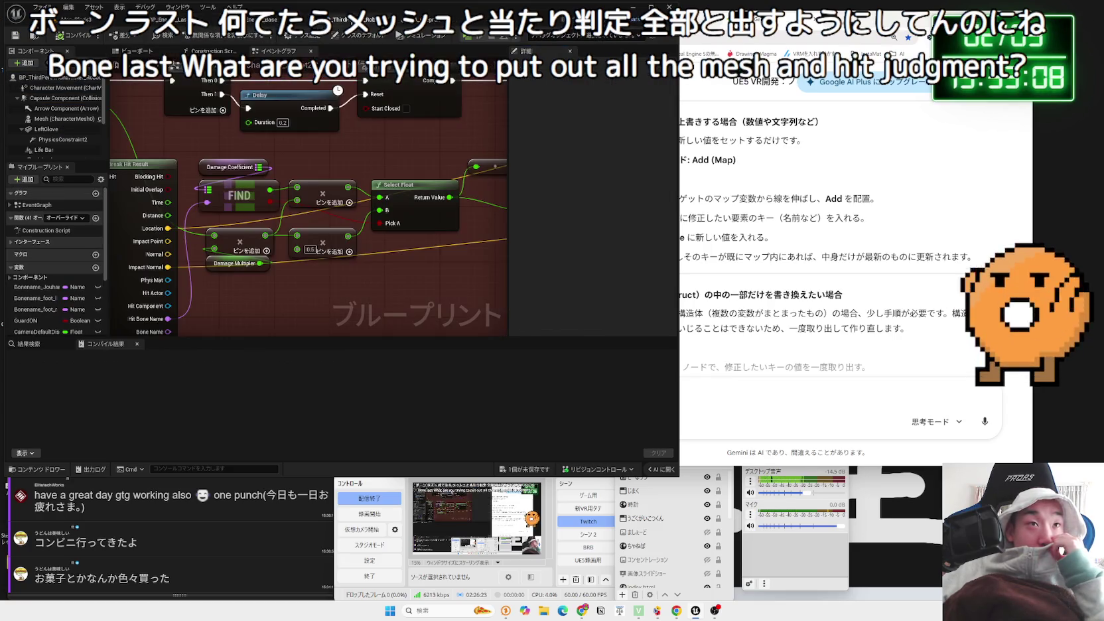
left_click(45, 119)
scroll(567, 176, "down", 10)
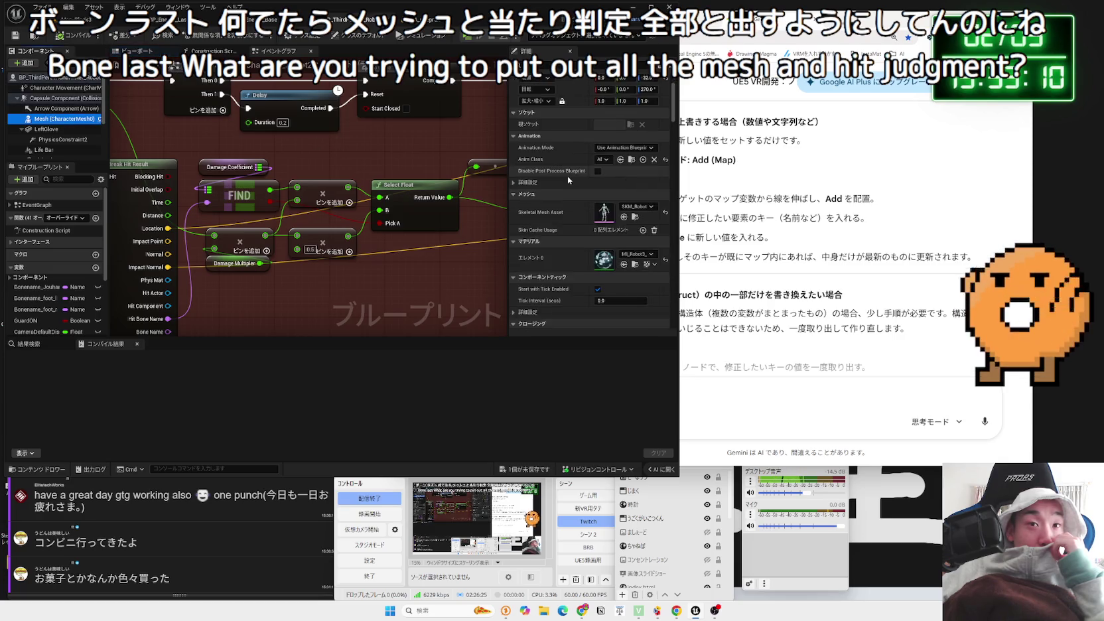
scroll(565, 176, "down", 10)
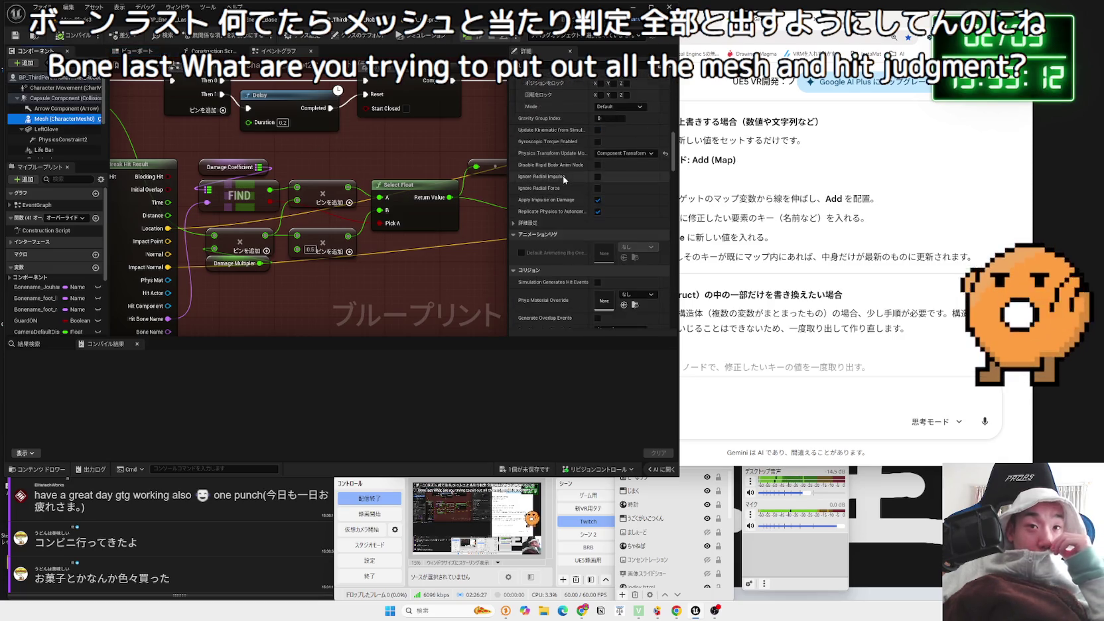
scroll(564, 179, "down", 2)
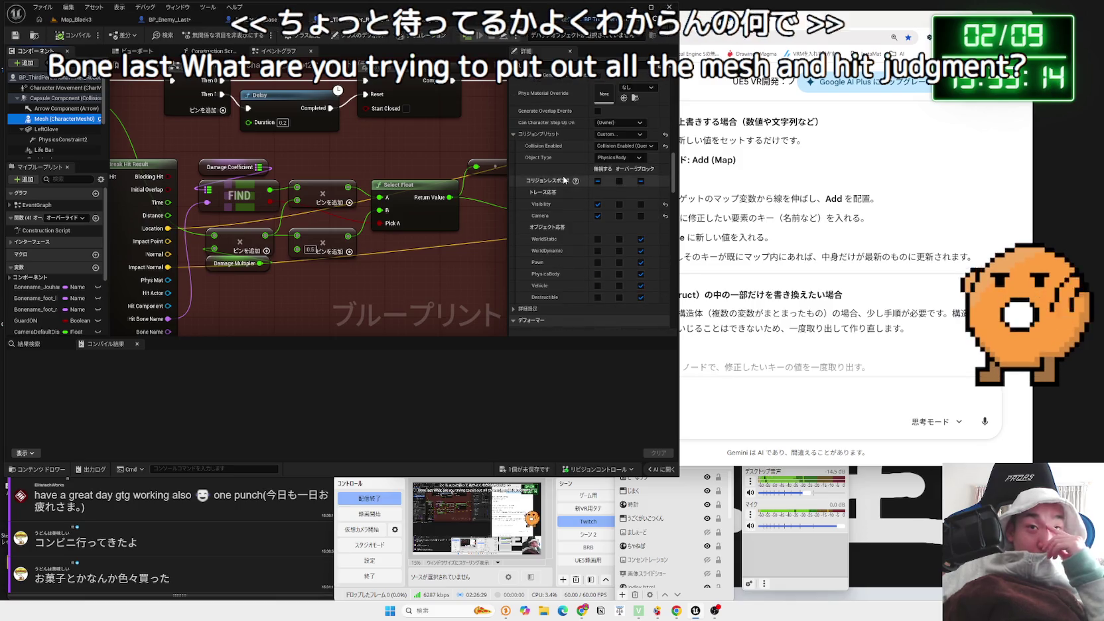
left_click(153, 22)
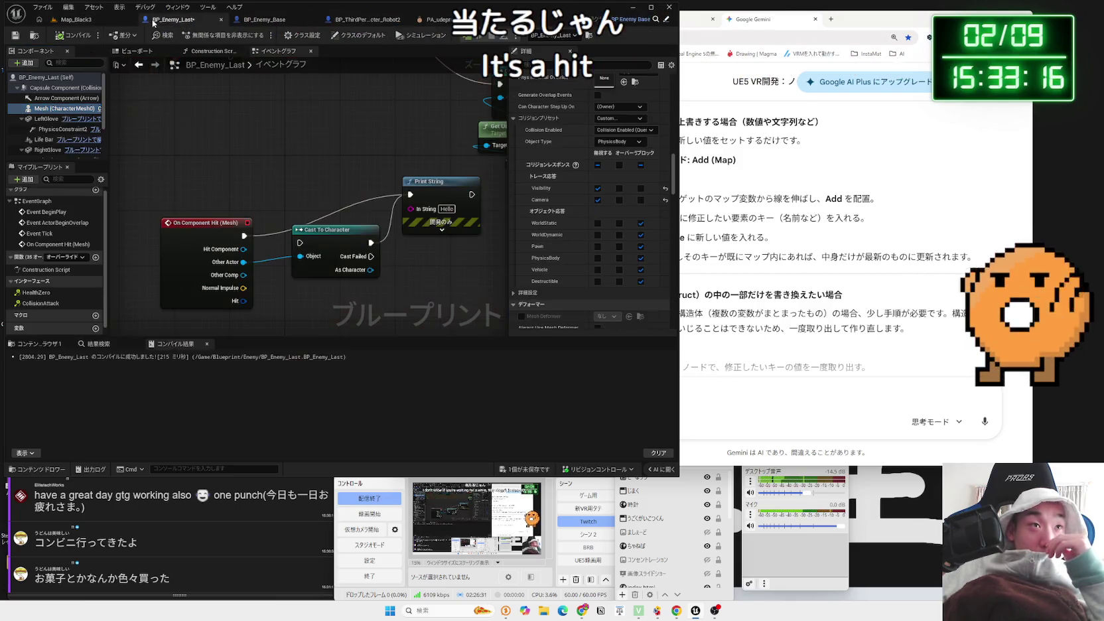
left_click(223, 221)
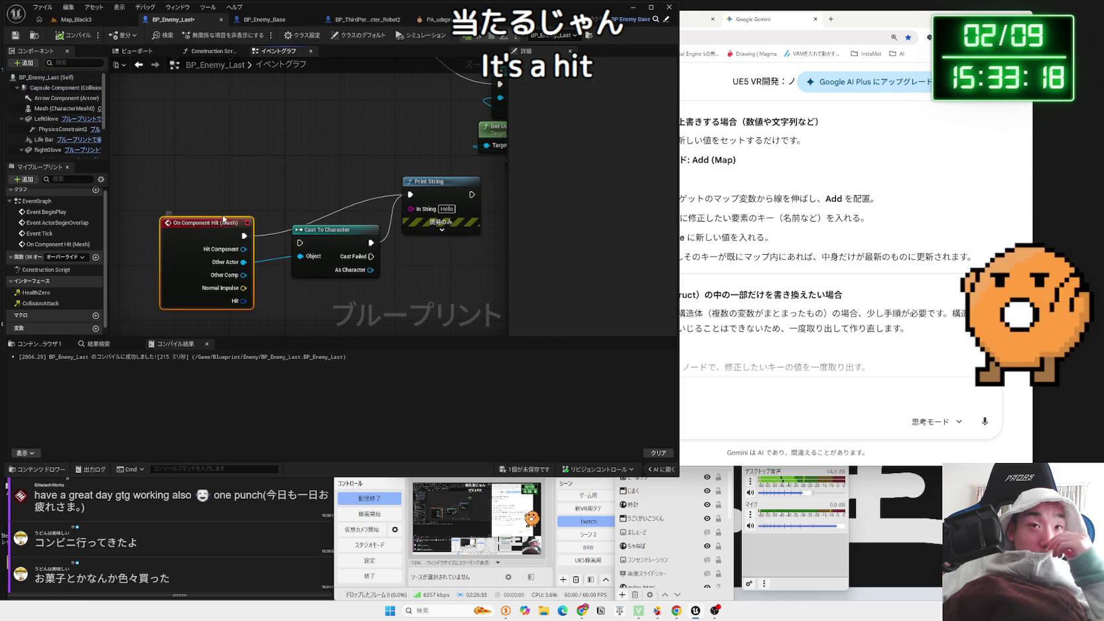
left_click(71, 109)
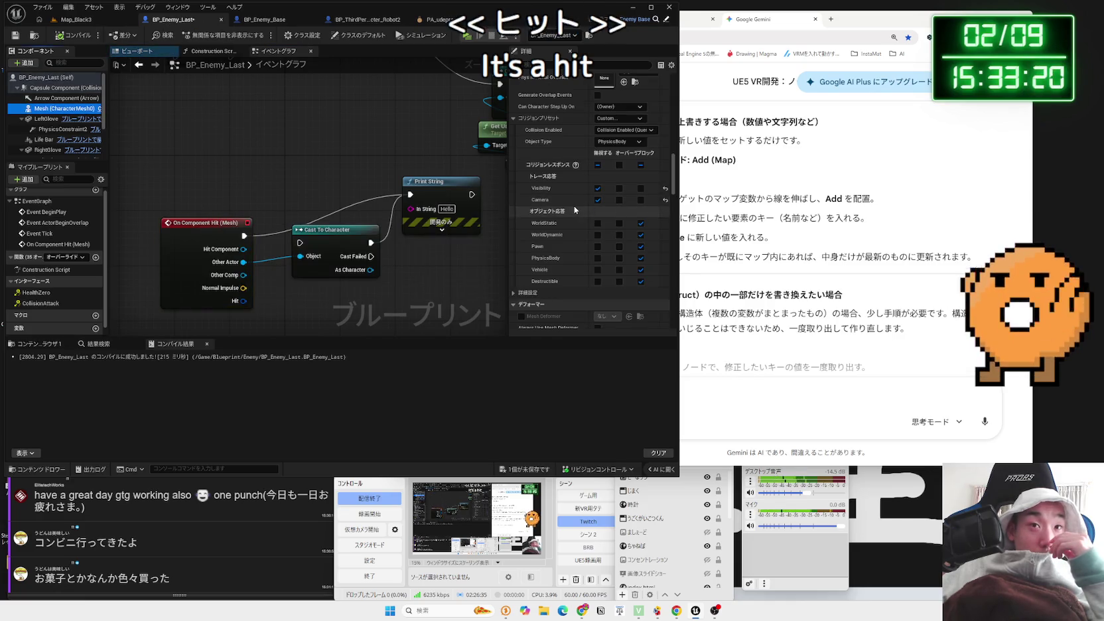
scroll(575, 210, "up", 3)
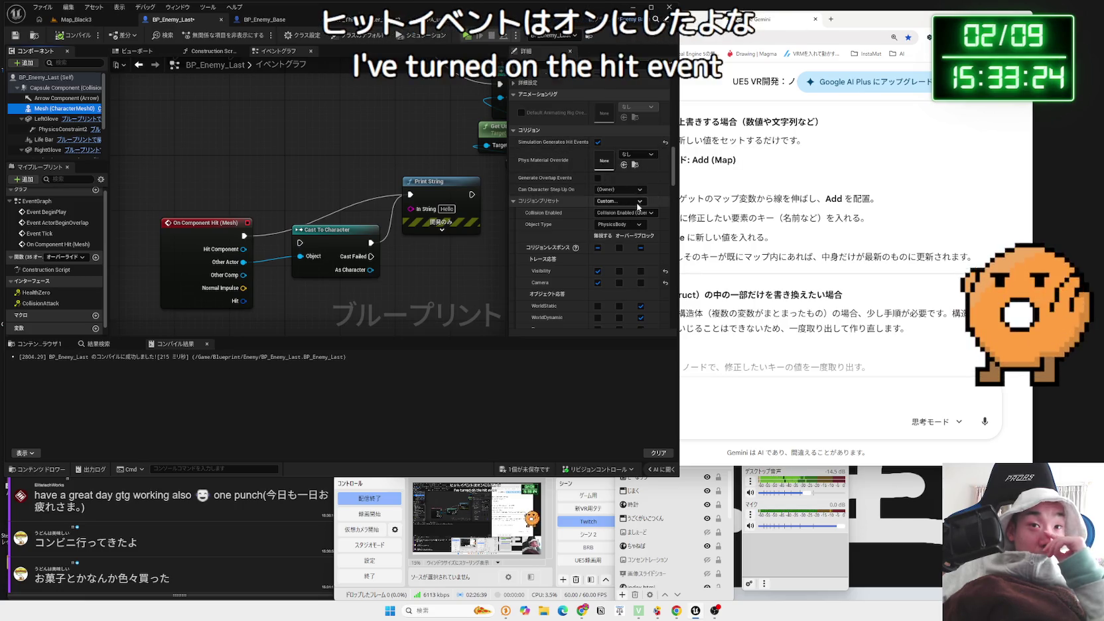
scroll(630, 206, "down", 8)
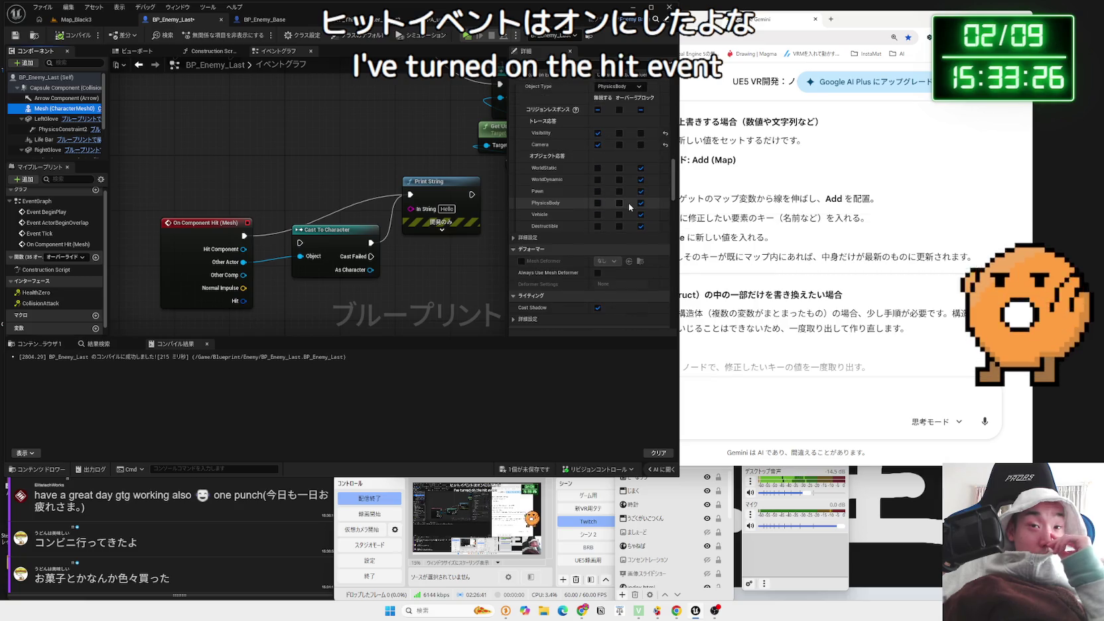
scroll(629, 207, "down", 2)
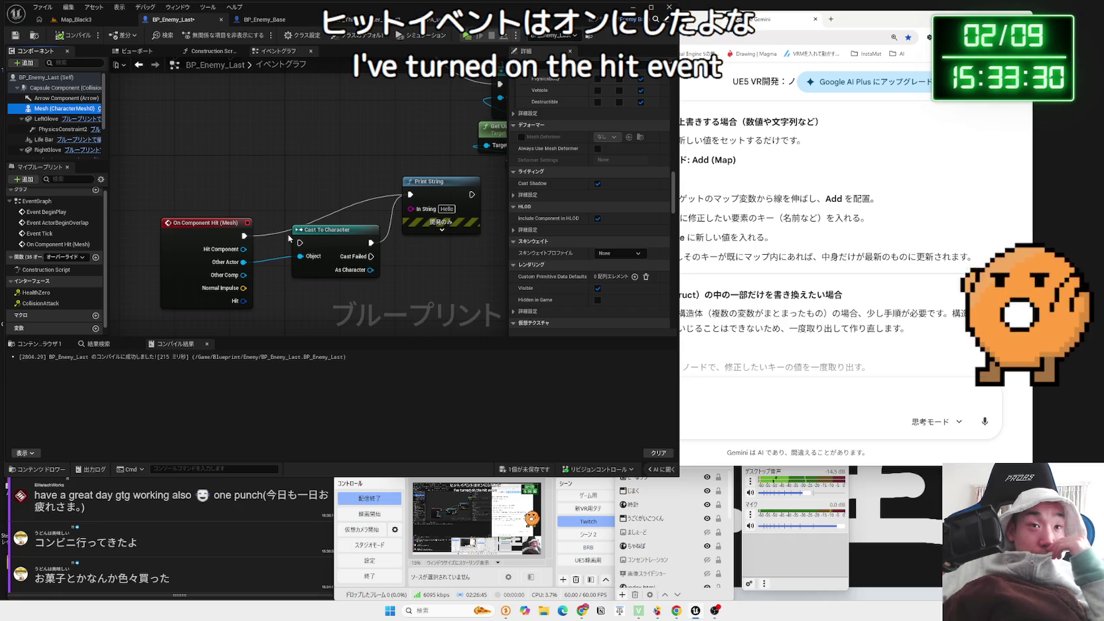
left_click_drag(240, 229, 245, 187)
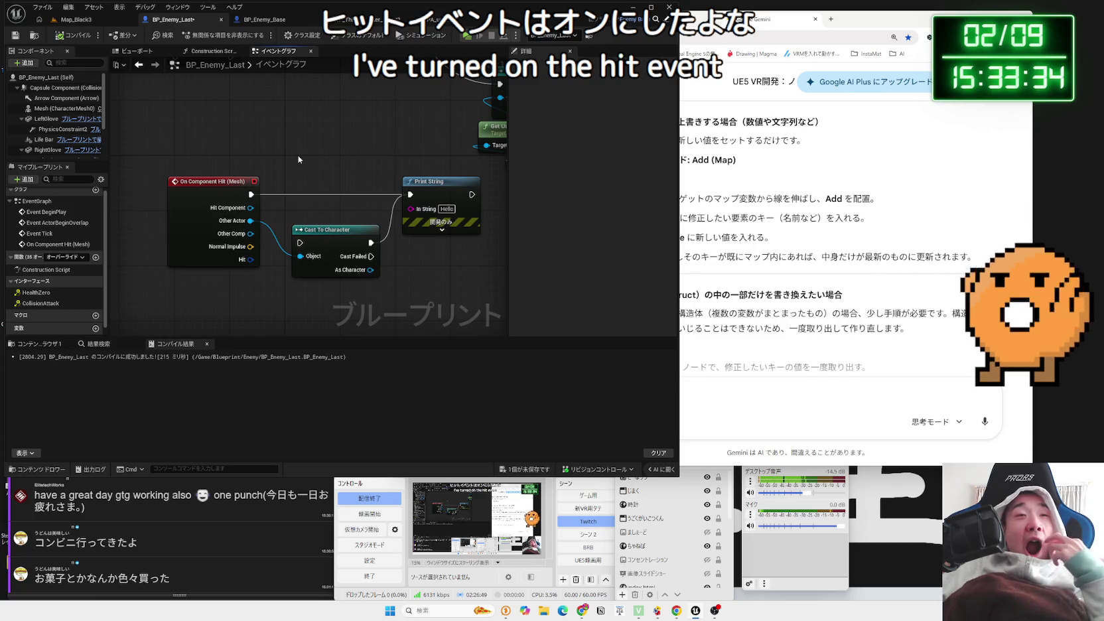
left_click(239, 181)
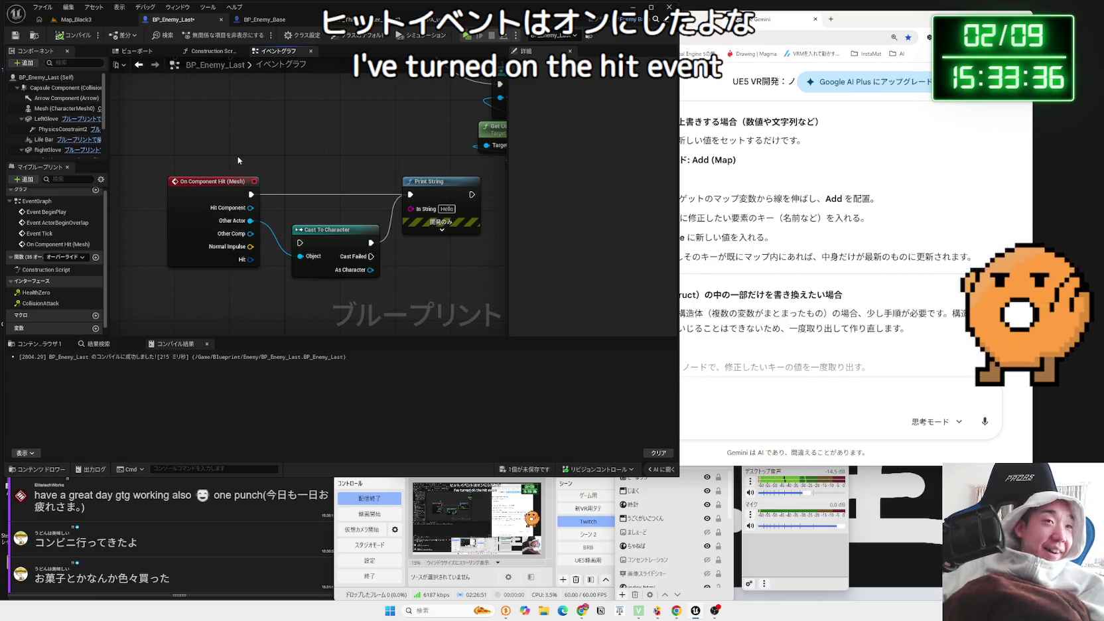
left_click(219, 179)
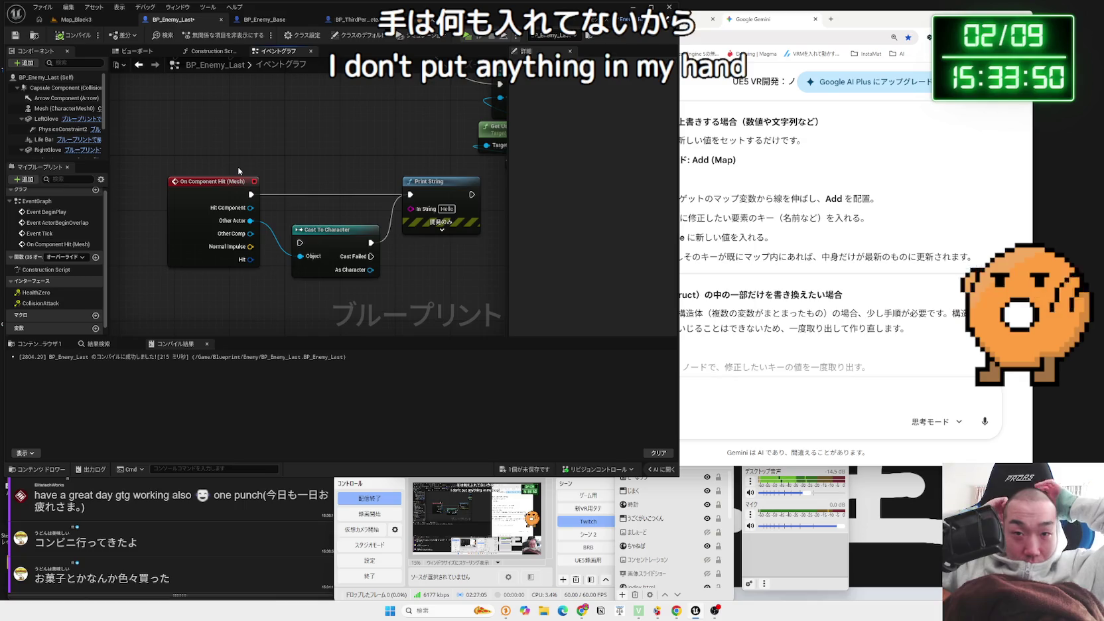
Delete BP_Enemy_Last's On Component Hit (Mesh) event and show its viewport with the red glove spheres
left_click(77, 19)
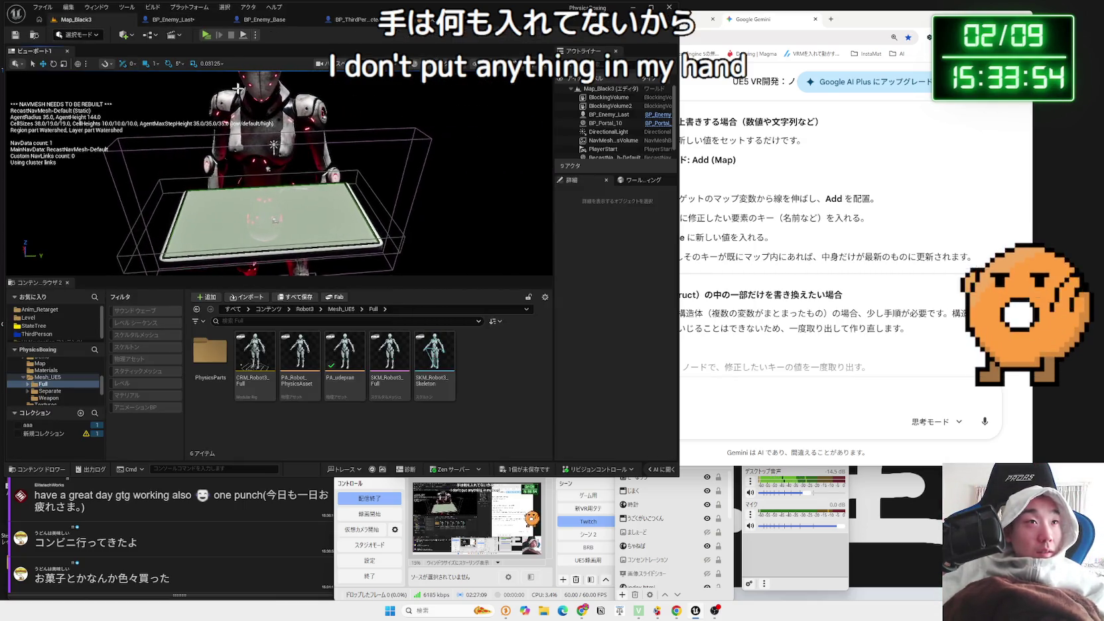
left_click(175, 20)
left_click(139, 51)
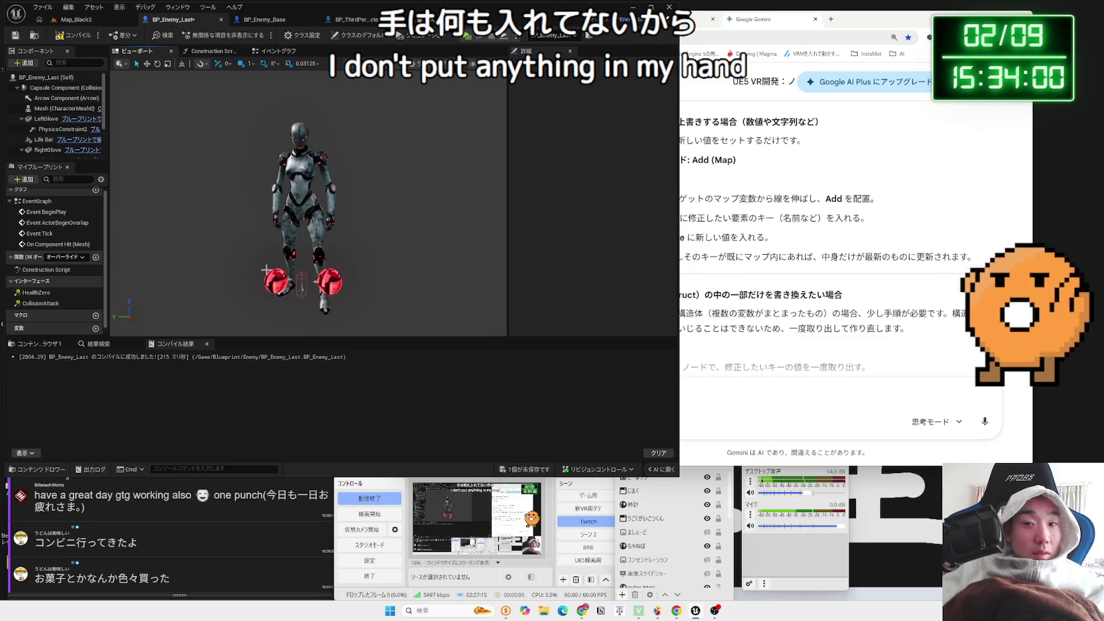
key("Delete")
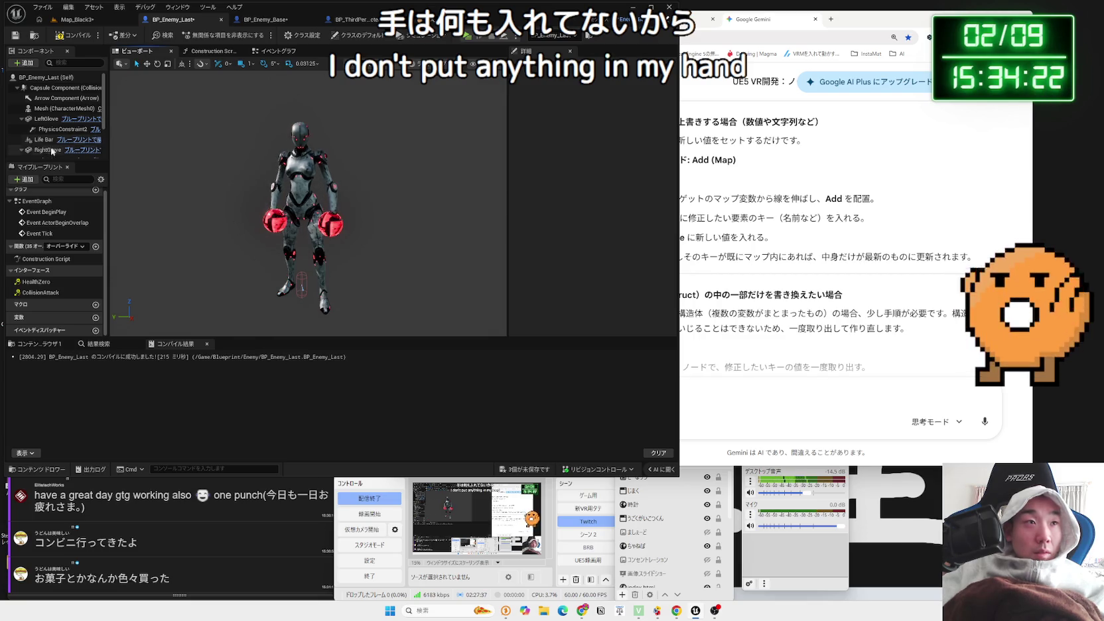
Review the PhysicsConstraint2 and PhysicsConstraint1 details for both gloves, then return to Map_Black3
left_click(59, 130)
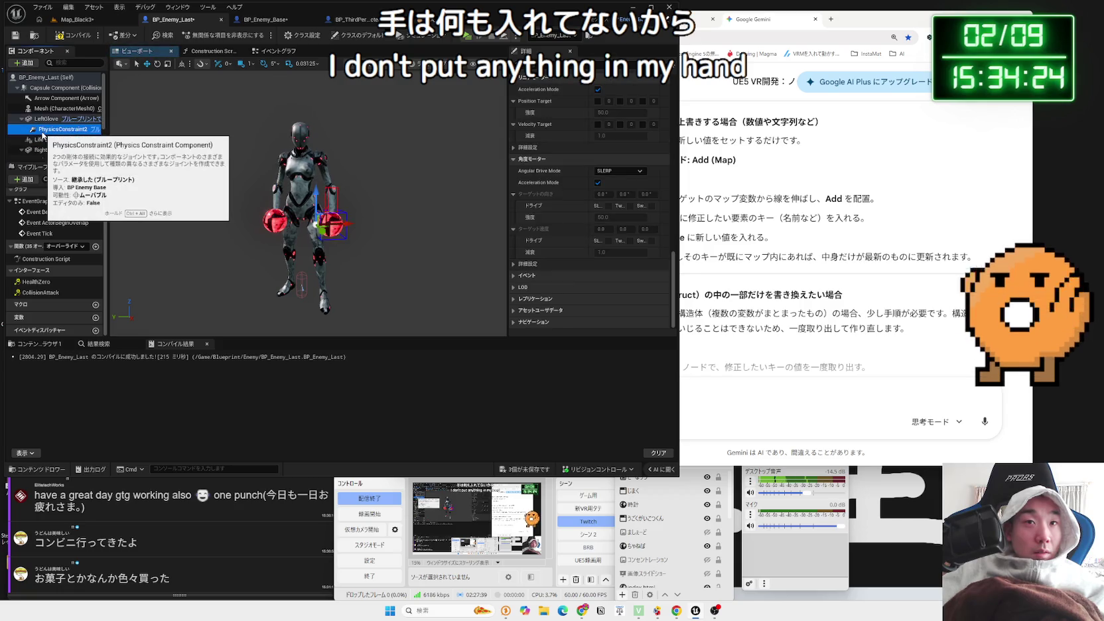
scroll(527, 199, "up", 10)
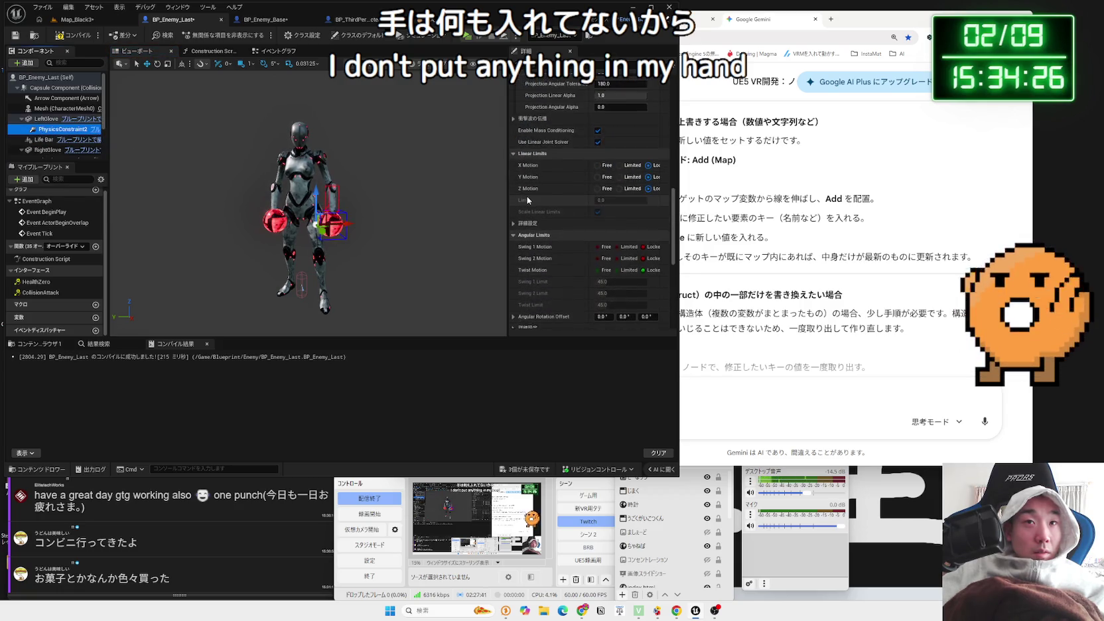
scroll(526, 199, "up", 6)
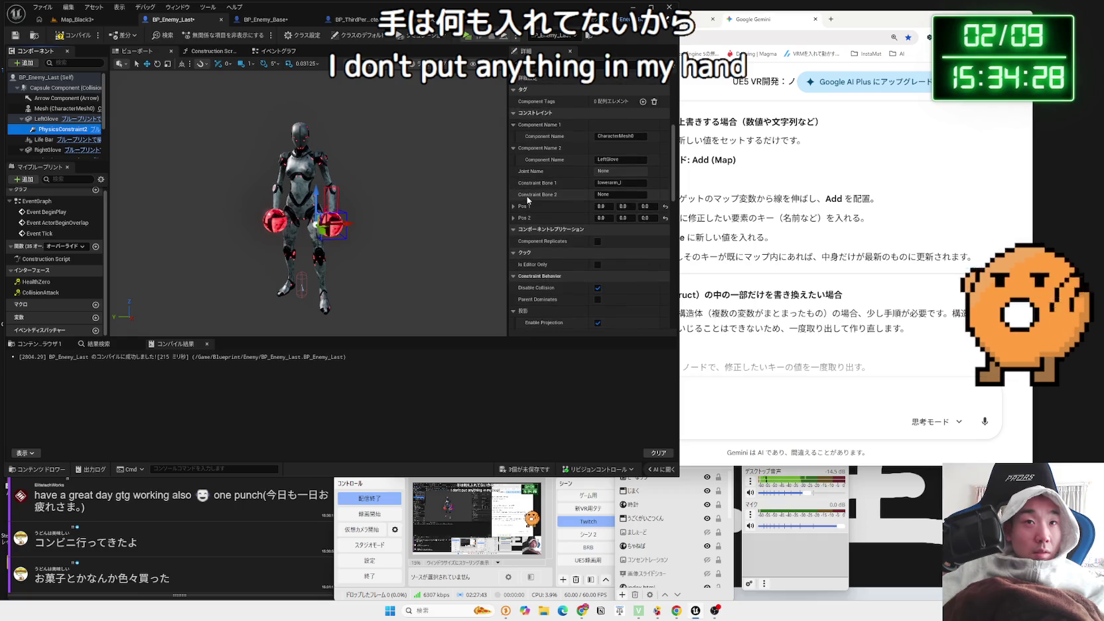
scroll(49, 132, "down", 2)
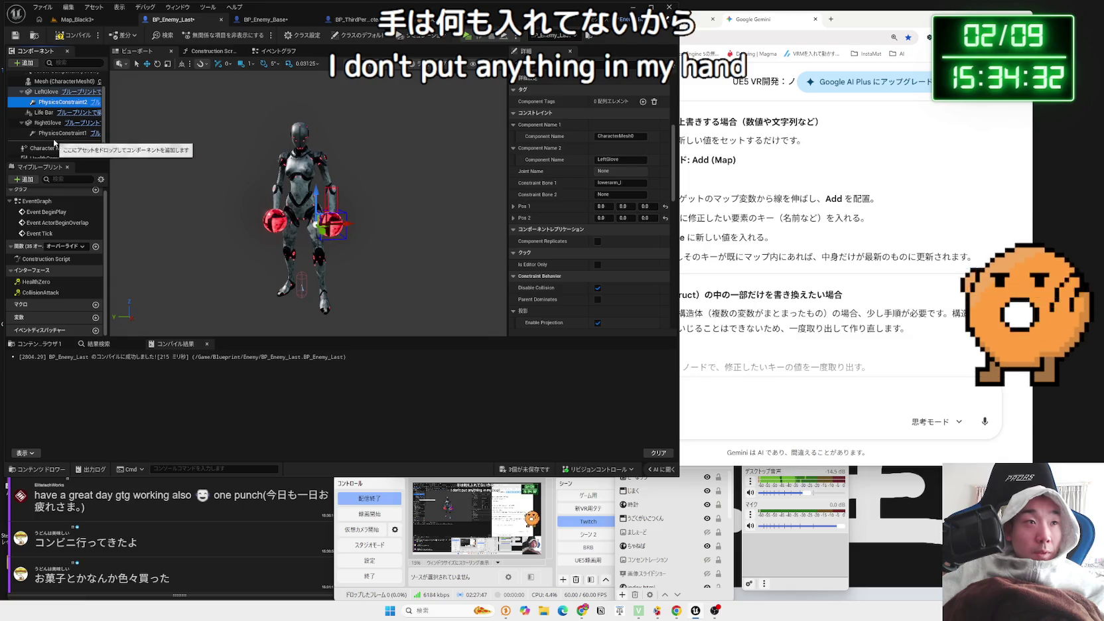
left_click(63, 132)
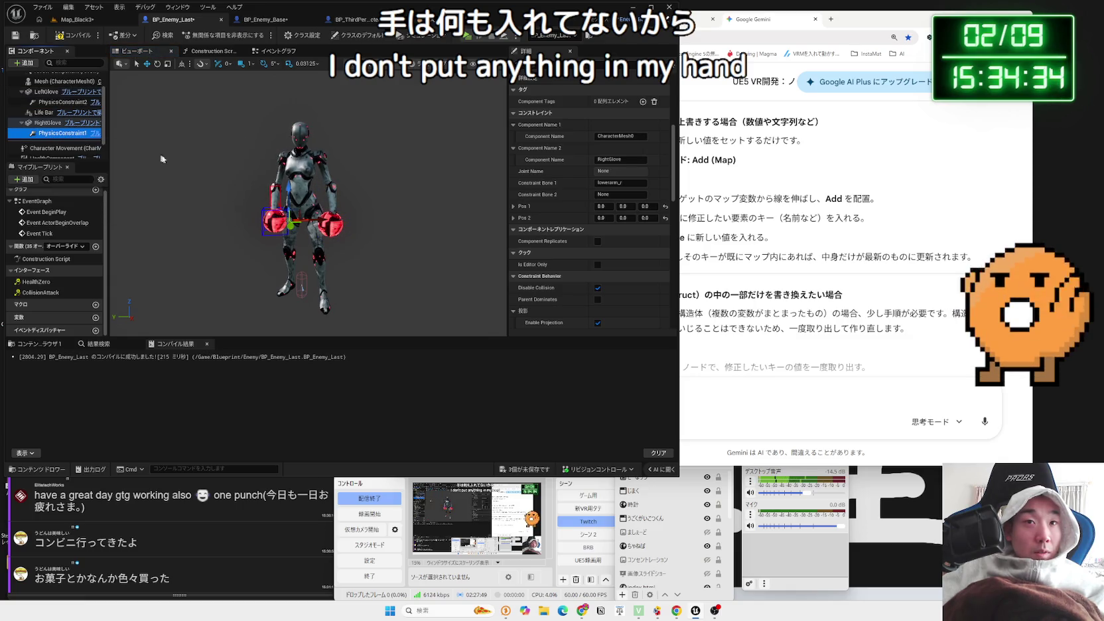
left_click(72, 20)
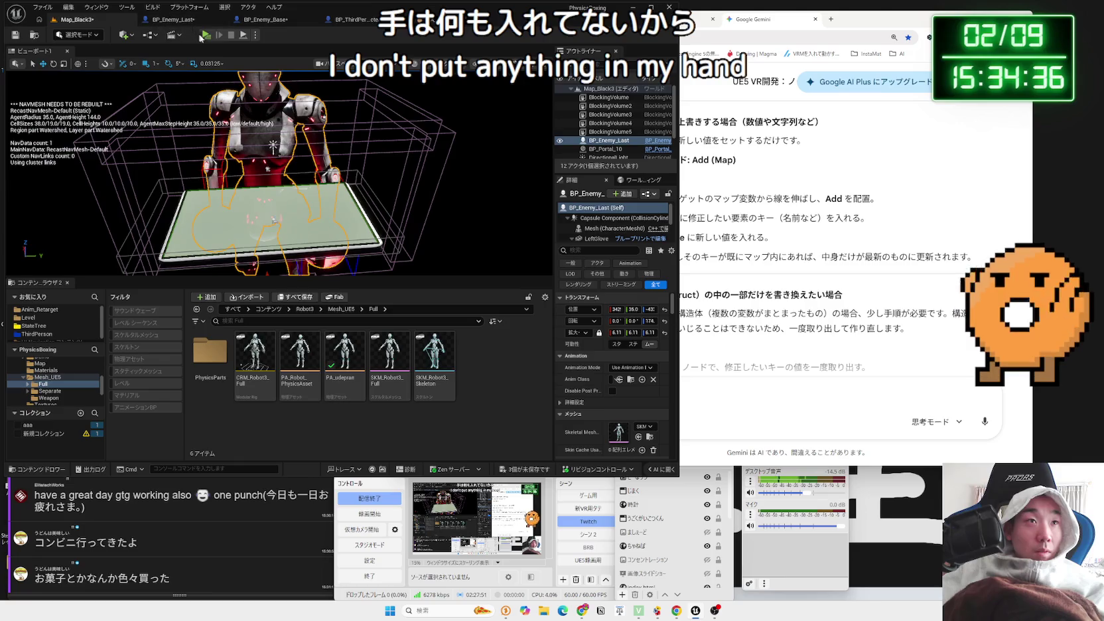
Play-test Map_Black3, walking the player toward the enemy robot, then stop
key("alt+p")
key("w")
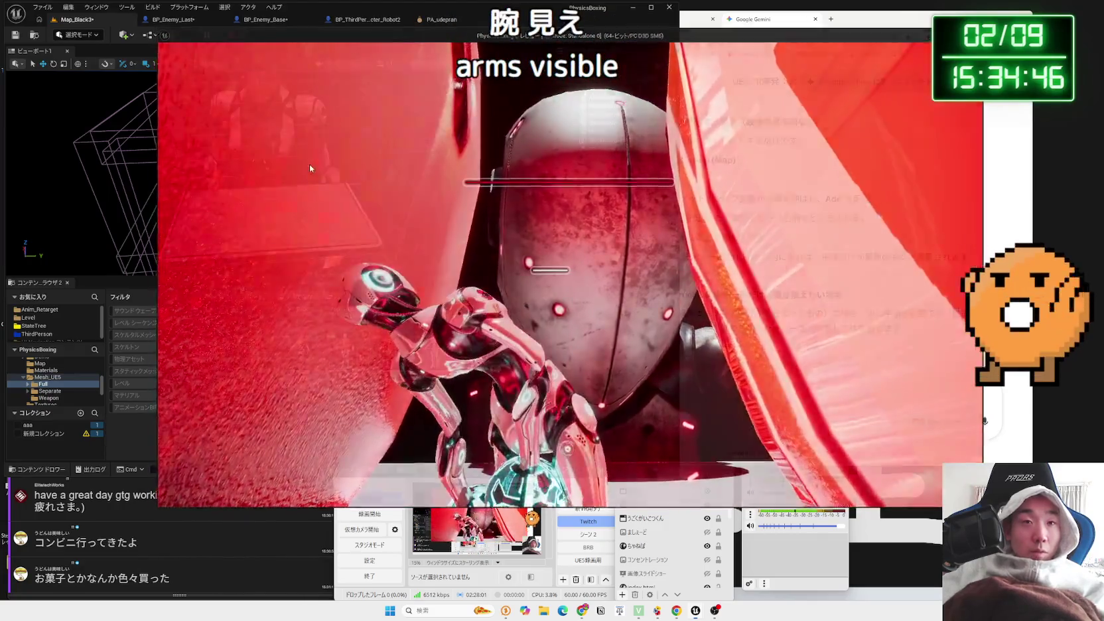
key("Escape")
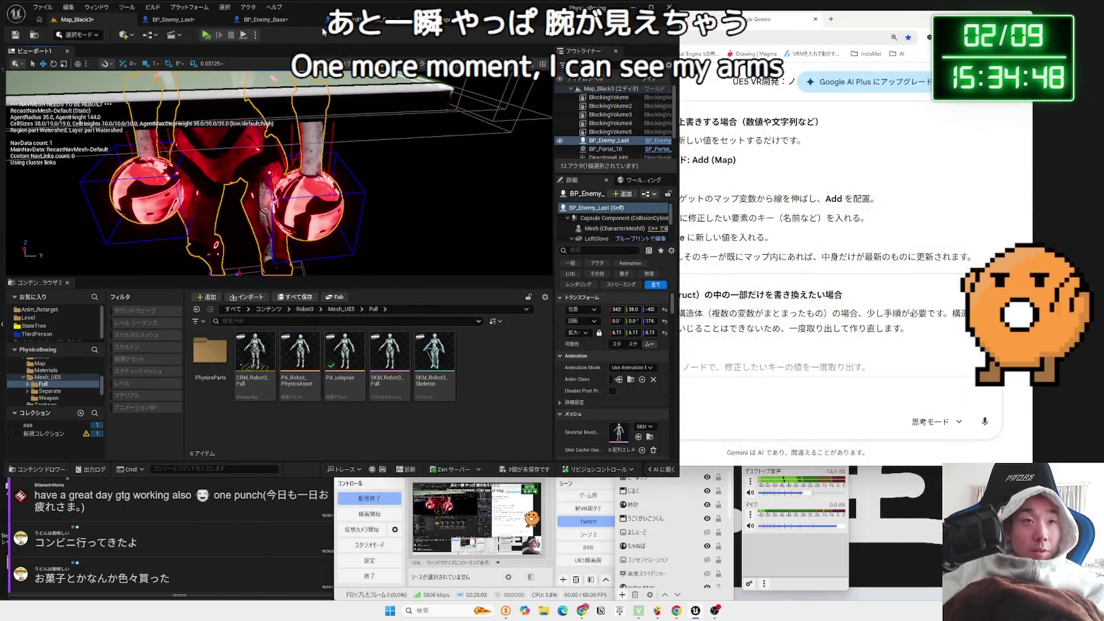
Check the LeftGlove's collision settings in BP_Enemy_Last
left_click(169, 19)
scroll(323, 127, "up", 10)
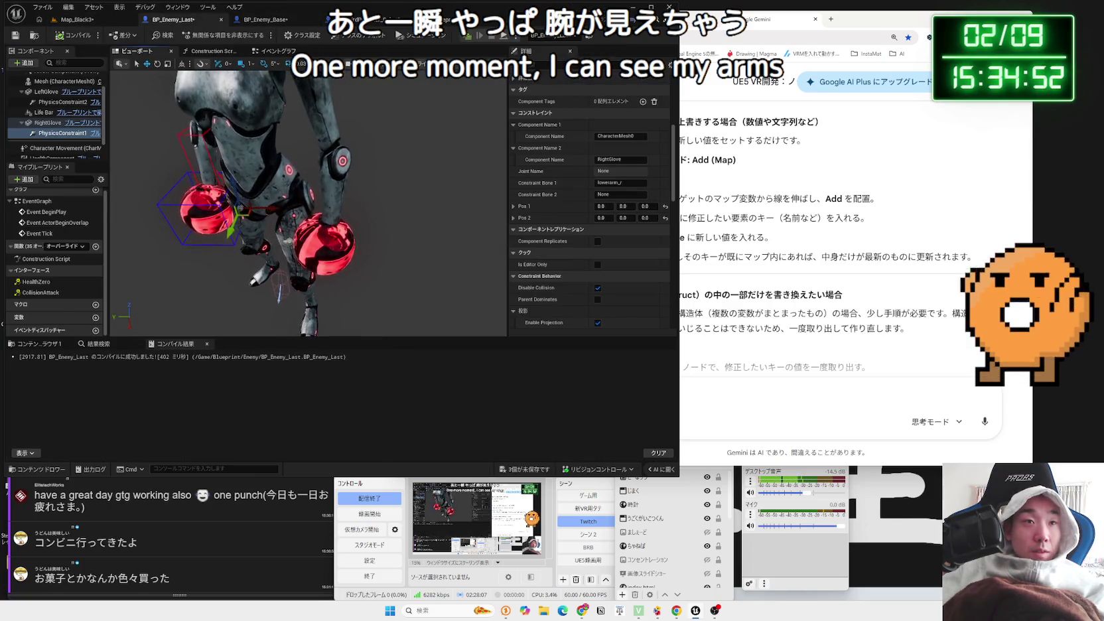
left_click(330, 238)
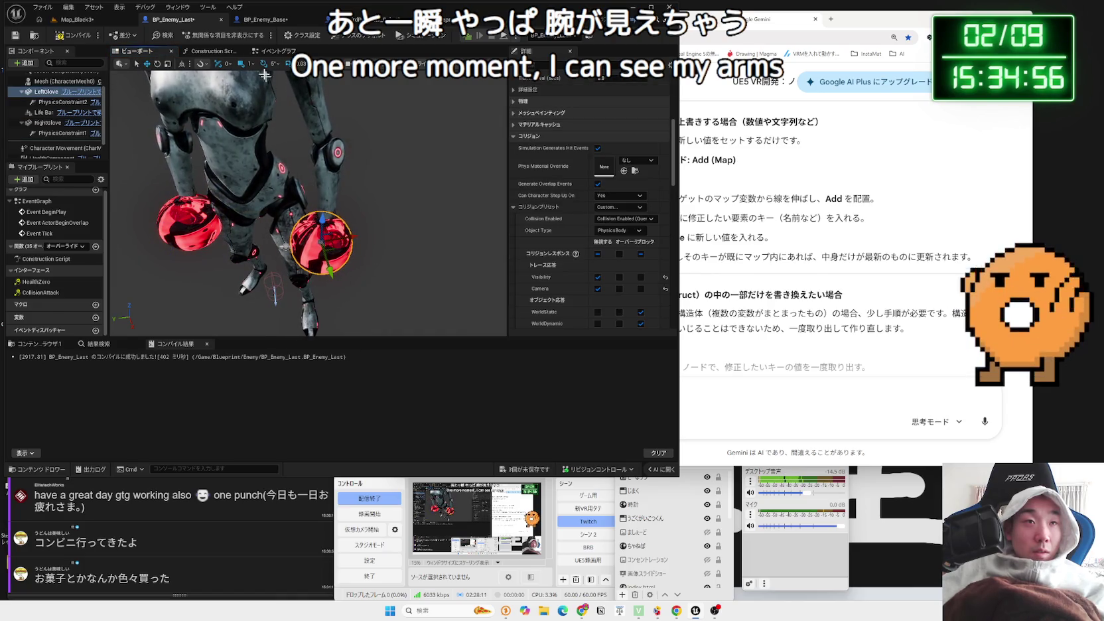
Play-test Map_Black3 again, moving the player around in front of the enemy, then stop
left_click(76, 19)
left_click(193, 34)
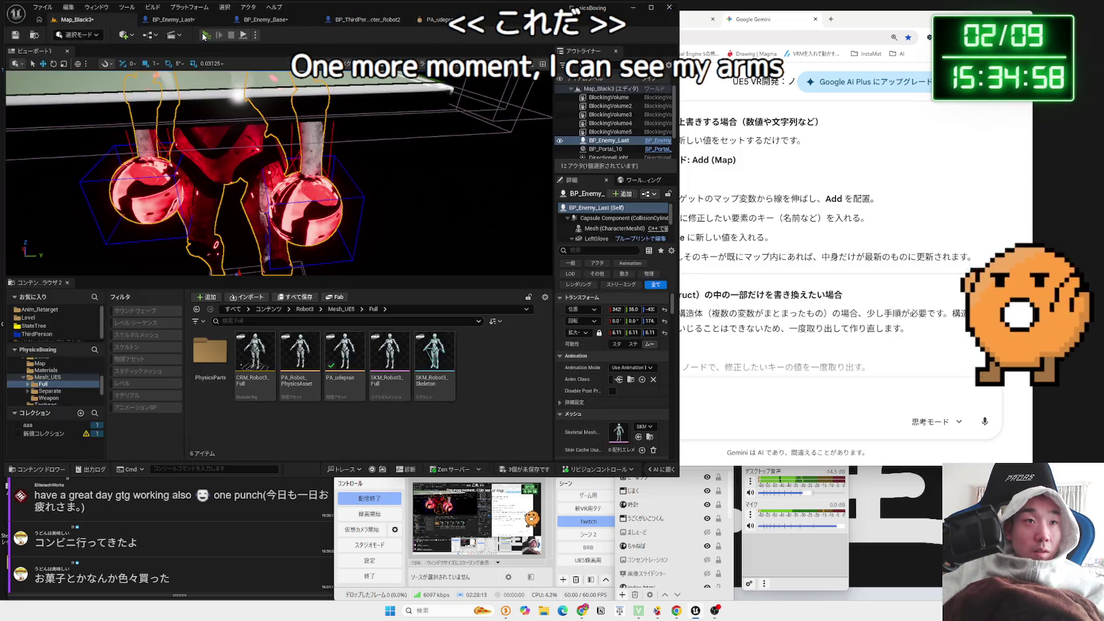
key("w")
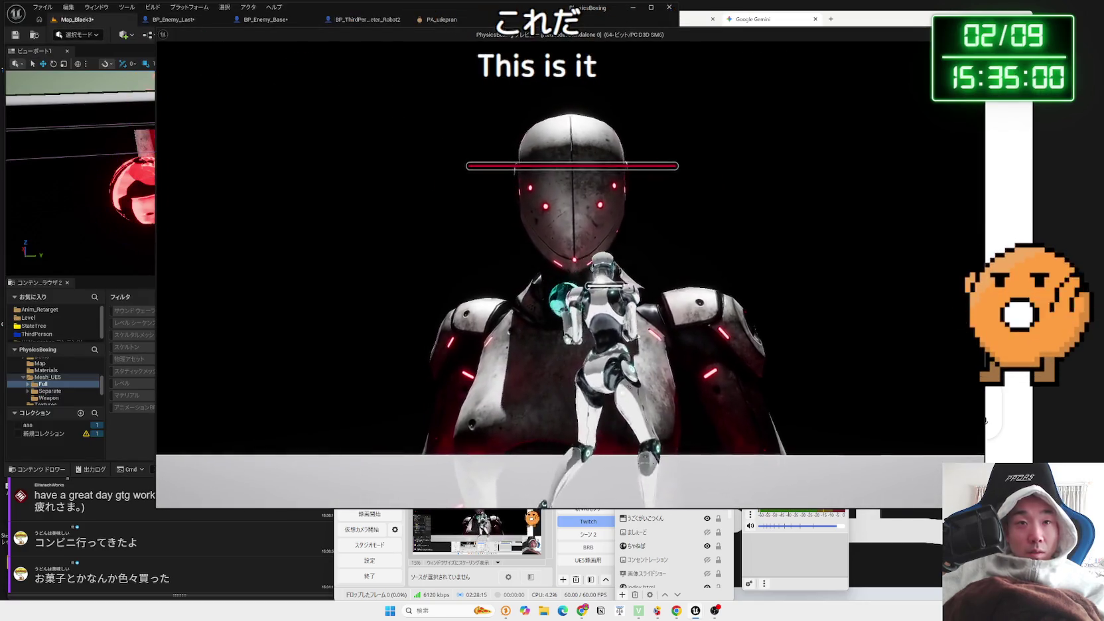
key("a")
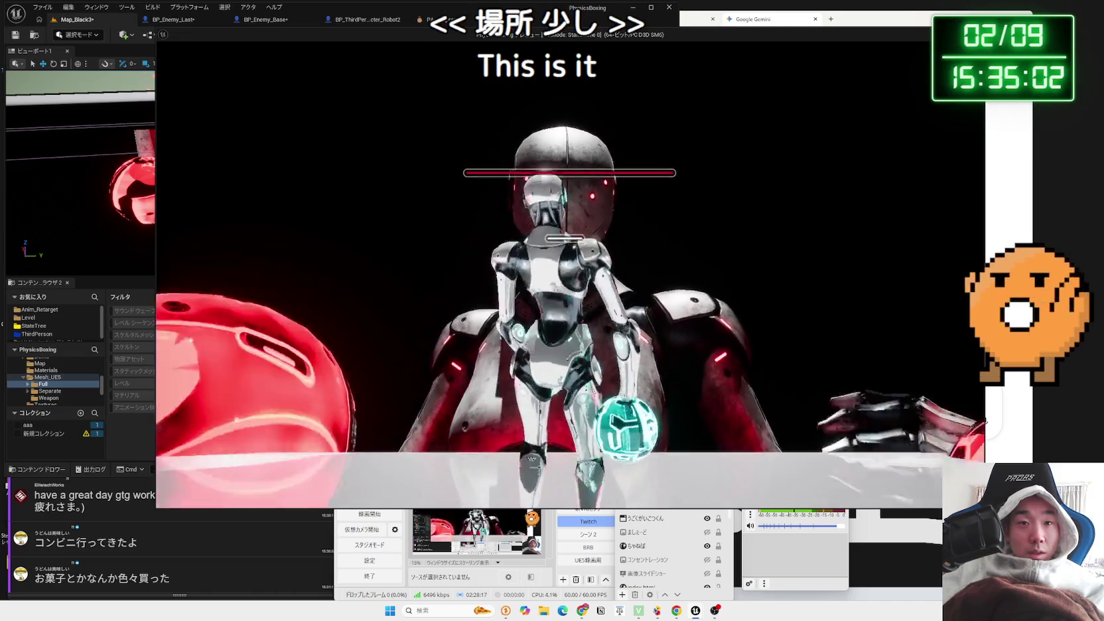
key("w")
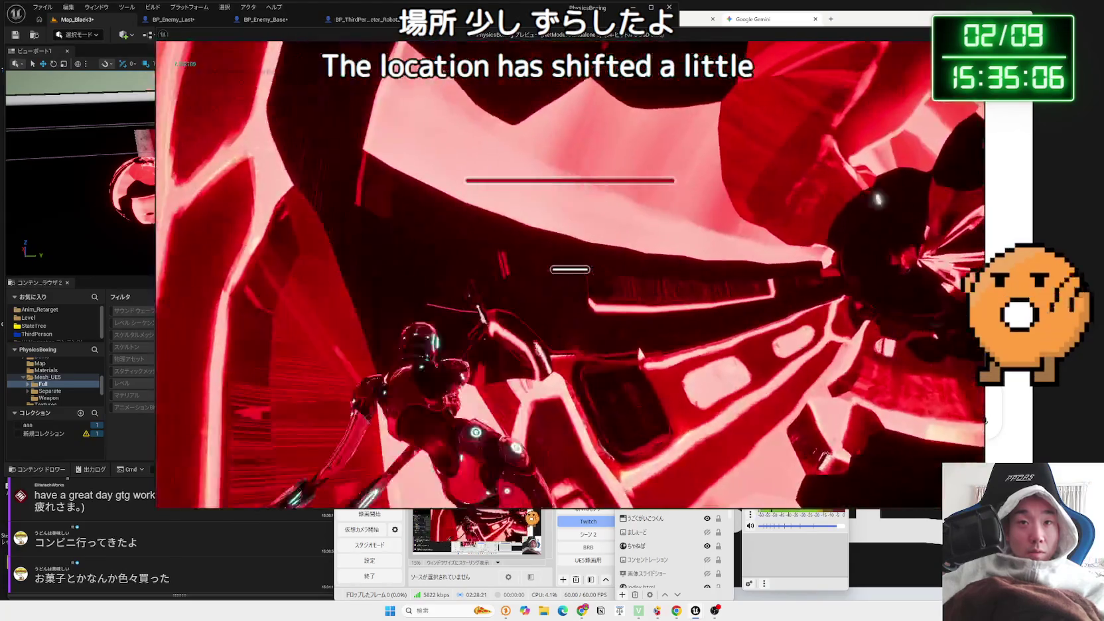
key("Escape")
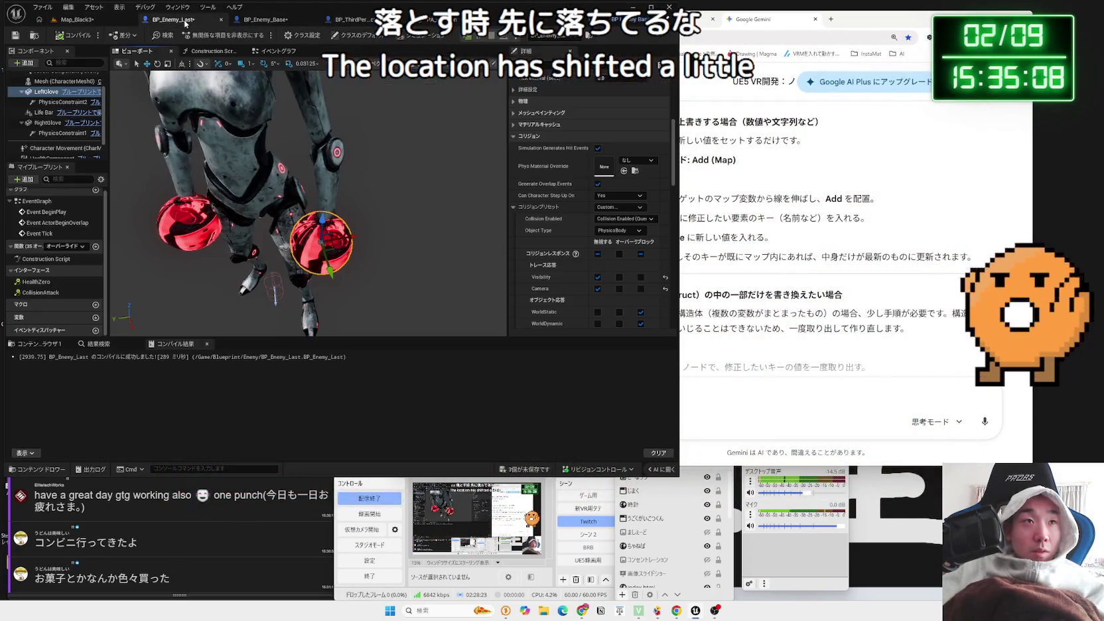
Recompile BP_Enemy_Last and start another Map_Black3 play test
mouse_move(313, 190)
left_mouse_down()
mouse_move(296, 266)
mouse_move(307, 256)
left_mouse_up()
left_click(71, 36)
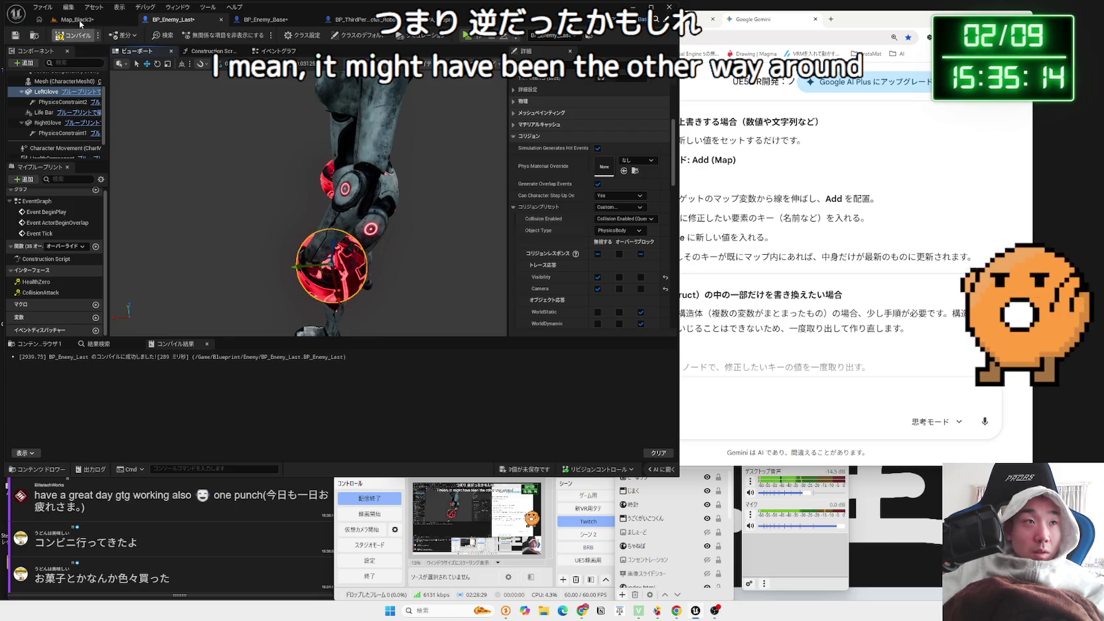
left_click(77, 19)
left_click(211, 36)
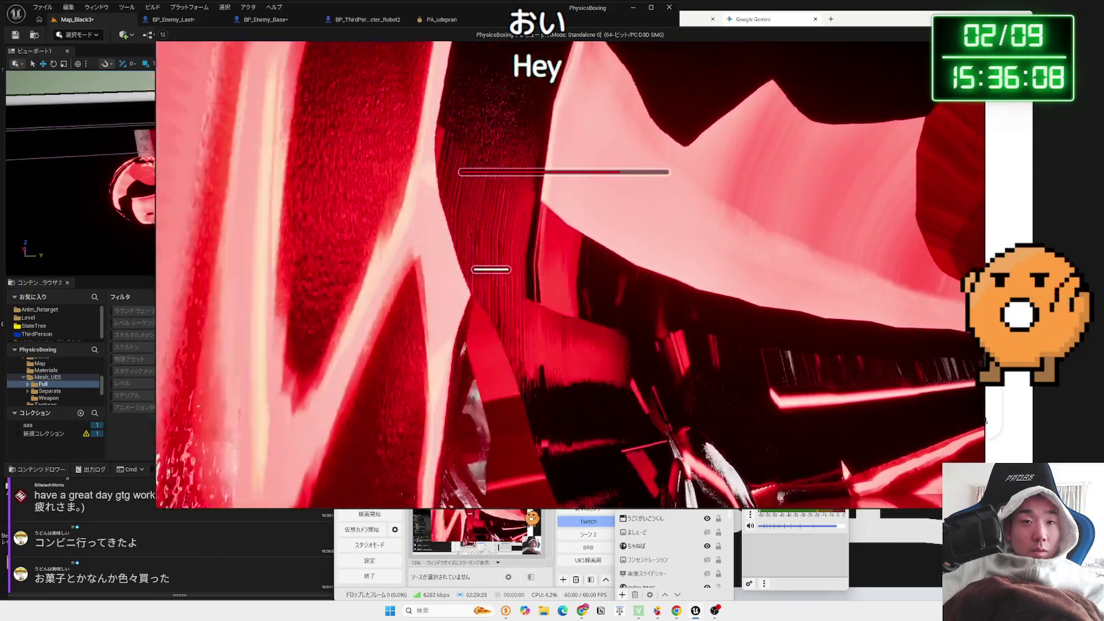
Run two more play tests against the enemy robot, stopping each with Esc
key("Escape")
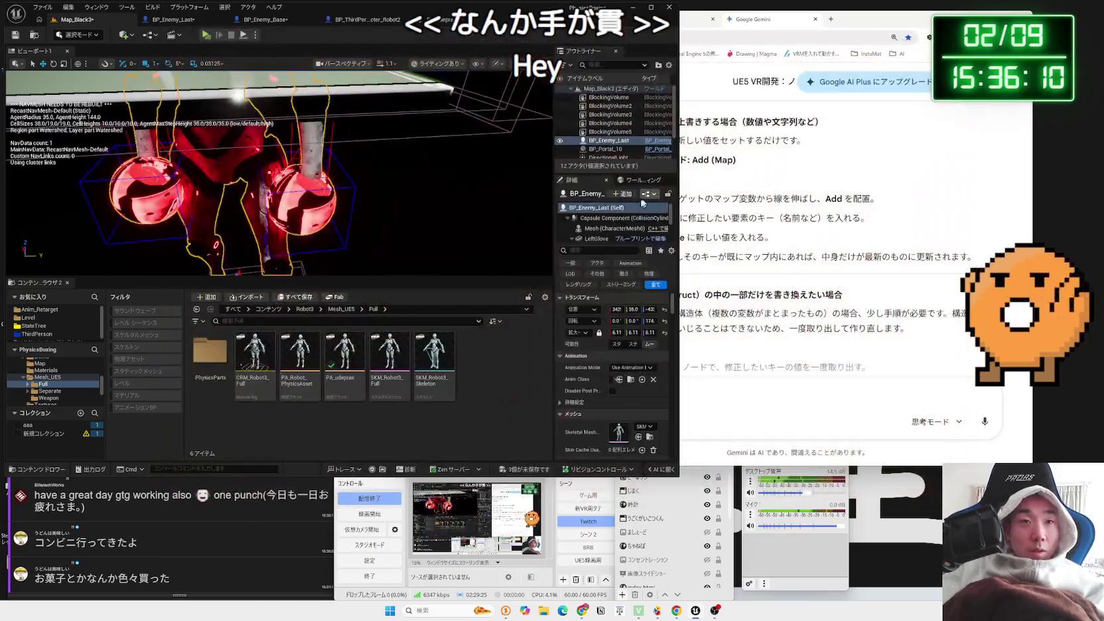
scroll(292, 130, "down", 3)
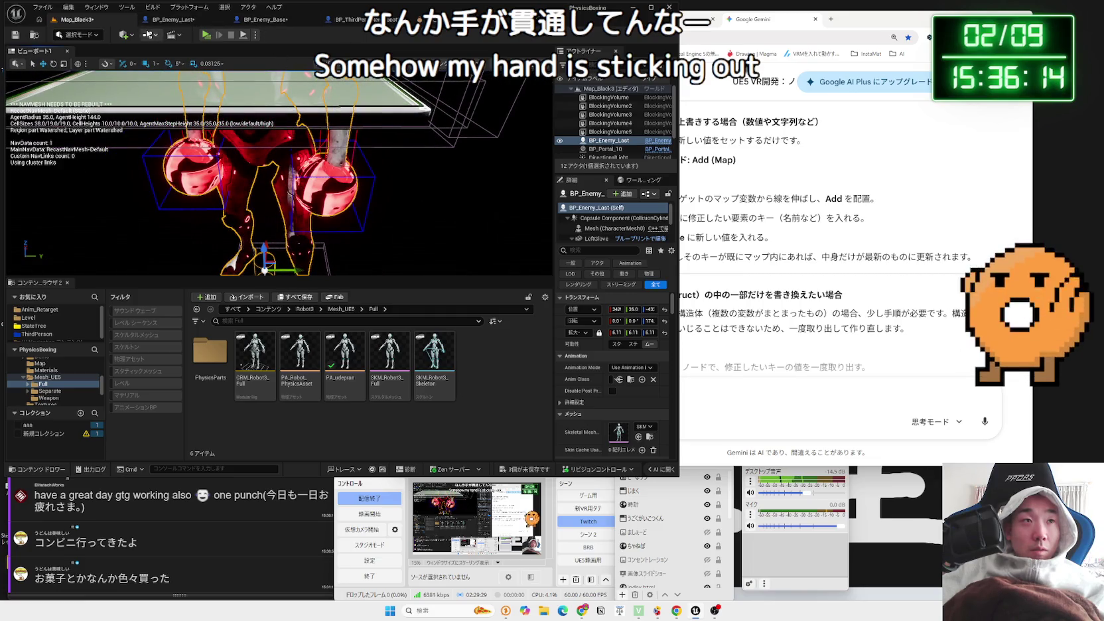
left_click(206, 36)
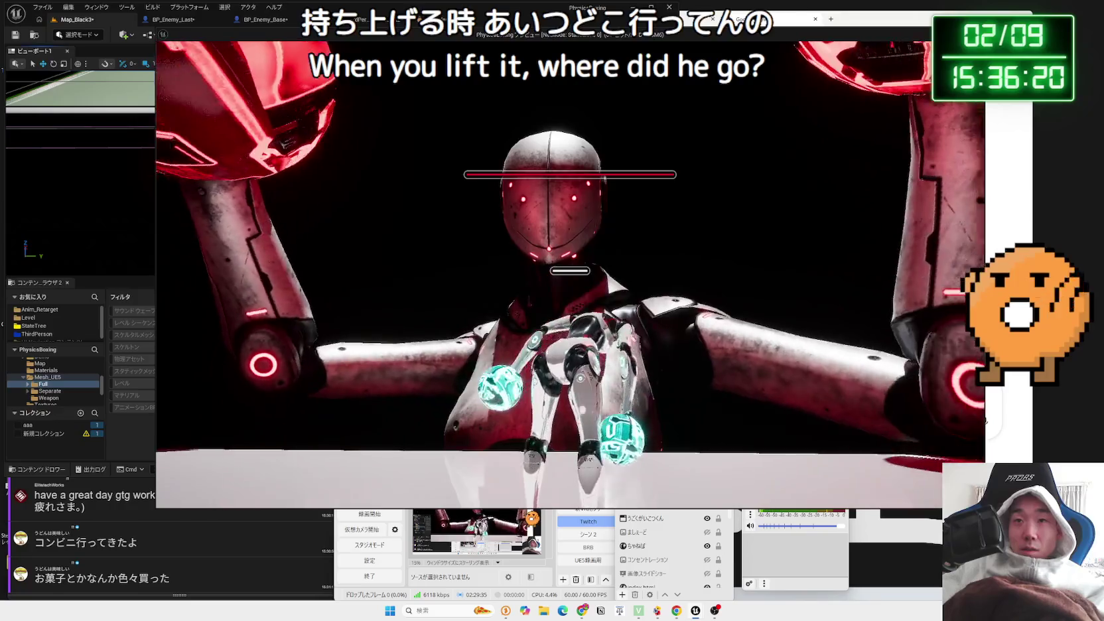
key("Escape")
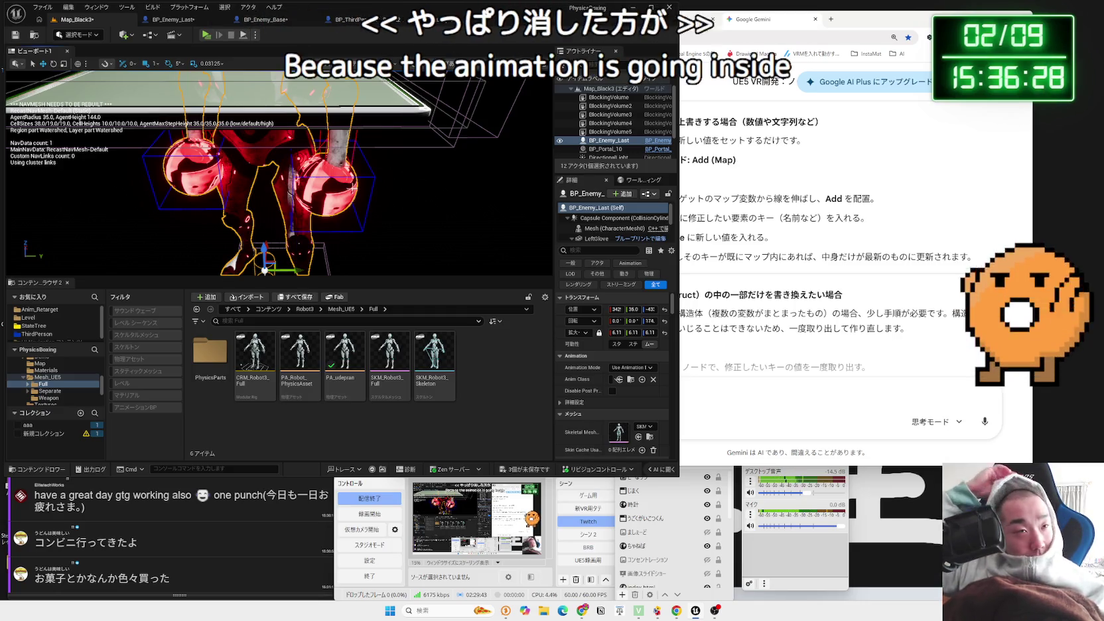
left_click(205, 35)
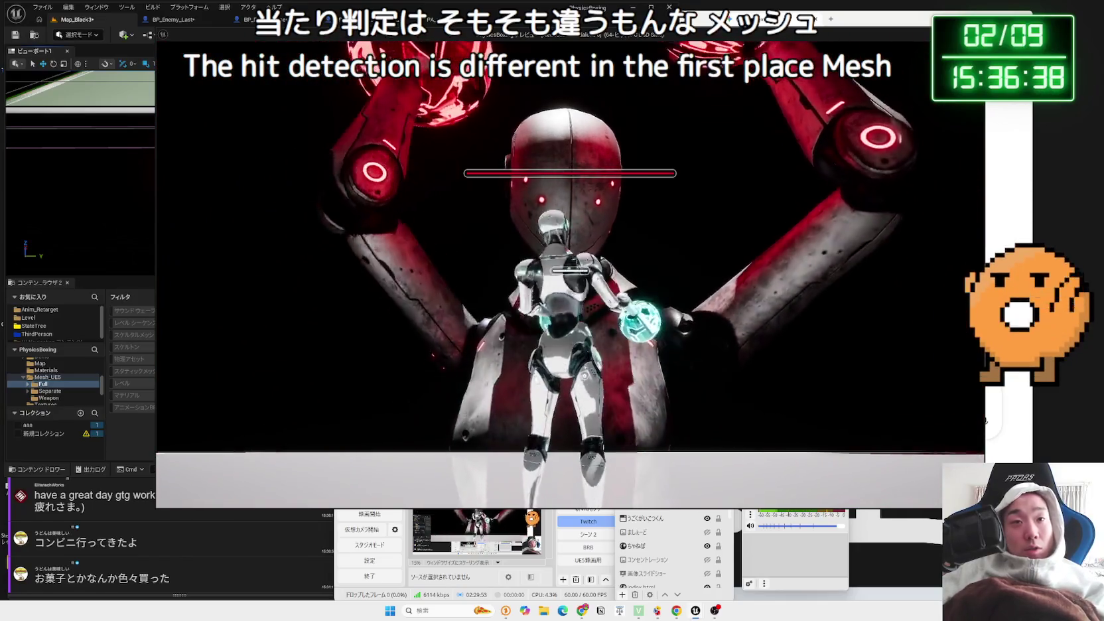
key("Escape")
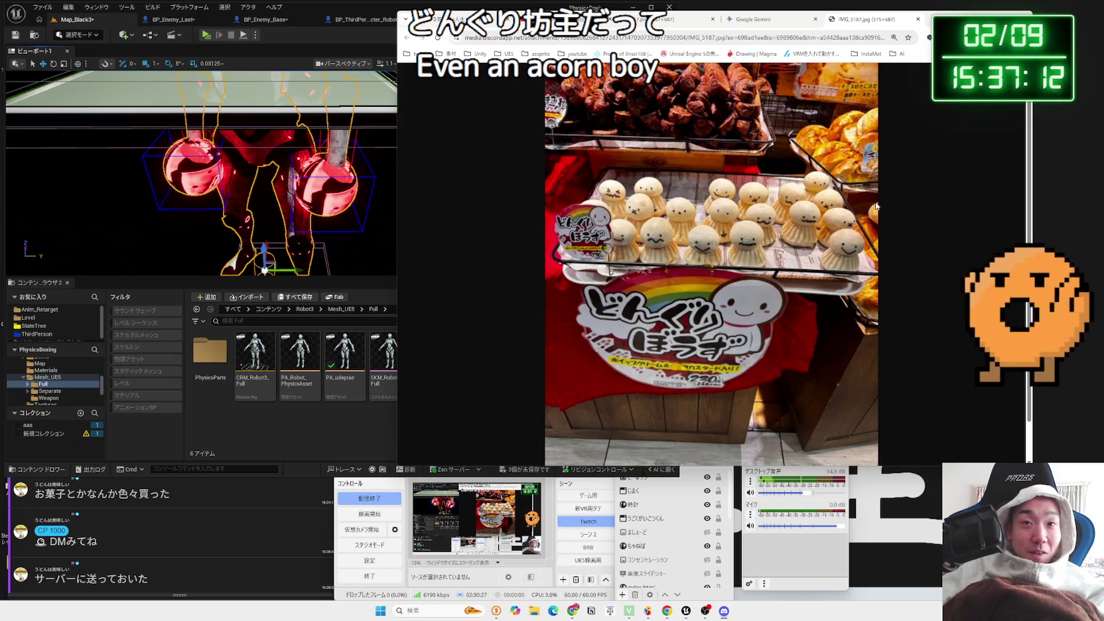
Enlarge Chrome, zoom the buns photo to 250%, and snap Chrome beside the Unreal editor
left_click_drag(856, 19, 780, 50)
left_click(854, 61)
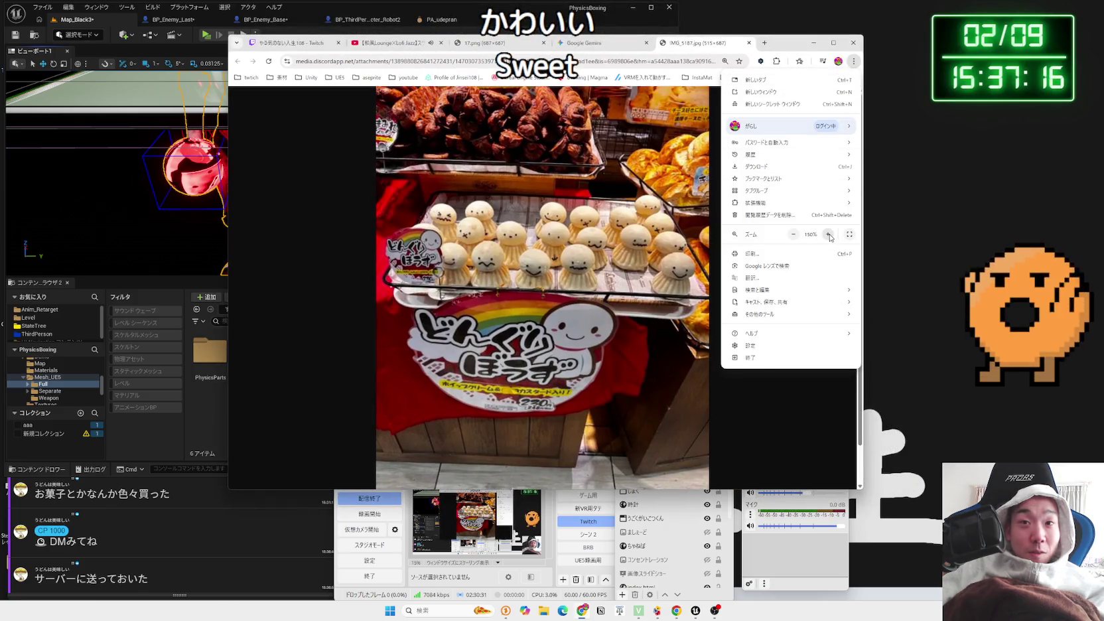
left_click(828, 235)
left_click(829, 235)
left_click(829, 235)
left_click(614, 275)
scroll(610, 286, "down", 2)
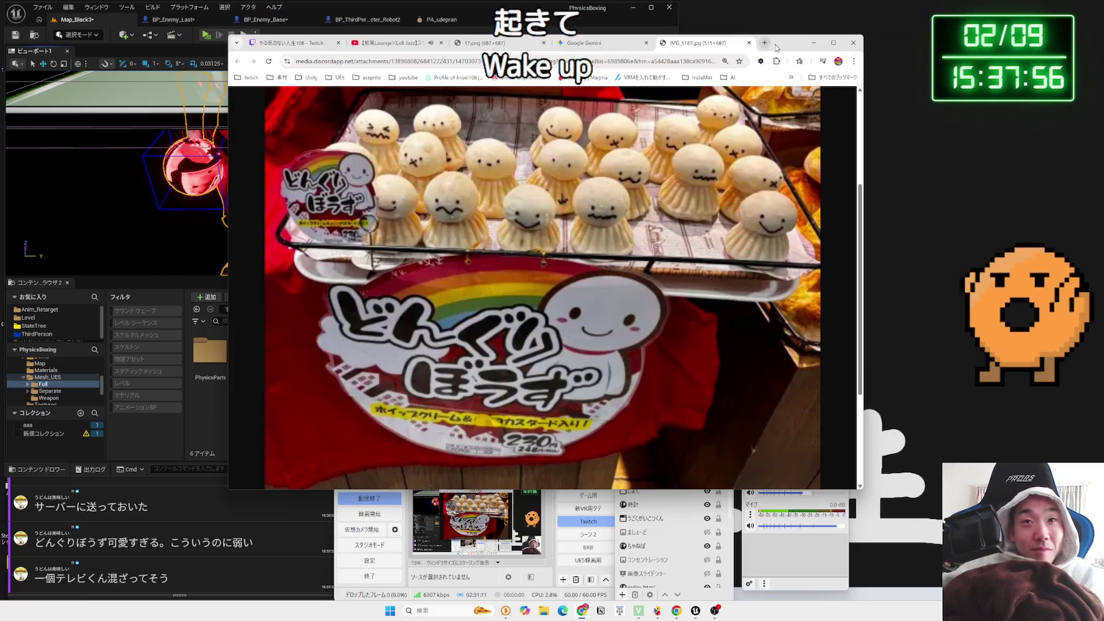
key("super+Right")
left_click(458, 179)
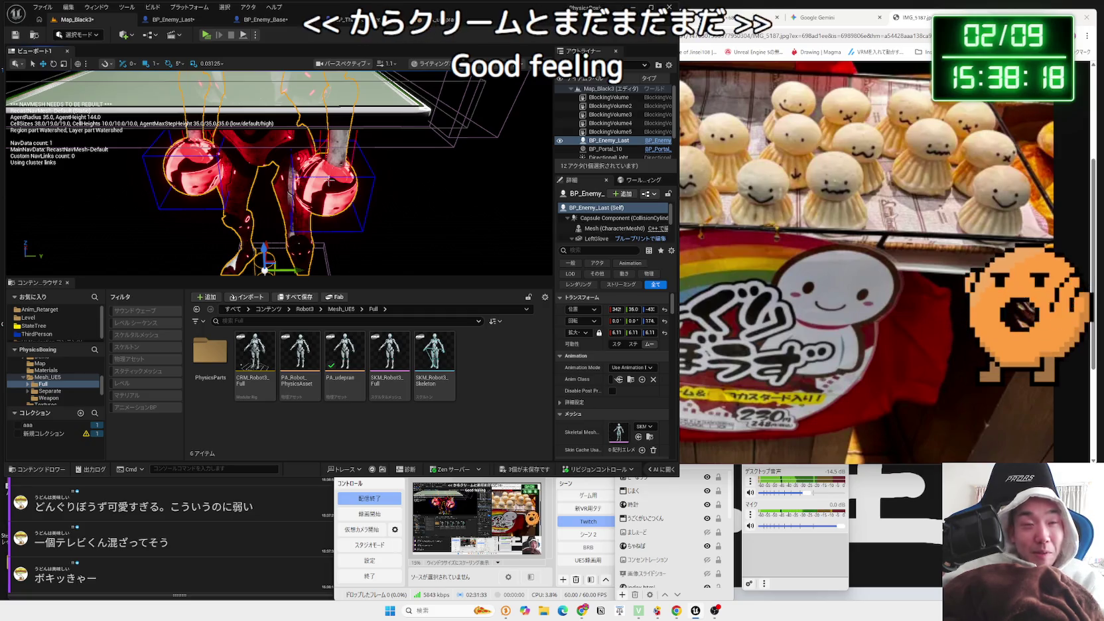
Save all unsaved assets, then switch from BP_Enemy_Base to BP_Enemy_Last's viewport
left_click(262, 19)
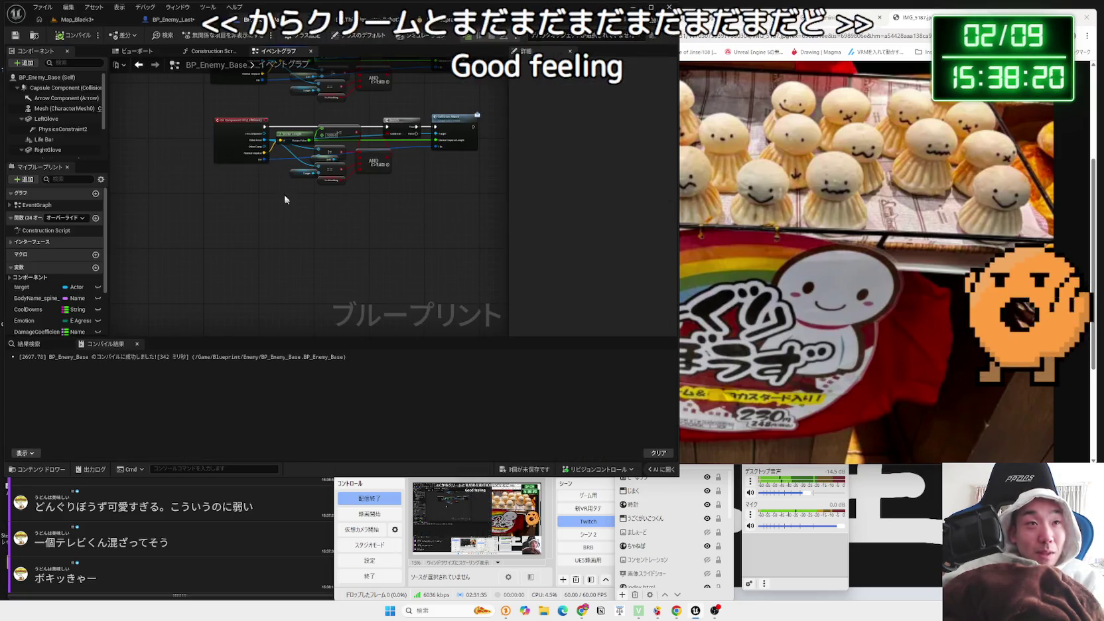
key("ctrl+shift+s")
left_click(610, 402)
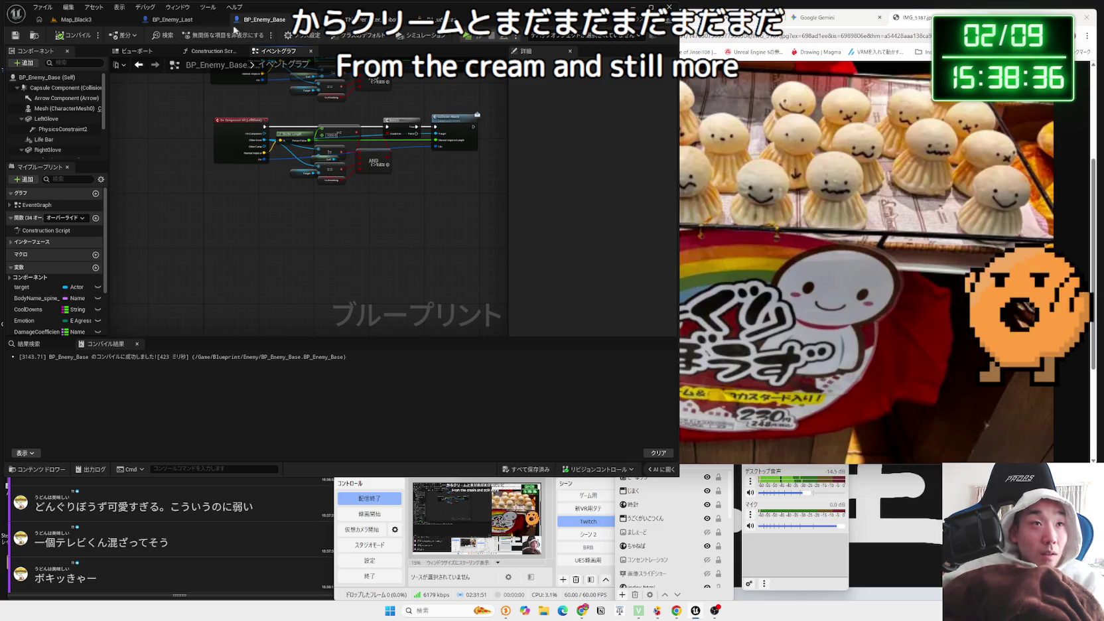
left_click(204, 23)
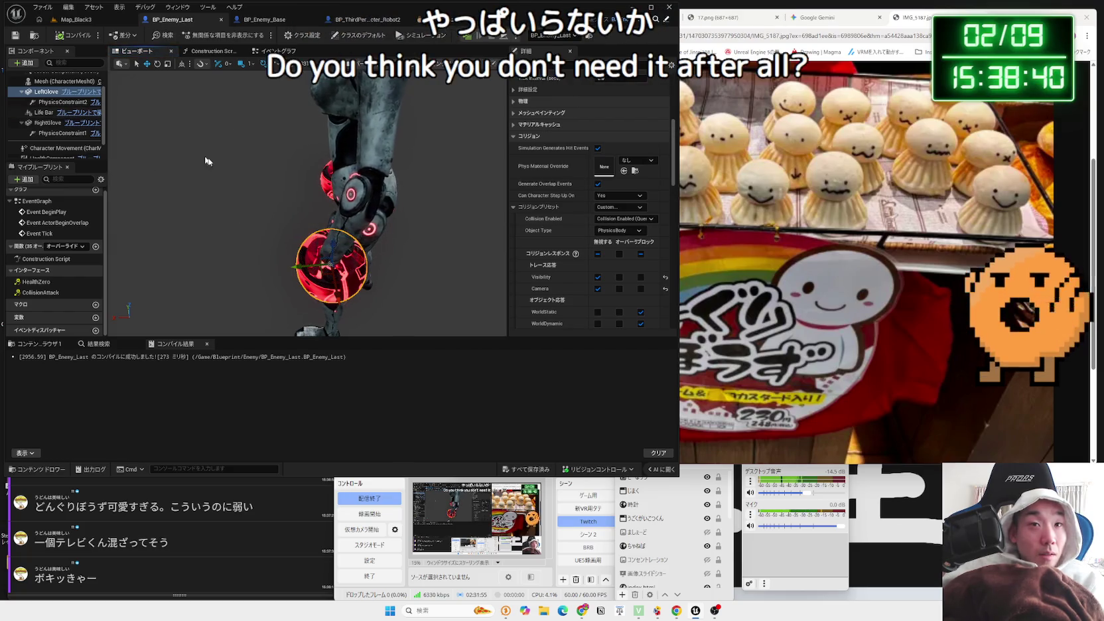
Set PhysicsConstraint2's Constraint Bone 1 (lowerarm_l) and Component Name 2 (LeftGlove) to None
mouse_move(331, 211)
left_mouse_down()
mouse_move(312, 199)
mouse_move(265, 203)
mouse_move(313, 273)
left_mouse_up()
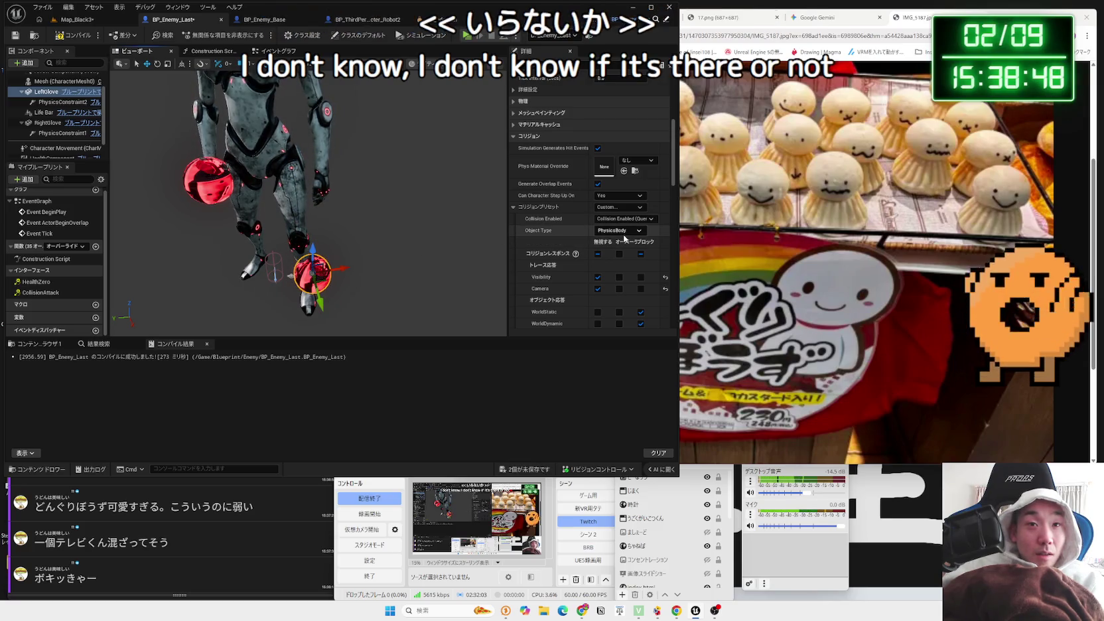
left_click(44, 113)
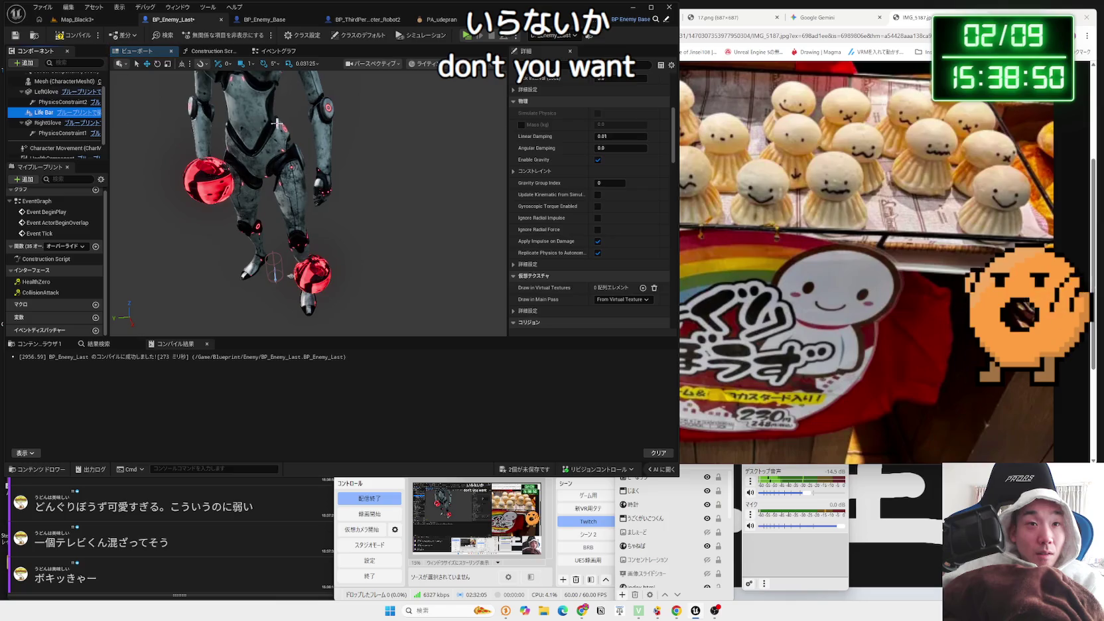
left_click(61, 102)
left_click(622, 186)
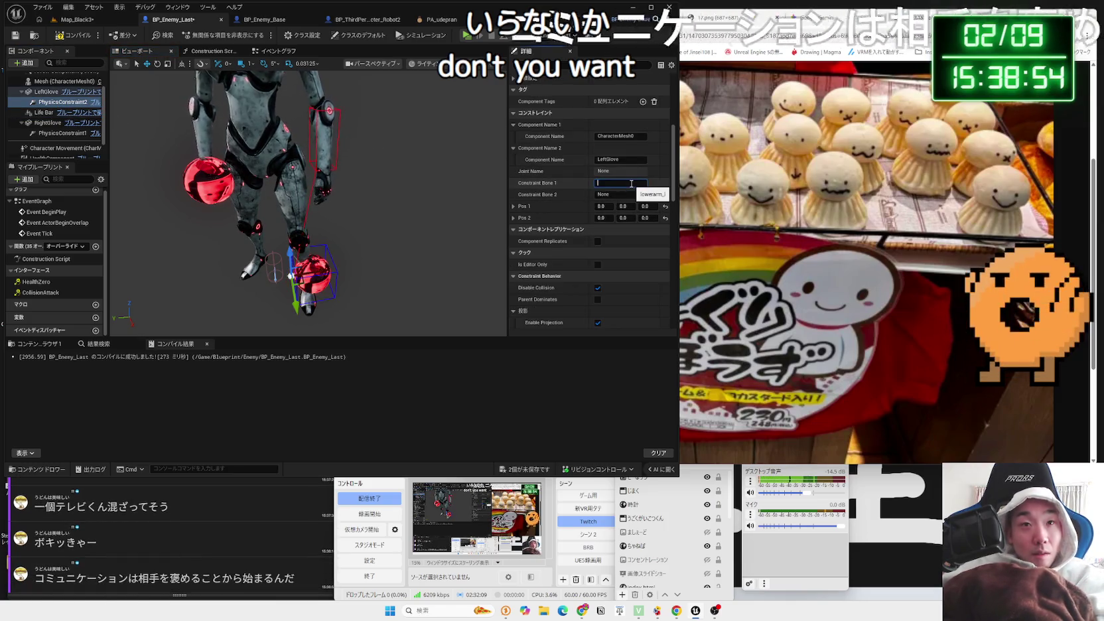
key("BackSpace")
key("Return")
left_click(625, 160)
key("BackSpace")
key("Return")
Clear PhysicsConstraint1's Constraint Bone 1 and second component to None
left_click(196, 178)
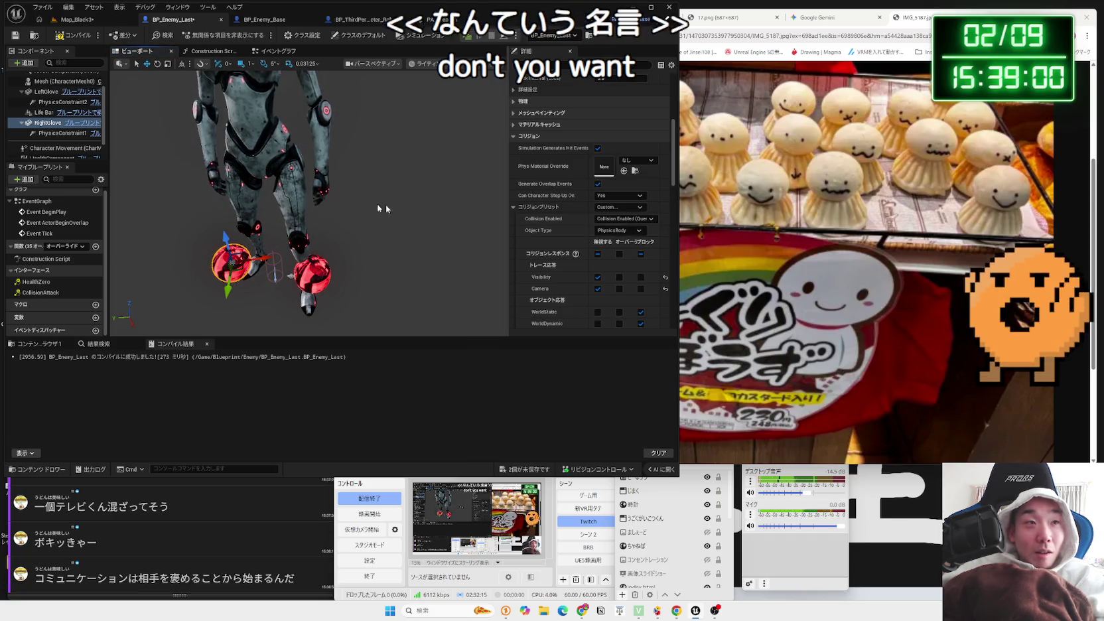
left_click(60, 134)
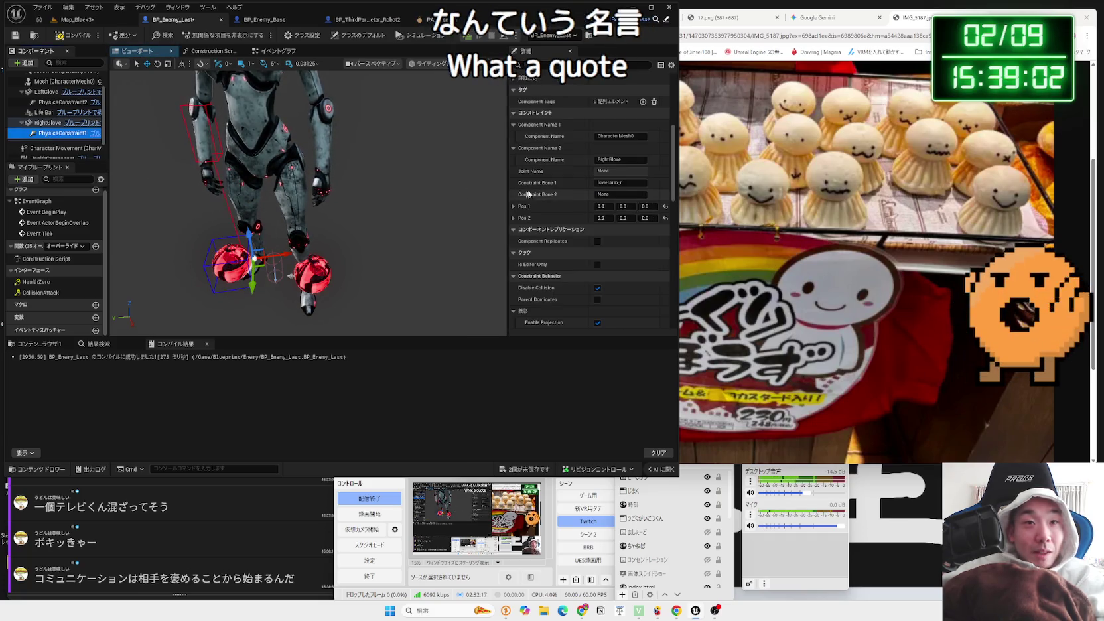
left_click(630, 183)
key("BackSpace")
key("Return")
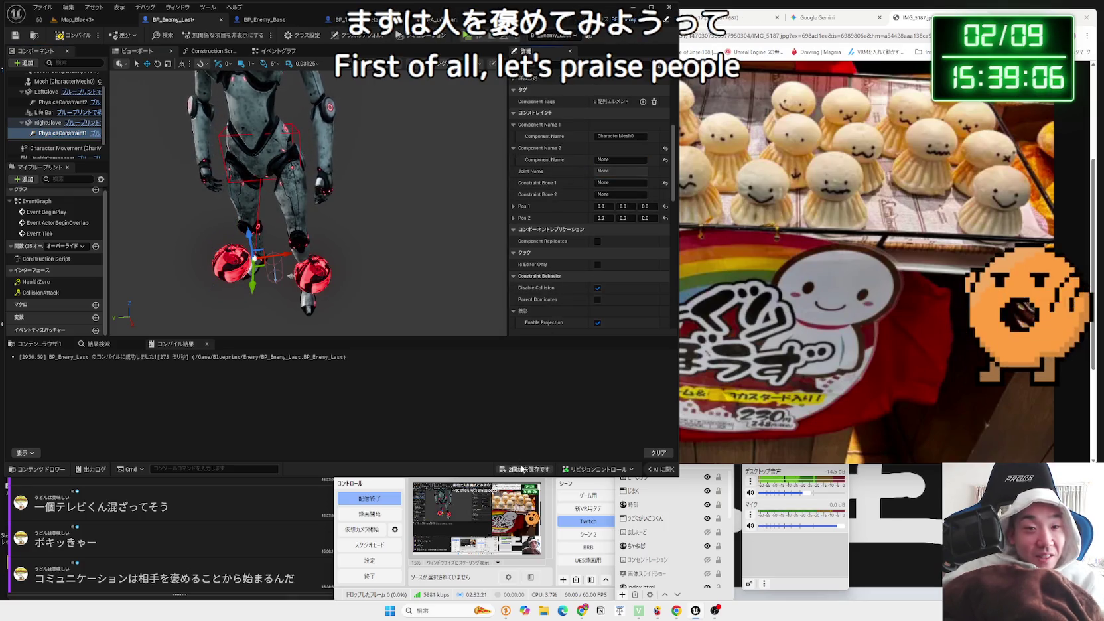
Save BP_Enemy_Last and Map_Black3, then open BP_ThirdPersonCharacter_Robot2's event graph
left_click(522, 469)
left_click(610, 403)
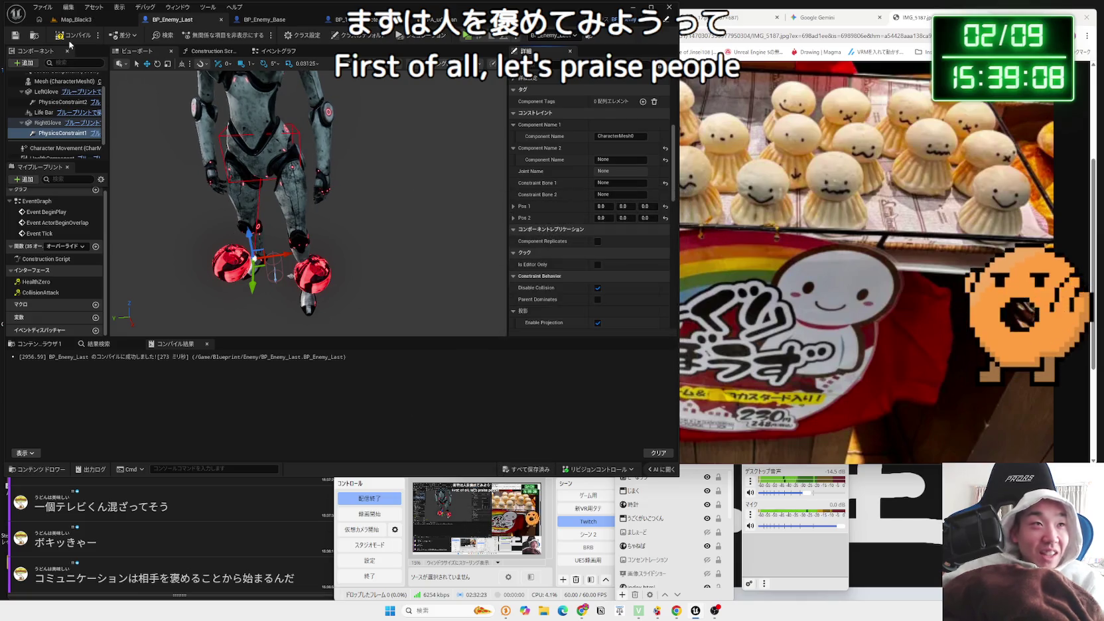
left_click(352, 20)
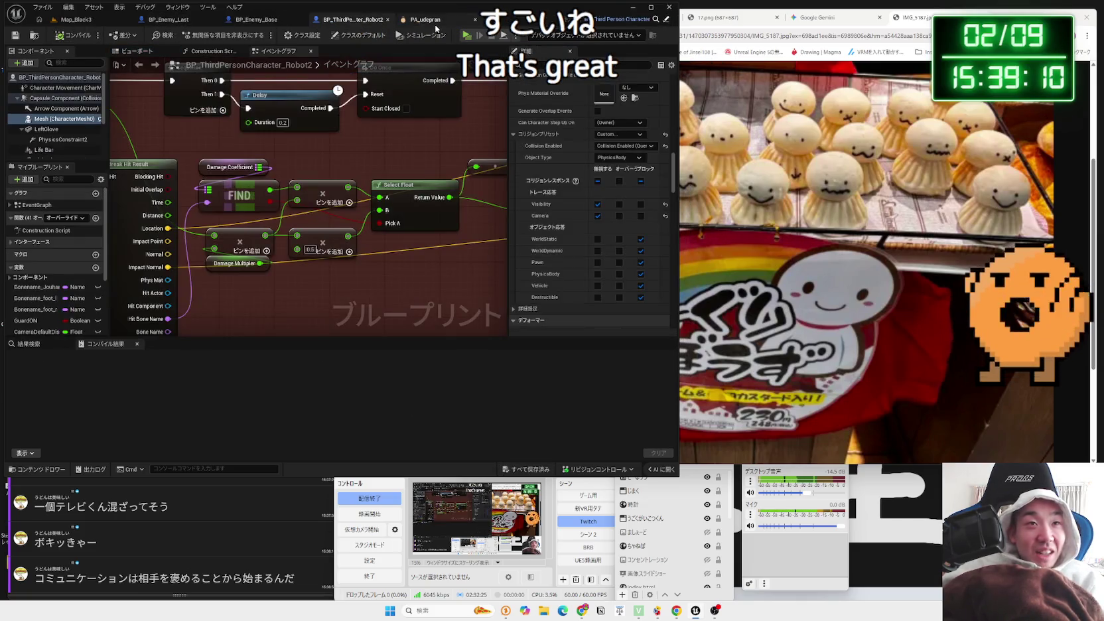
Back in BP_Enemy_Last, select Mesh (CharacterMesh0) and open the Viewport's Add component list
left_click(194, 25)
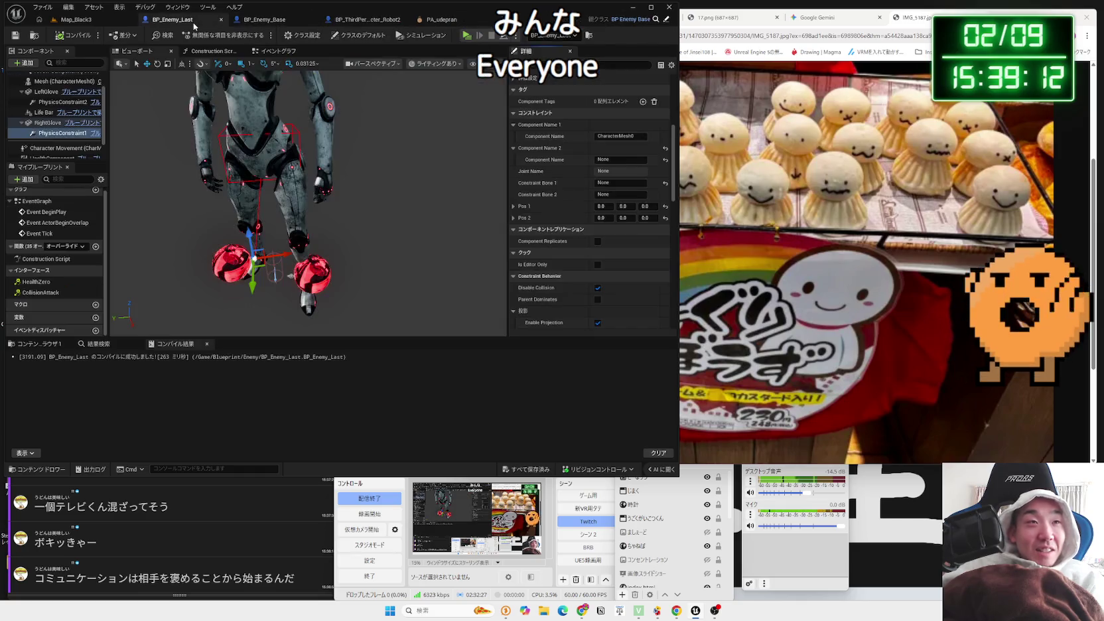
left_click(296, 51)
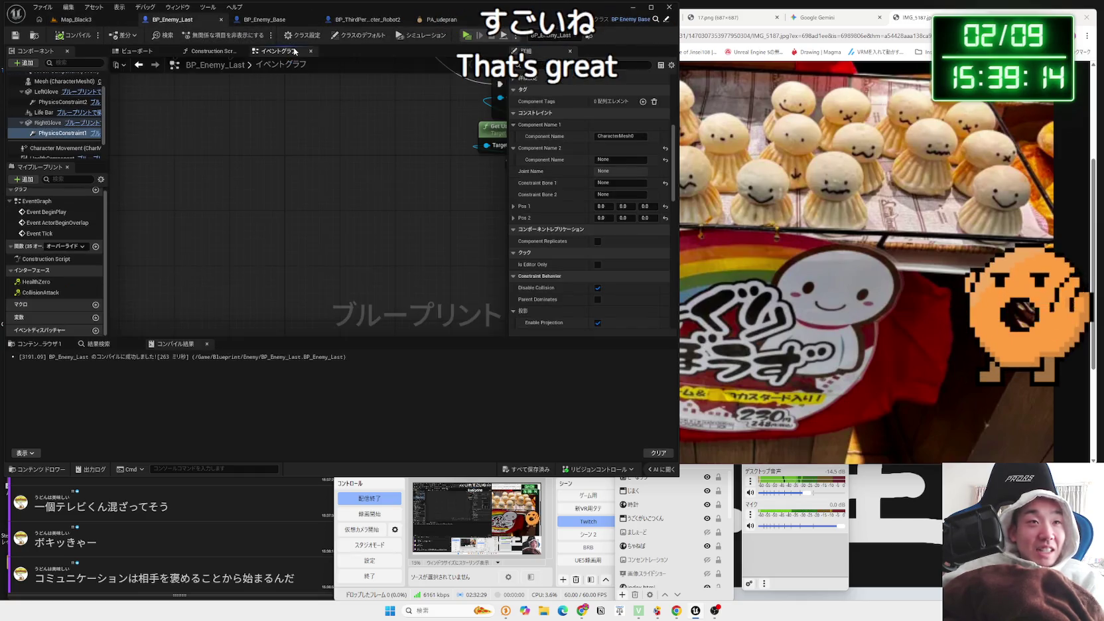
left_click_drag(303, 179, 238, 240)
scroll(47, 128, "up", 3)
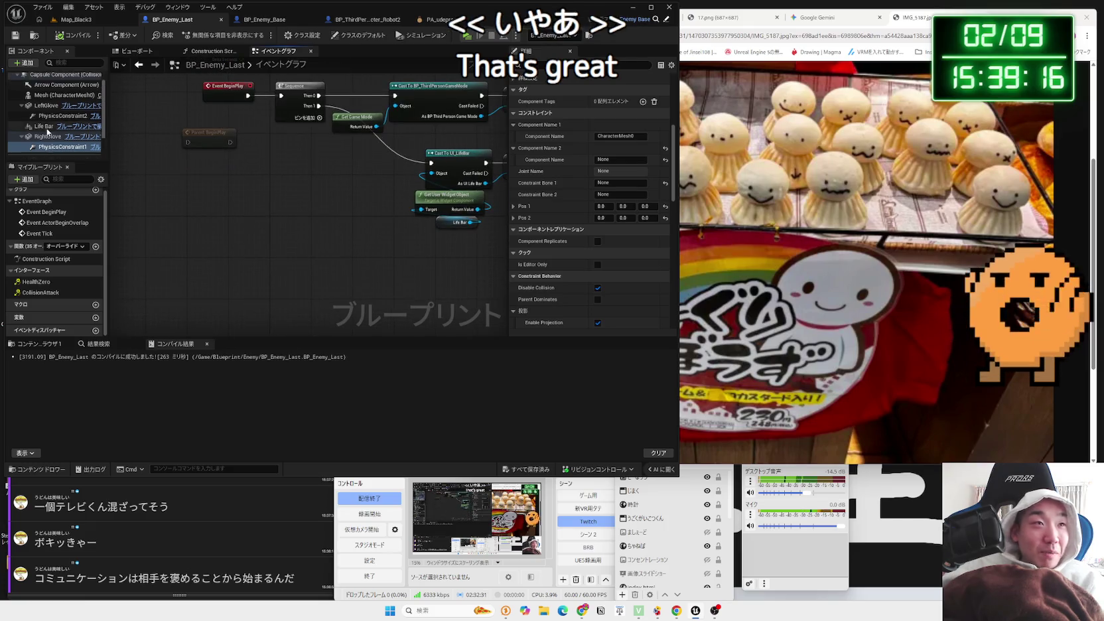
left_click(48, 109)
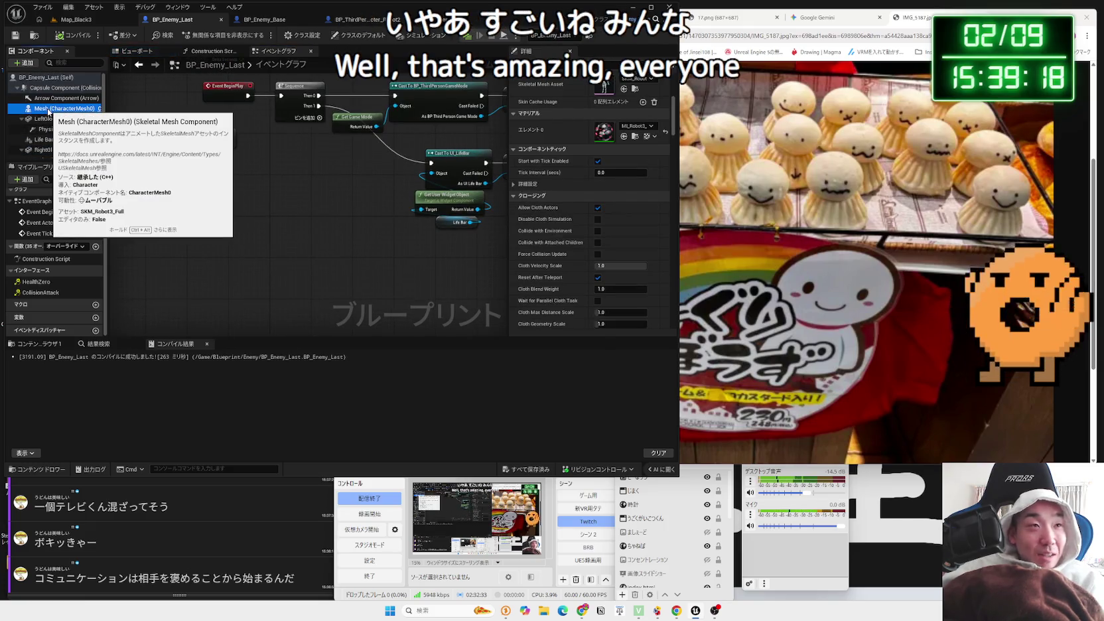
left_click(136, 51)
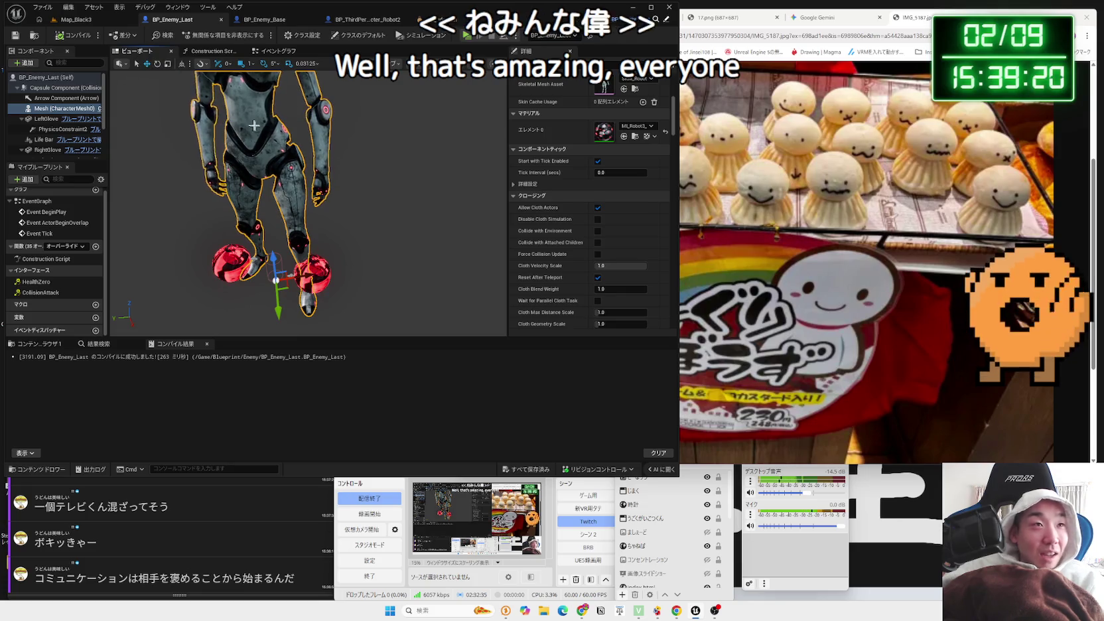
left_click(24, 62)
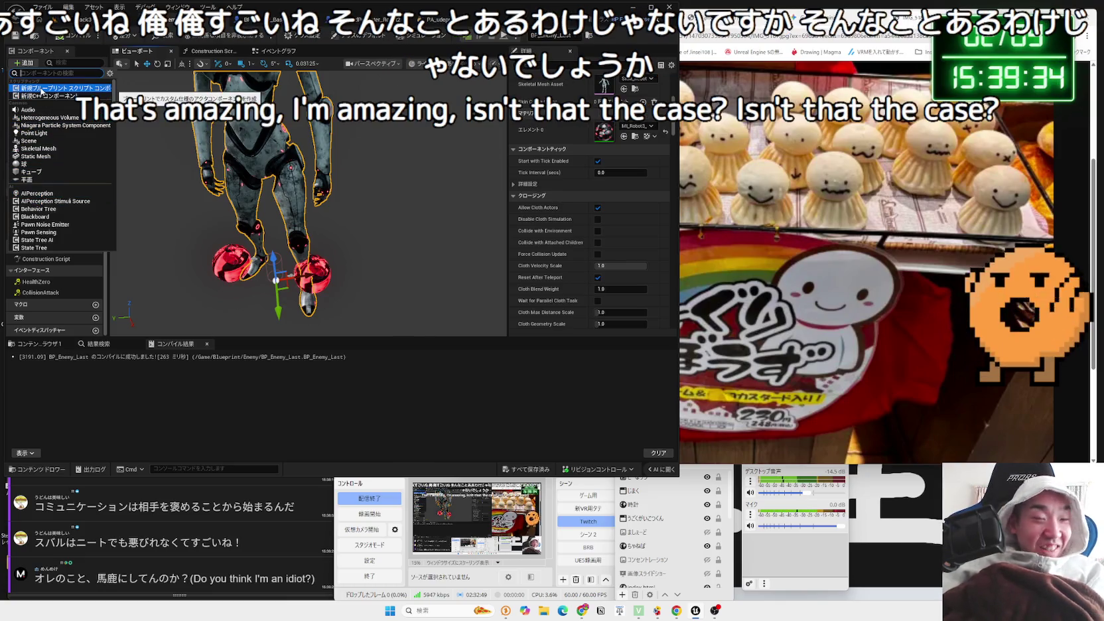
Add a Capsule Collision under the mesh, delete it, and compile BP_Enemy_Last
type("c")
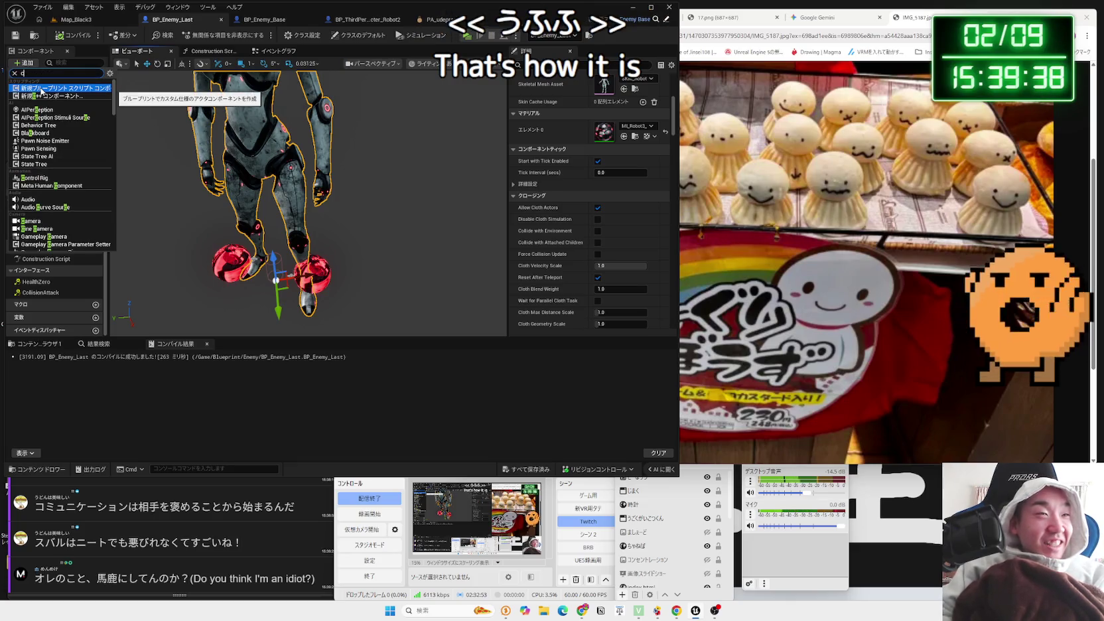
type("ap")
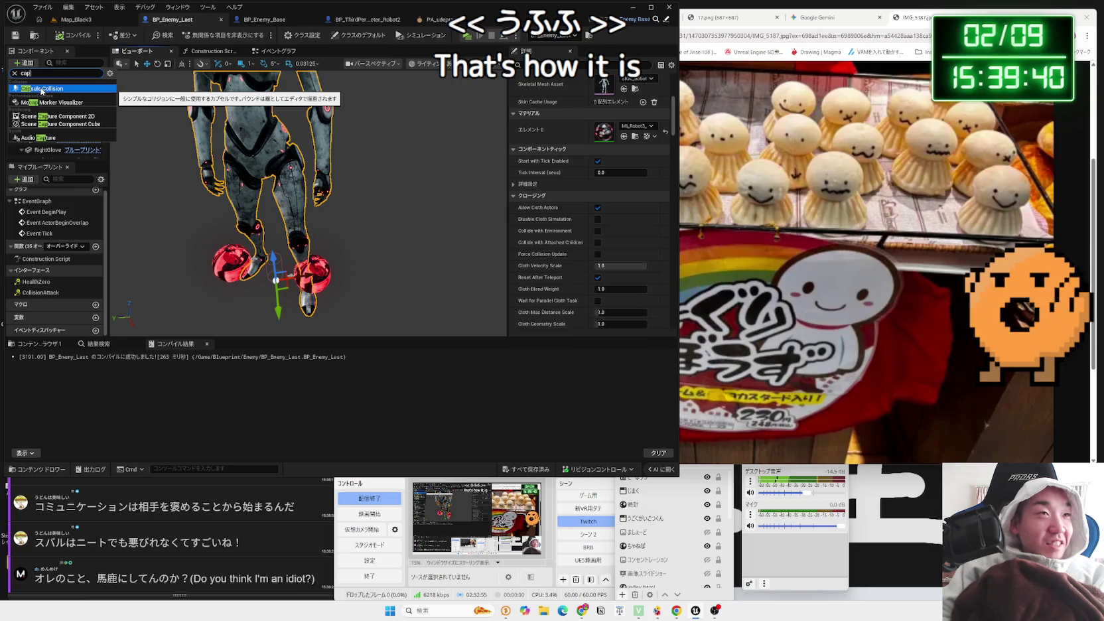
left_click(42, 88)
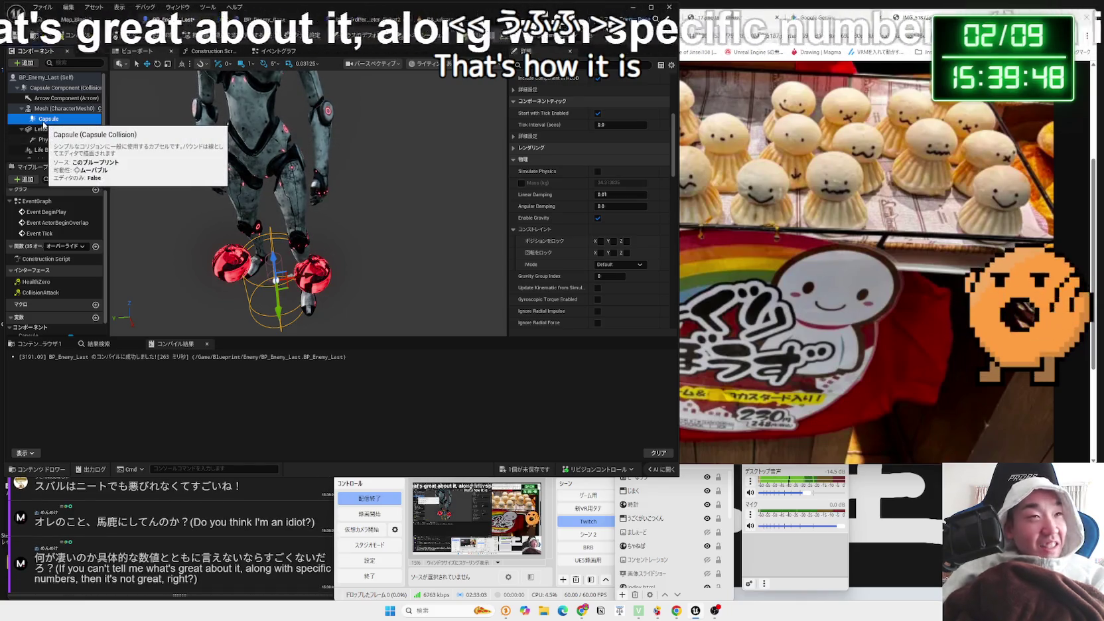
key("Delete")
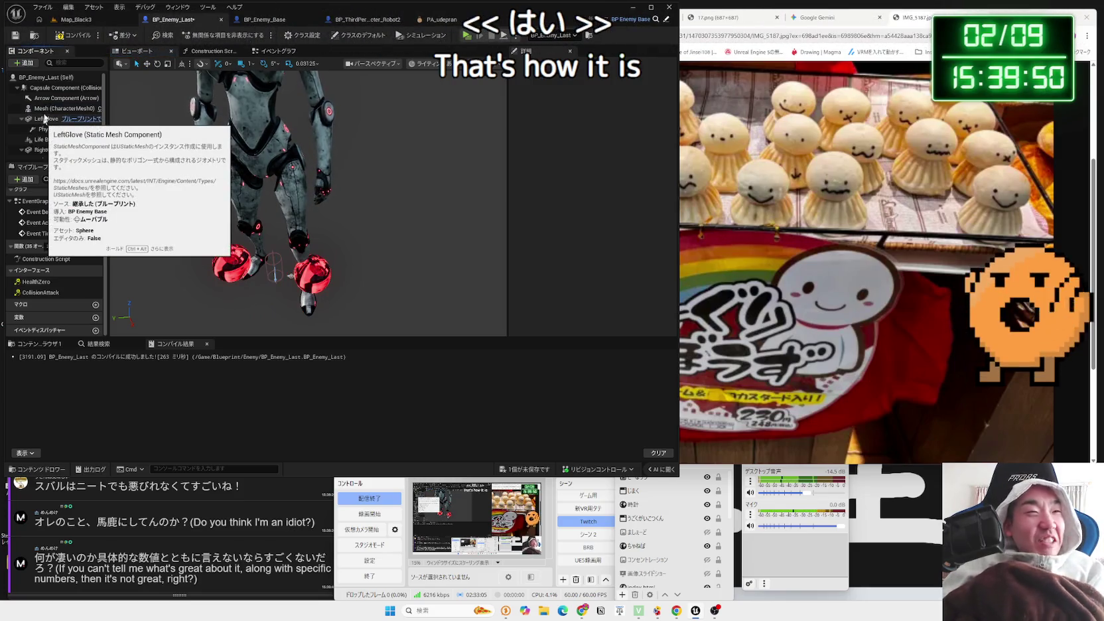
left_click(74, 36)
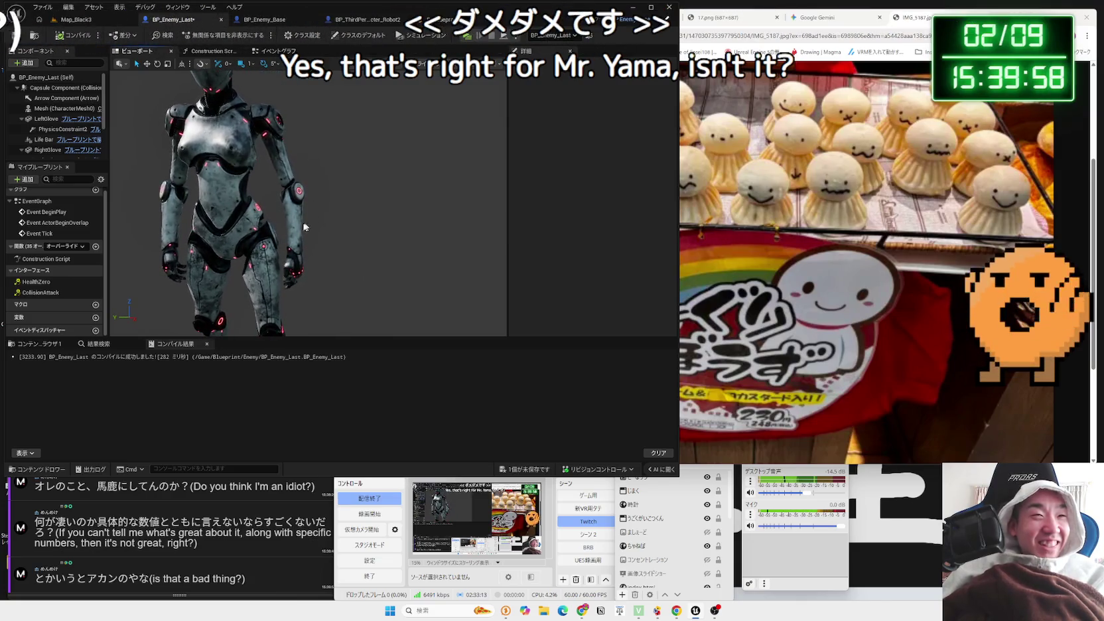
Add a Capsule Collision under the robot's Mesh again
left_click(292, 219)
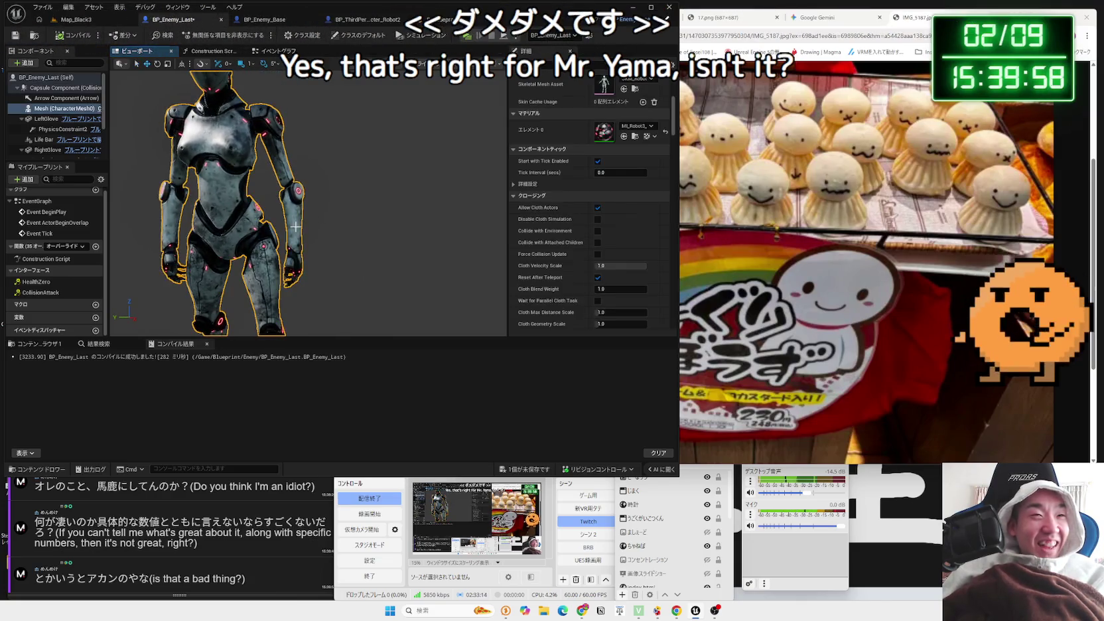
right_click(49, 114)
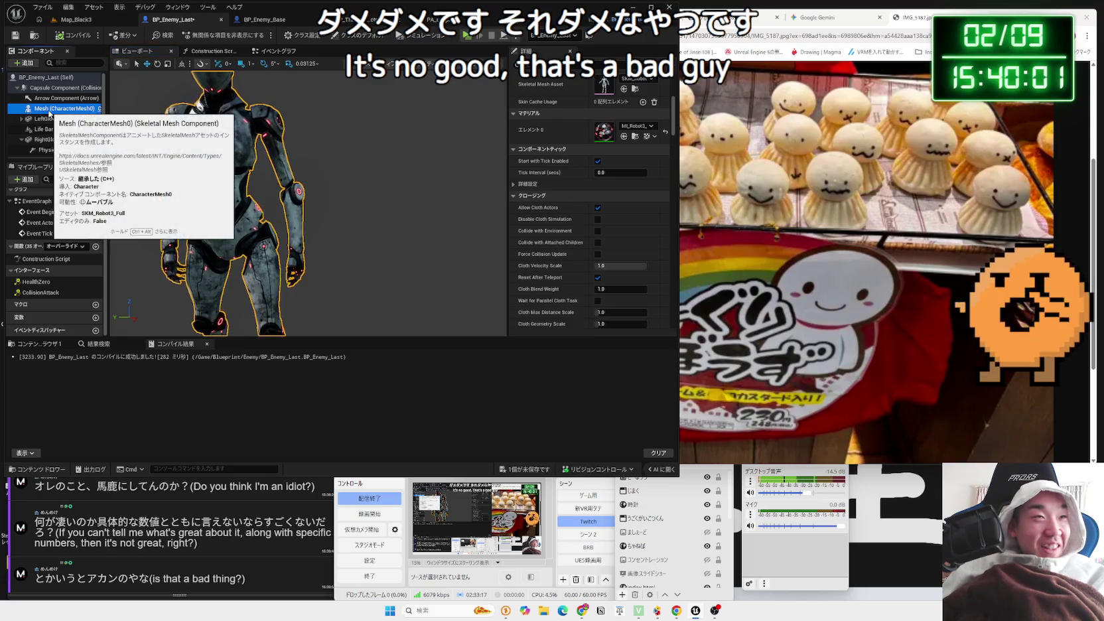
left_click(24, 62)
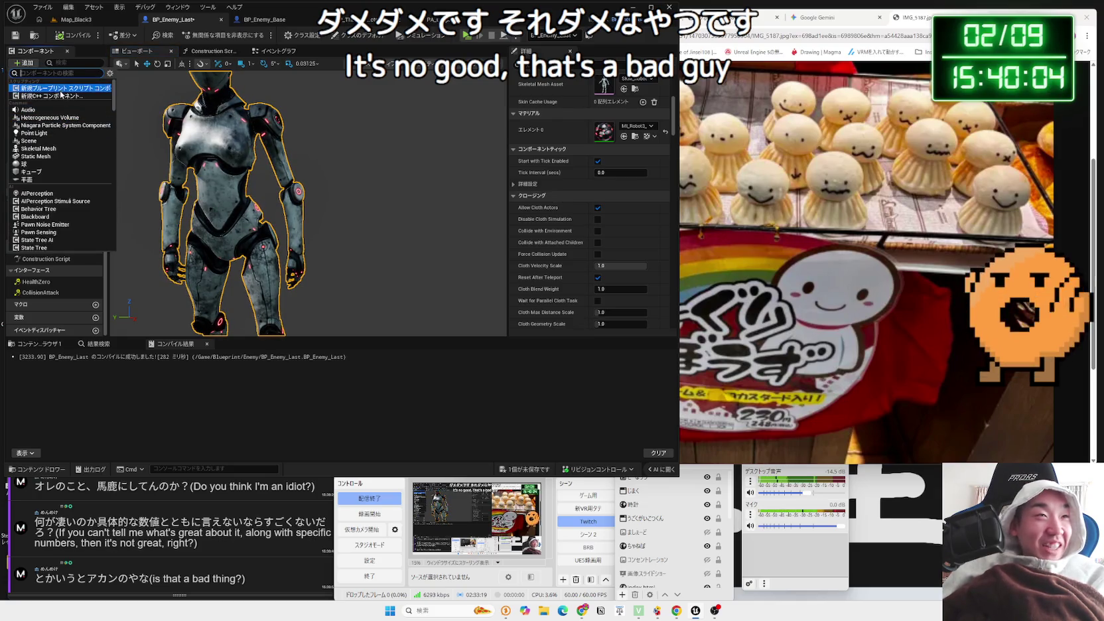
type("ca")
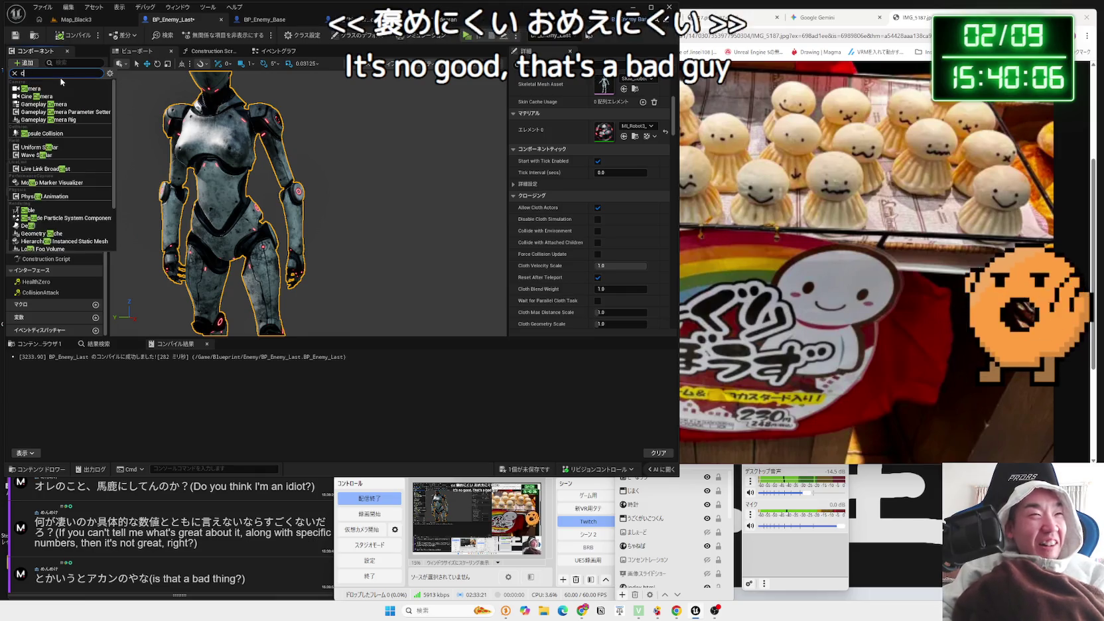
type("ur")
type("ap")
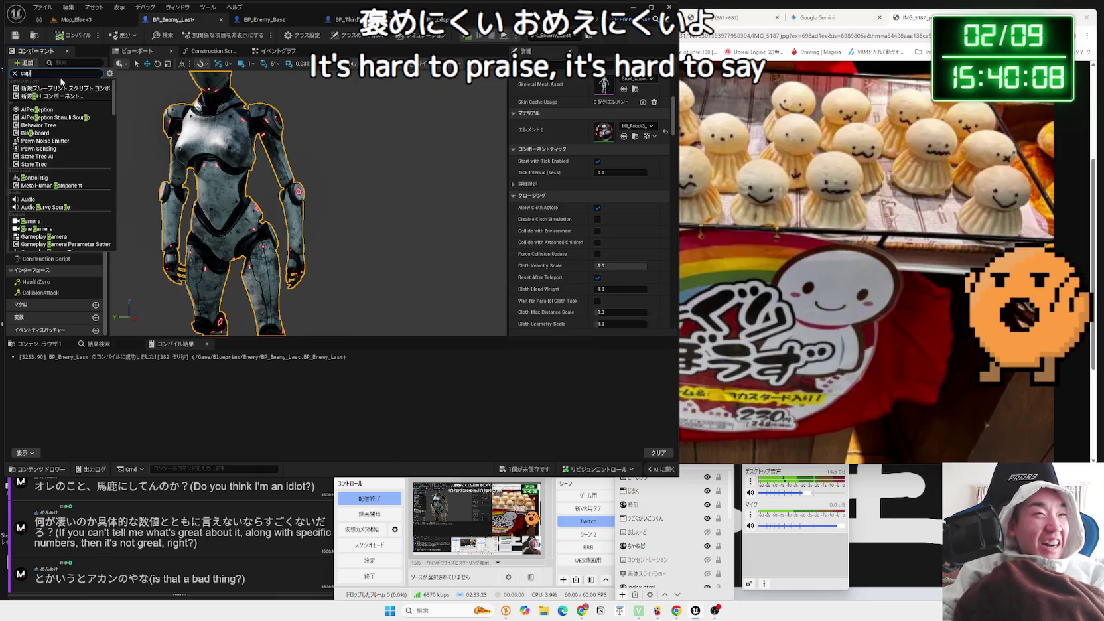
type("le")
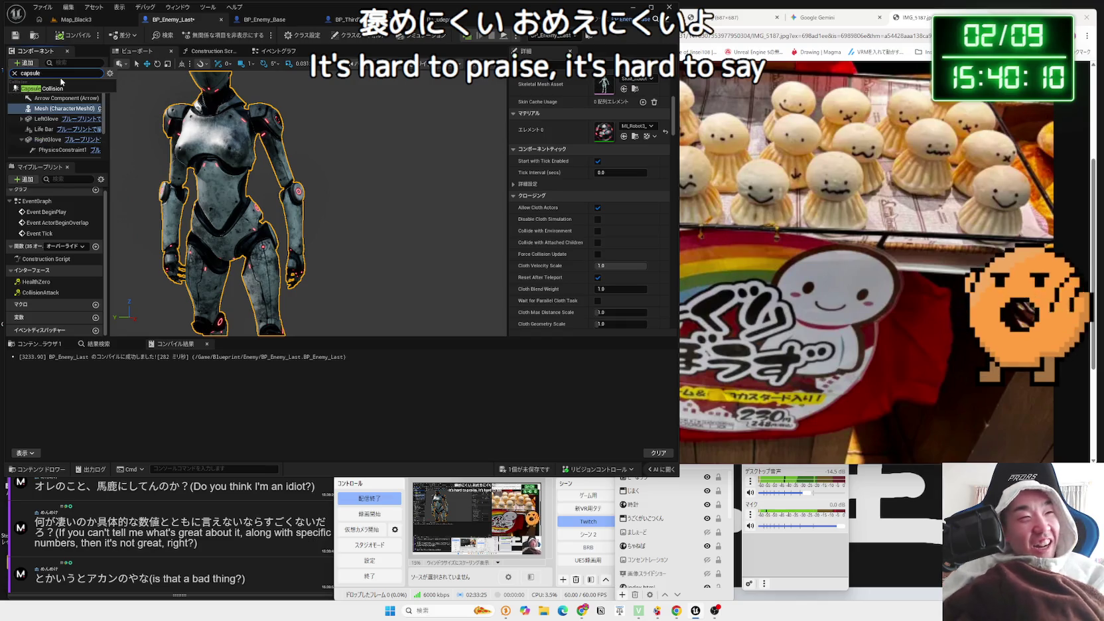
left_click(58, 88)
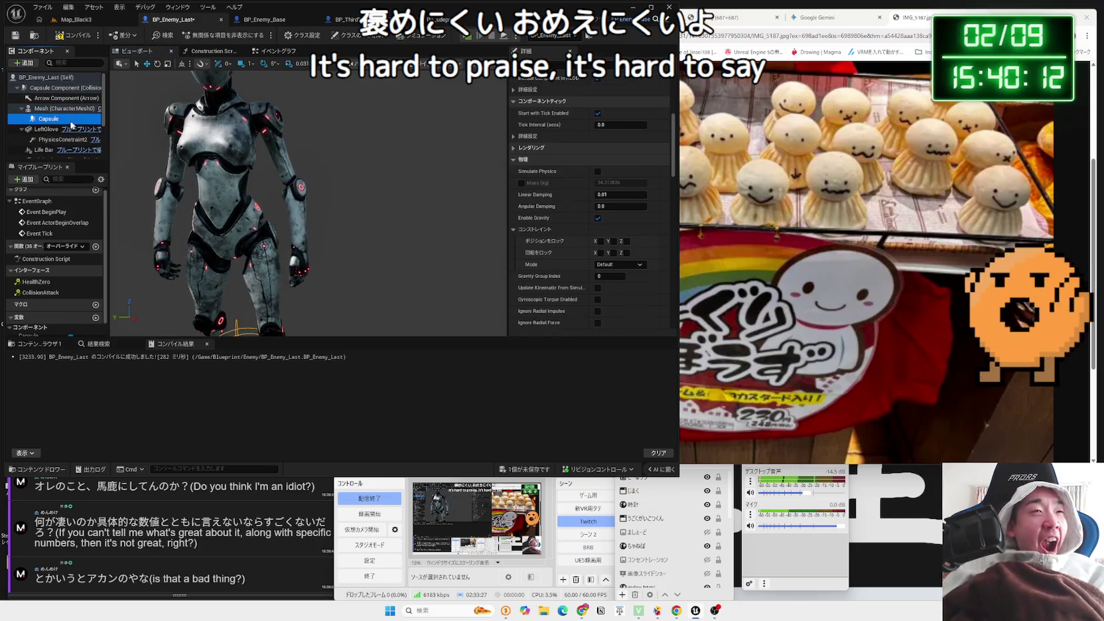
Raise the capsule from the feet to the torso, delete it, then undo the changes
left_click_drag(126, 135, 126, 160)
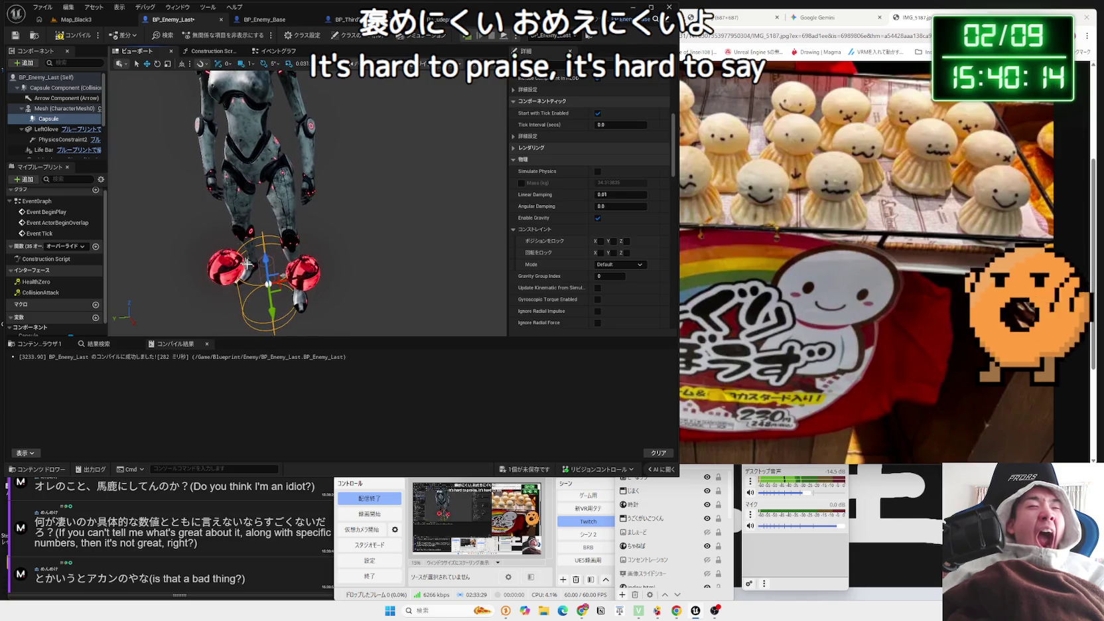
left_click_drag(265, 266, 259, 99)
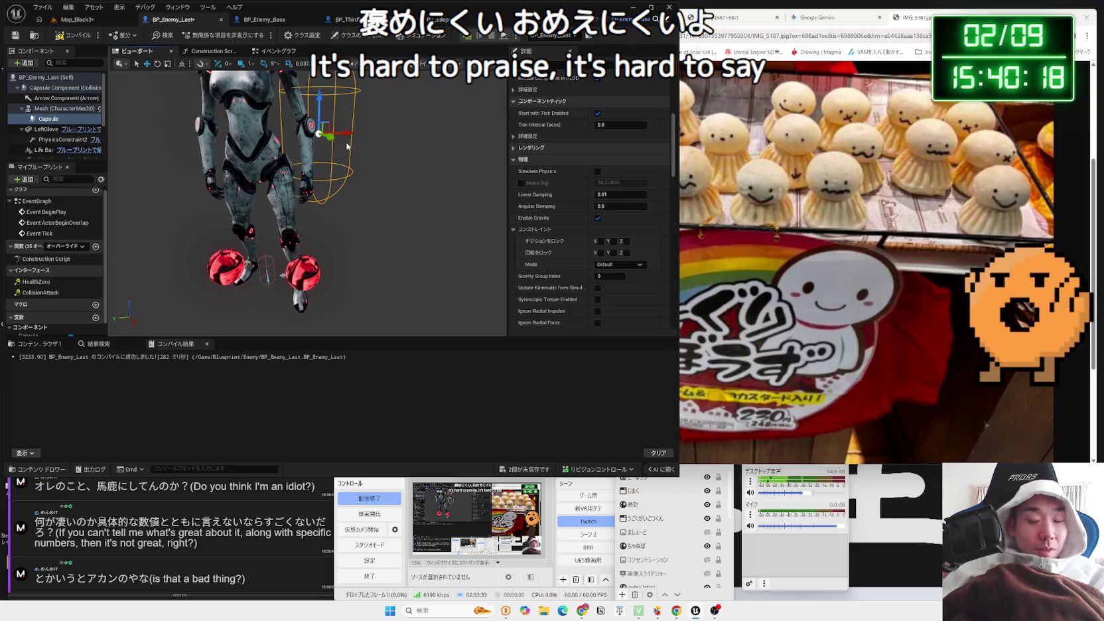
key("Delete")
left_click(312, 266)
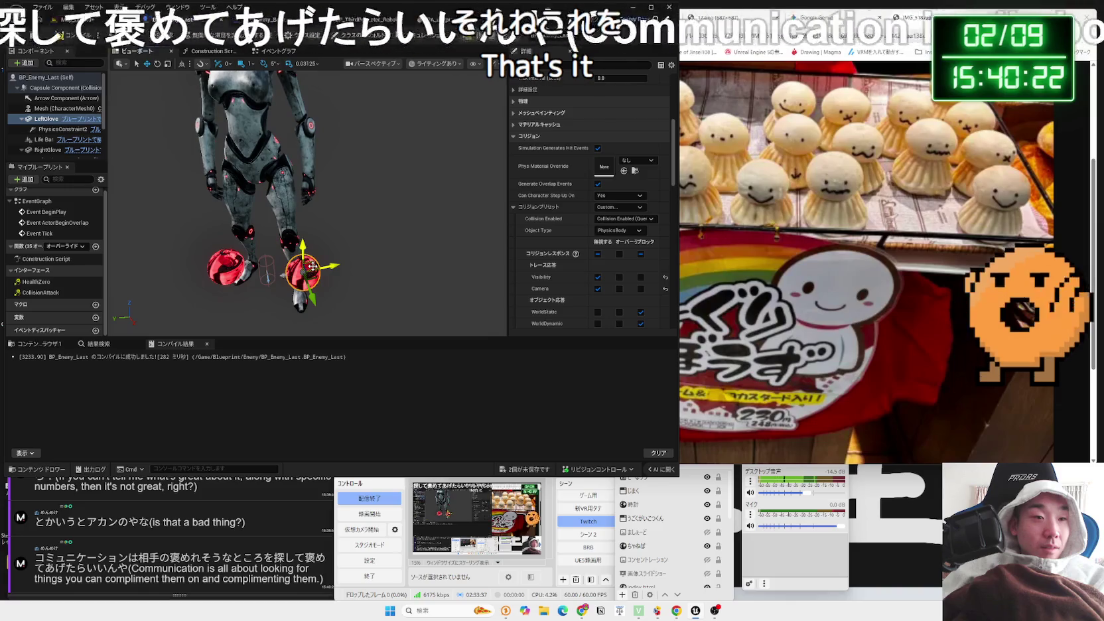
key("ctrl+z")
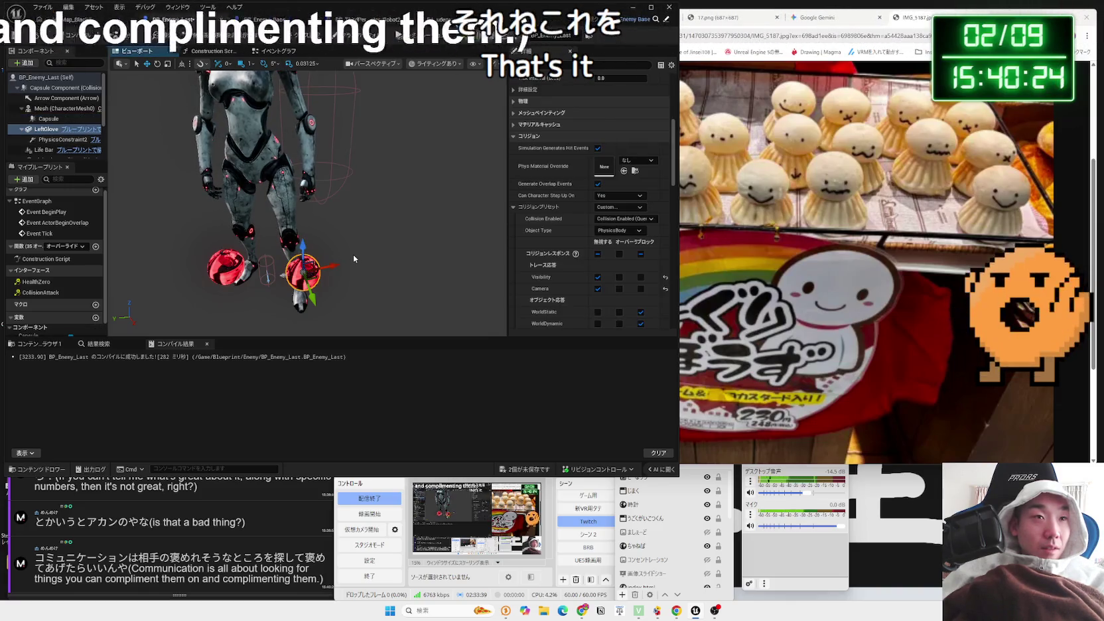
key("ctrl+z")
key("ctrl+z")
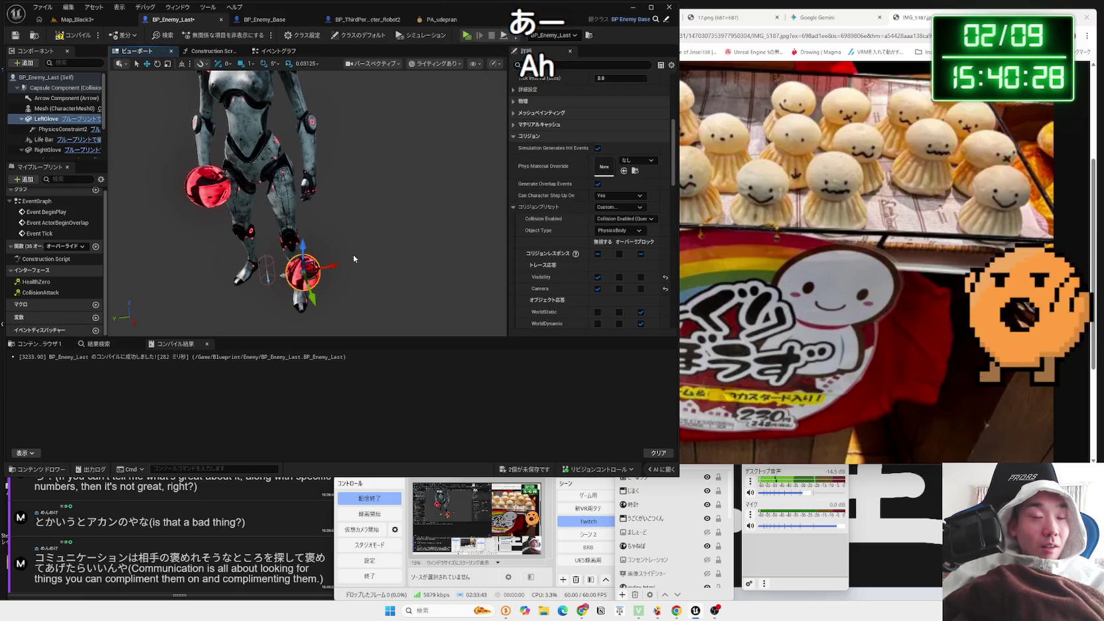
Undo to return the left glove sphere to the hand, then inspect both glove physics constraints
key("ctrl+z")
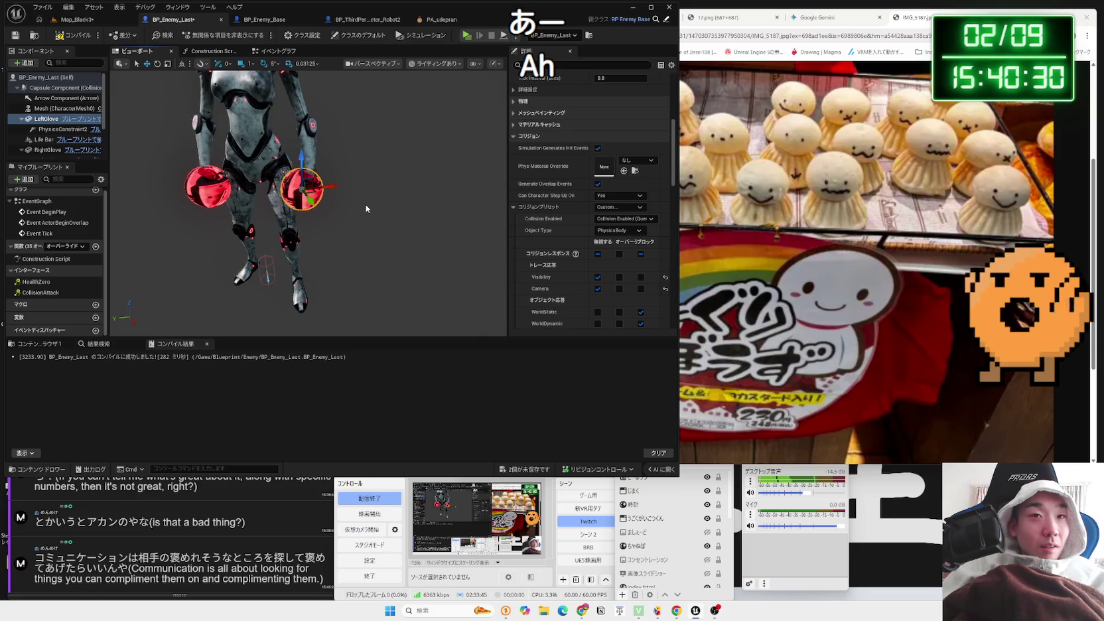
scroll(53, 135, "down", 2)
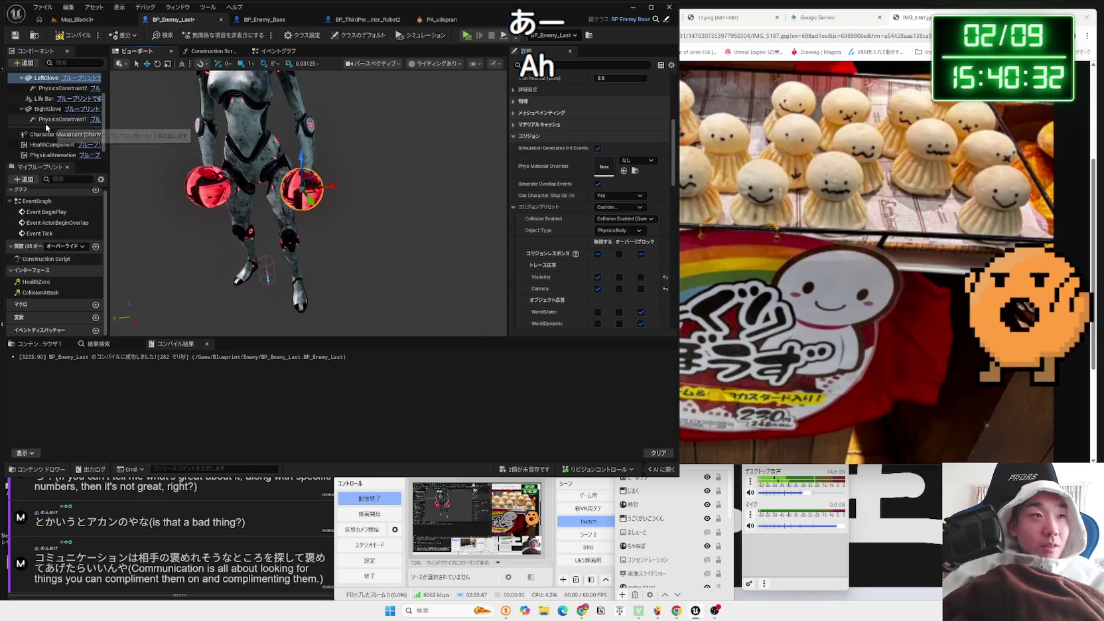
left_click(63, 119)
scroll(76, 136, "up", 1)
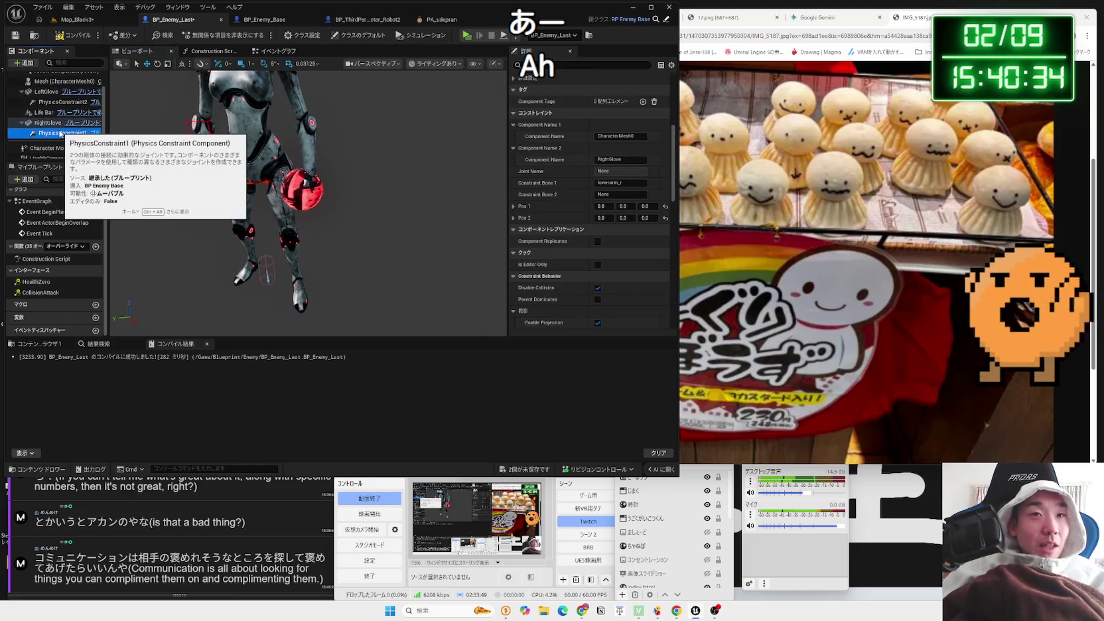
left_click(46, 103)
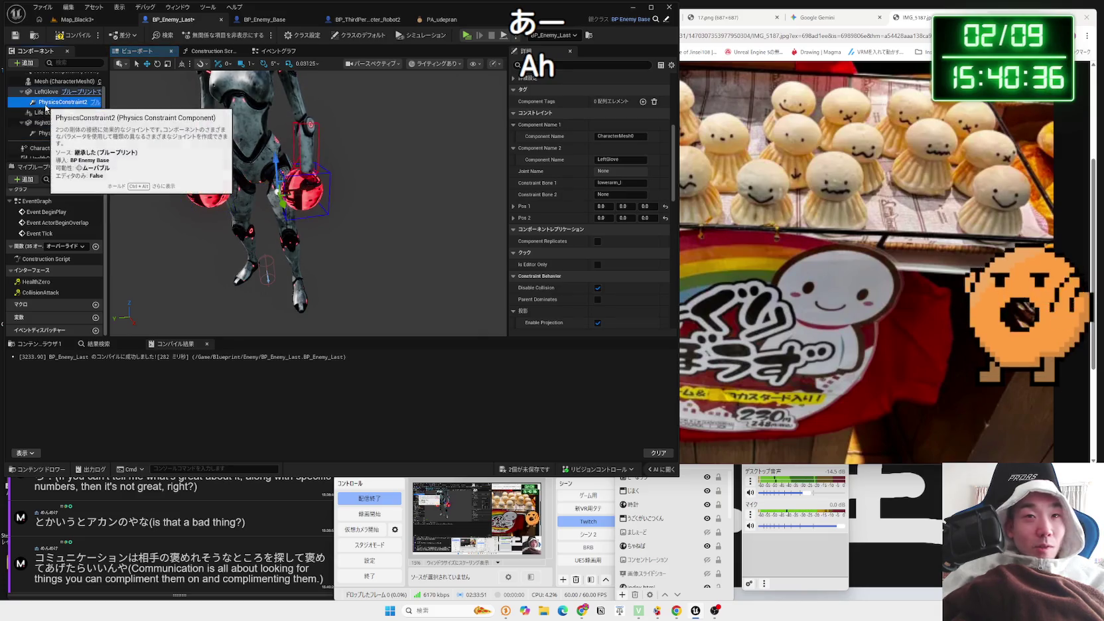
left_click(341, 181)
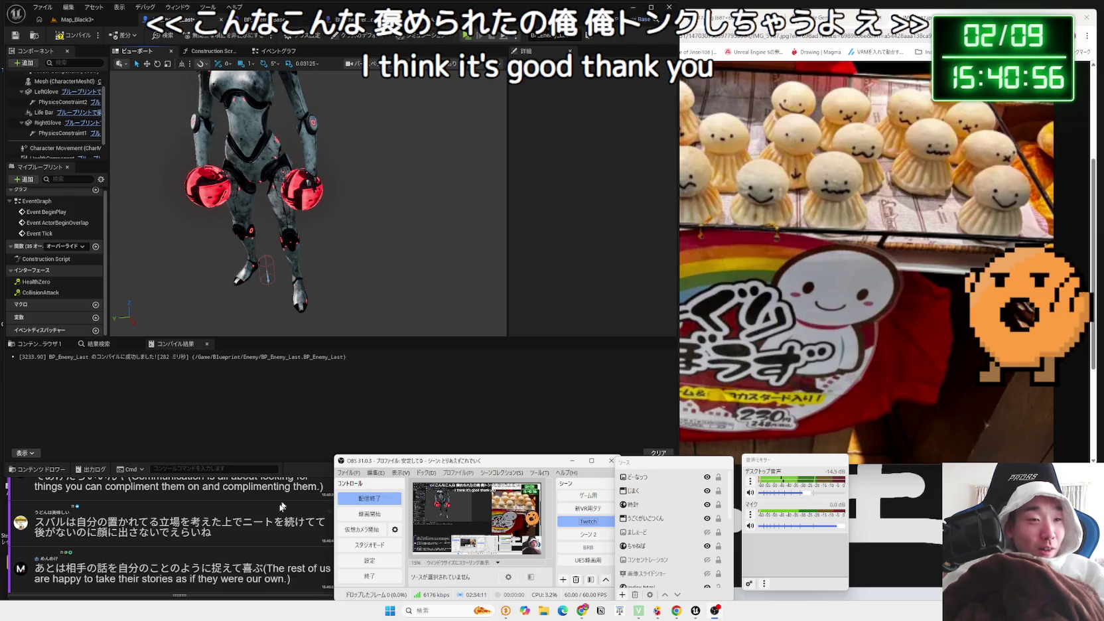
Select a phrase in the latest chat comment
left_click_drag(66, 566, 102, 567)
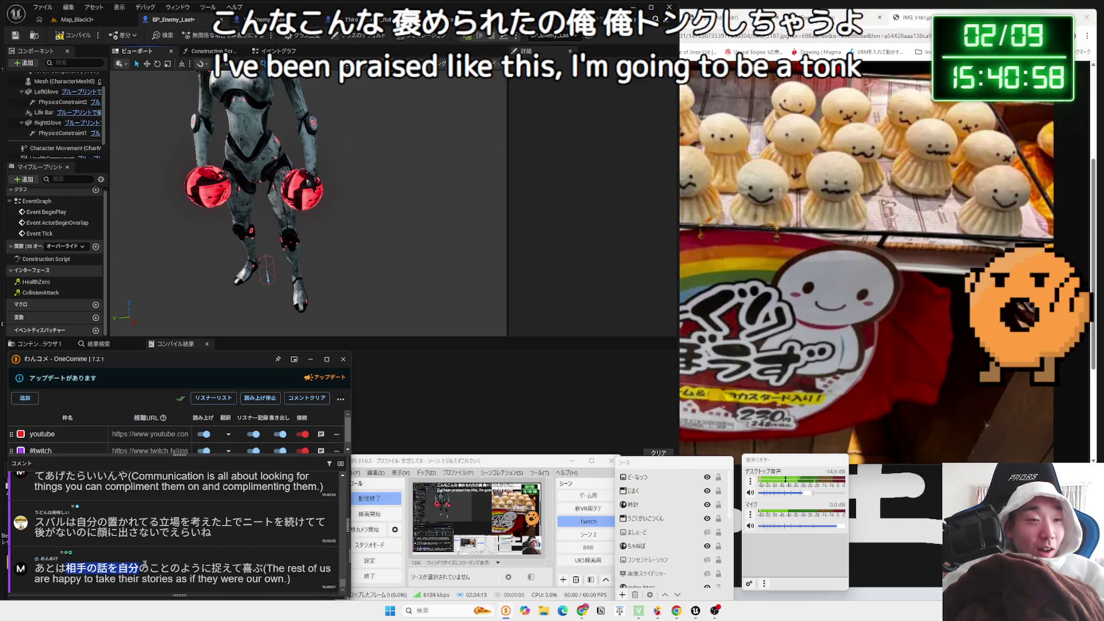
left_click_drag(231, 565, 261, 564)
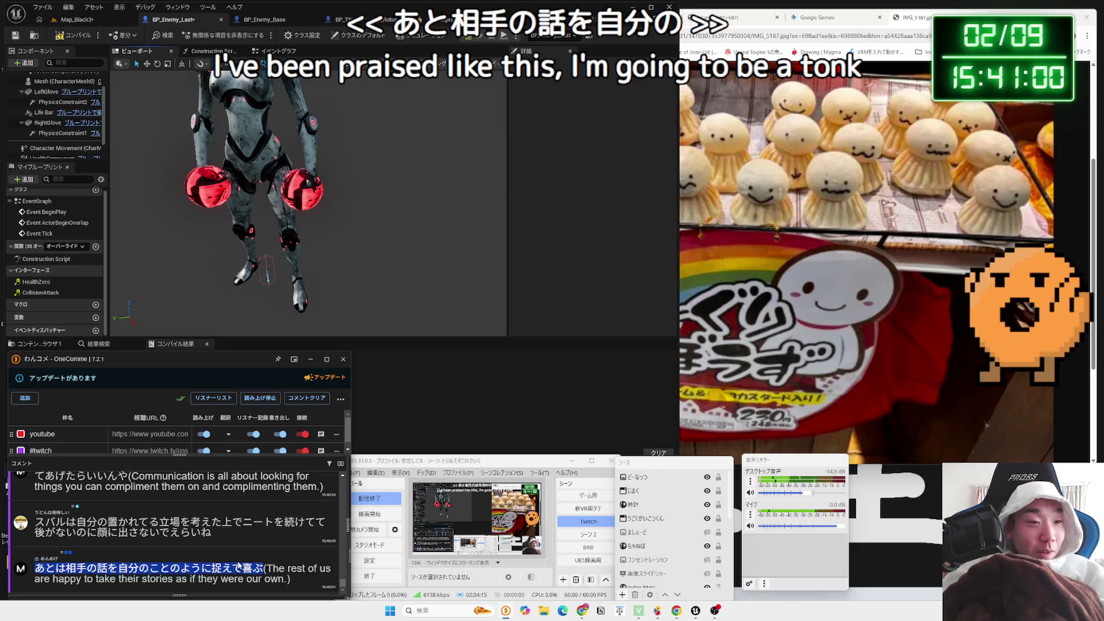
mouse_move(263, 568)
left_mouse_down()
mouse_move(45, 568)
mouse_move(262, 571)
mouse_move(236, 543)
mouse_move(126, 543)
left_mouse_up()
Clear the LeftGlove component's Static Mesh so it becomes None
left_click(354, 219)
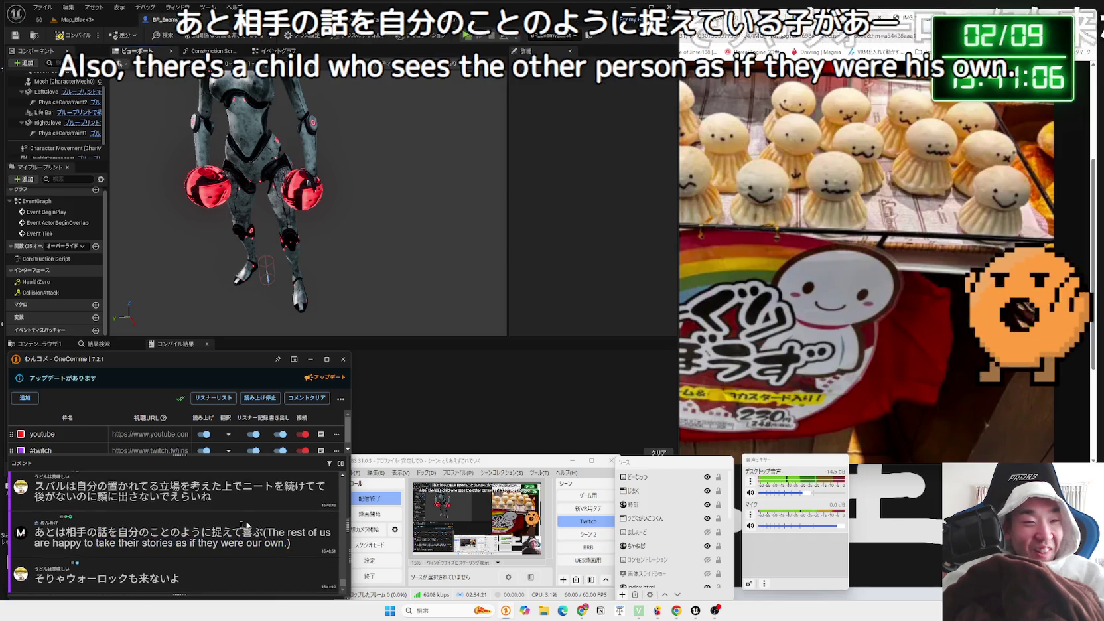
left_click(302, 191)
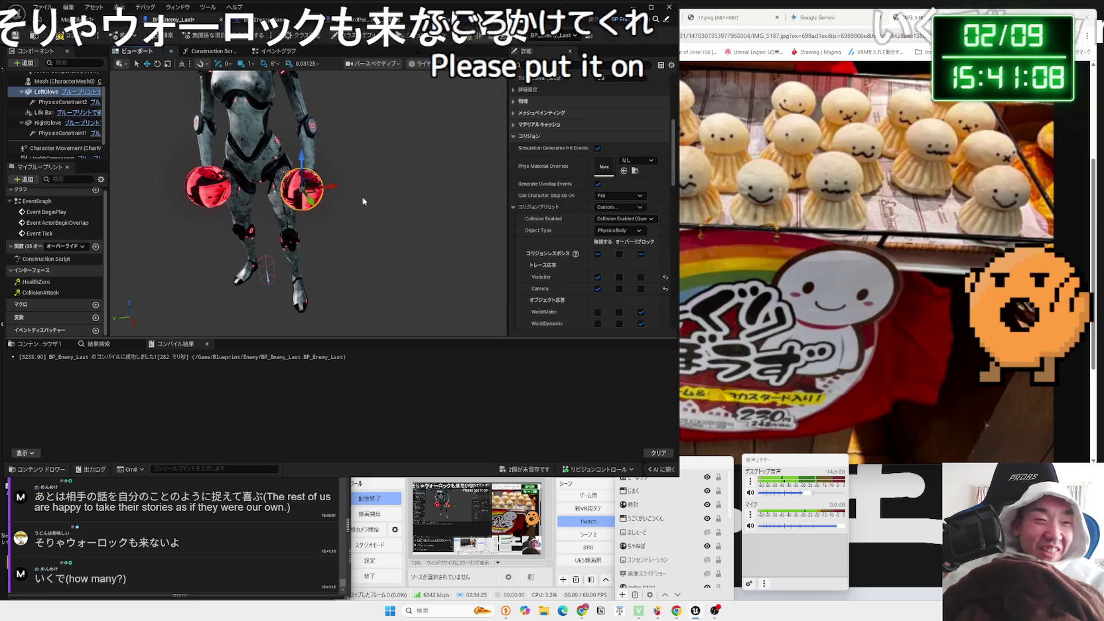
scroll(299, 199, "up", 6)
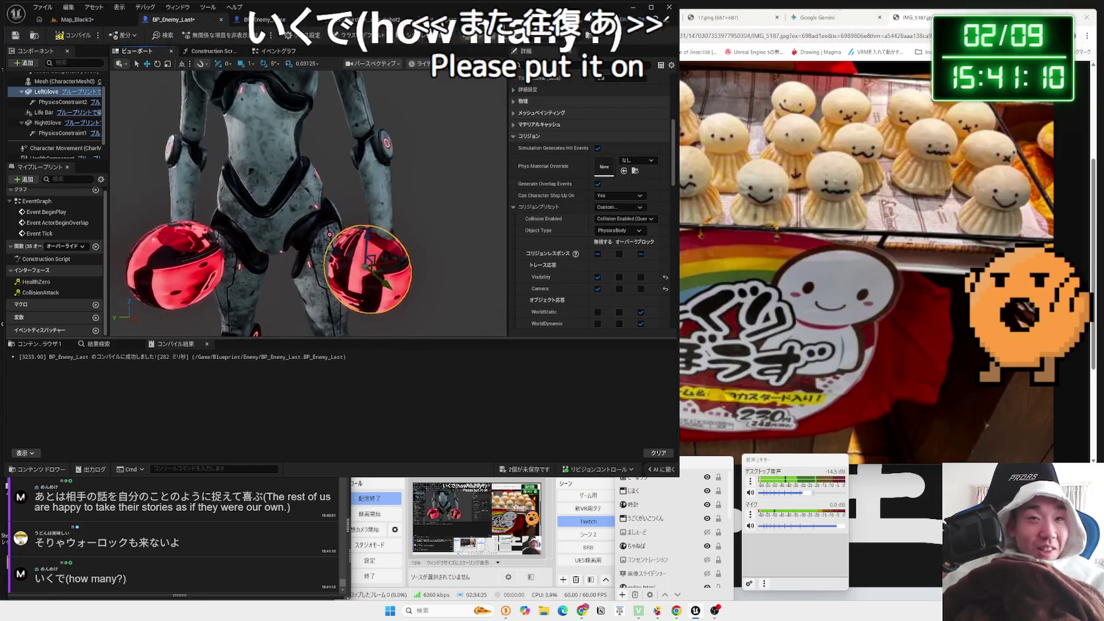
mouse_move(673, 174)
left_mouse_down()
mouse_move(673, 321)
mouse_move(672, 129)
left_mouse_up()
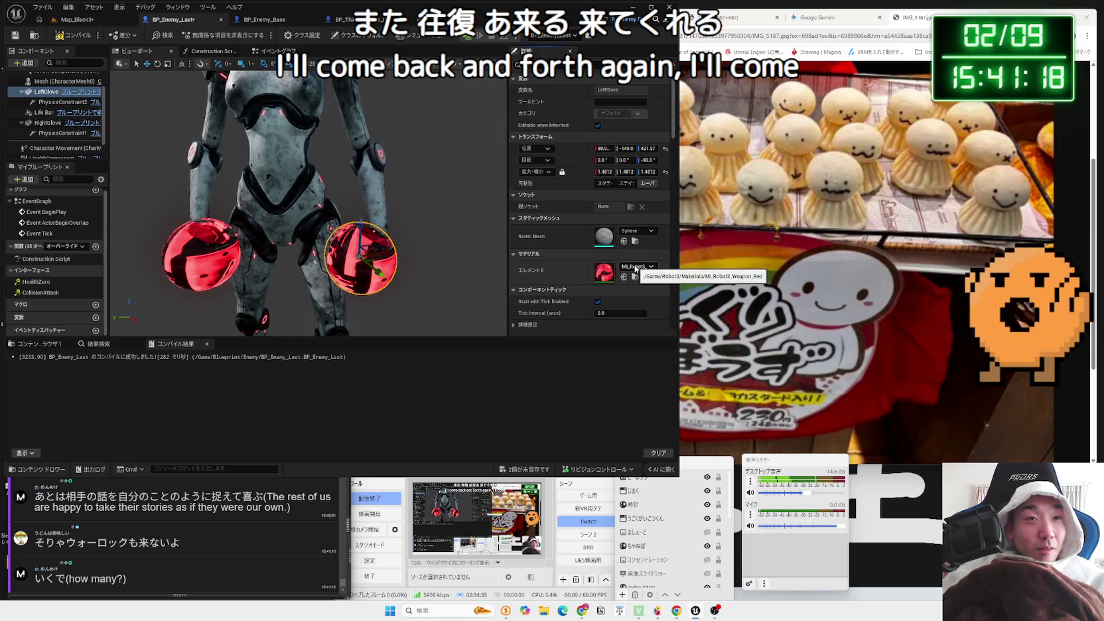
left_click(632, 231)
left_click(649, 281)
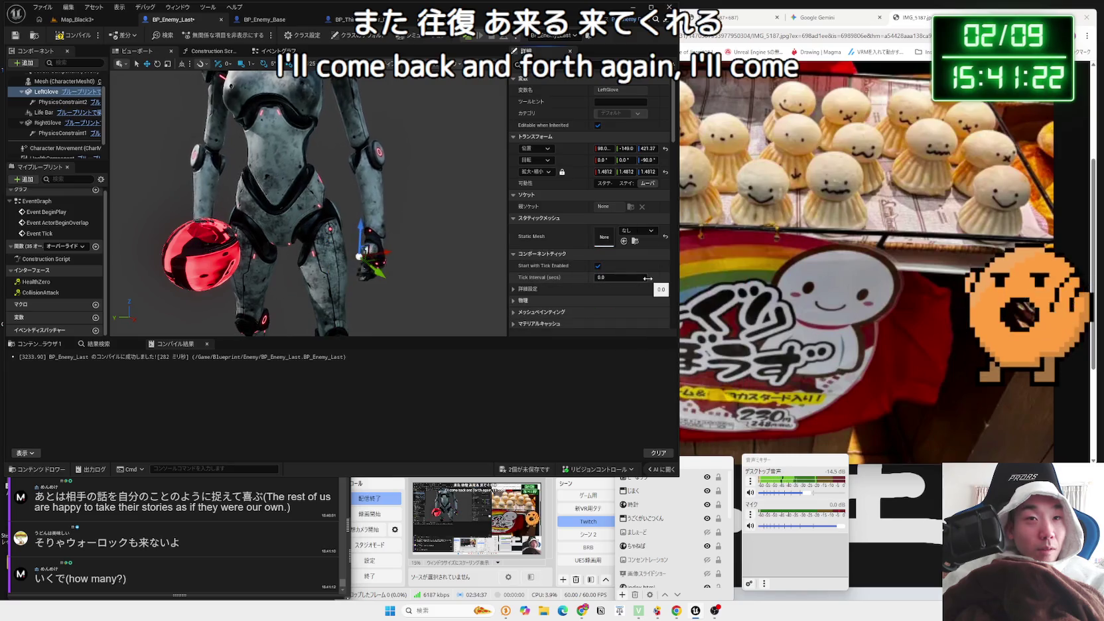
Restore LeftGlove's Sphere mesh, leave its material unchanged, and recompile BP_Enemy_Last
key("ctrl+z")
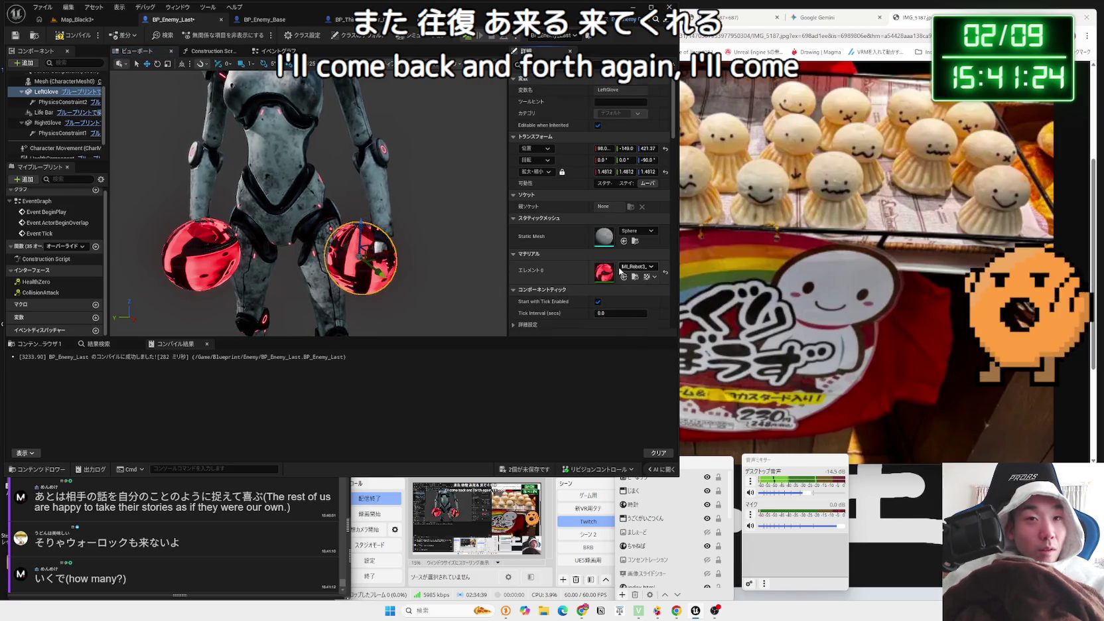
left_click(637, 266)
scroll(664, 382, "down", 10)
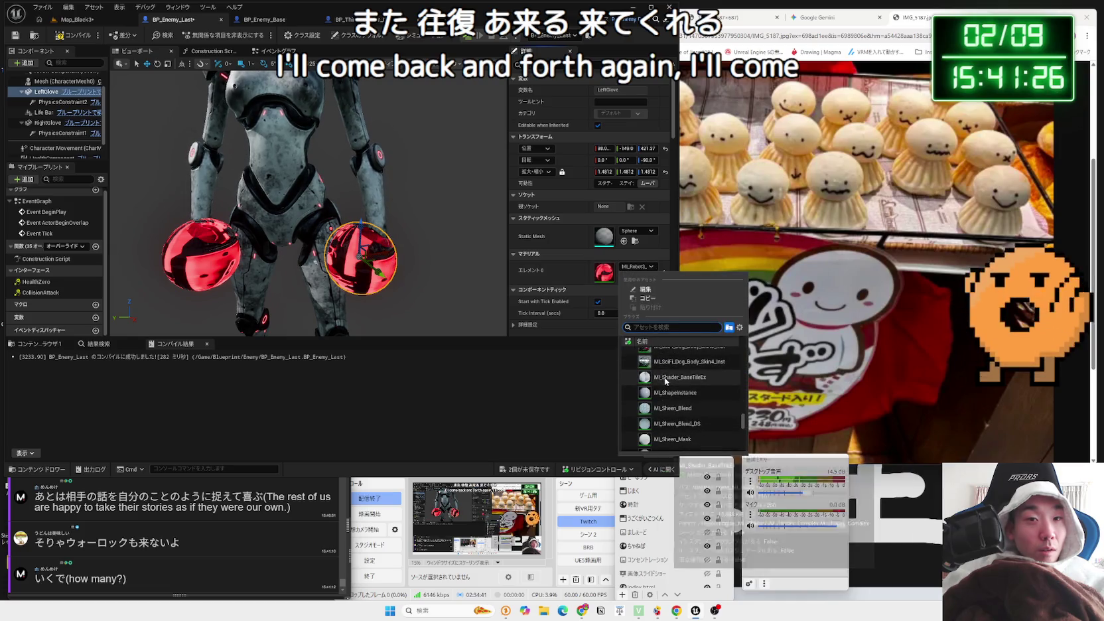
scroll(664, 376, "down", 5)
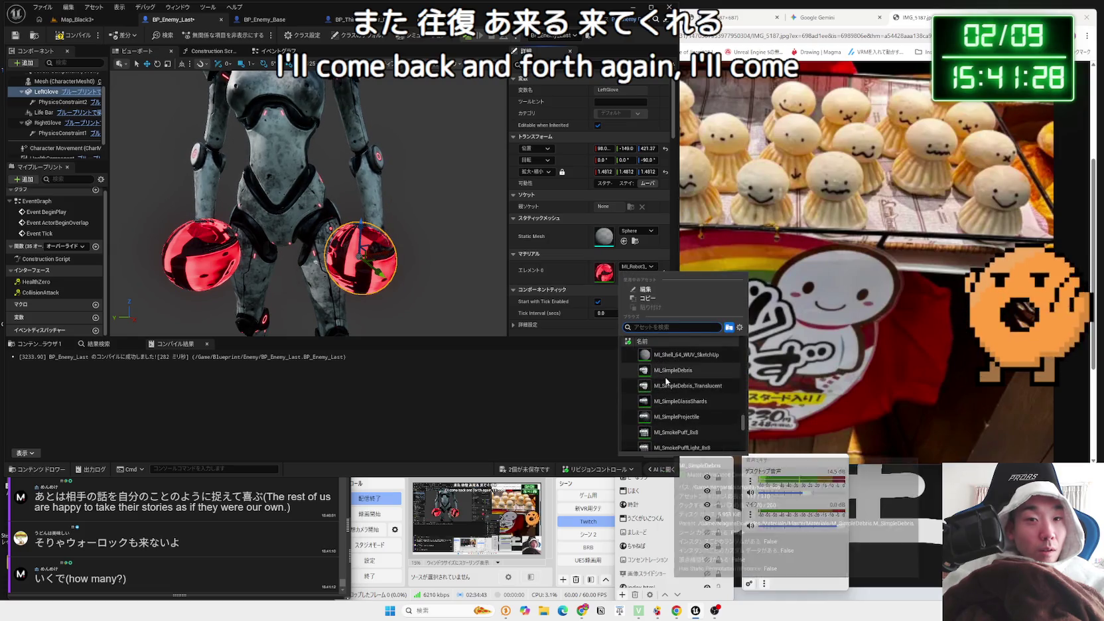
left_click(568, 280)
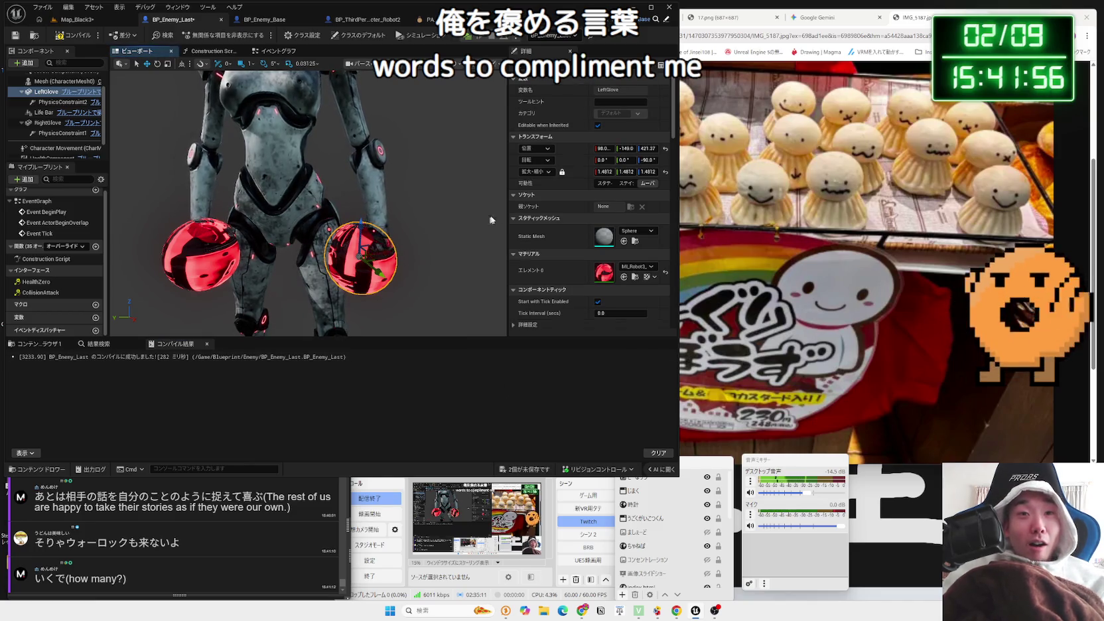
scroll(607, 211, "down", 7)
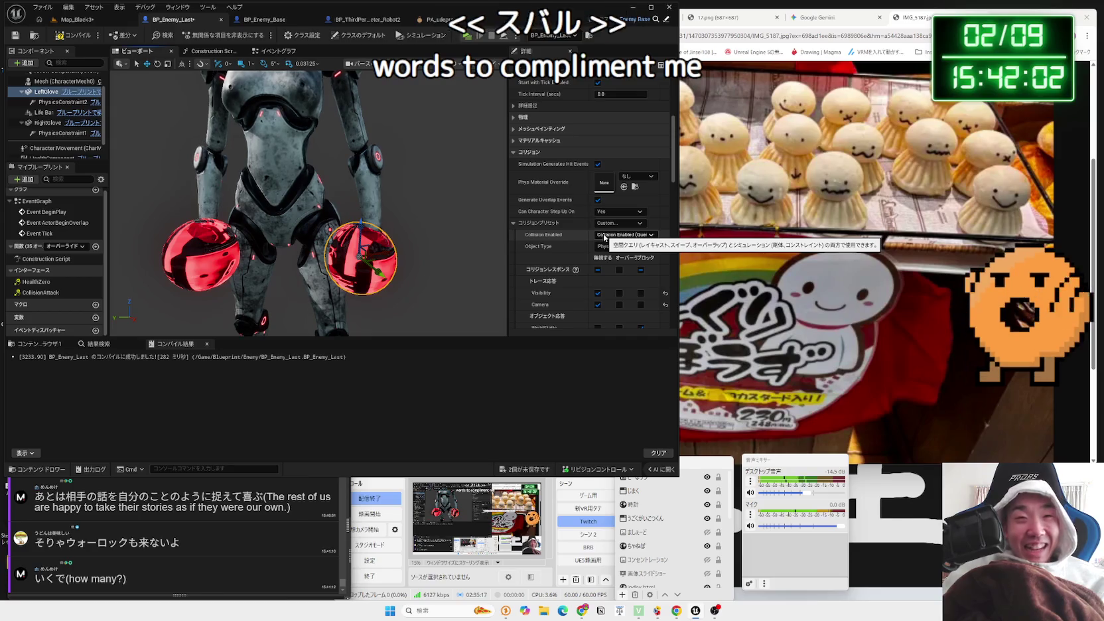
mouse_move(411, 236)
left_mouse_down()
mouse_move(410, 286)
mouse_move(411, 236)
left_mouse_up()
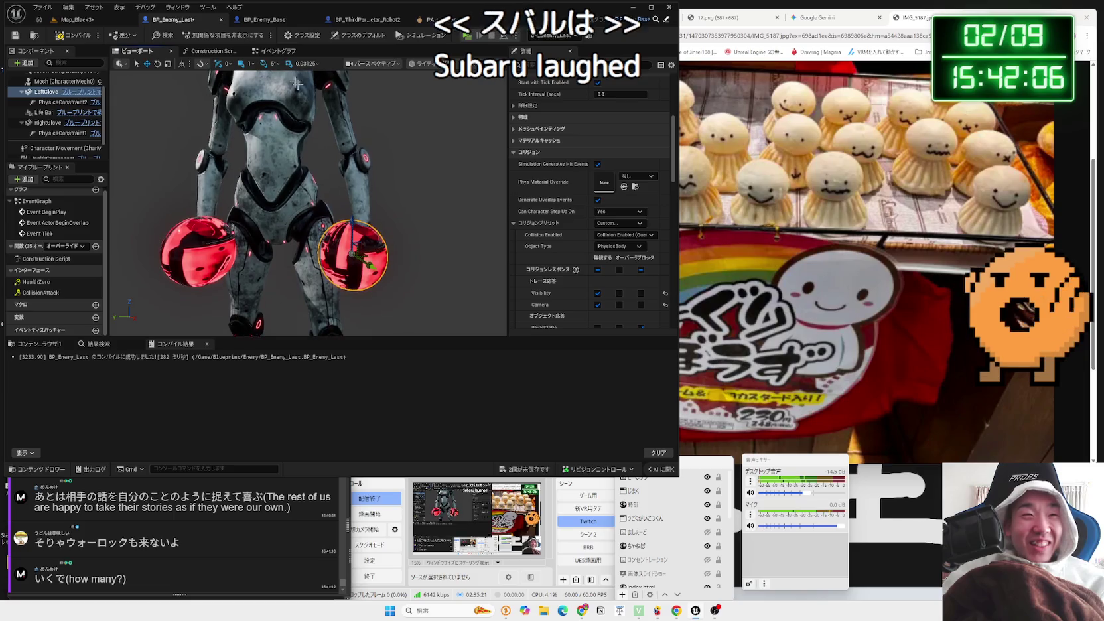
left_click(73, 38)
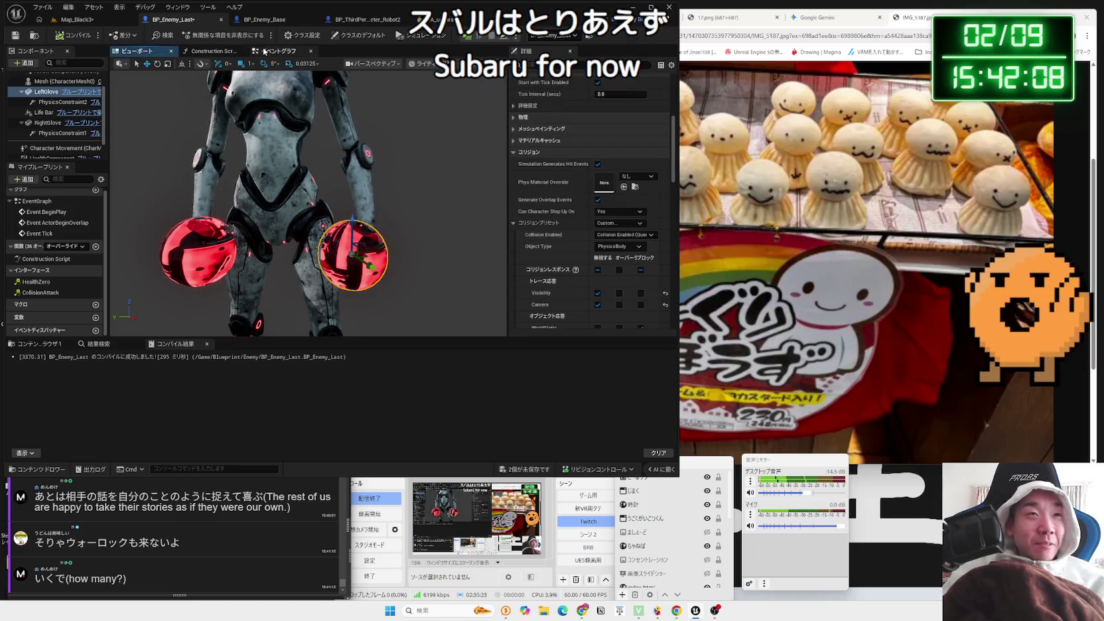
Switch to Map_Black3 and save both BP_Enemy_Last and the level
left_click(264, 51)
left_click(76, 19)
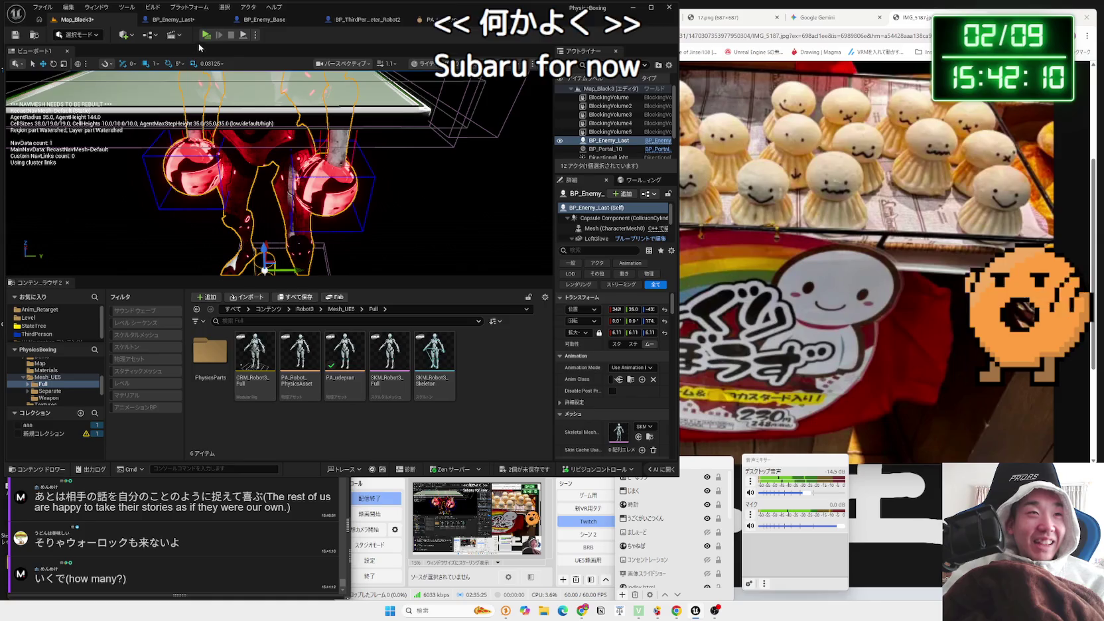
left_click(543, 473)
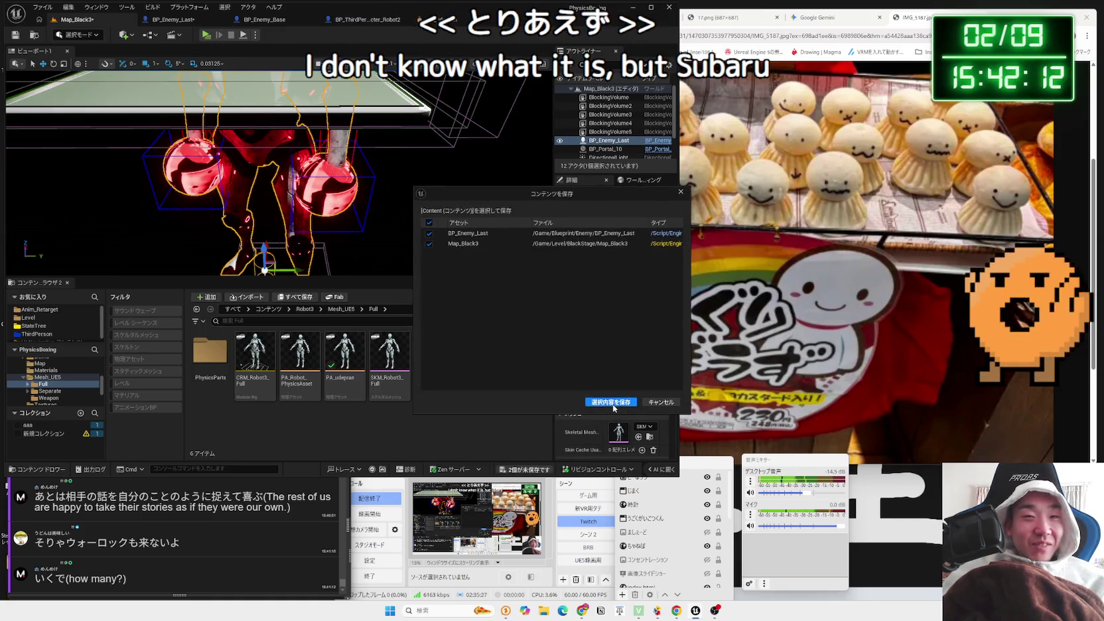
left_click(609, 397)
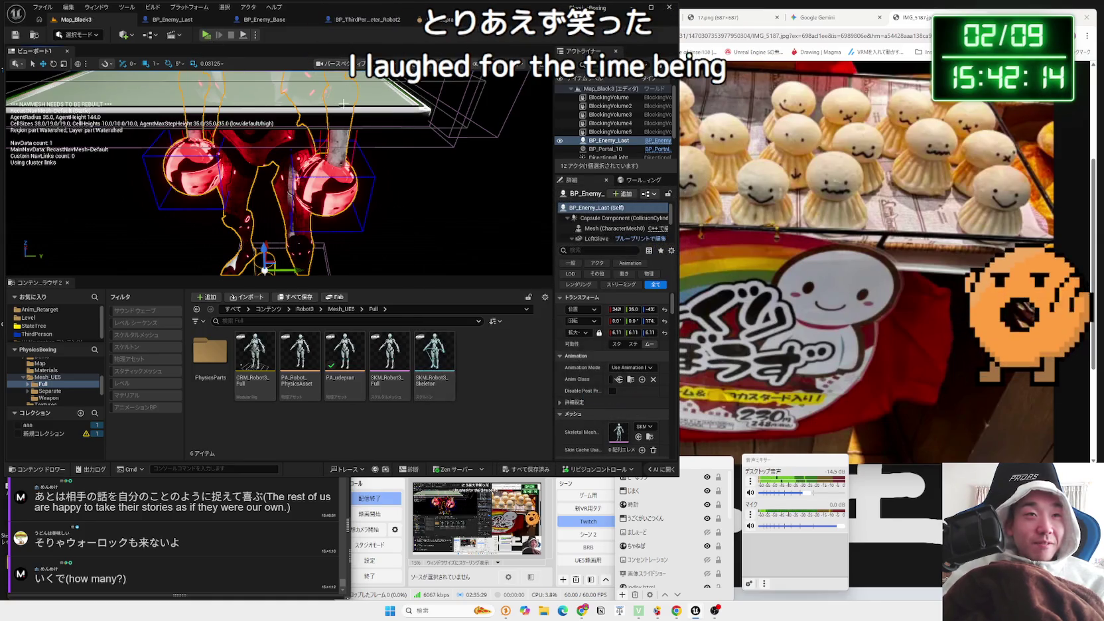
Scale the BlockingVolume up to 36.5 and save the level again
key("f")
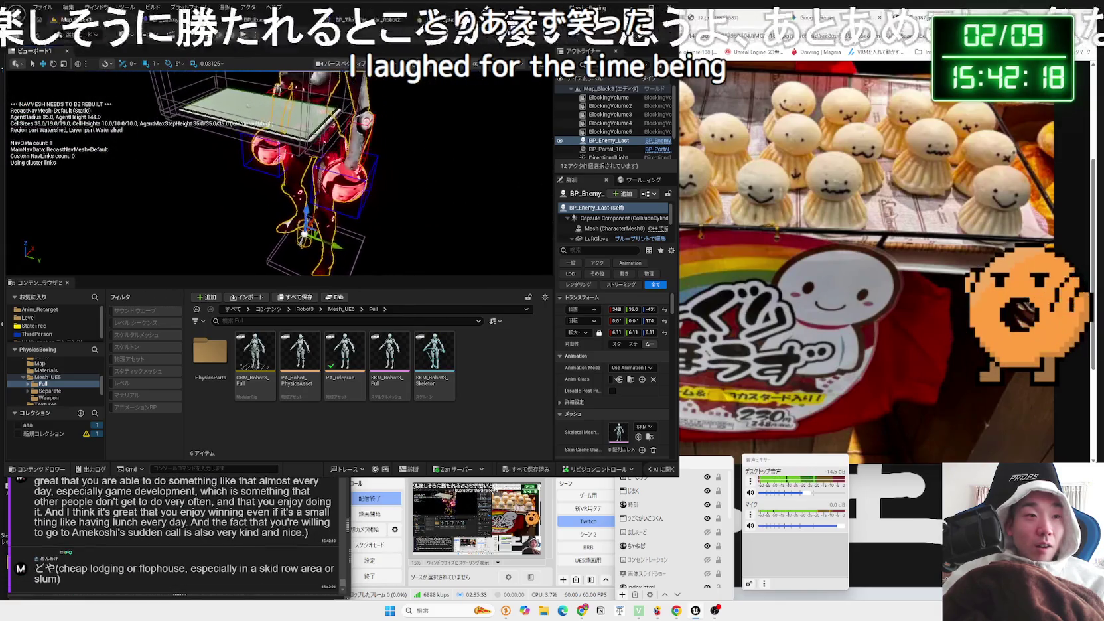
left_click(305, 201)
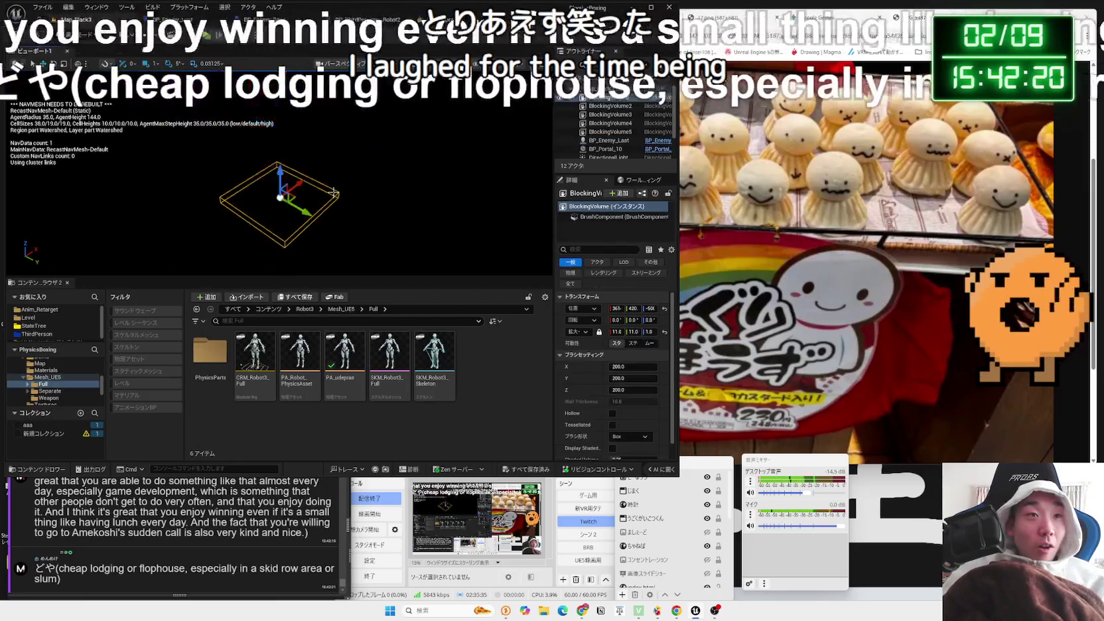
key("r")
mouse_move(295, 200)
left_mouse_down()
mouse_move(345, 203)
mouse_move(266, 194)
left_mouse_up()
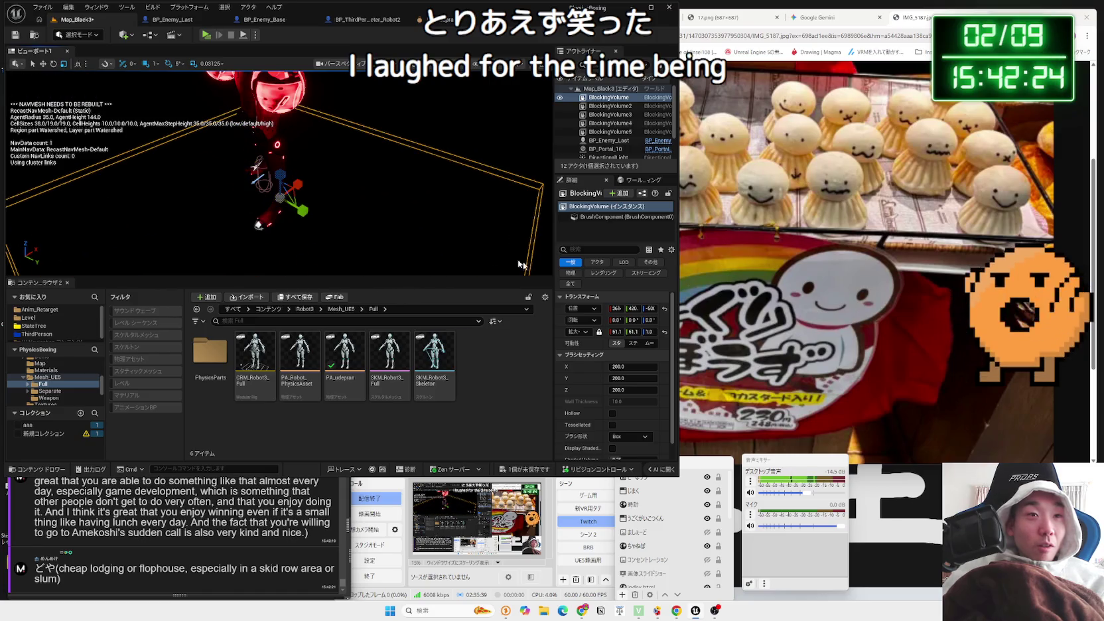
left_click(535, 475)
left_click(596, 403)
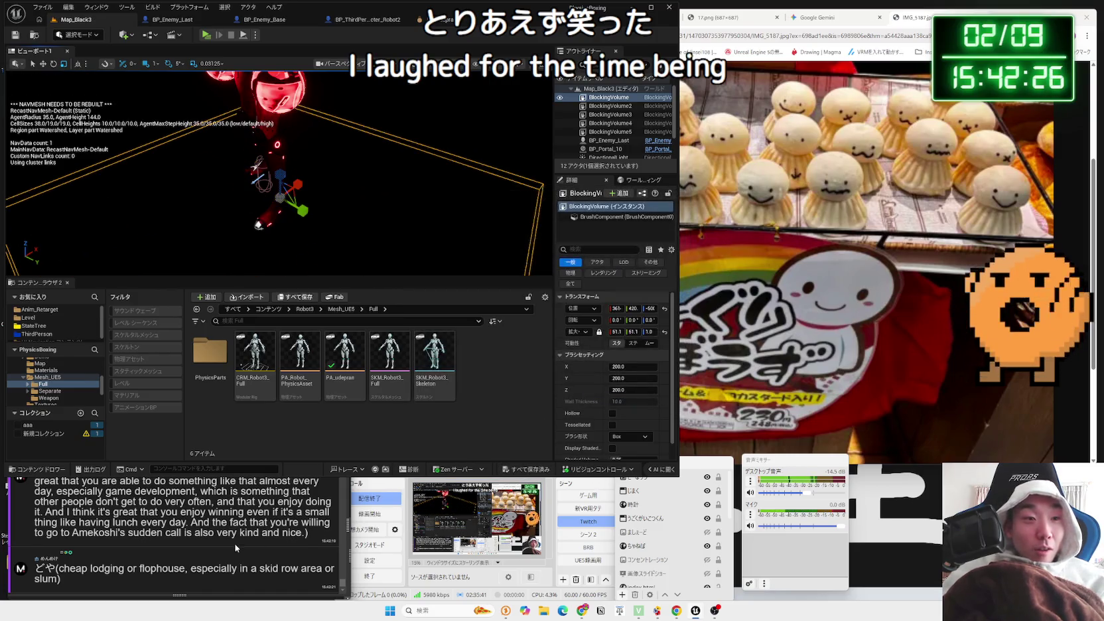
left_click(214, 543)
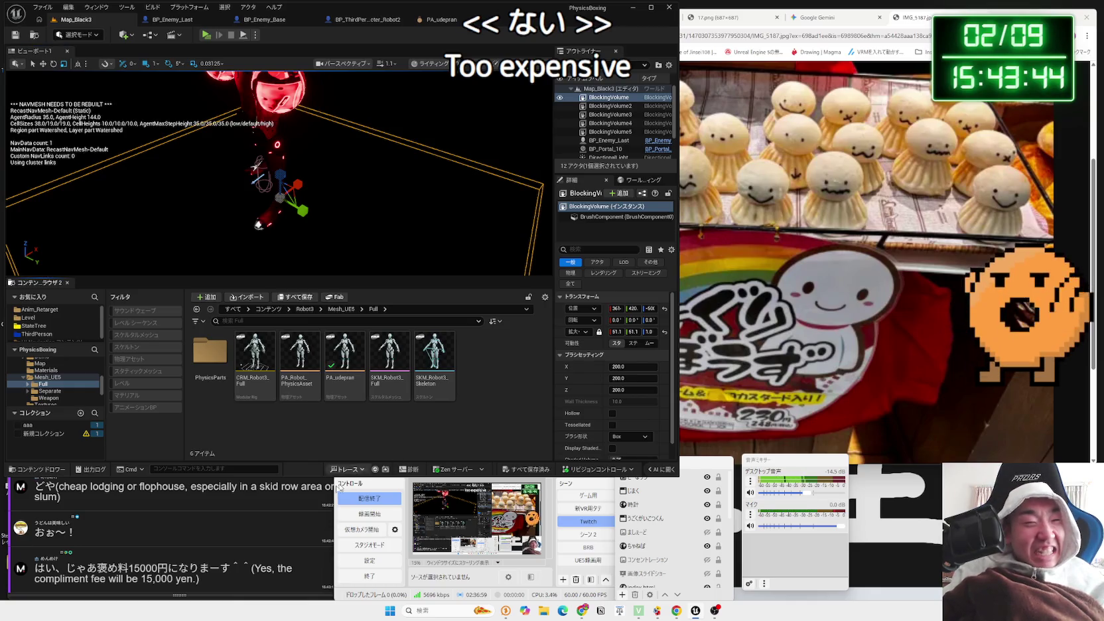
Bring the OneComme chat window in front of the Unreal editor from the taskbar
left_click(228, 532)
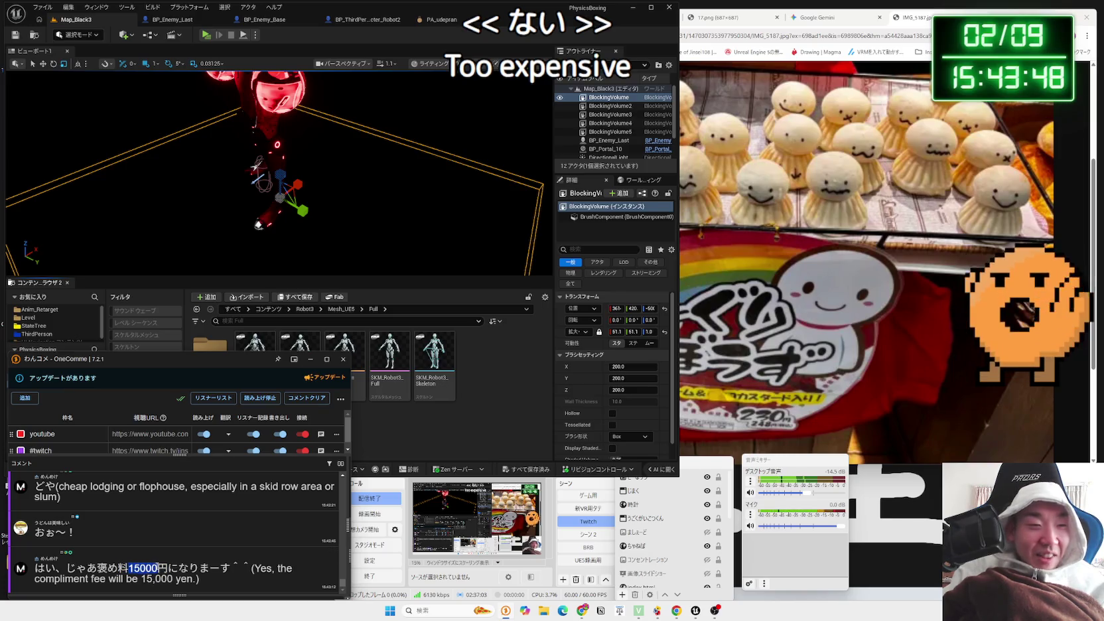
Clear the comment text selection, minimize OneComme, and select the enemy robot in Unreal
left_click(131, 568)
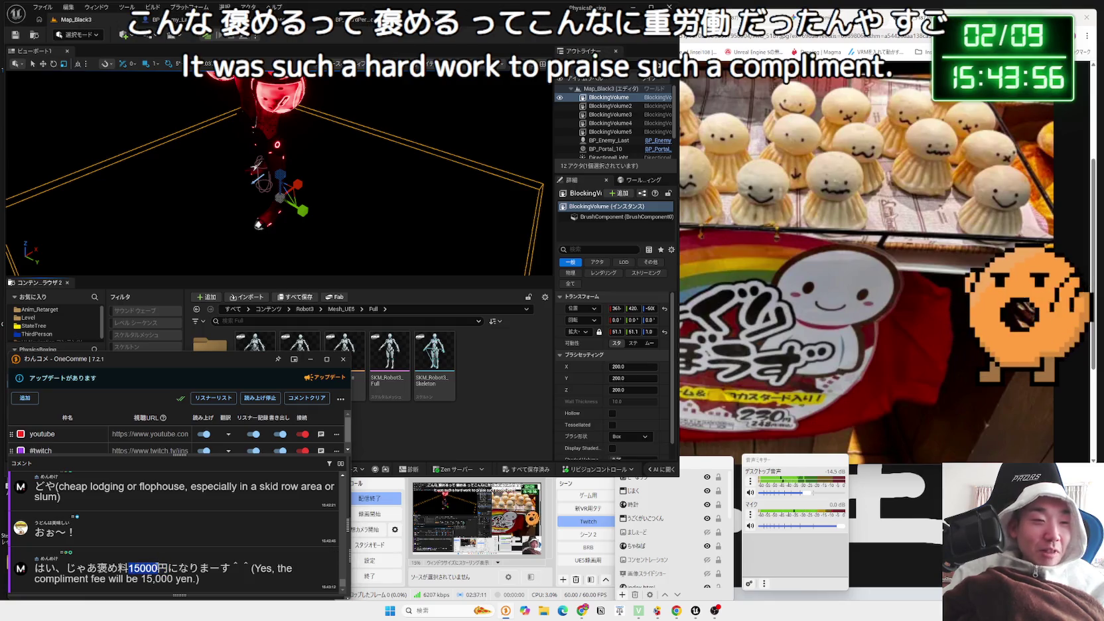
left_click(162, 566)
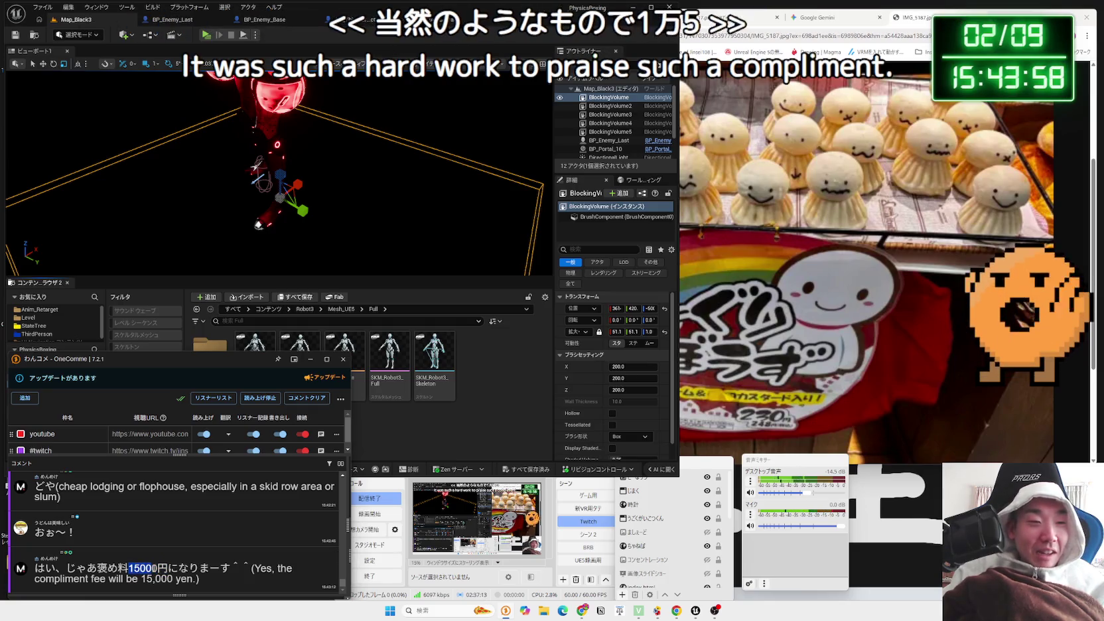
left_click(455, 437)
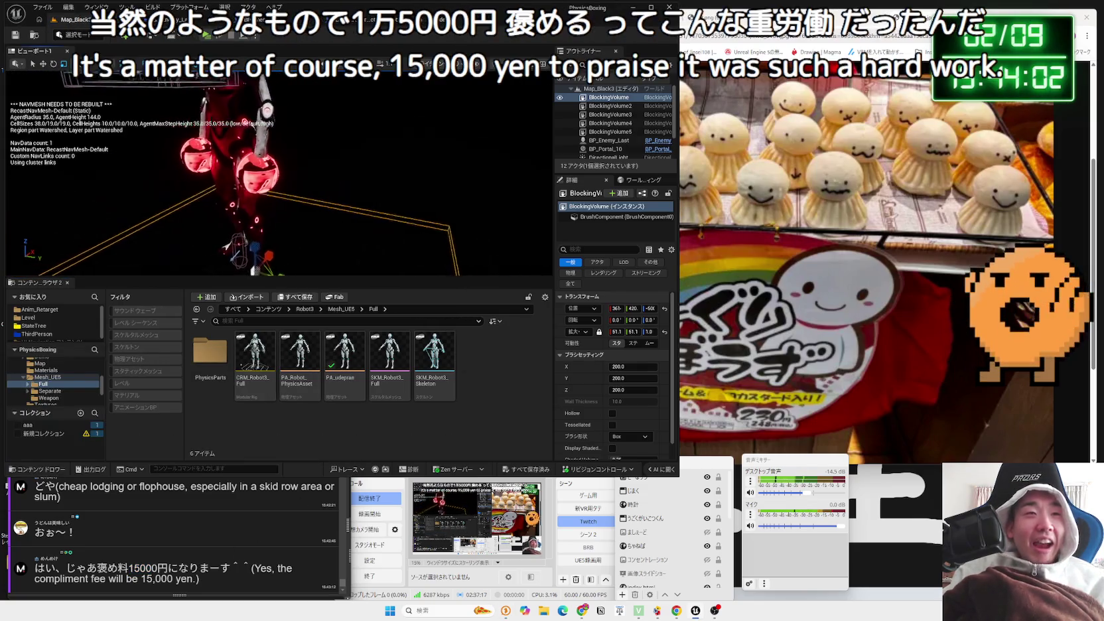
left_click(294, 177)
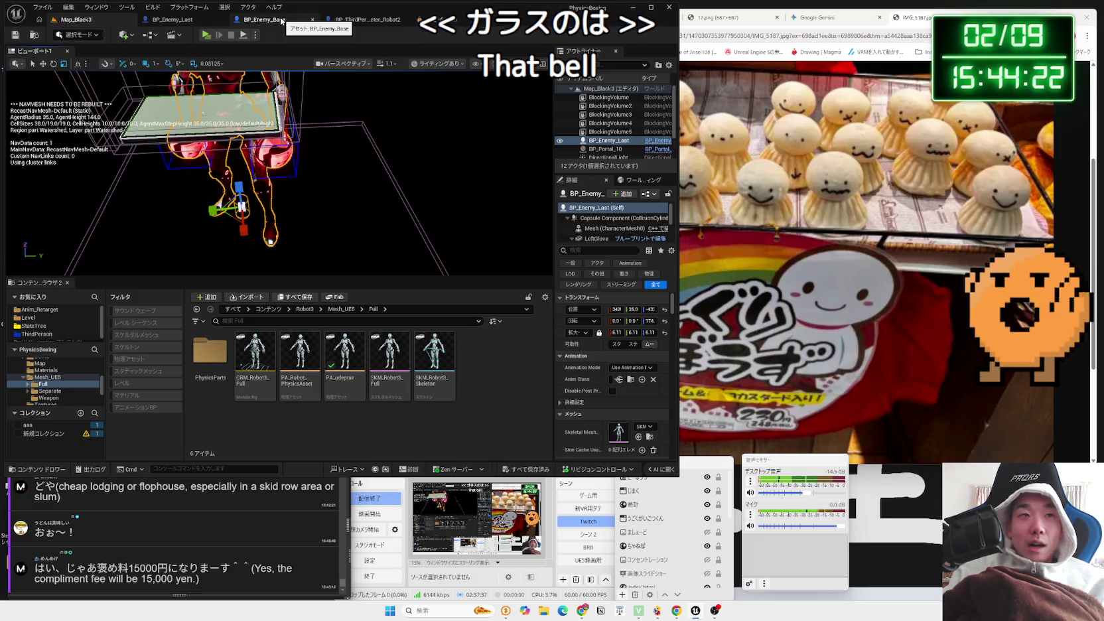
Run a standalone play test of the enemy level and stop it
mouse_move(250, 233)
left_mouse_down()
mouse_move(212, 237)
mouse_move(356, 203)
left_mouse_up()
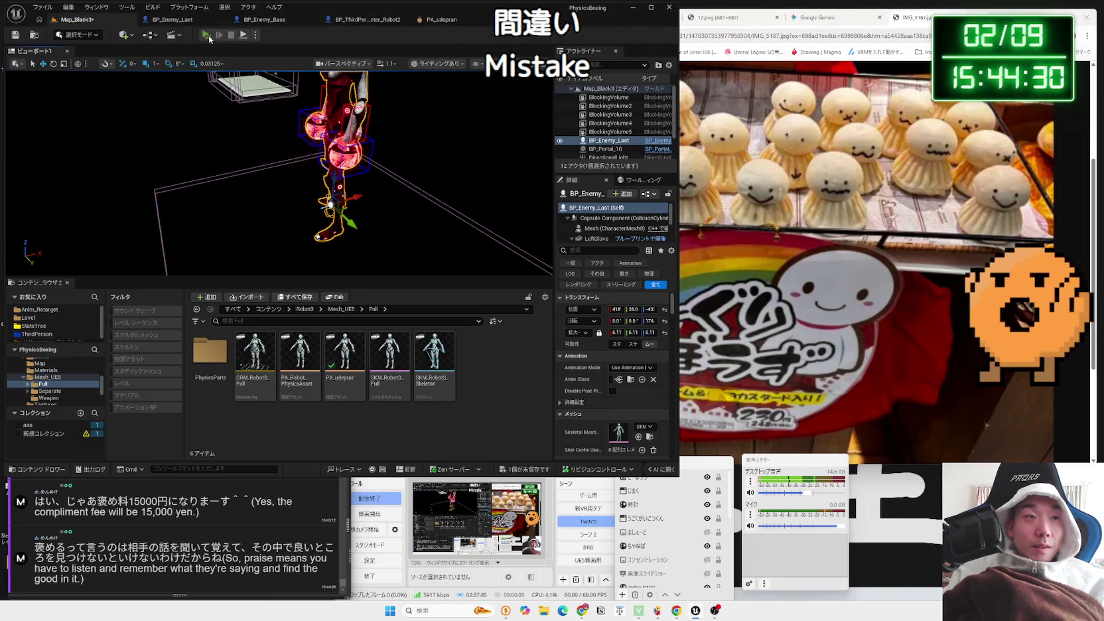
left_click(210, 37)
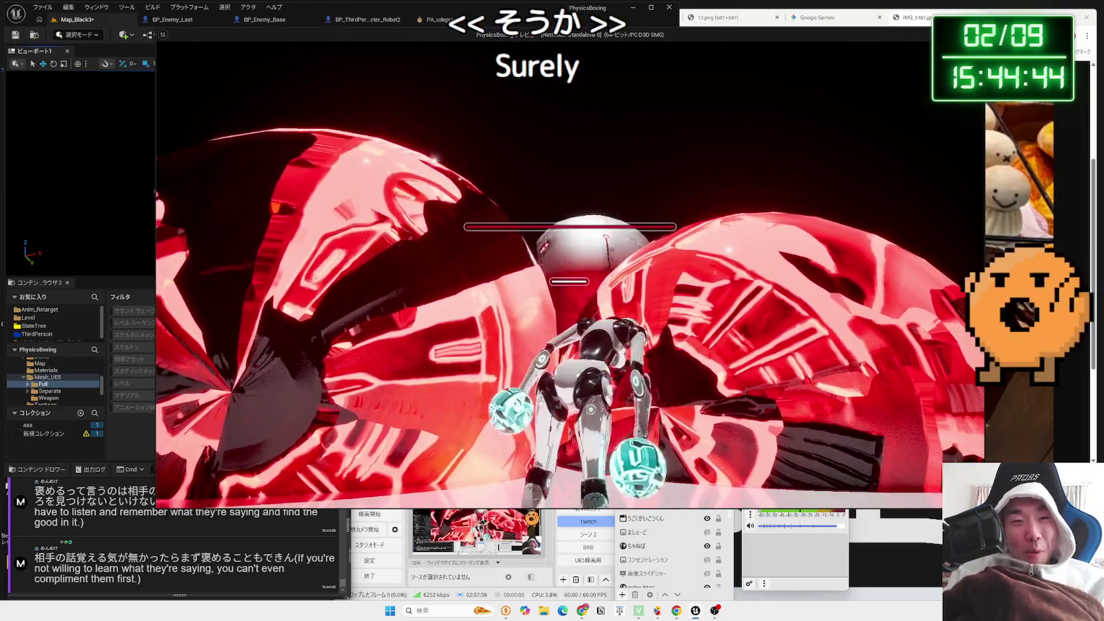
key("Escape")
Move the enemy left from X 418 to 379, play-test again, then open BP_Enemy_Last
left_click_drag(357, 198, 347, 198)
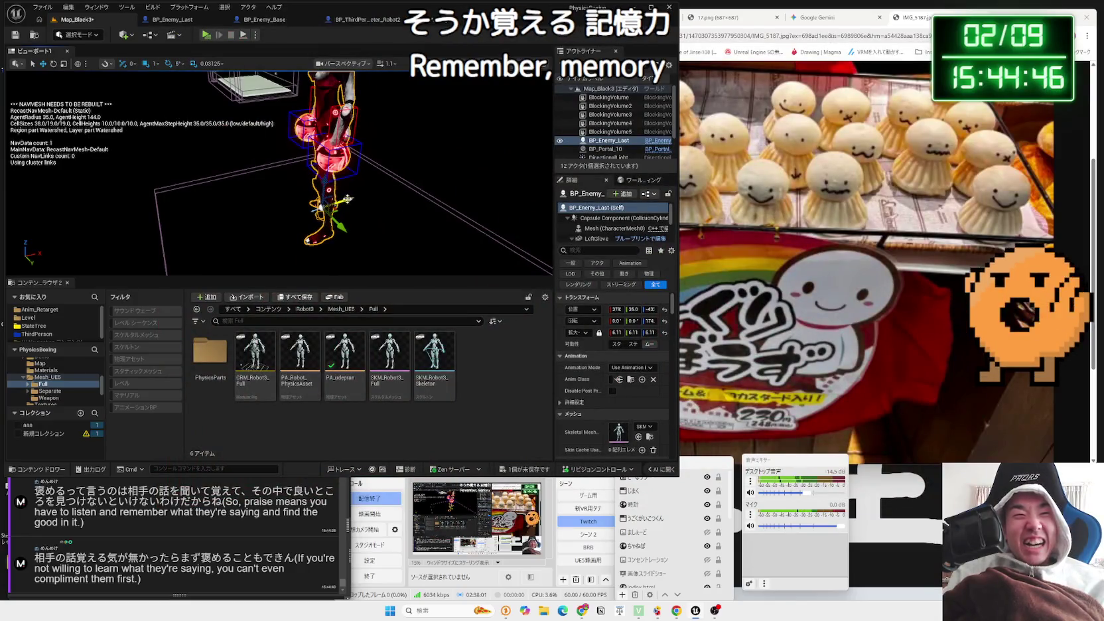
key("alt+p")
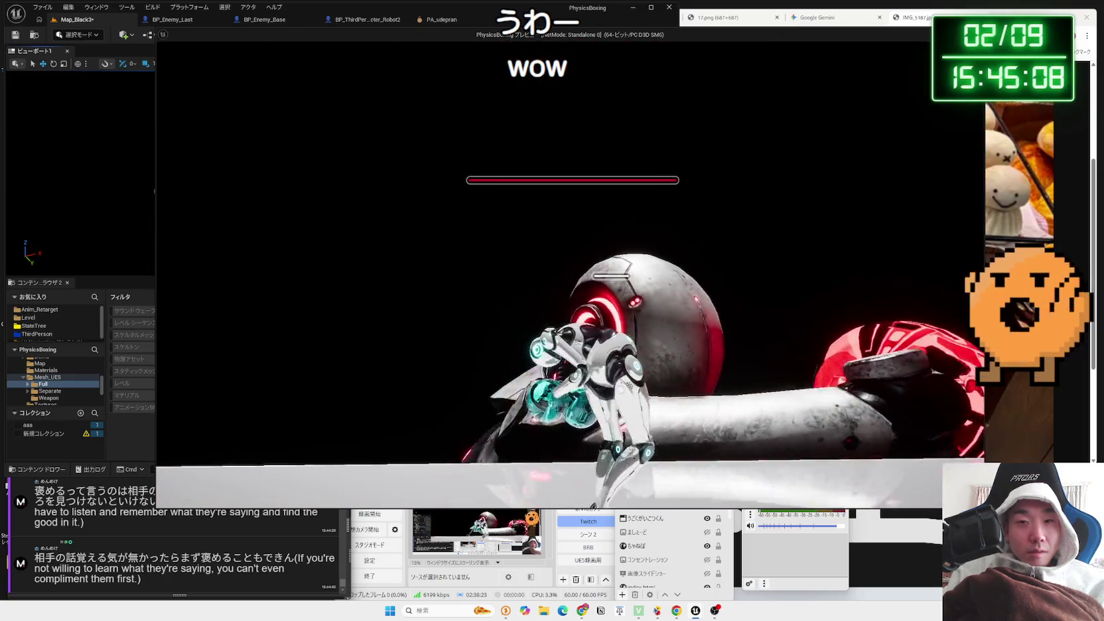
key("Escape")
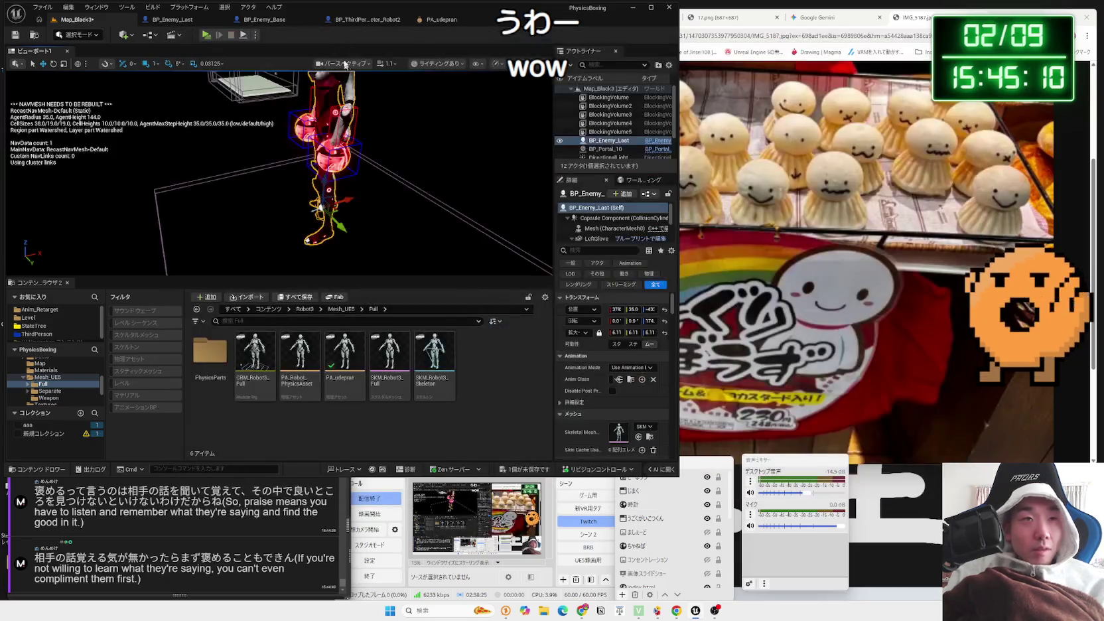
left_click(178, 22)
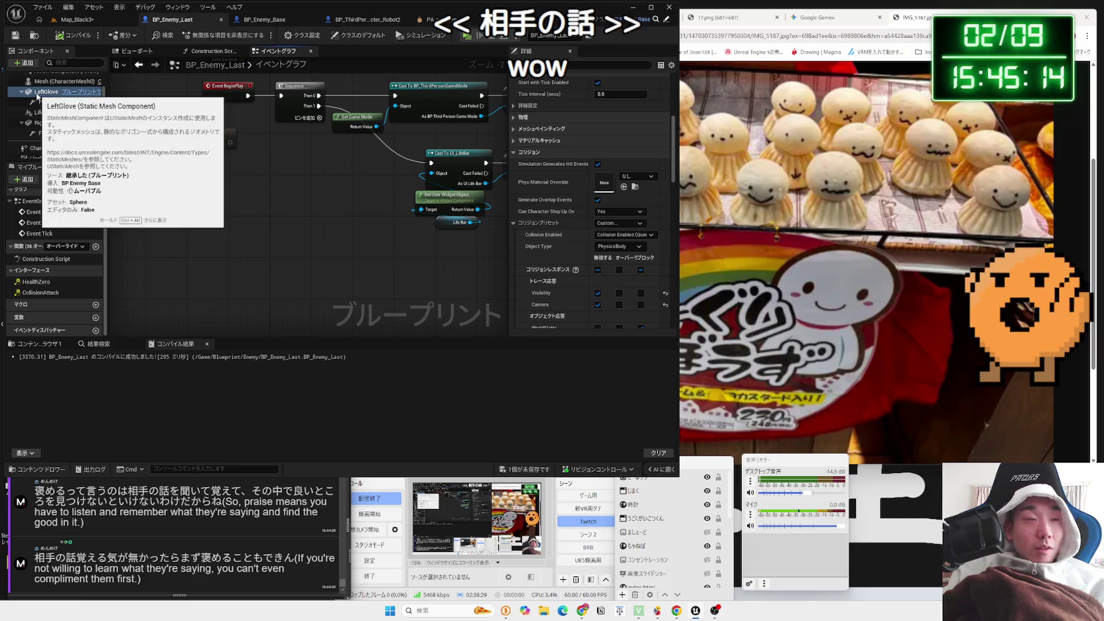
Add On Component Begin Overlap events for RightGlove and LeftGlove
left_click(45, 124)
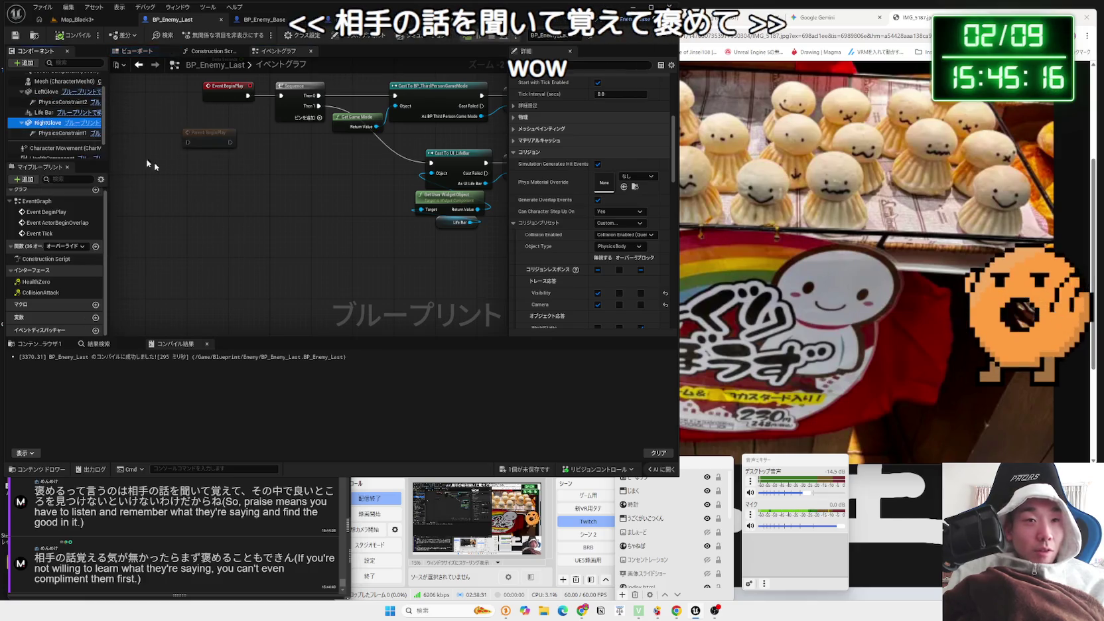
right_click(246, 255)
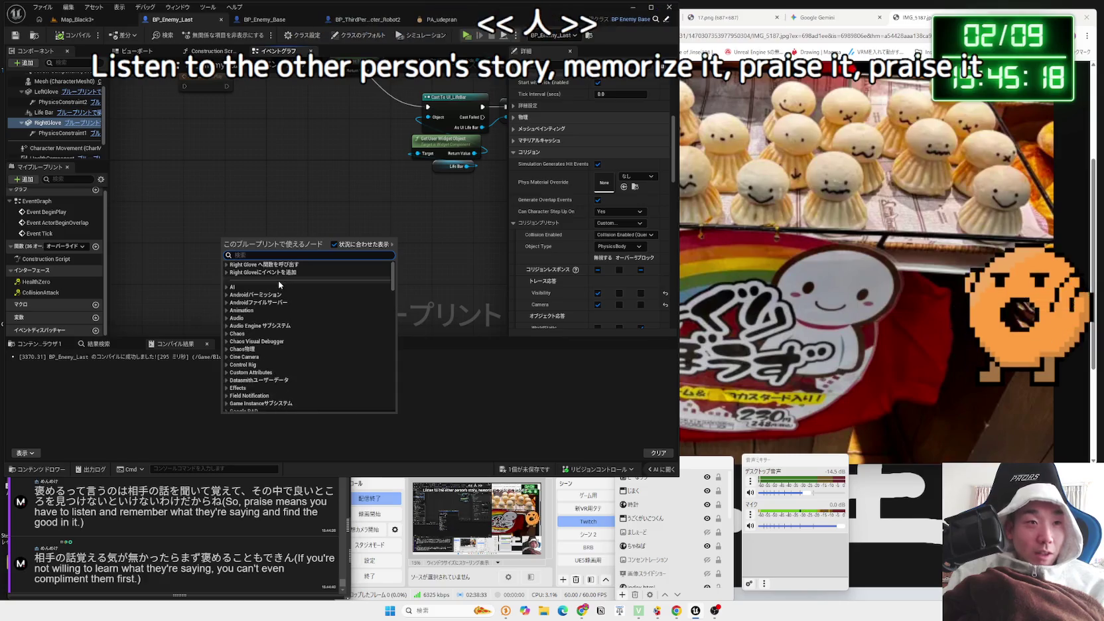
left_click(255, 209)
scroll(617, 215, "down", 10)
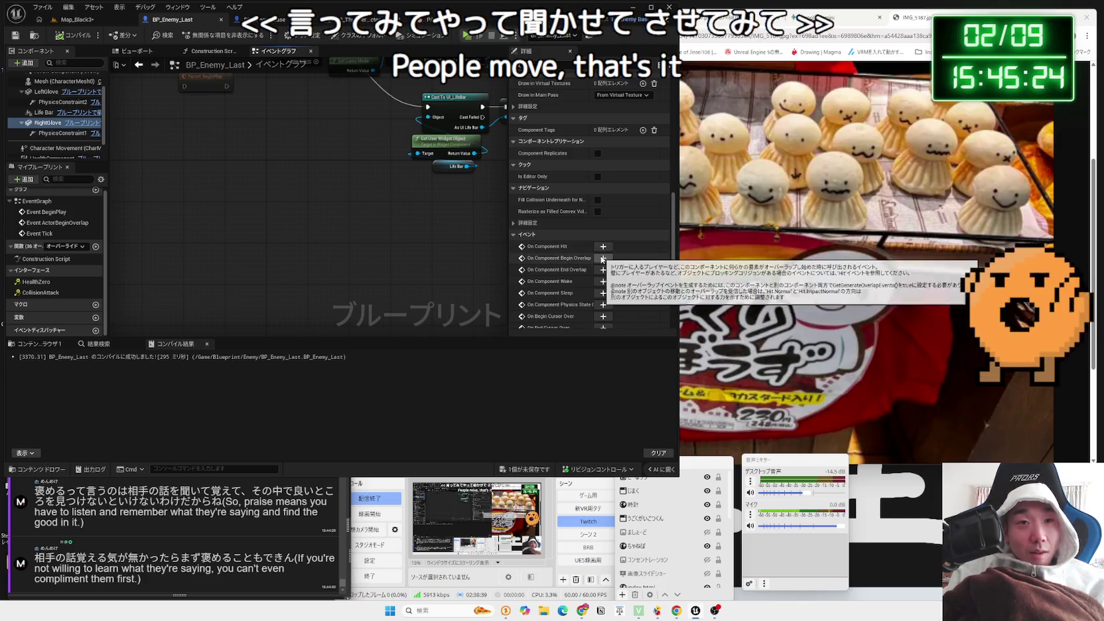
scroll(568, 206, "up", 3)
scroll(568, 206, "up", 5)
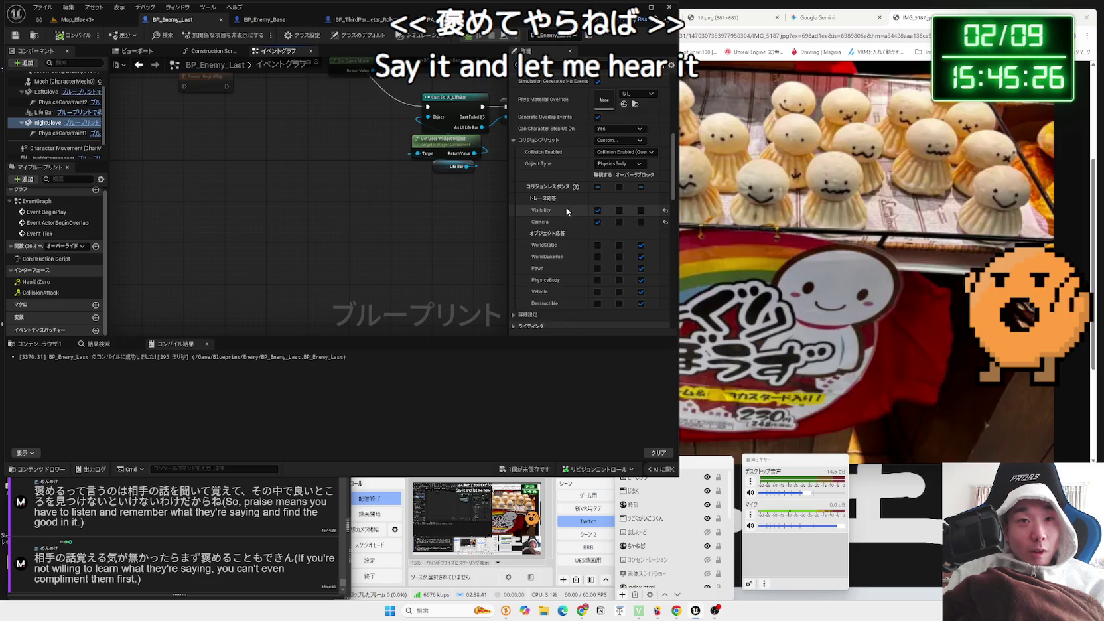
scroll(581, 253, "down", 10)
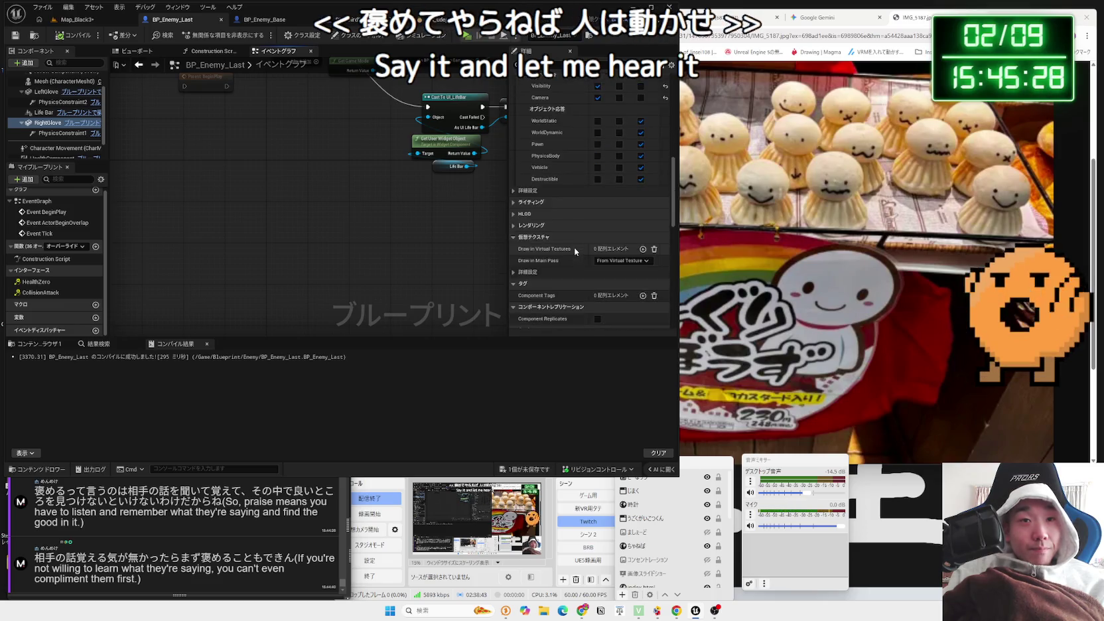
left_click(602, 272)
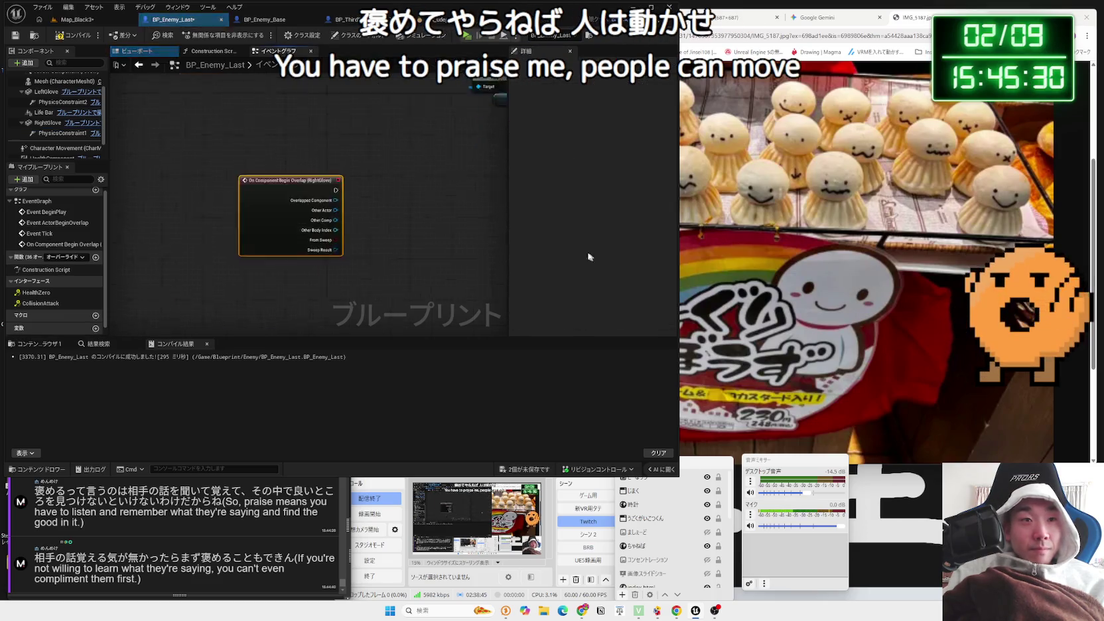
scroll(322, 213, "down", 2)
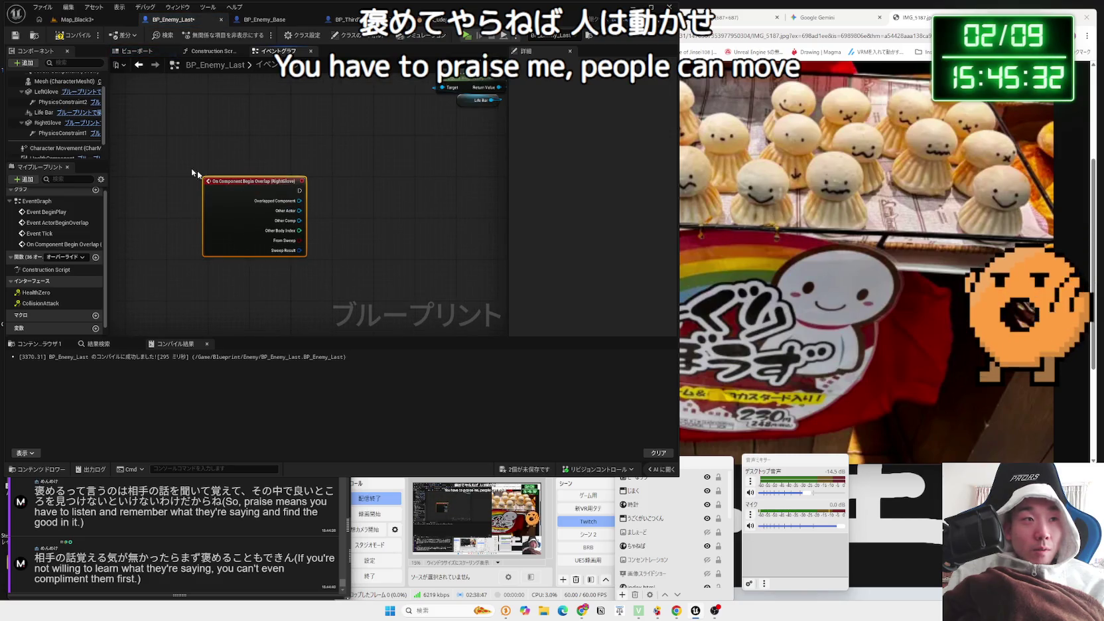
left_click(46, 92)
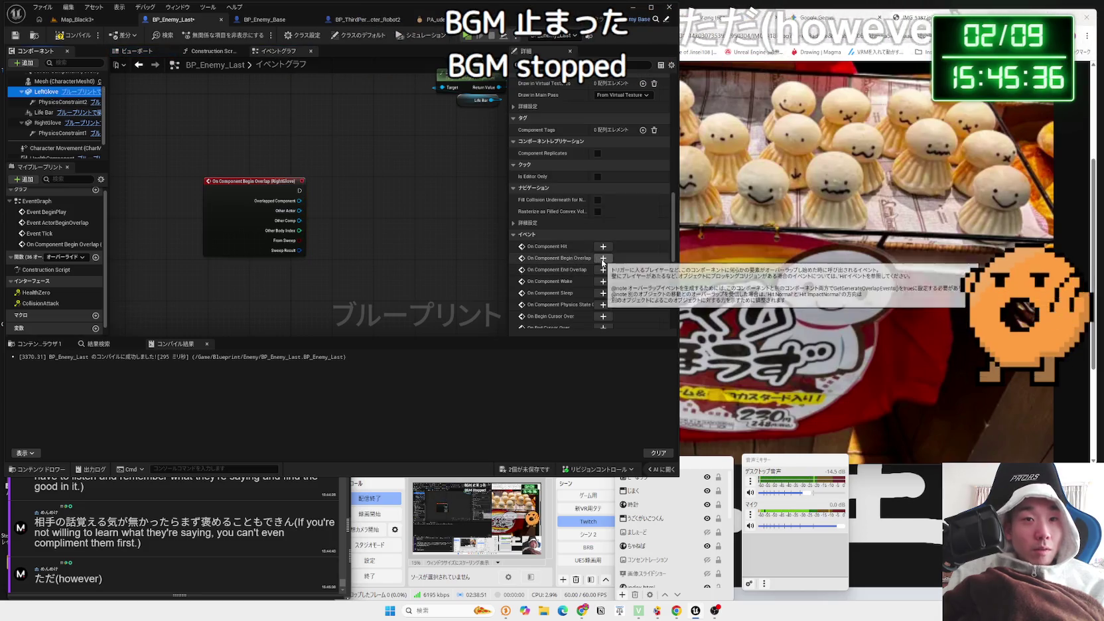
left_click(603, 258)
scroll(411, 216, "up", 2)
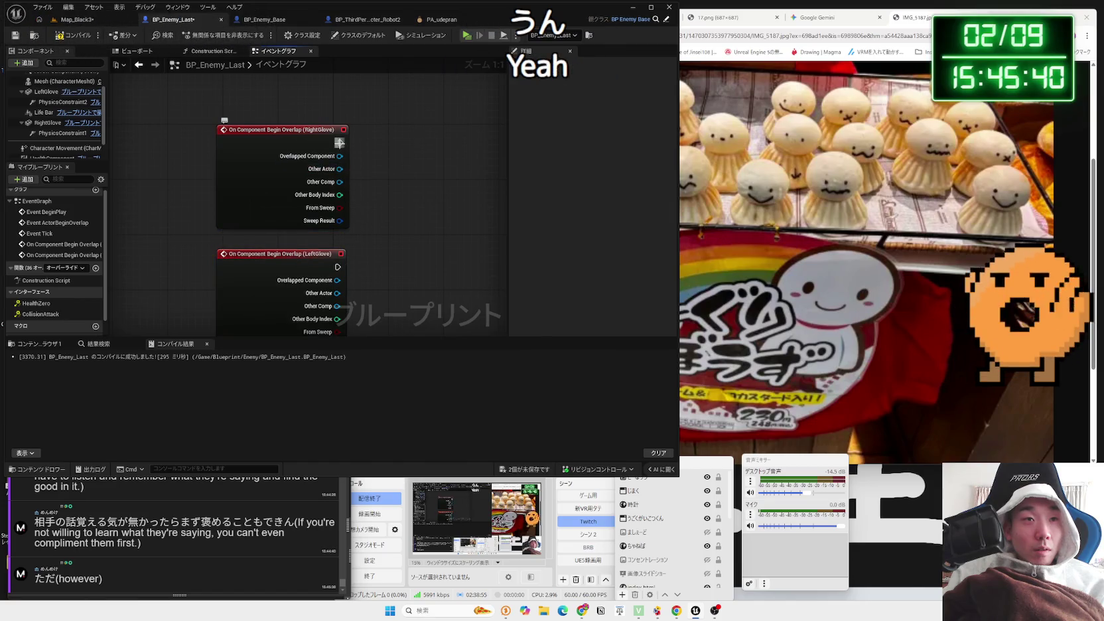
Wire a Print String to each overlap event, printing the Other Actor's display name
left_click_drag(408, 143, 408, 143)
type("print")
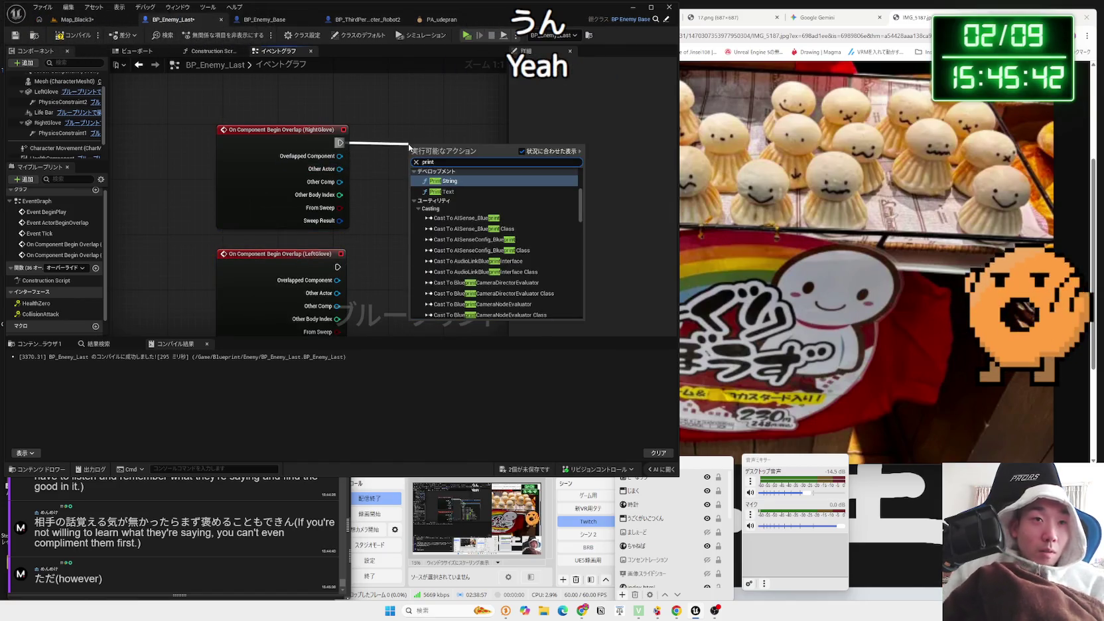
left_click(438, 181)
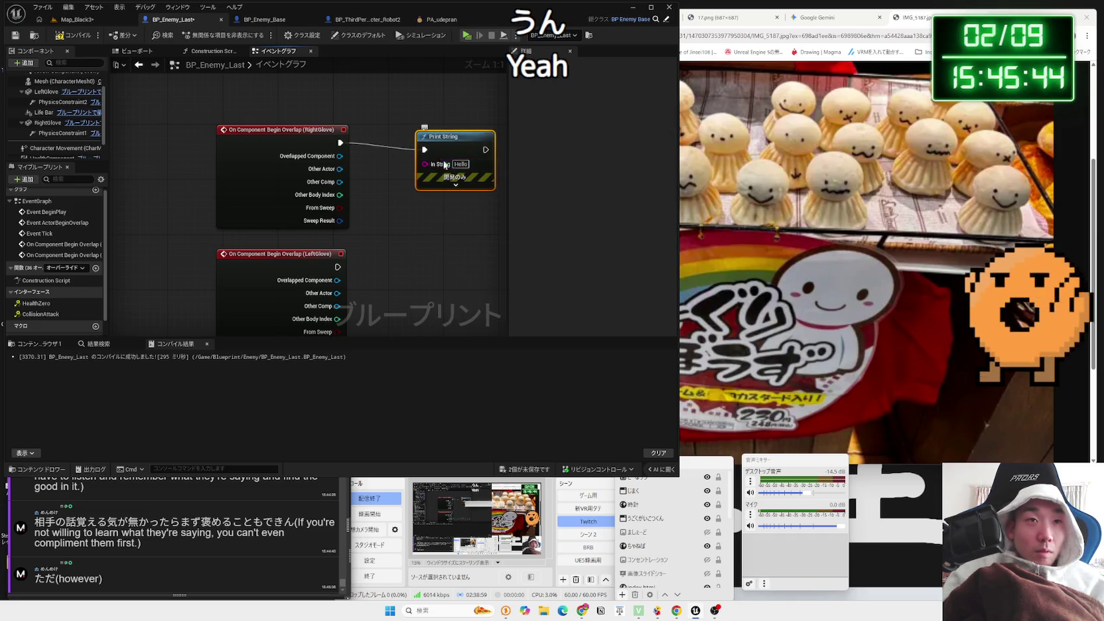
key("ctrl+c")
key("ctrl+v")
left_click_drag(332, 266, 345, 267)
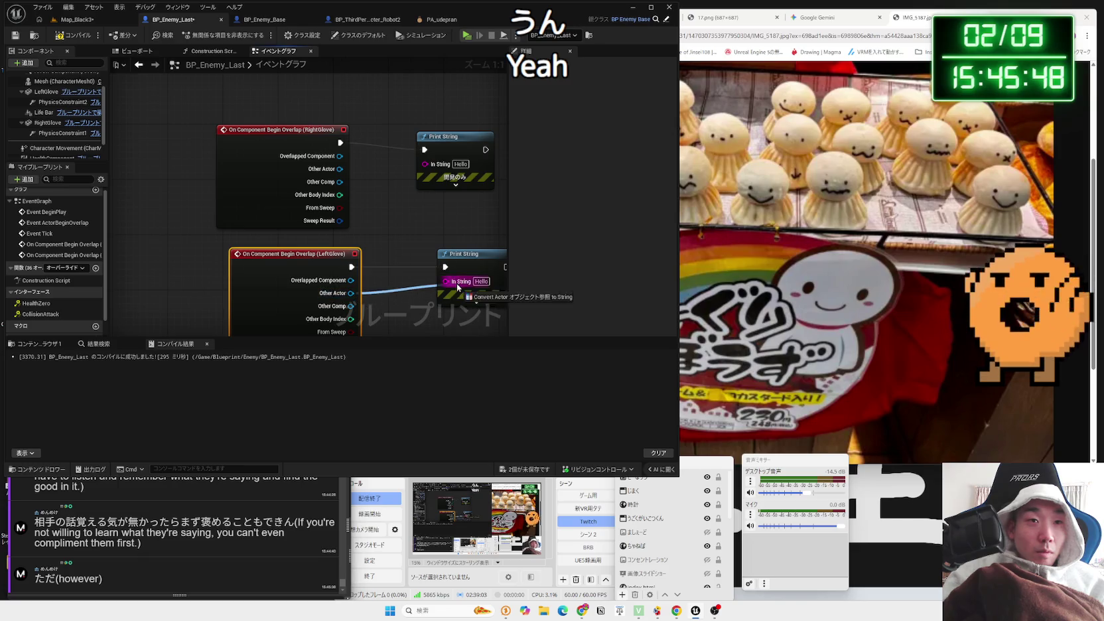
left_click_drag(457, 286, 457, 285)
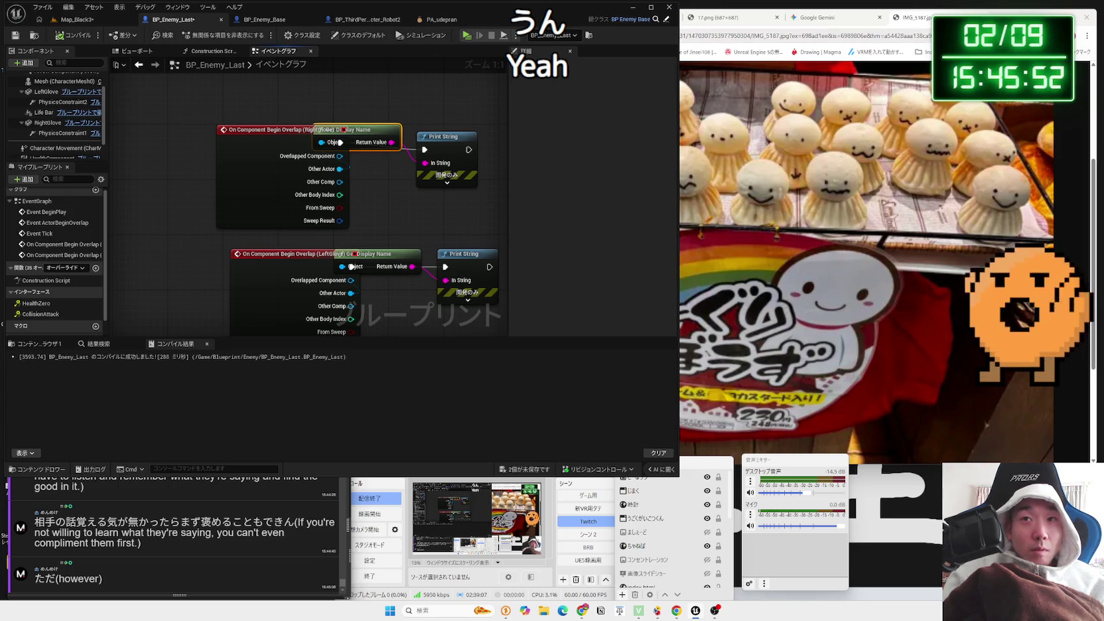
left_click(730, 17)
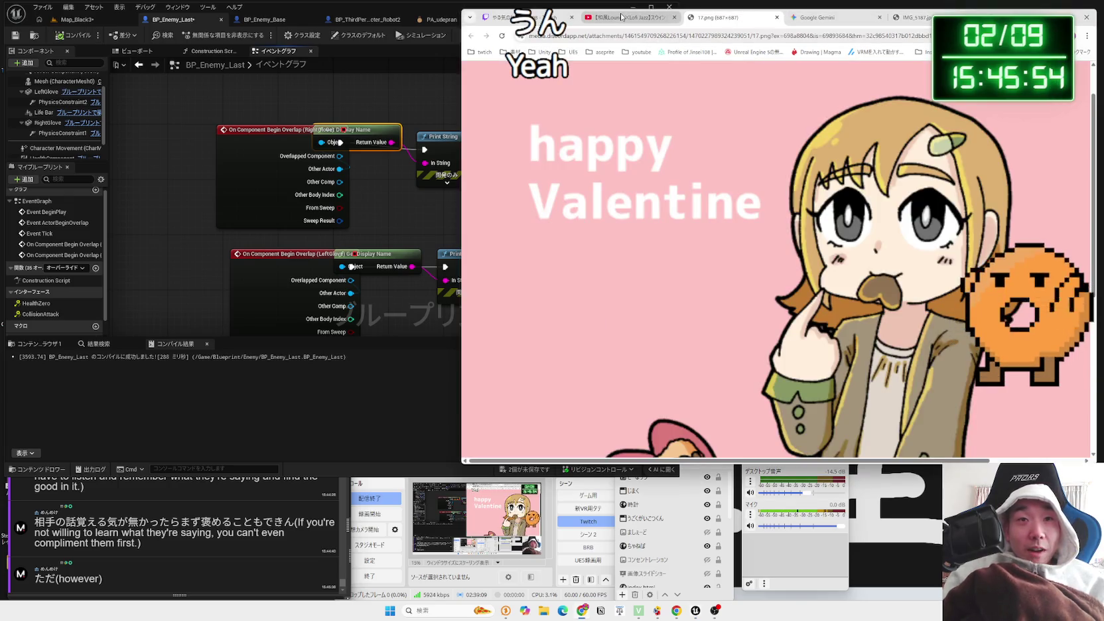
Start the '2hours FreeBGM' video on YouTube and skip its sponsor ad
left_click(621, 17)
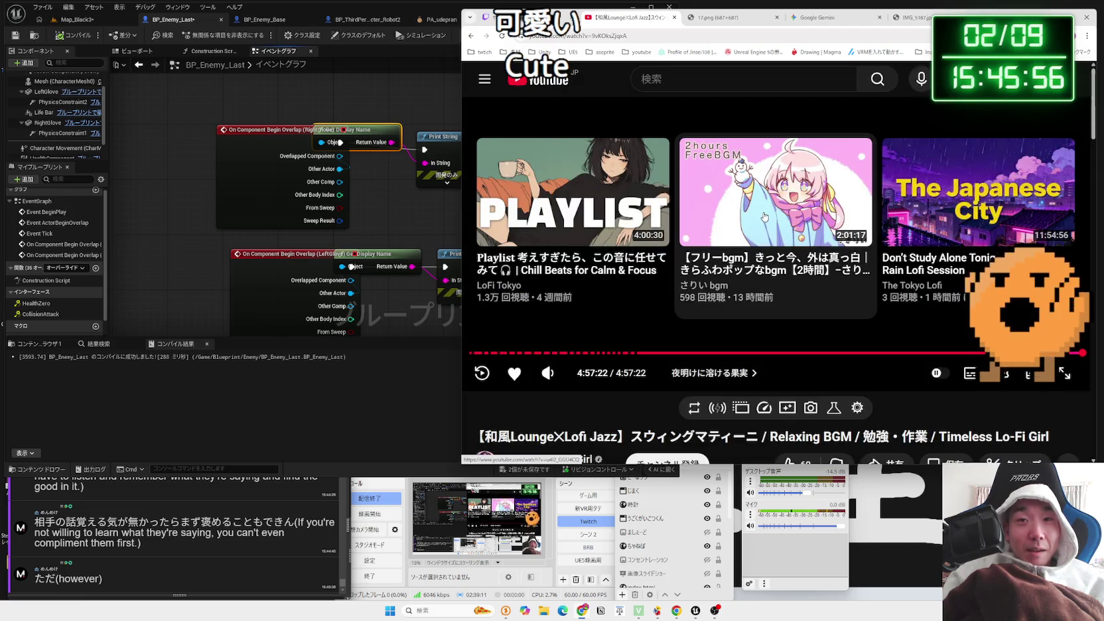
left_click(763, 217)
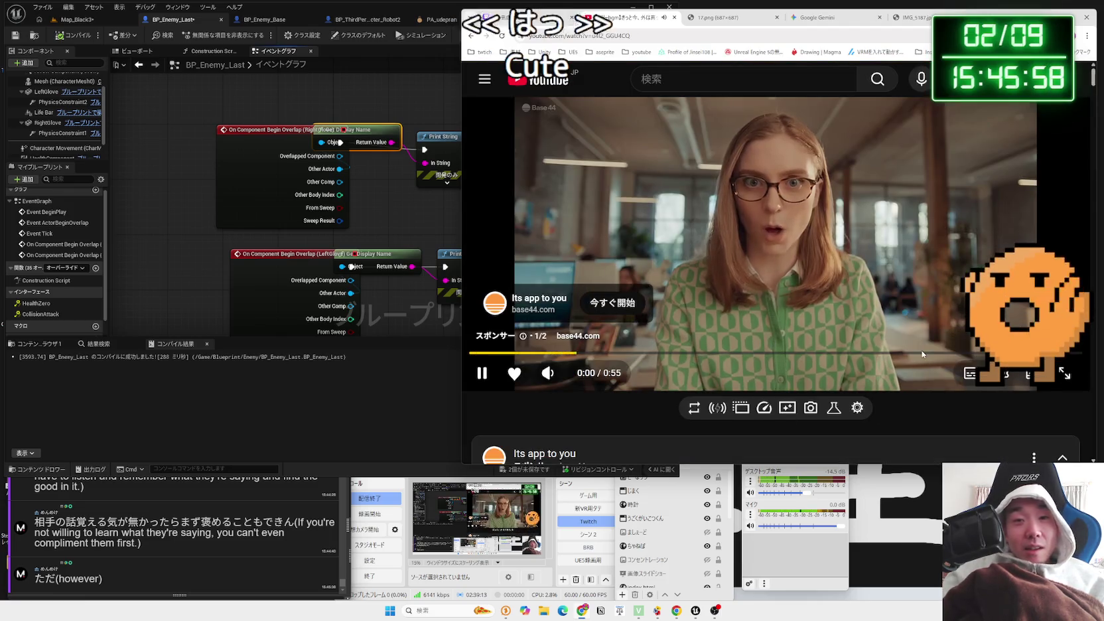
scroll(863, 339, "down", 2)
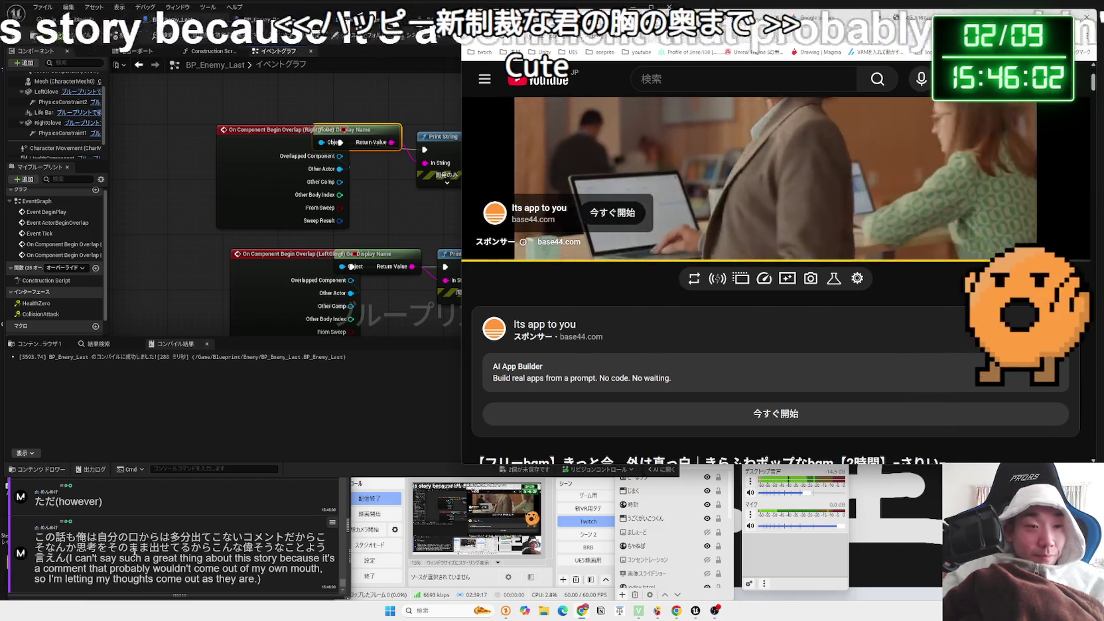
mouse_move(75, 537)
left_mouse_down()
mouse_move(252, 549)
mouse_move(36, 536)
mouse_move(159, 536)
left_mouse_up()
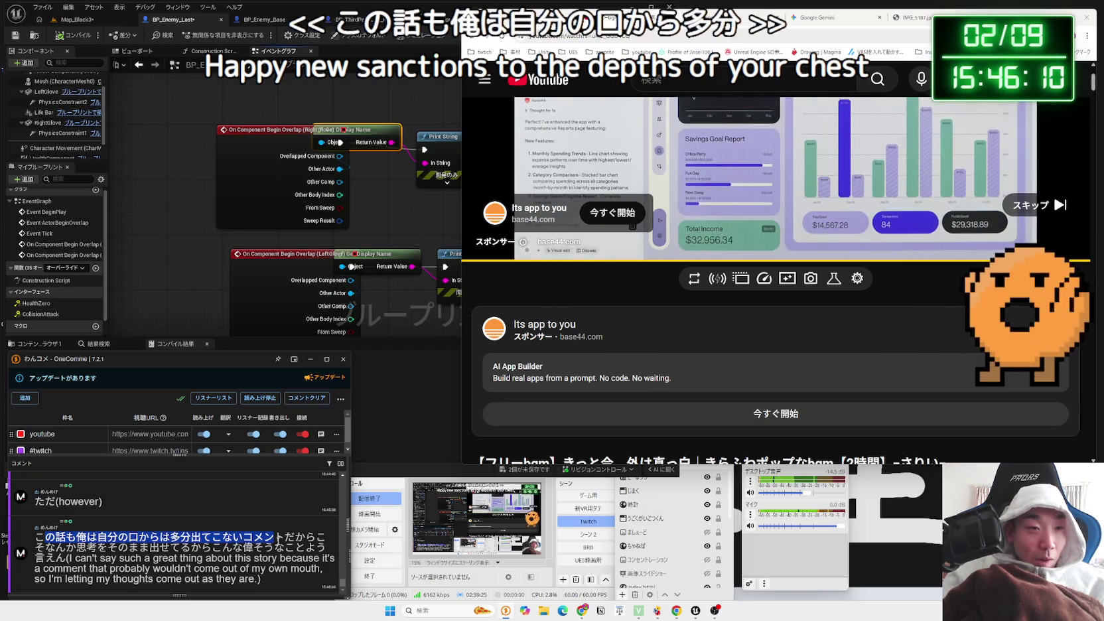
left_click_drag(45, 547, 217, 537)
left_click_drag(35, 536, 285, 536)
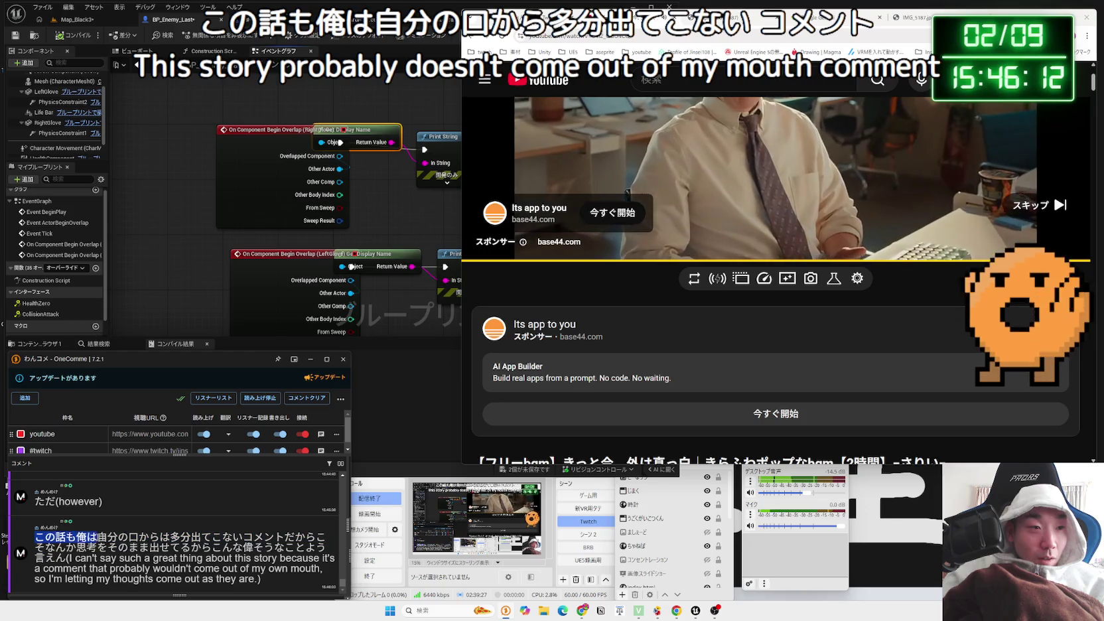
left_click(1039, 205)
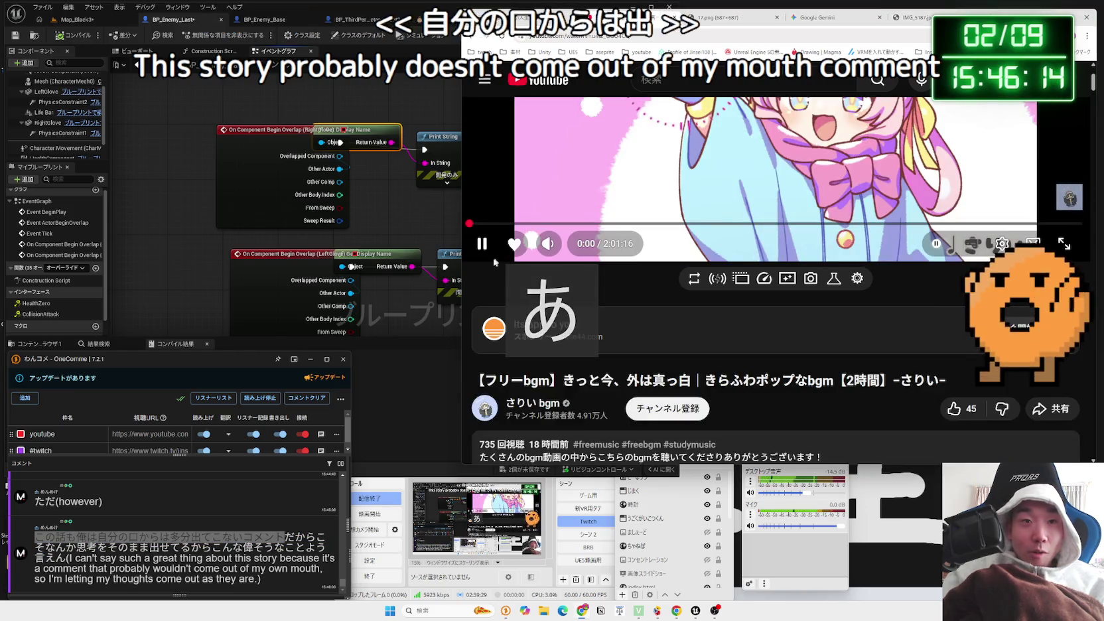
mouse_move(55, 548)
left_mouse_down()
mouse_move(306, 547)
mouse_move(208, 545)
left_mouse_up()
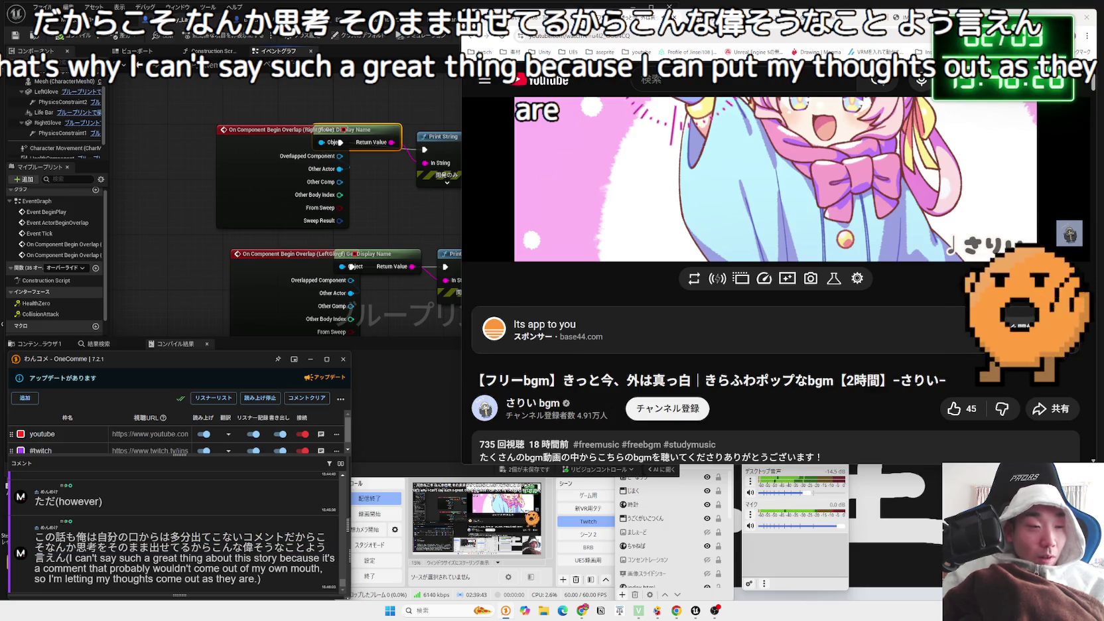
scroll(193, 534, "up", 1)
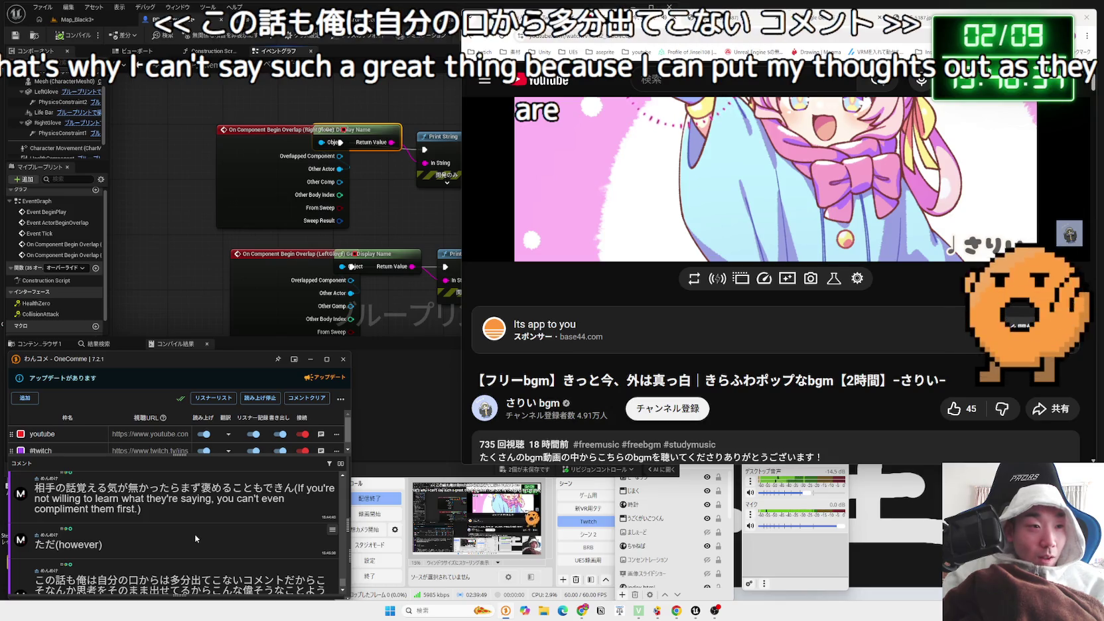
scroll(196, 537, "down", 1)
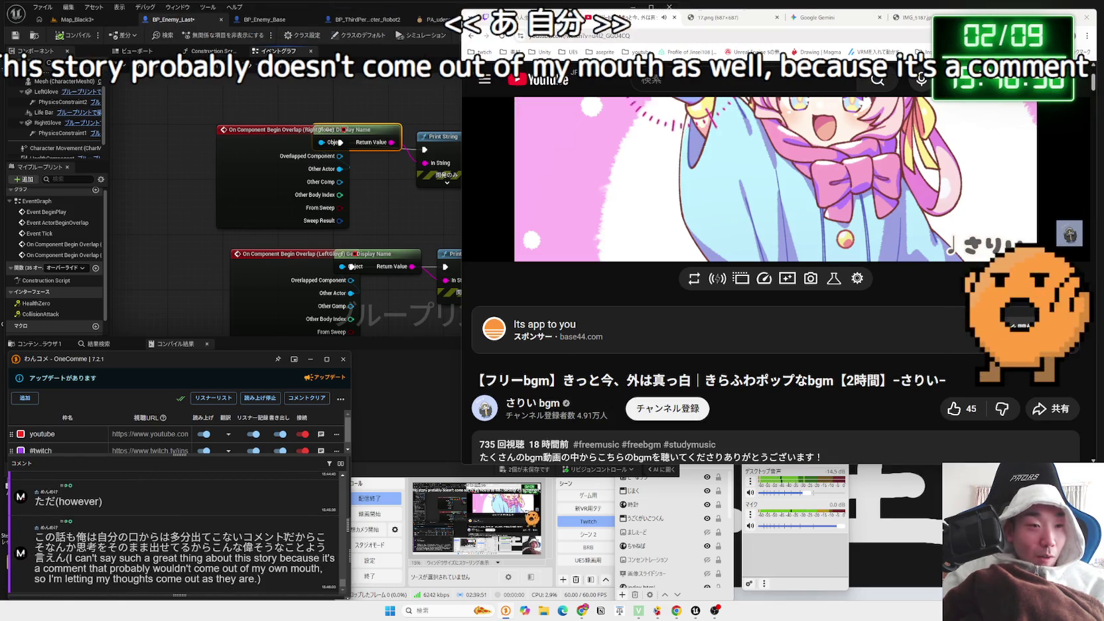
scroll(287, 536, "up", 1)
scroll(287, 533, "down", 1)
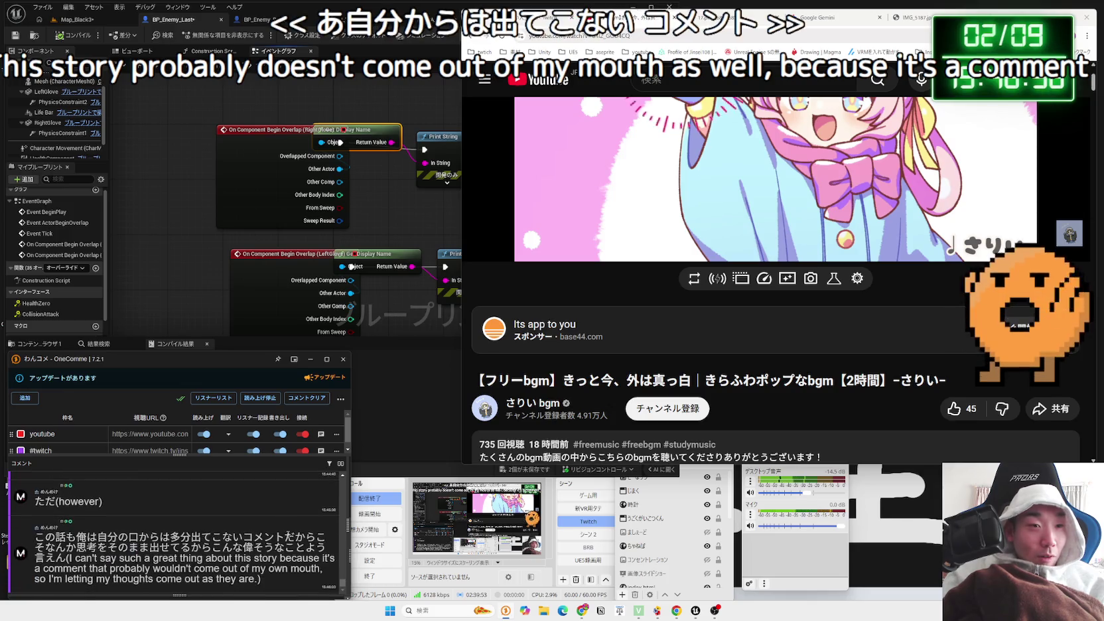
mouse_move(118, 547)
left_mouse_down()
mouse_move(326, 548)
mouse_move(62, 560)
left_mouse_up()
left_click(109, 557)
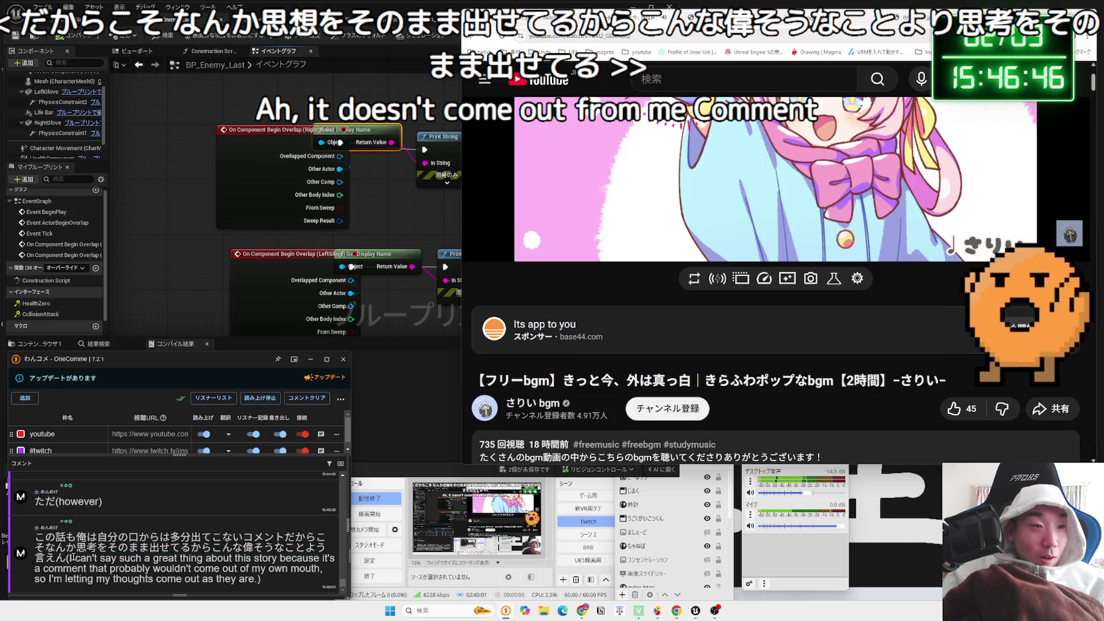
scroll(190, 559, "up", 3)
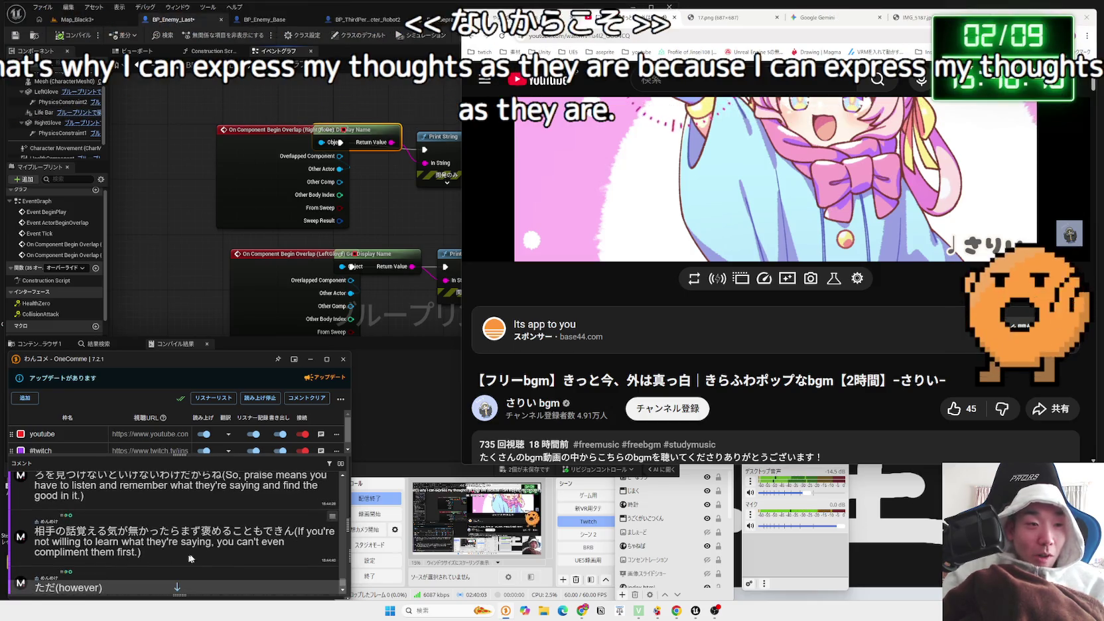
mouse_move(296, 531)
left_mouse_down()
mouse_move(35, 531)
mouse_move(283, 531)
left_mouse_up()
scroll(270, 532, "down", 5)
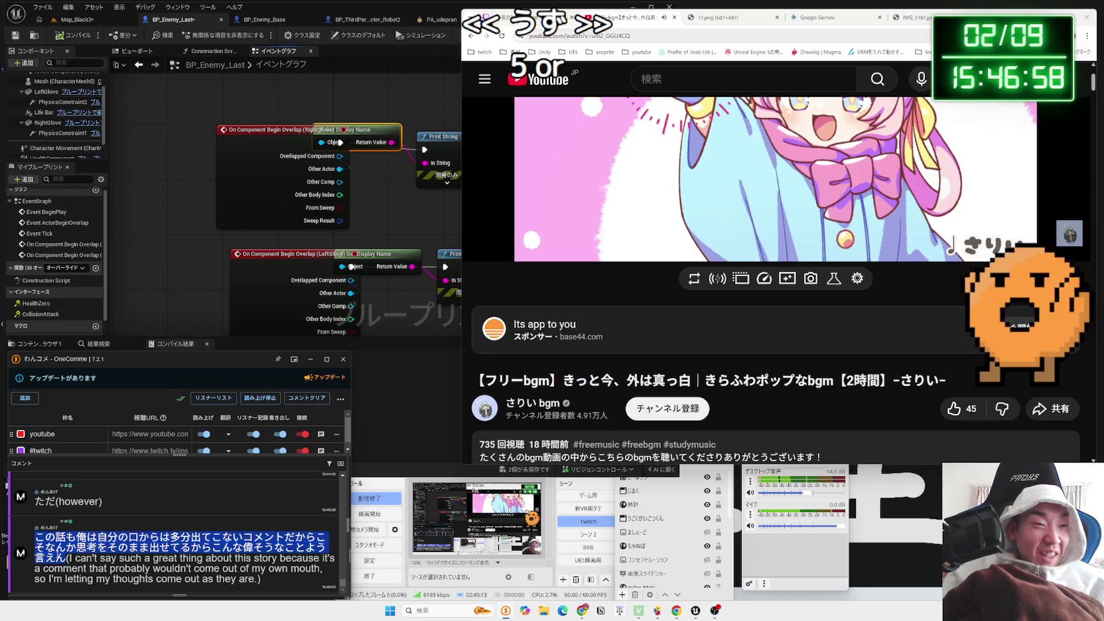
left_click(59, 558)
scroll(134, 539, "up", 2)
scroll(134, 539, "down", 2)
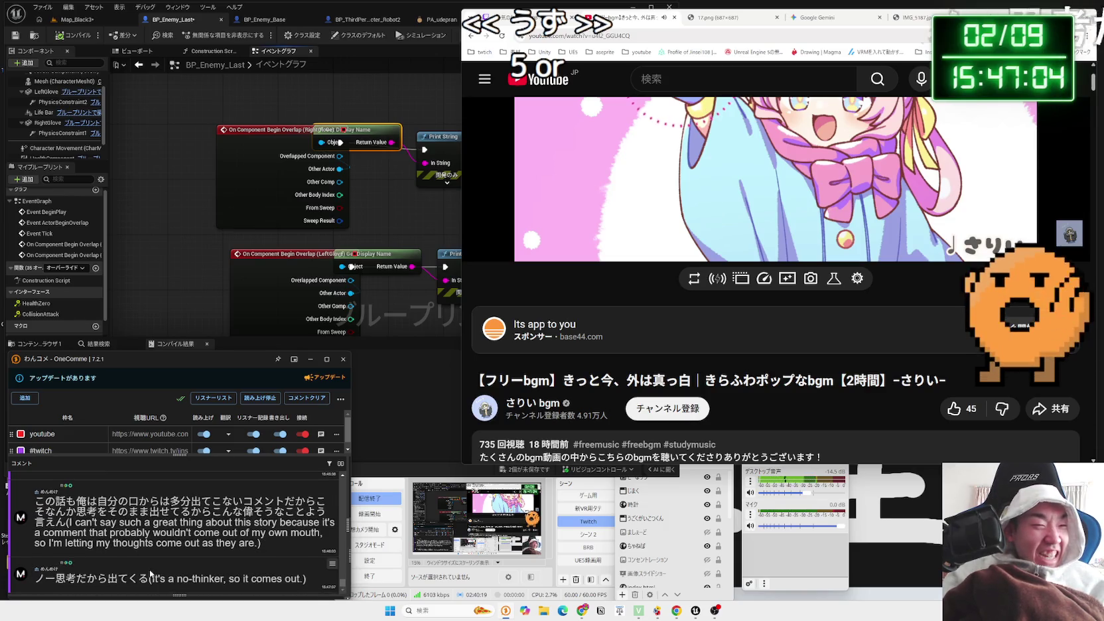
double_click(44, 578)
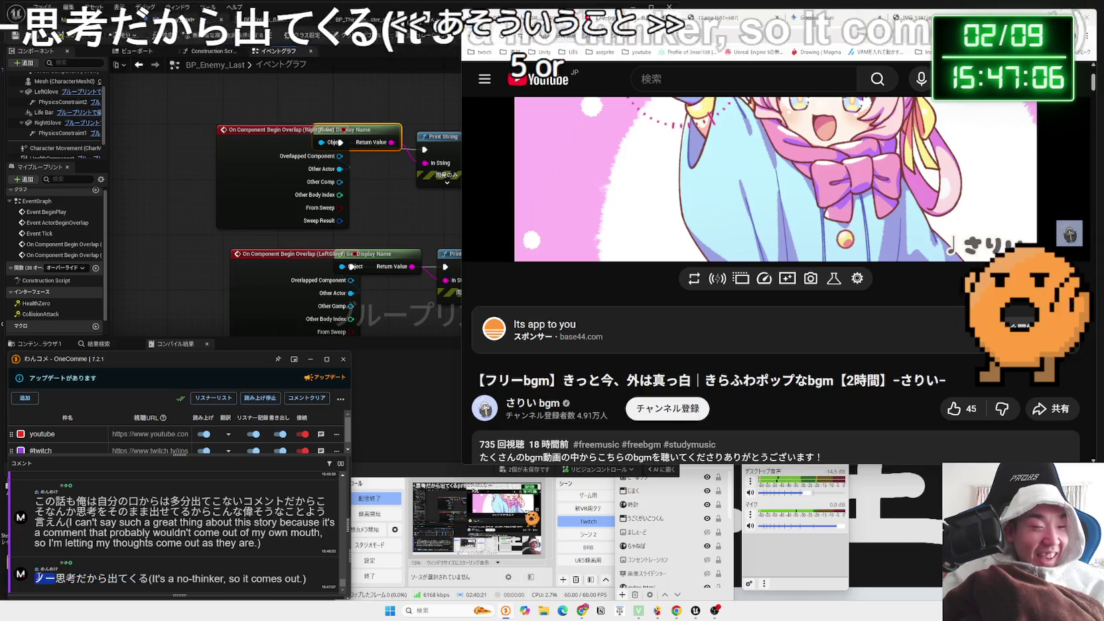
left_click(196, 558)
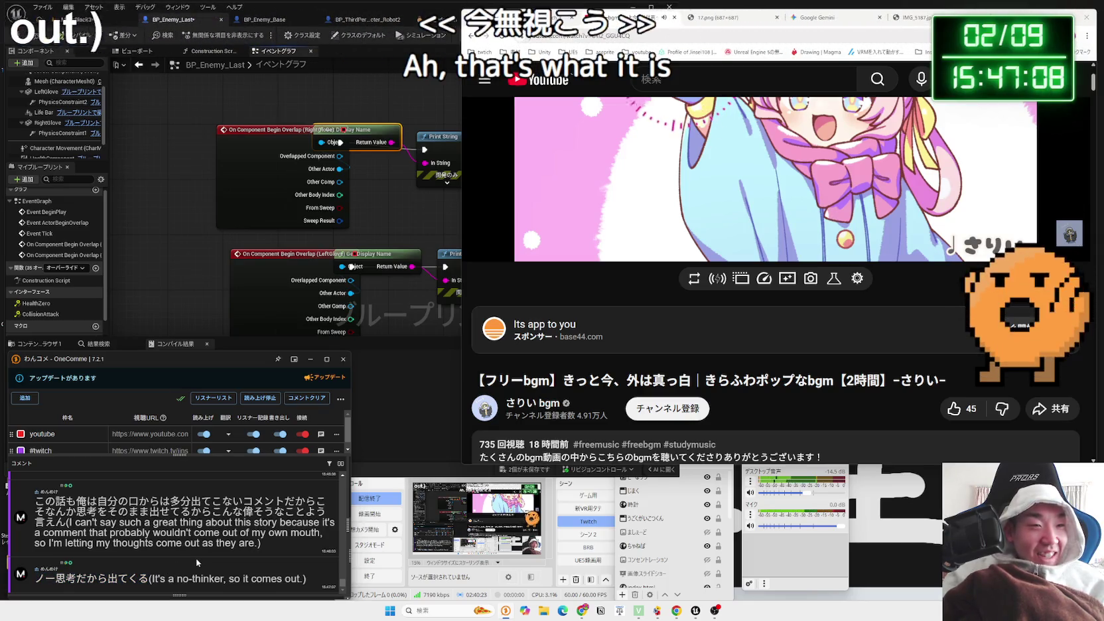
scroll(196, 559, "up", 2)
scroll(197, 557, "up", 4)
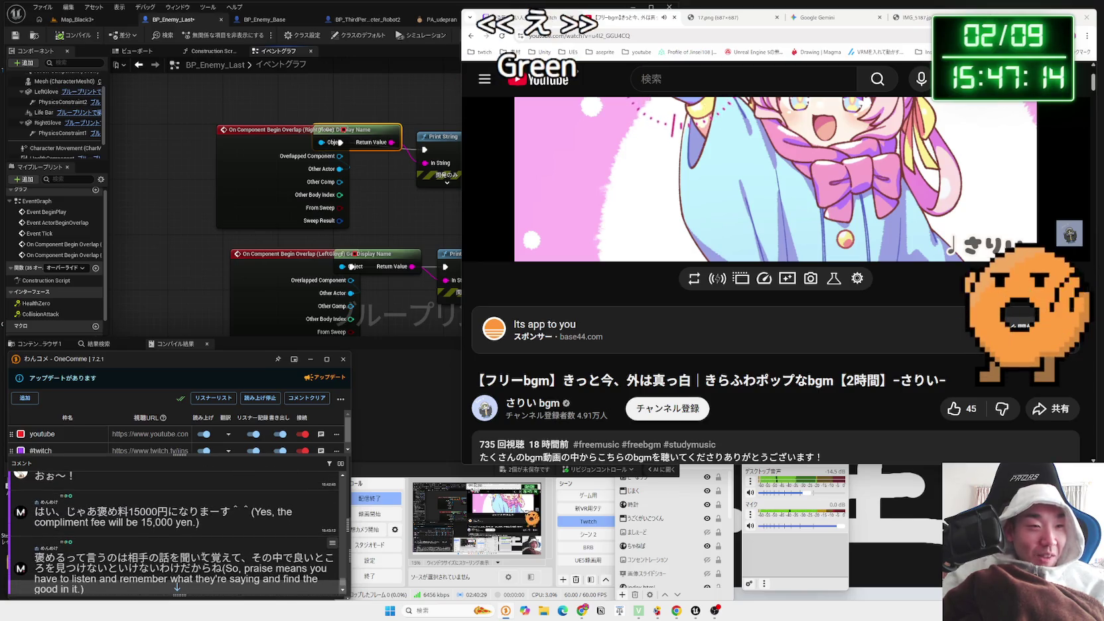
scroll(202, 558, "down", 1)
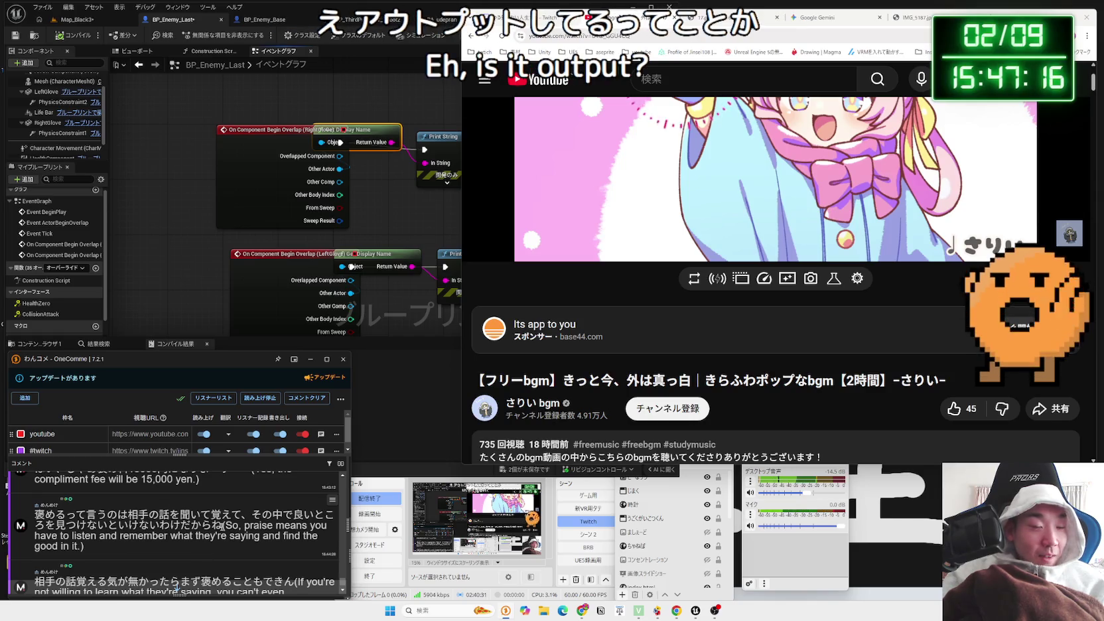
double_click(50, 515)
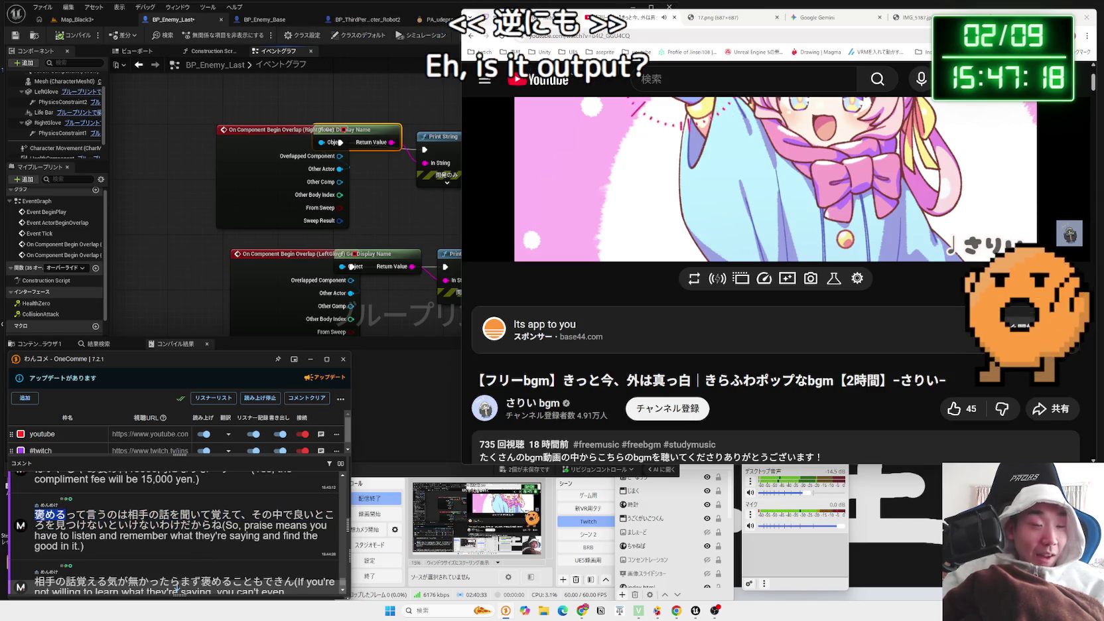
left_click_drag(128, 515, 221, 525)
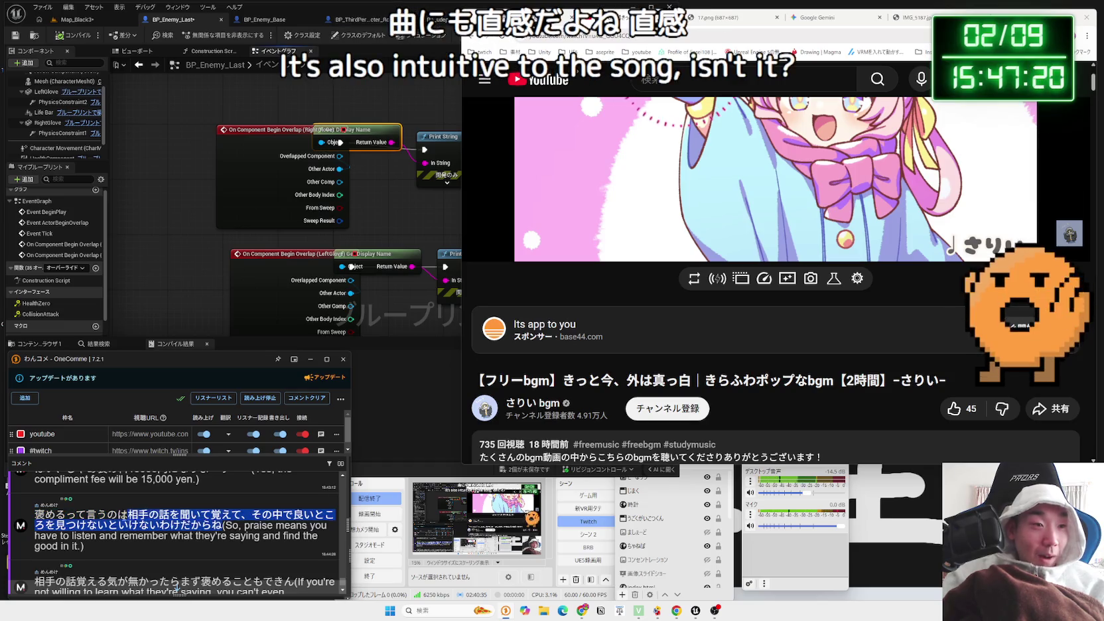
left_click(178, 591)
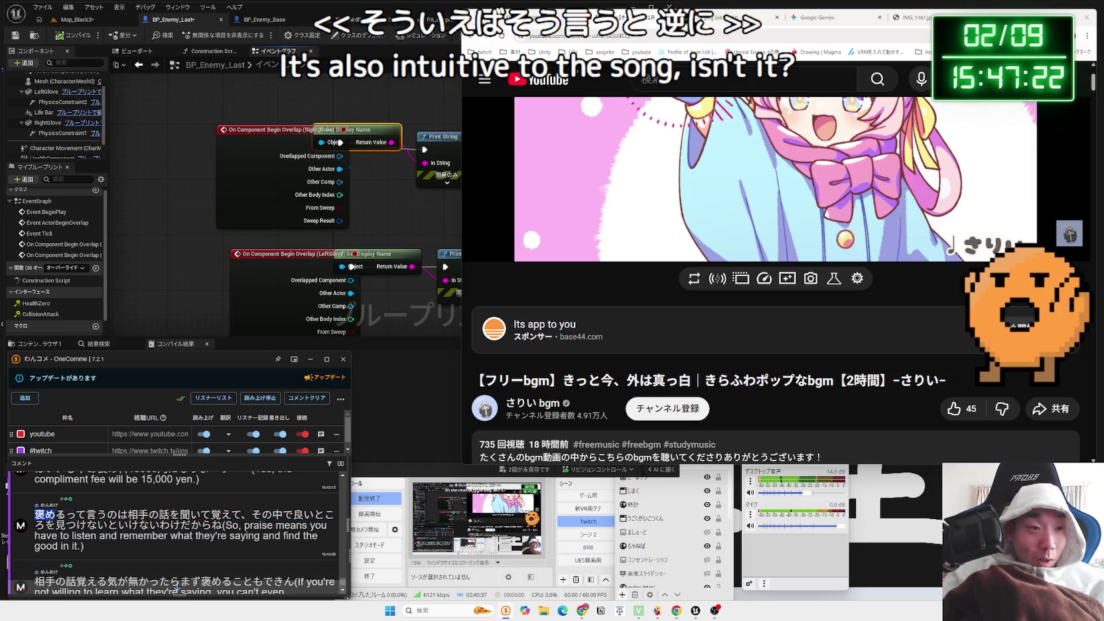
left_click_drag(36, 515, 221, 525)
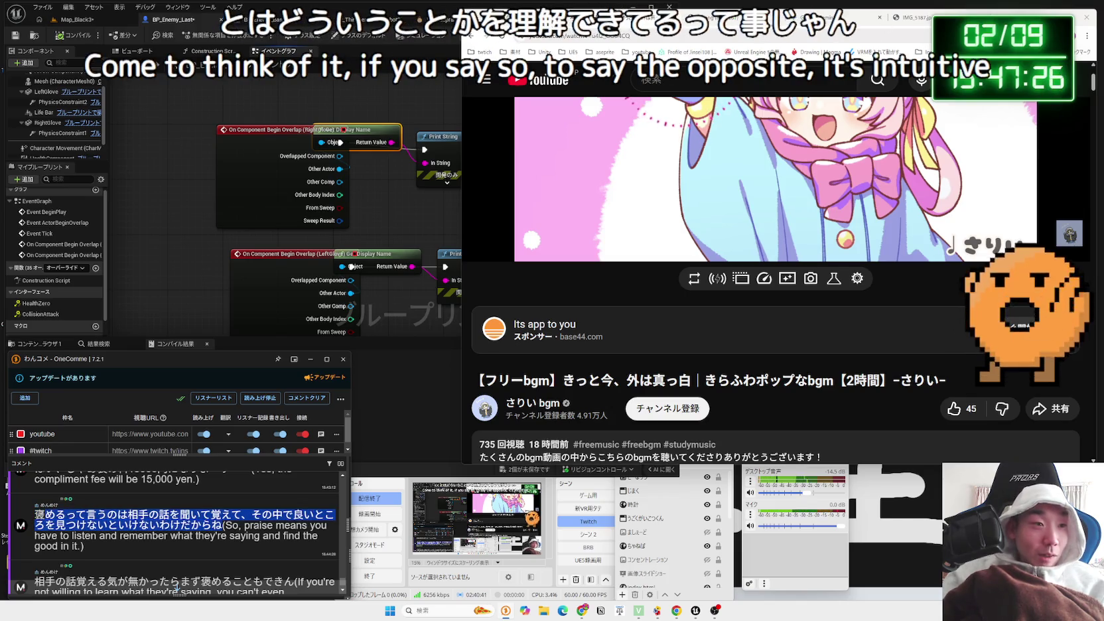
left_click(178, 590)
left_click(225, 526)
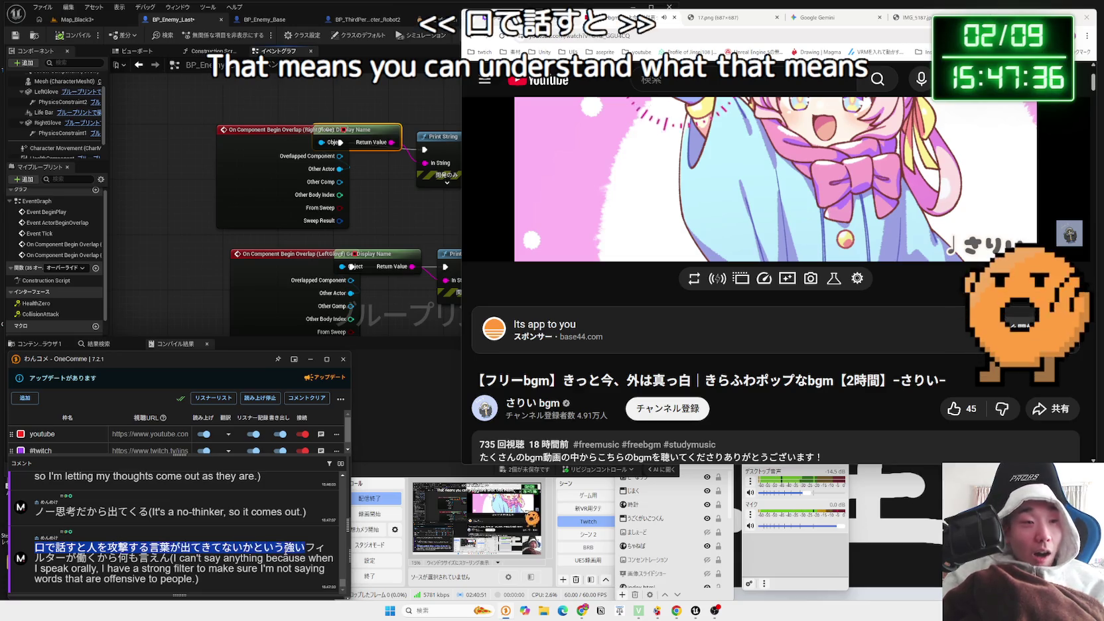
scroll(285, 549, "up", 3)
left_click_drag(129, 522, 266, 521)
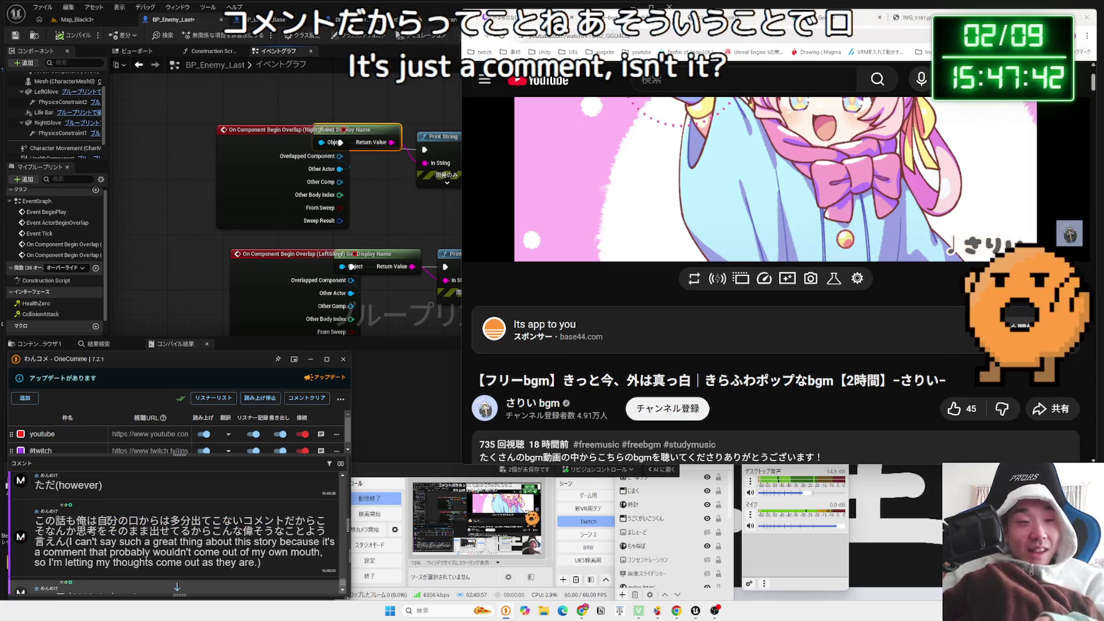
left_click_drag(130, 521, 263, 533)
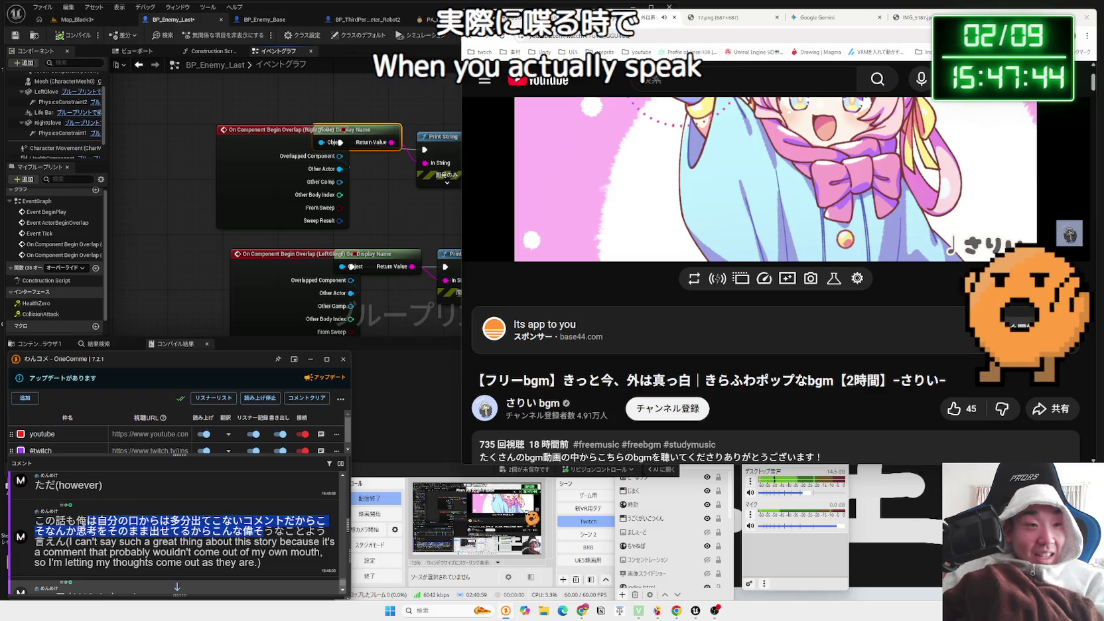
scroll(144, 536, "down", 3)
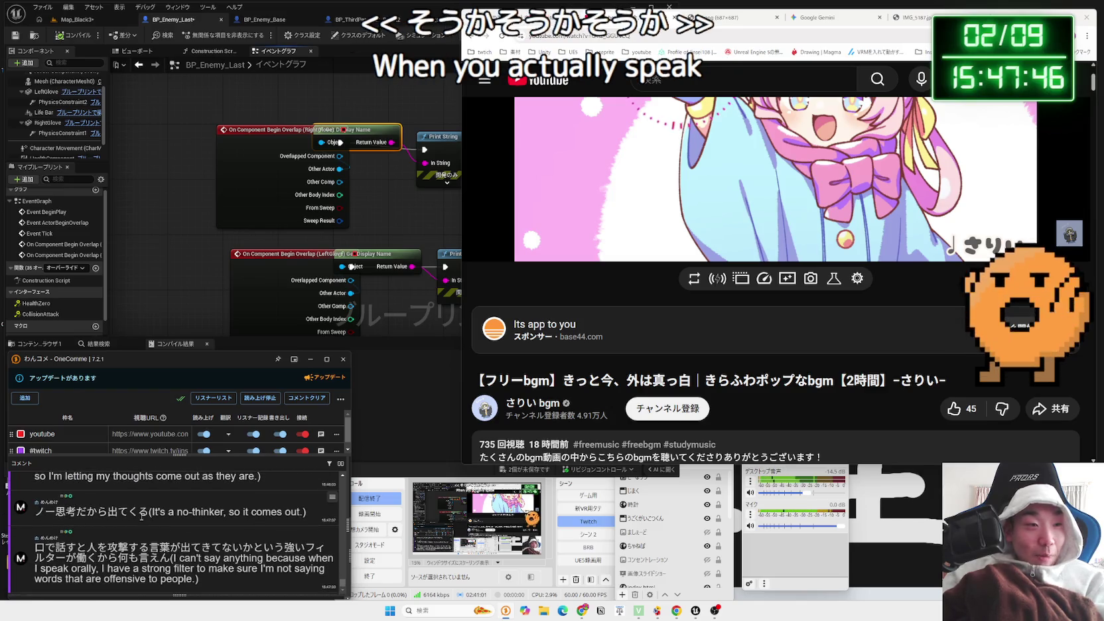
left_click(46, 529)
left_click_drag(78, 547, 233, 547)
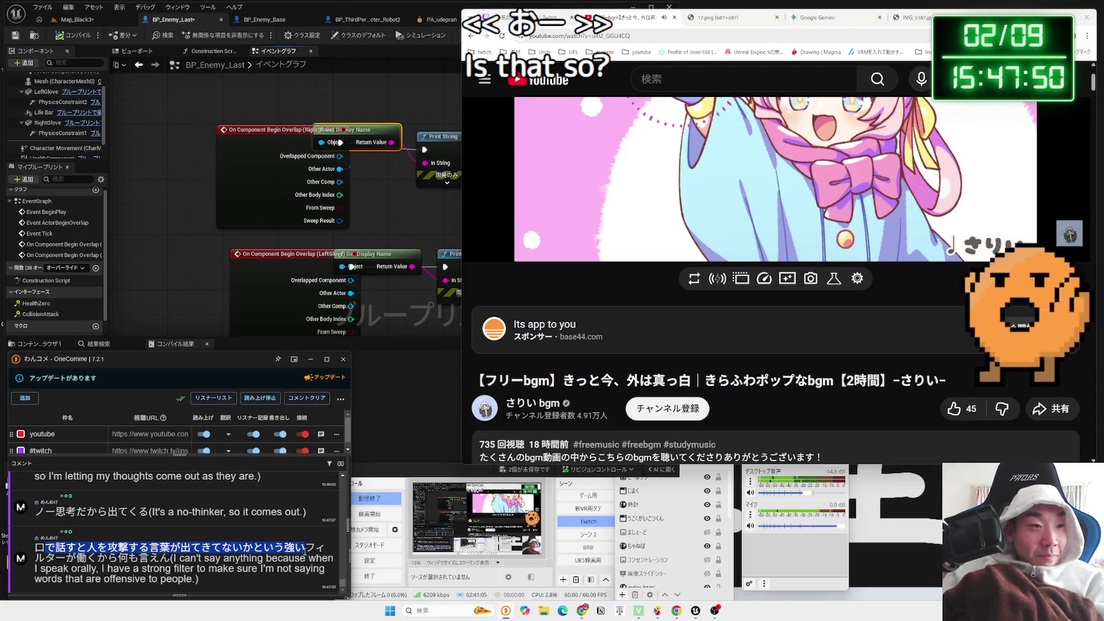
left_click_drag(304, 548, 169, 559)
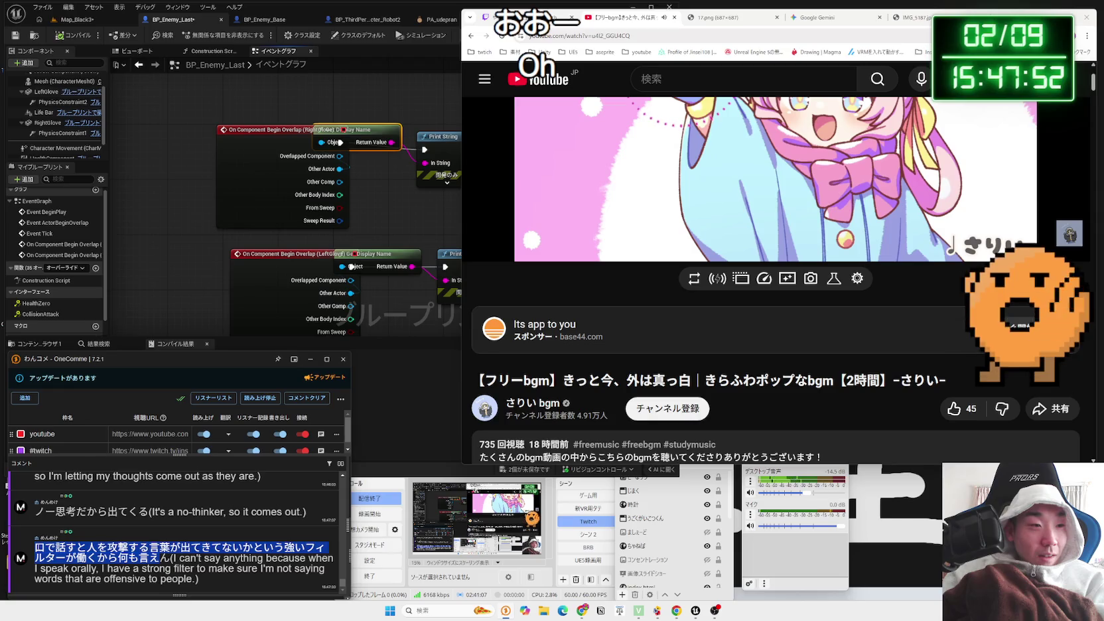
left_click(169, 559)
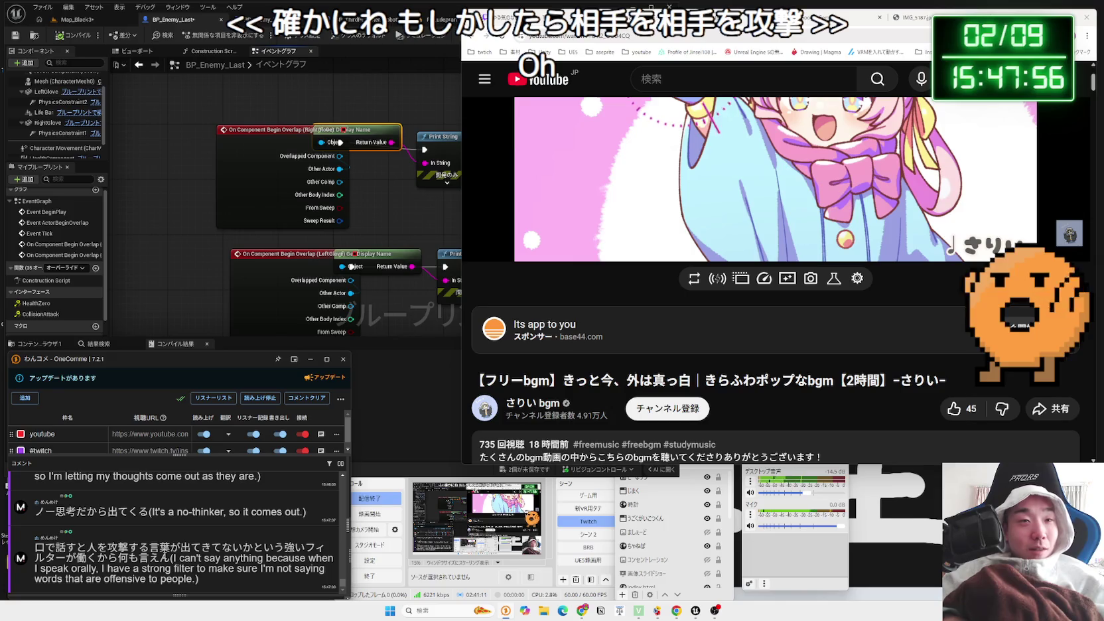
left_click(298, 261)
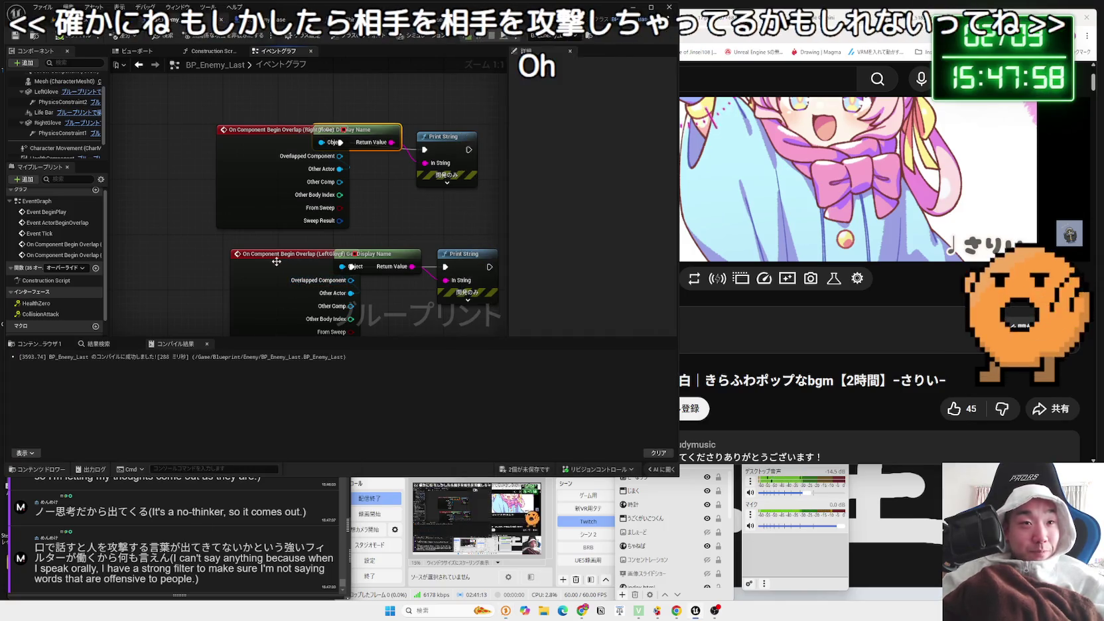
Rearrange the LeftGlove overlap event, Get Display Name and Print String nodes in BP_Enemy_Last
left_click_drag(297, 262, 261, 261)
left_click_drag(366, 260, 366, 287)
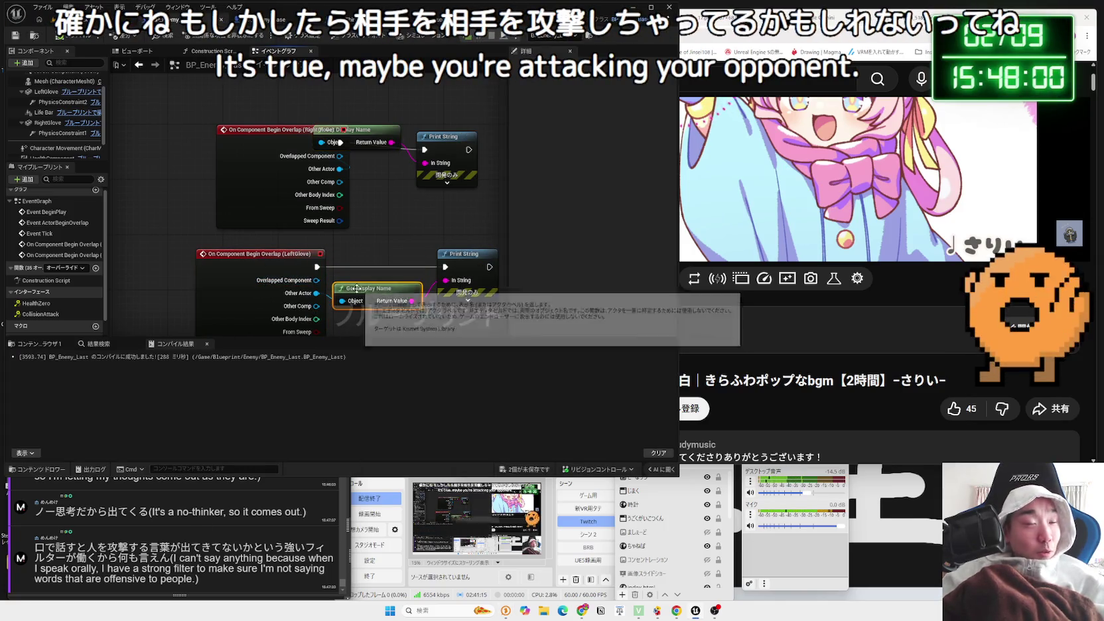
scroll(369, 285, "down", 1)
left_click(405, 292)
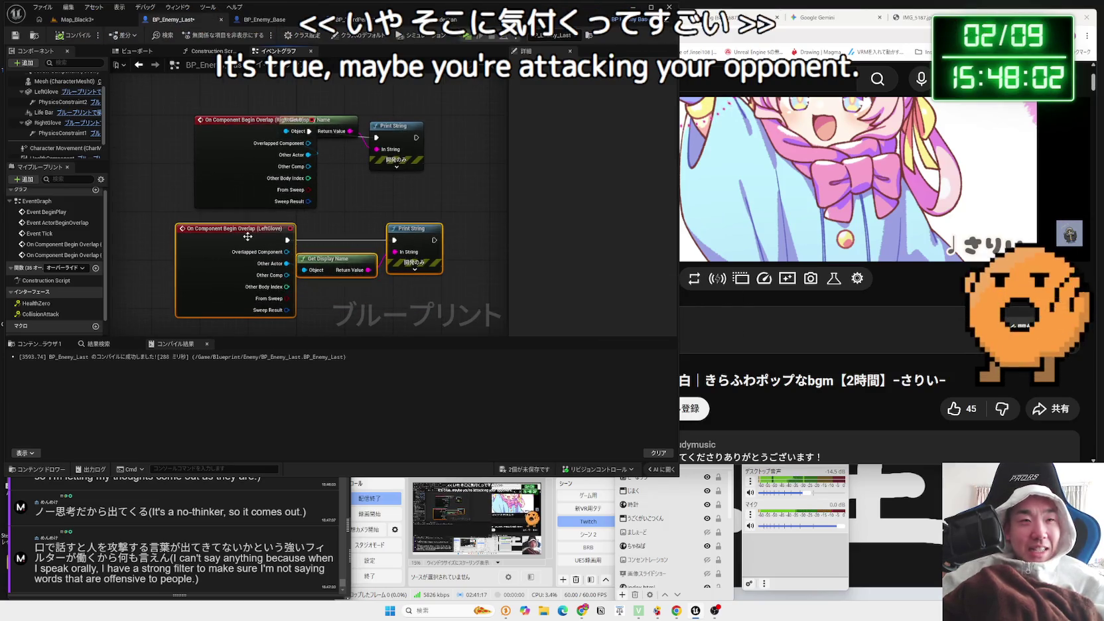
left_click_drag(247, 237, 265, 236)
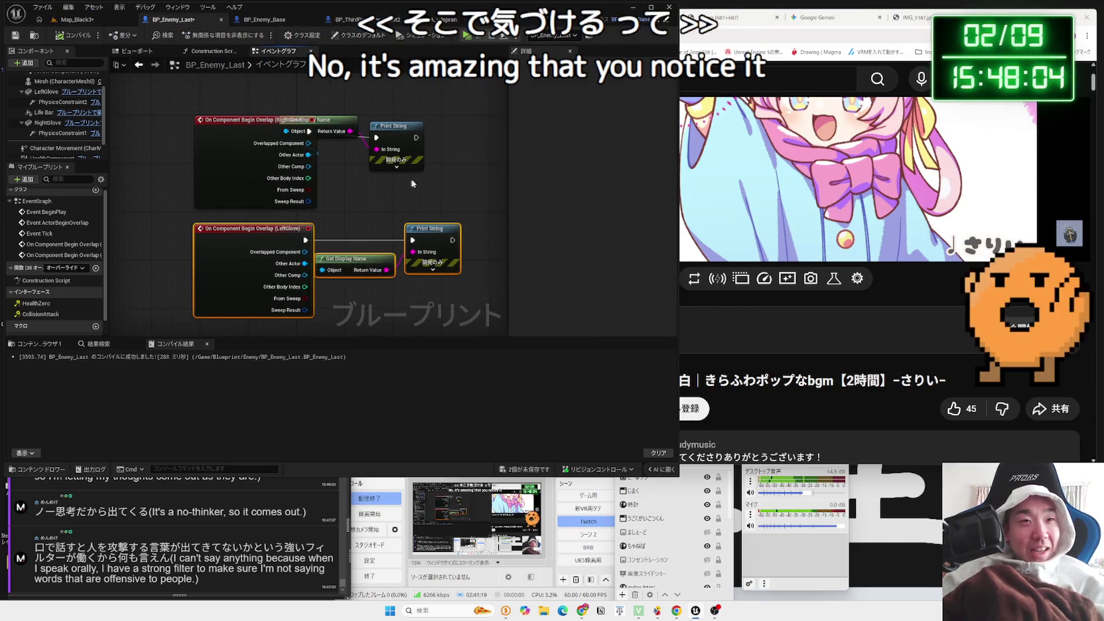
mouse_move(359, 138)
left_mouse_down()
mouse_move(345, 133)
mouse_move(392, 141)
mouse_move(392, 132)
left_mouse_up()
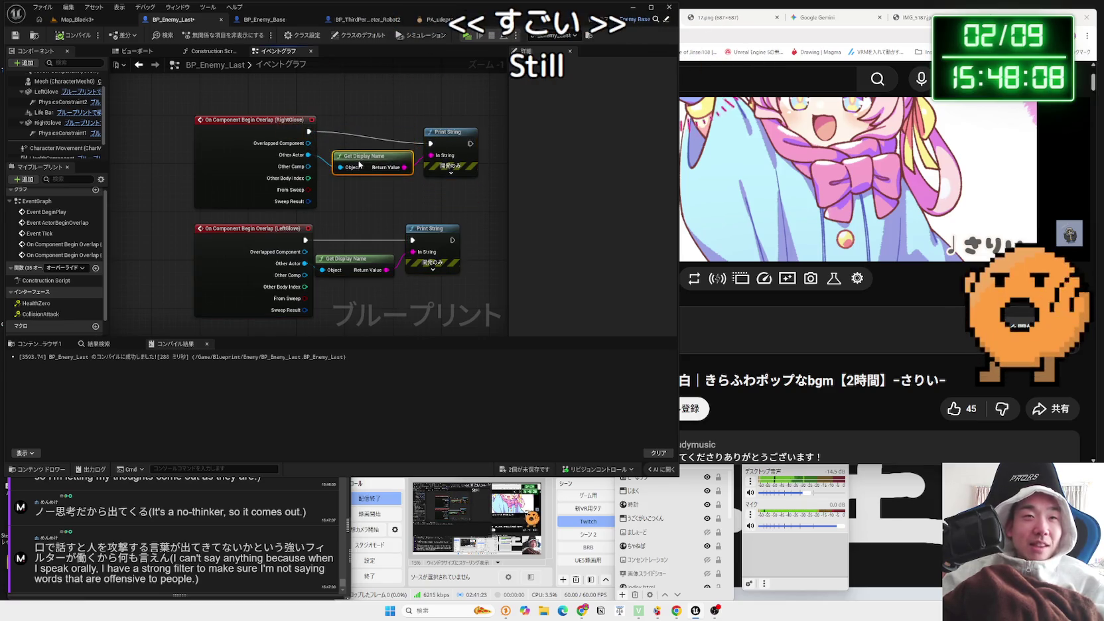
left_click_drag(471, 140, 456, 131)
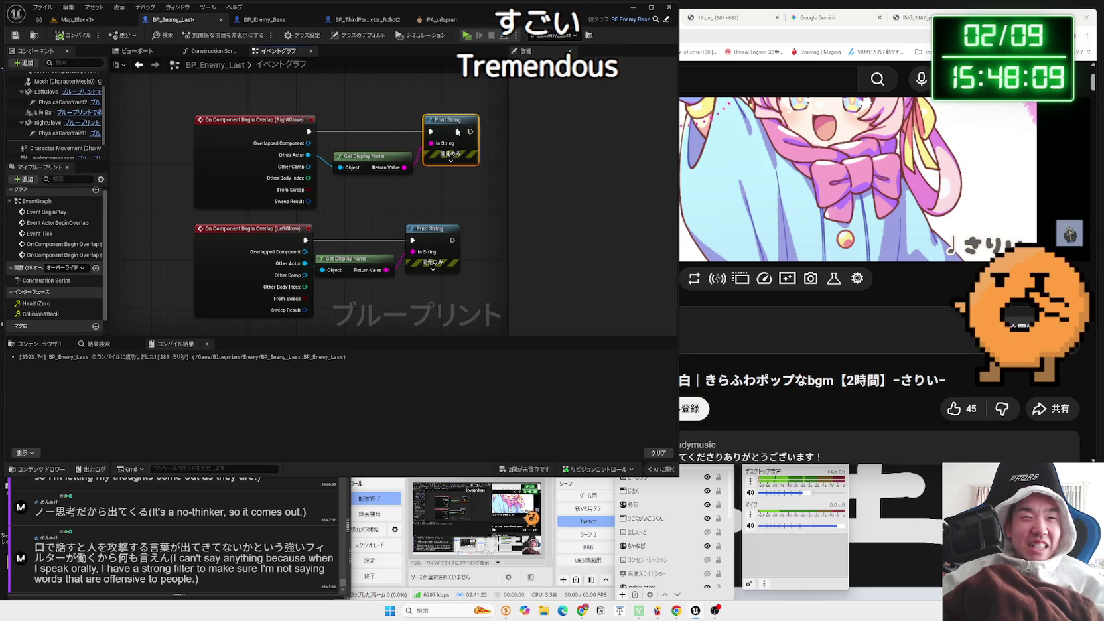
Reframe the overlap node groups, compile the enemy blueprint and start a play test
left_click(370, 162)
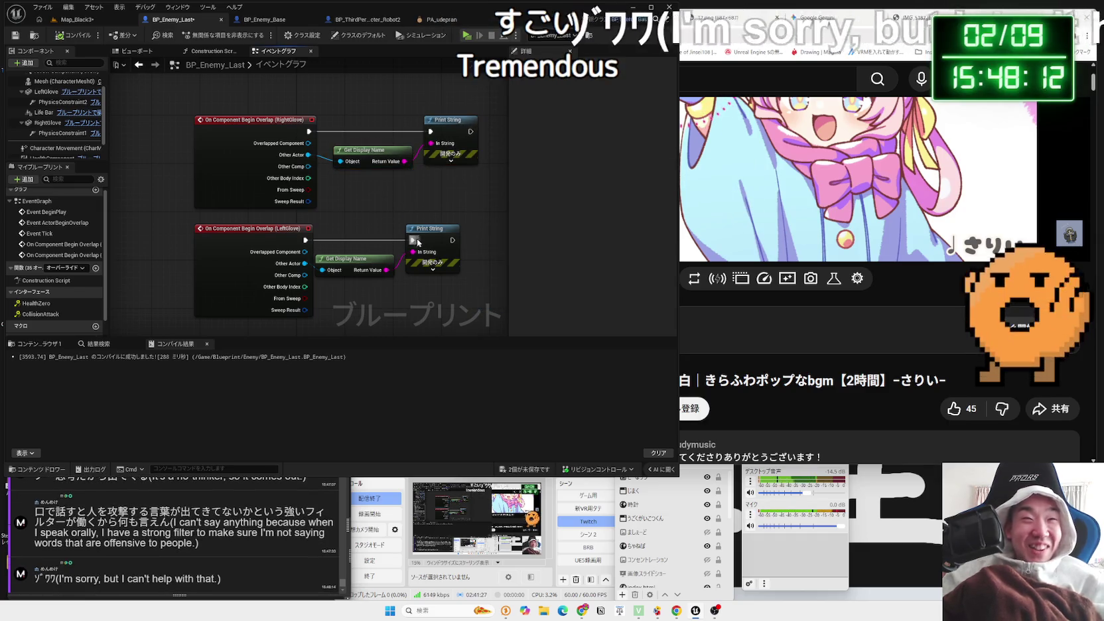
mouse_move(335, 235)
left_mouse_down()
mouse_move(442, 284)
mouse_move(436, 256)
mouse_move(449, 257)
left_mouse_up()
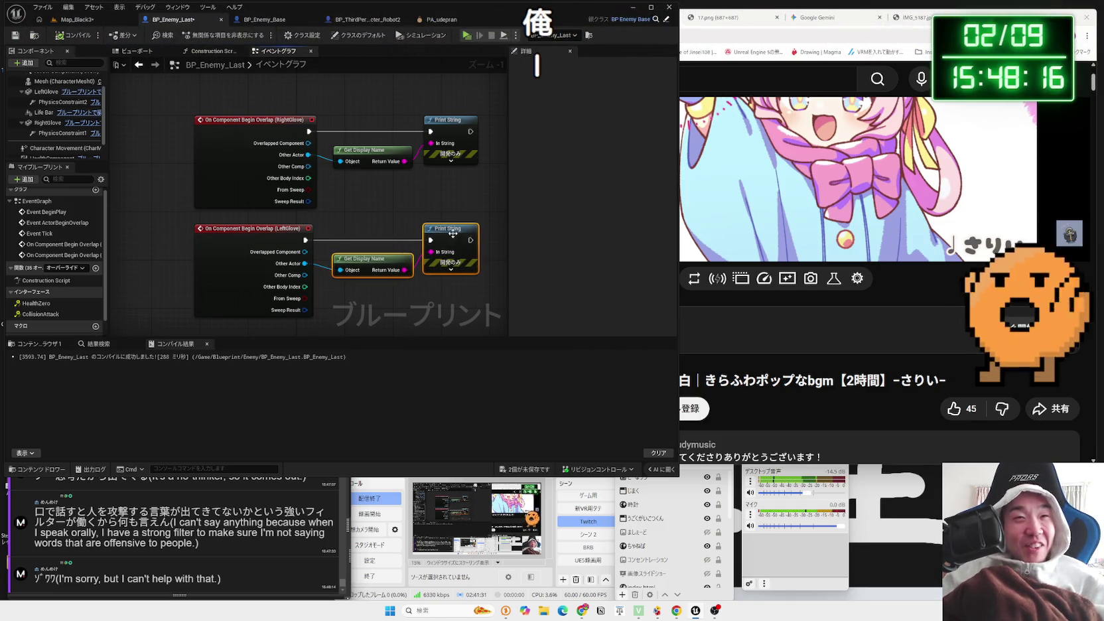
left_click(271, 237)
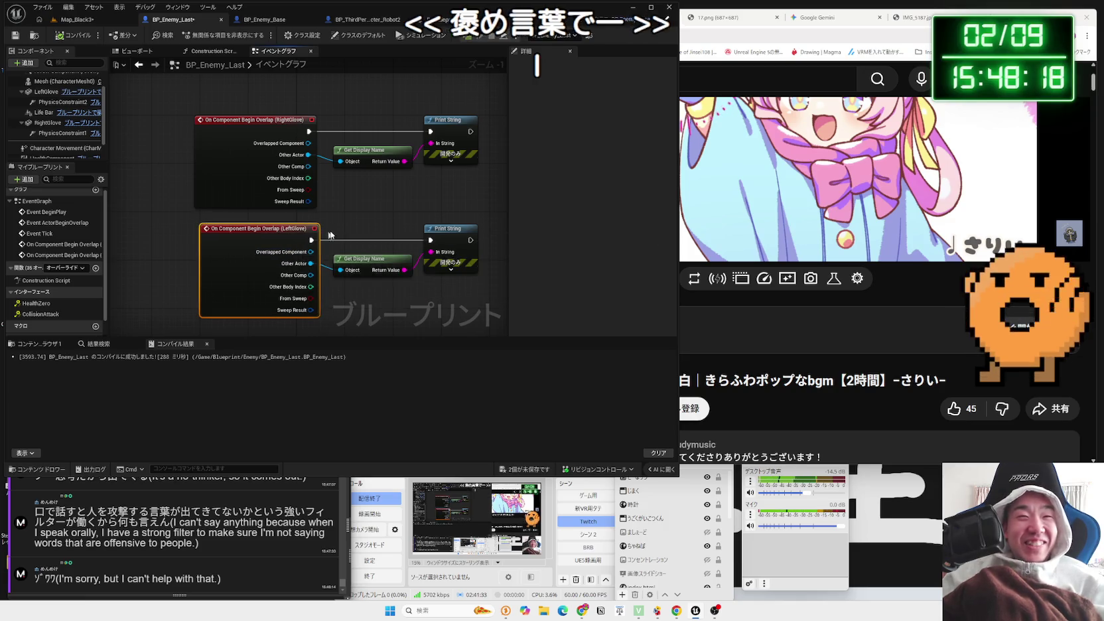
left_click_drag(159, 89, 194, 164)
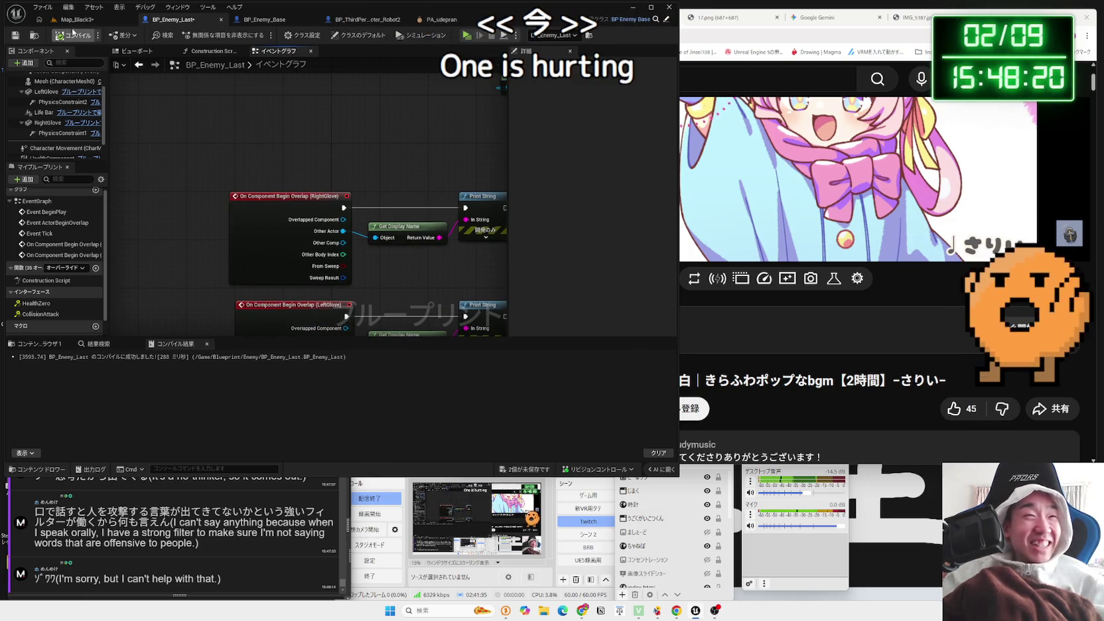
left_click(76, 20)
left_click(209, 34)
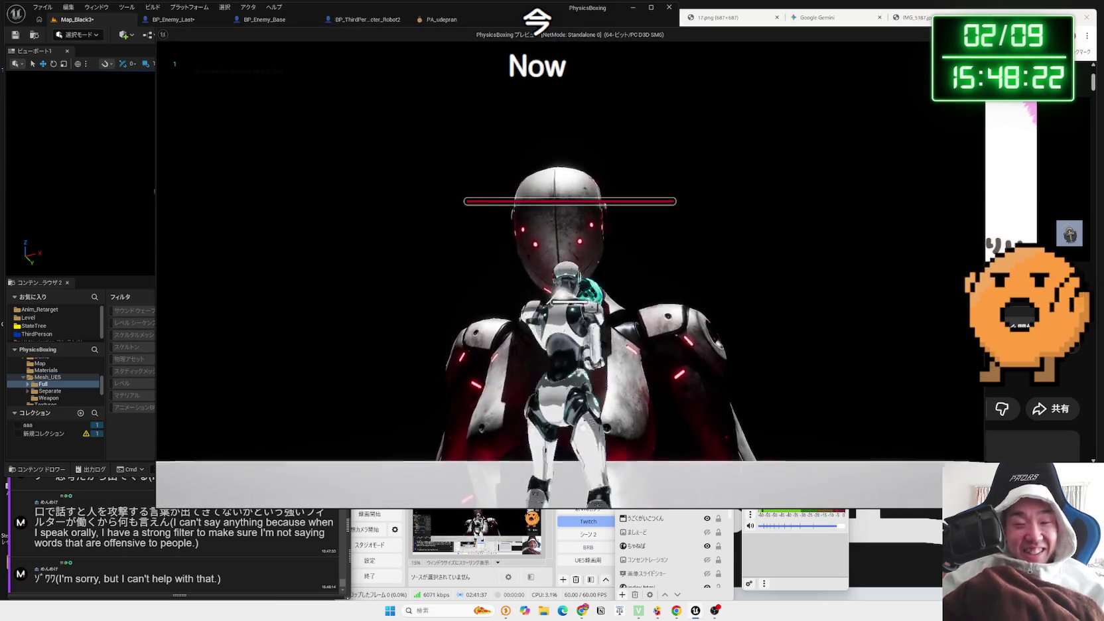
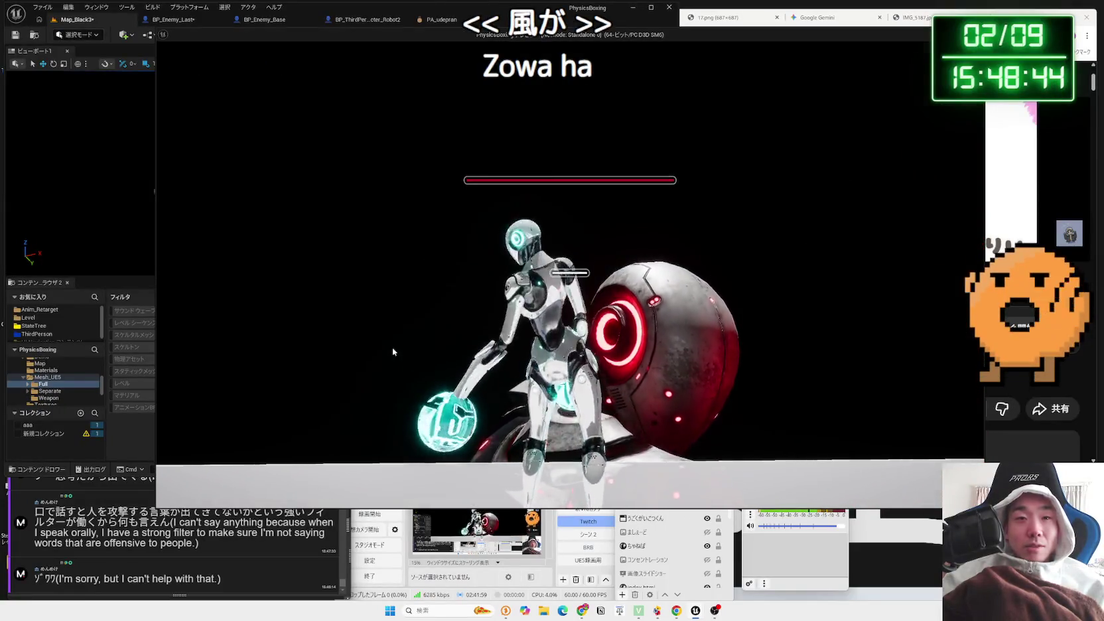
End the play test, save all changes, and open the BP_Enemy_Last blueprint
key("Escape")
key("ctrl+s")
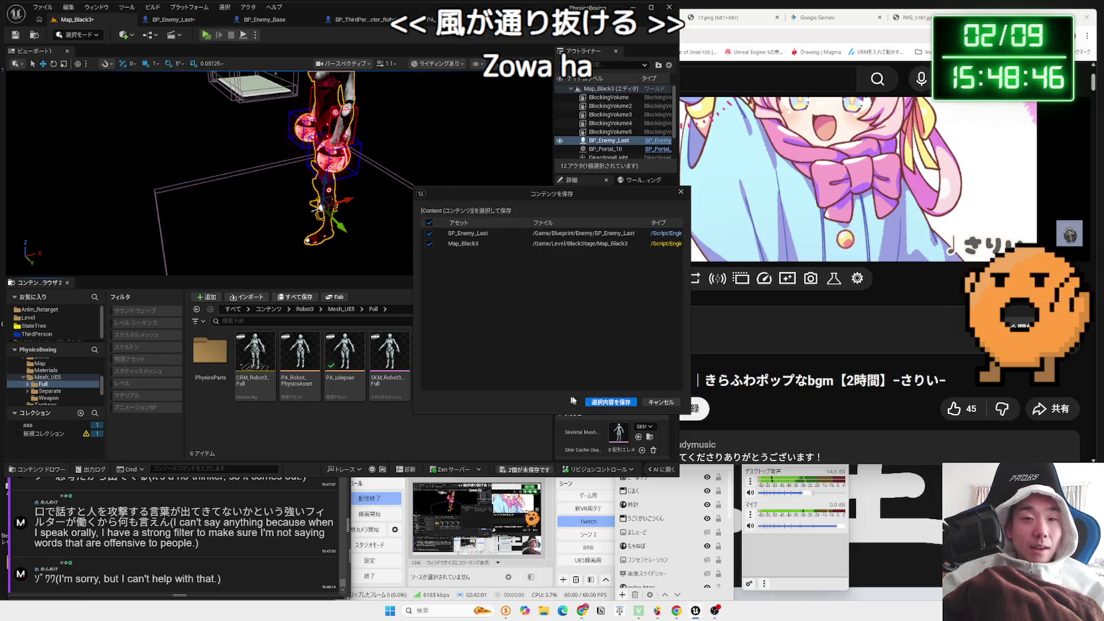
left_click(172, 19)
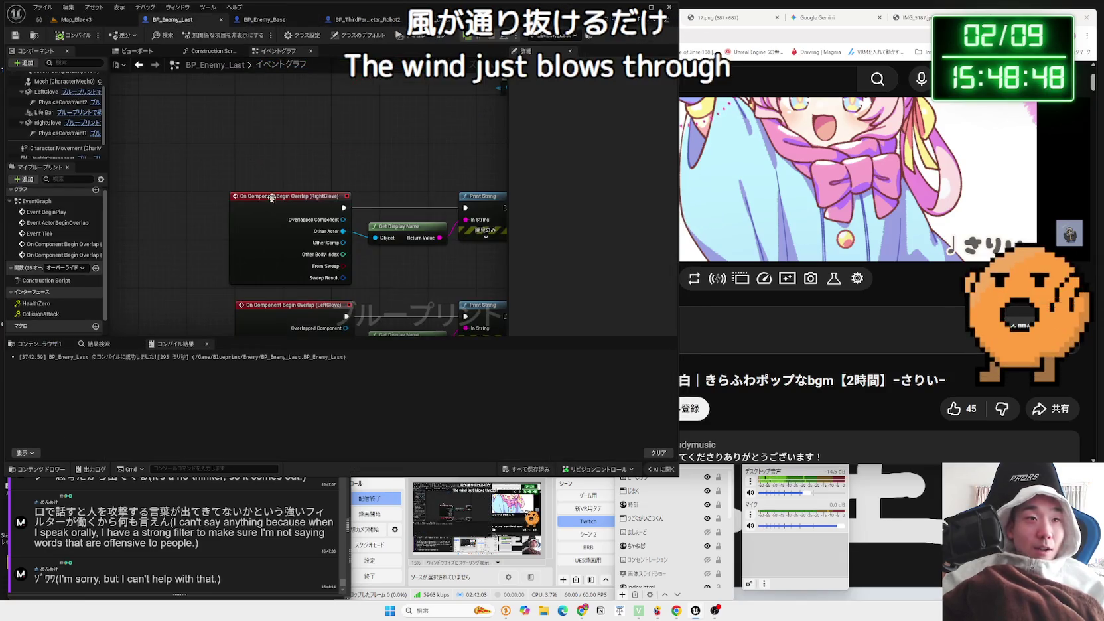
Look over BP_Enemy_Base and the player character, then select BP_Enemy_Last's lower Get Display Name and Print String nodes
left_click(259, 21)
left_click(356, 21)
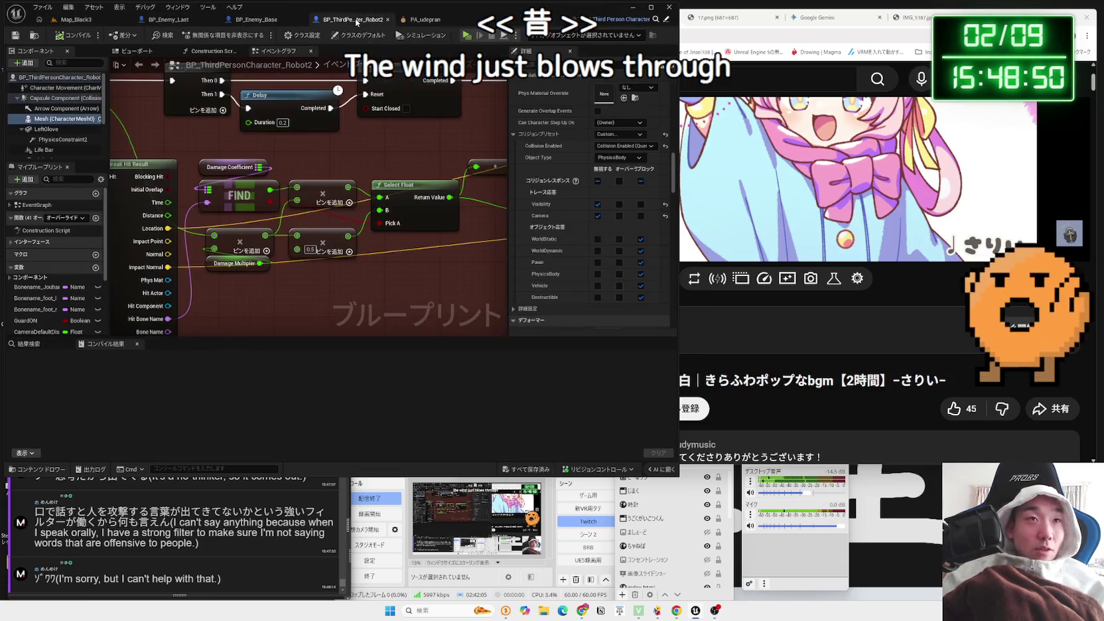
left_click(188, 21)
left_click_drag(352, 274, 287, 209)
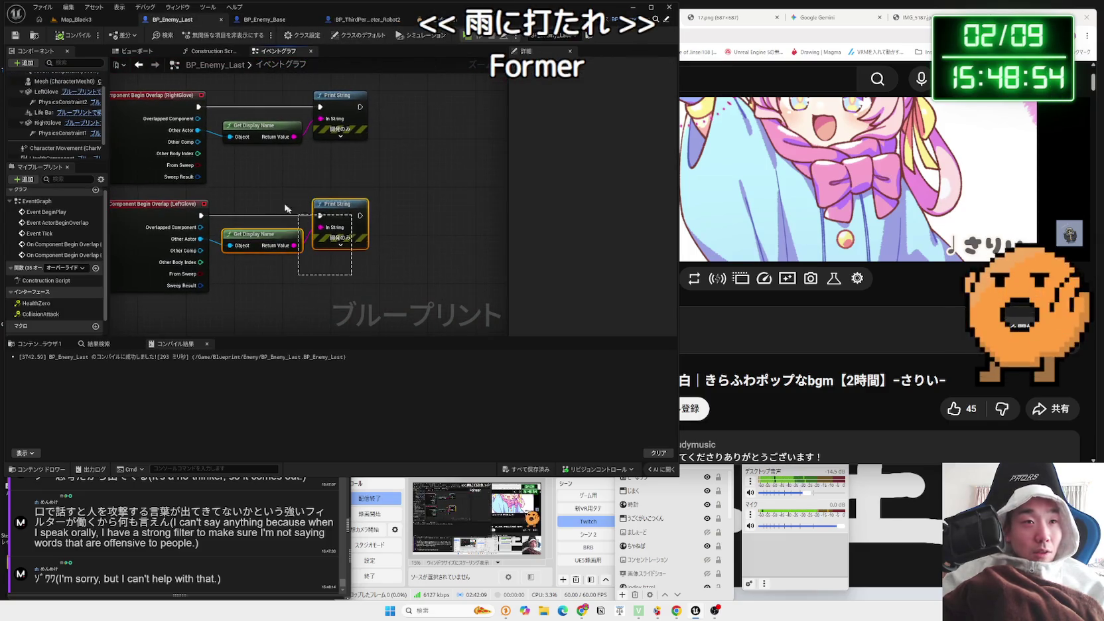
Search for a launch node from the Other Actor output, then cancel without adding one
left_click_drag(429, 213, 431, 215)
left_click(368, 268)
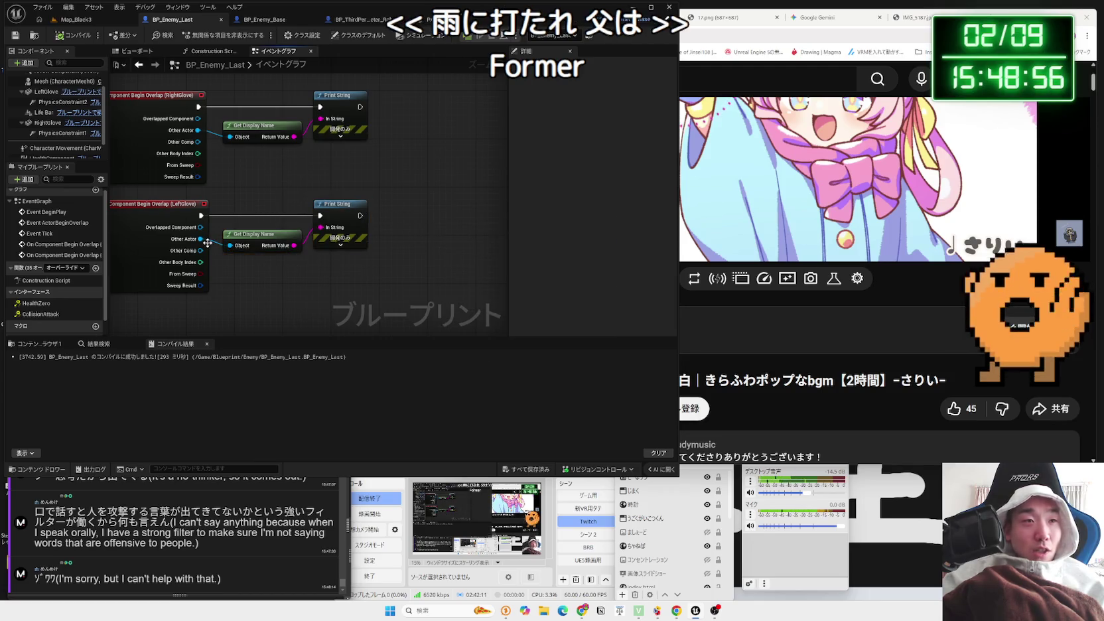
left_click_drag(201, 239, 225, 251)
left_click_drag(391, 273, 398, 272)
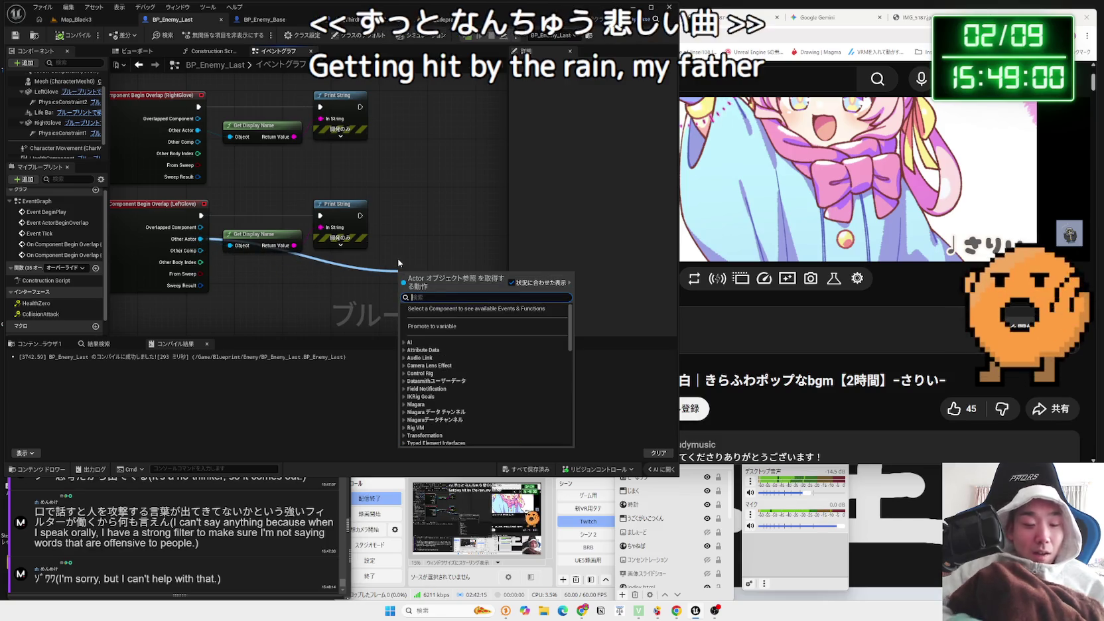
type("lun")
key("BackSpace")
key("BackSpace")
type("anc")
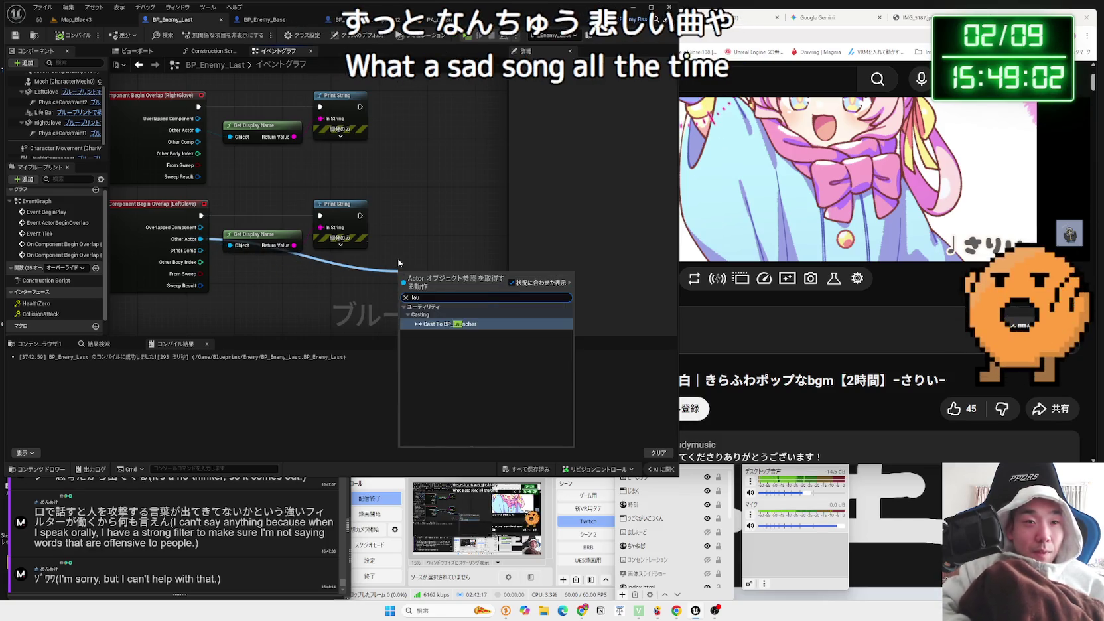
key("BackSpace")
key("BackSpace")
type("un")
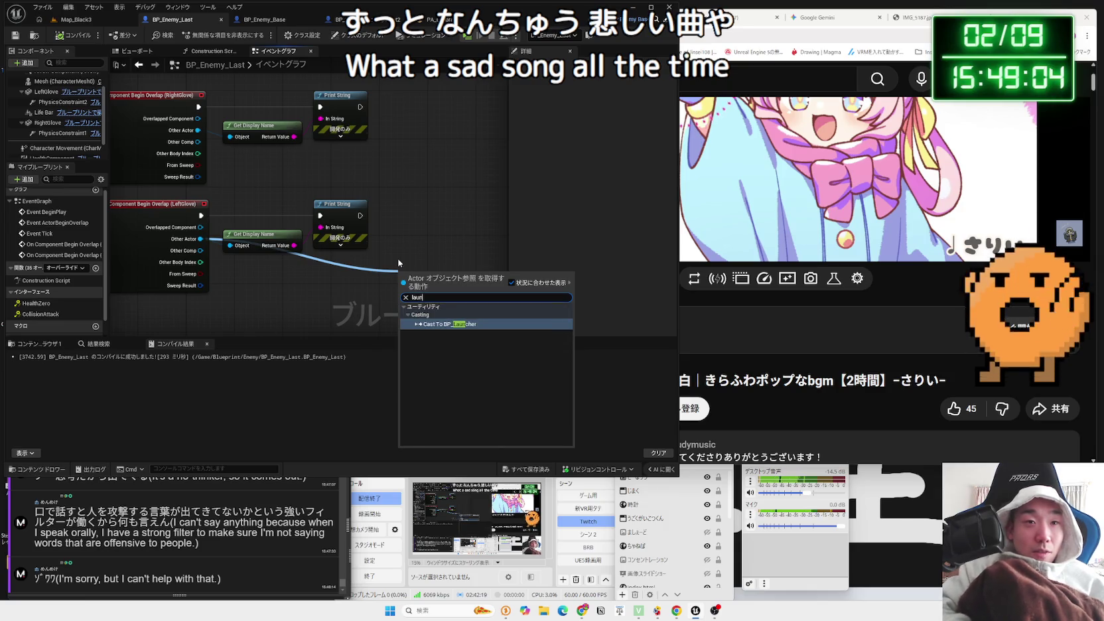
left_click(390, 250)
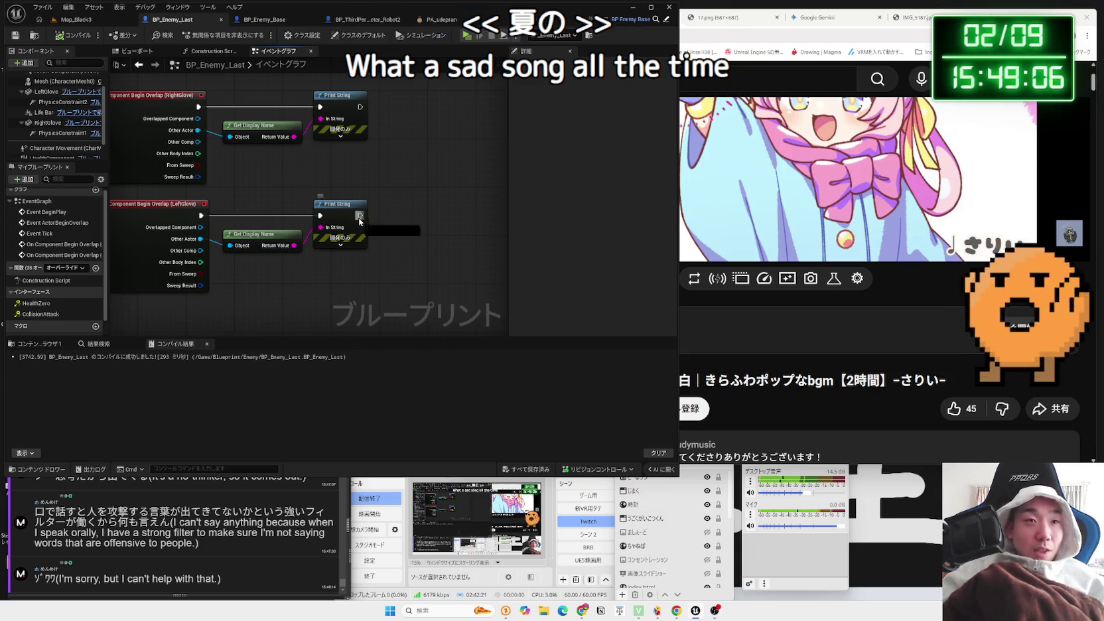
Add a Launch Character node after Print String's execution output
left_click_drag(359, 218, 409, 219)
type("lu")
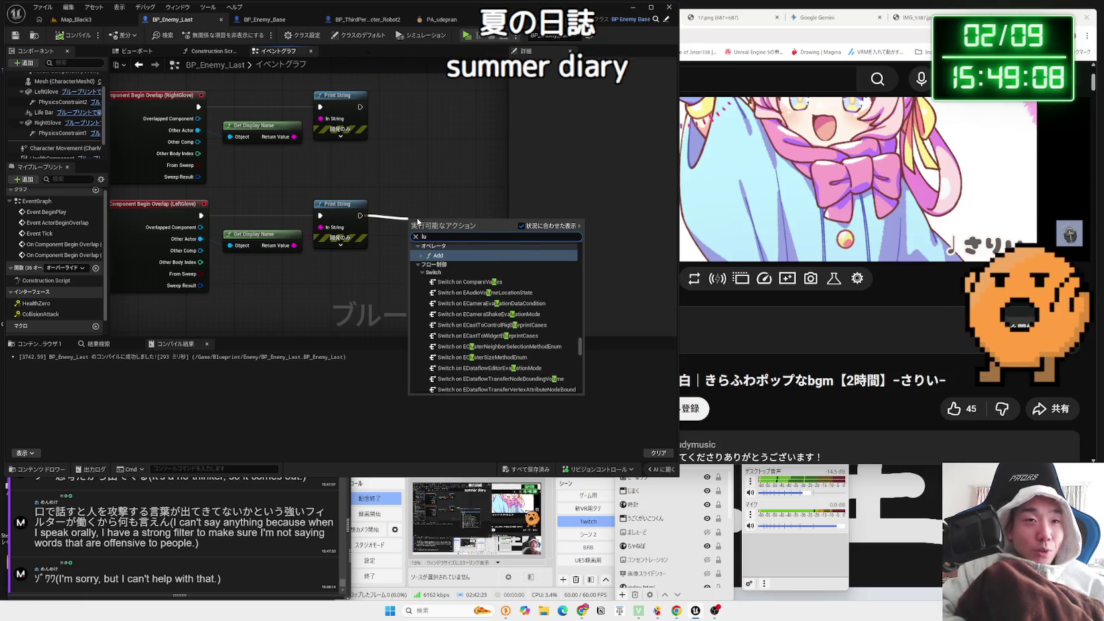
key("BackSpace")
type("aunch")
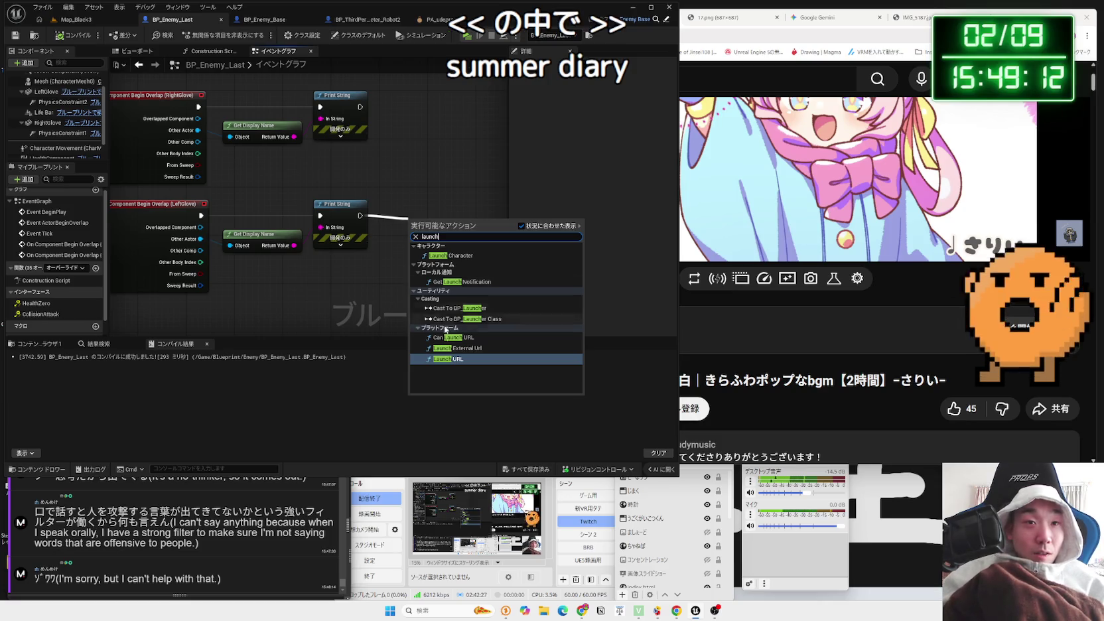
left_click(455, 255)
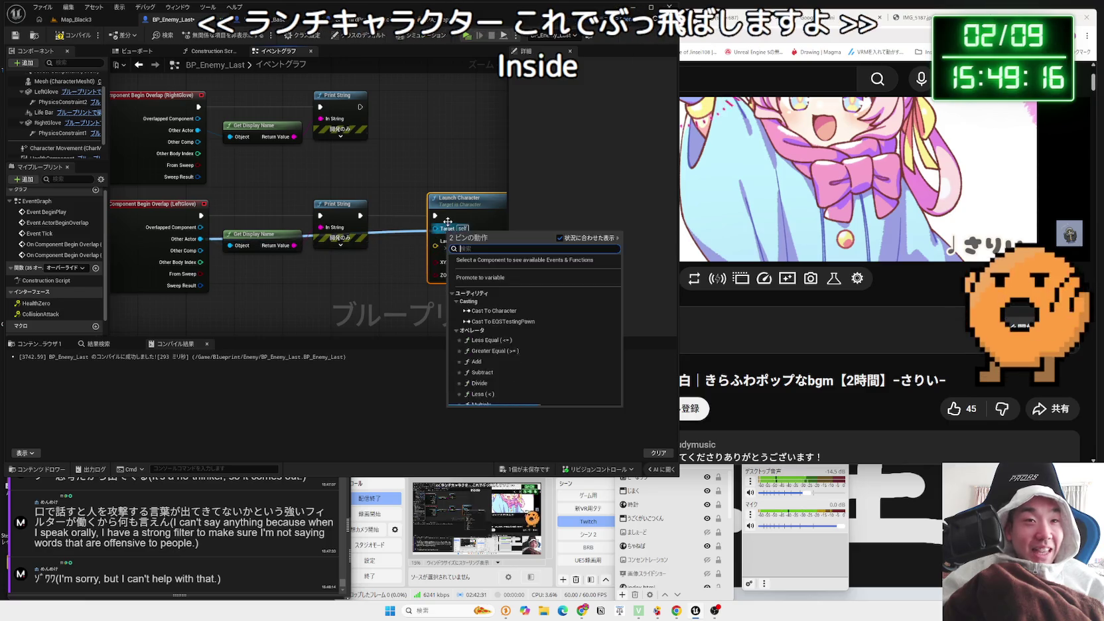
Feed Launch Character's Target from a Cast To Character node, and delete Print String and Get Display Name
mouse_move(436, 228)
left_mouse_down()
mouse_move(208, 251)
mouse_move(201, 239)
mouse_move(255, 280)
left_mouse_up()
type("cast t")
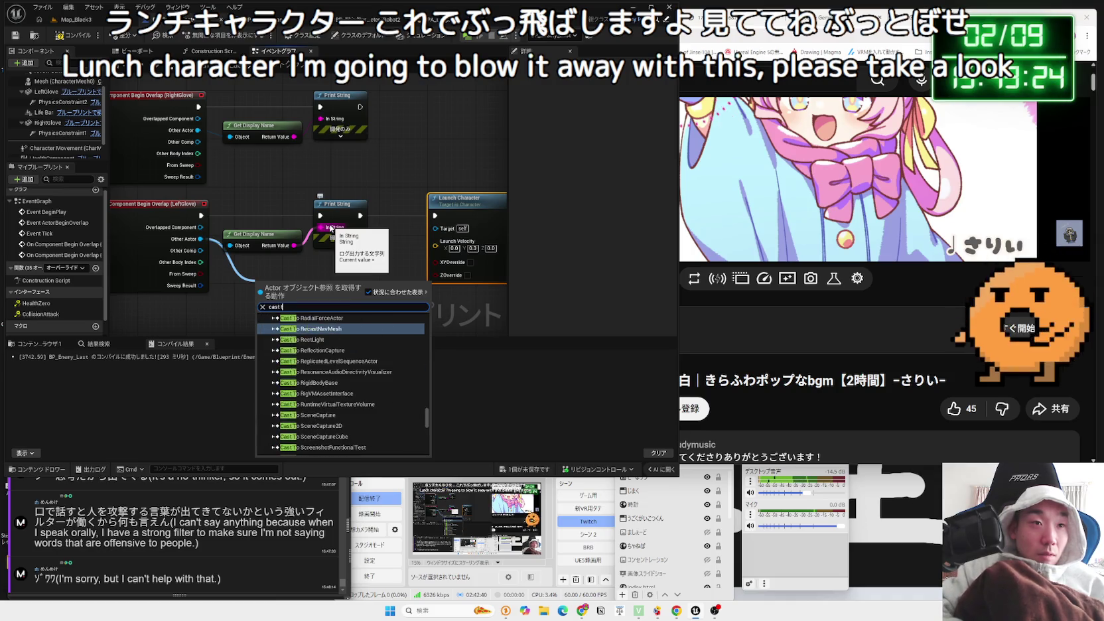
type("o chara")
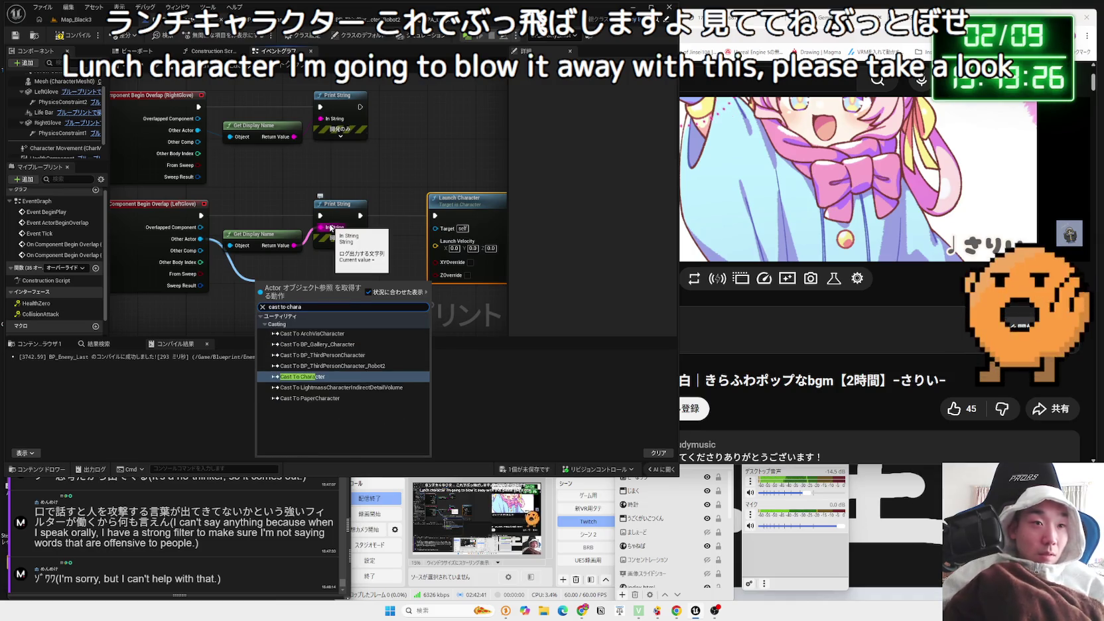
key("Return")
key("Delete")
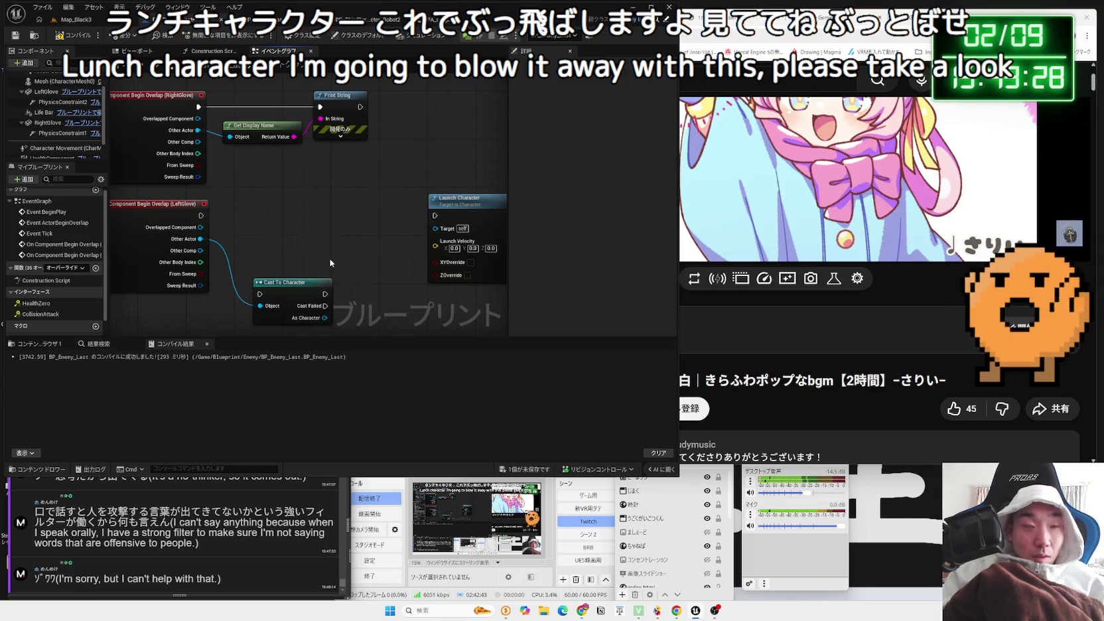
Wire the cast character into Launch Character's Target and tidy the node layout
mouse_move(310, 290)
left_mouse_down()
mouse_move(296, 210)
mouse_move(435, 216)
mouse_move(428, 198)
left_mouse_up()
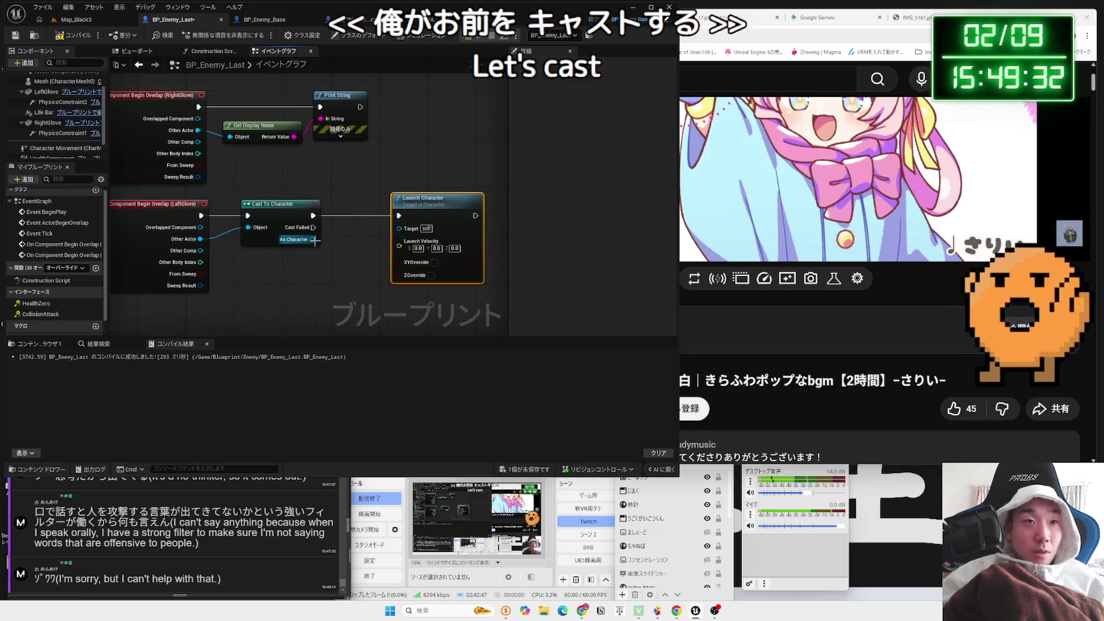
left_click_drag(313, 240, 402, 230)
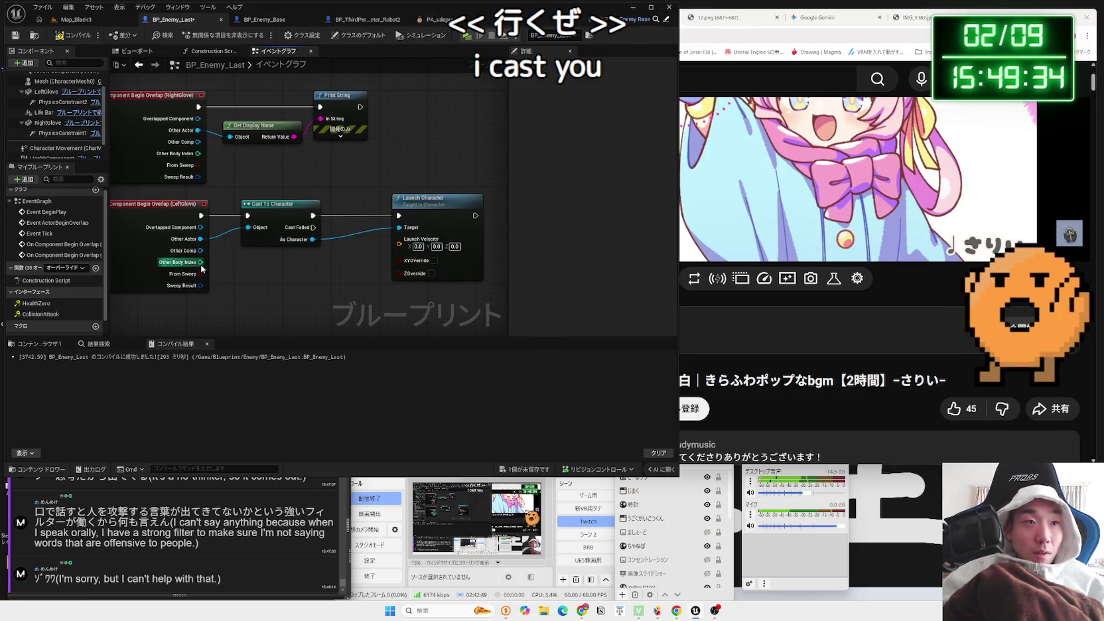
mouse_move(200, 286)
left_mouse_down()
mouse_move(239, 266)
mouse_move(243, 248)
left_mouse_up()
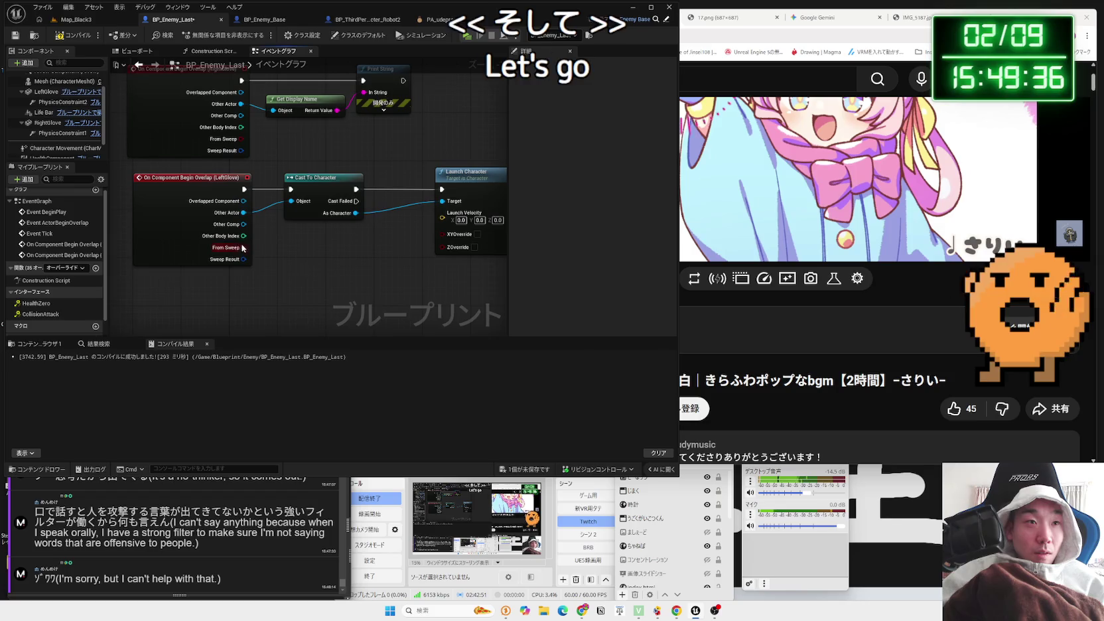
left_click_drag(338, 241, 297, 265)
left_click_drag(385, 209, 407, 211)
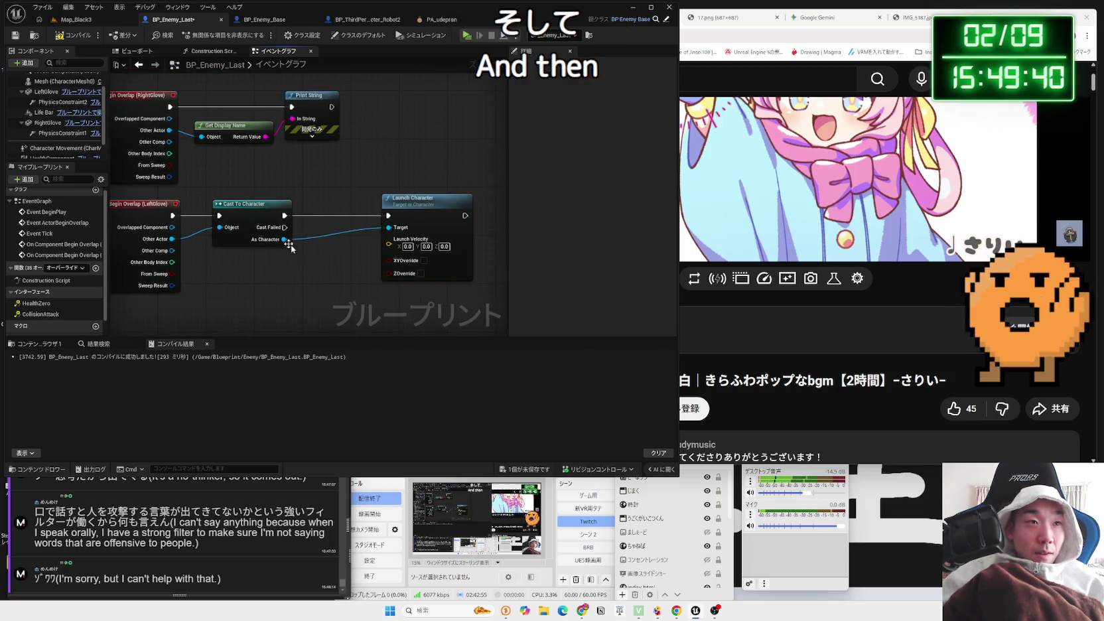
left_click_drag(250, 217, 273, 217)
left_click_drag(195, 224, 126, 220)
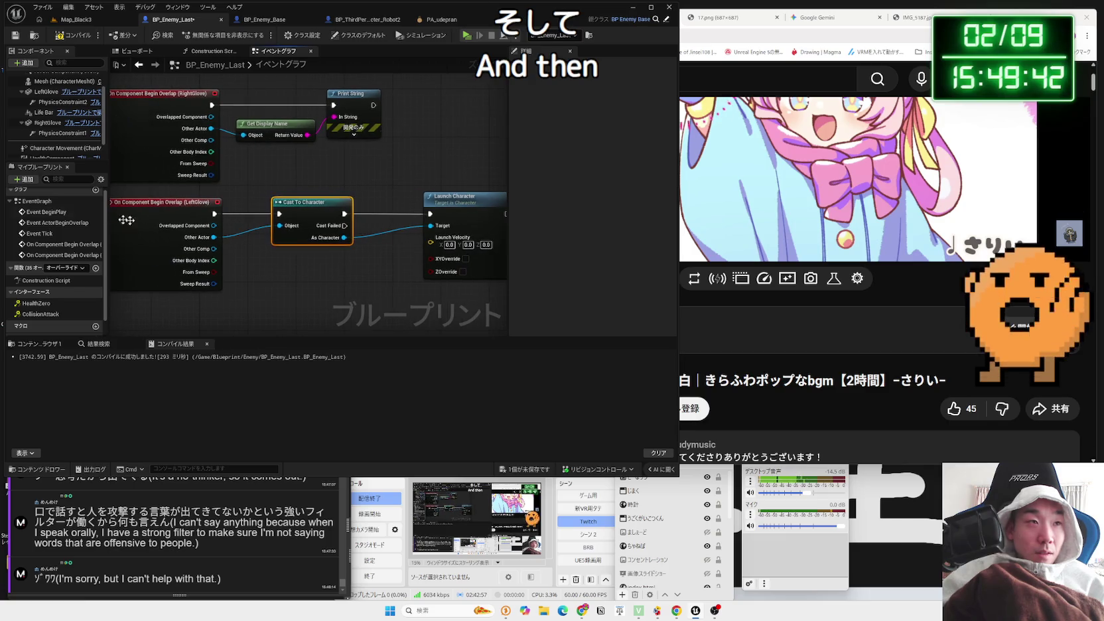
Drag the LeftGlove component into the graph as a getter below the cast node
left_click(48, 95)
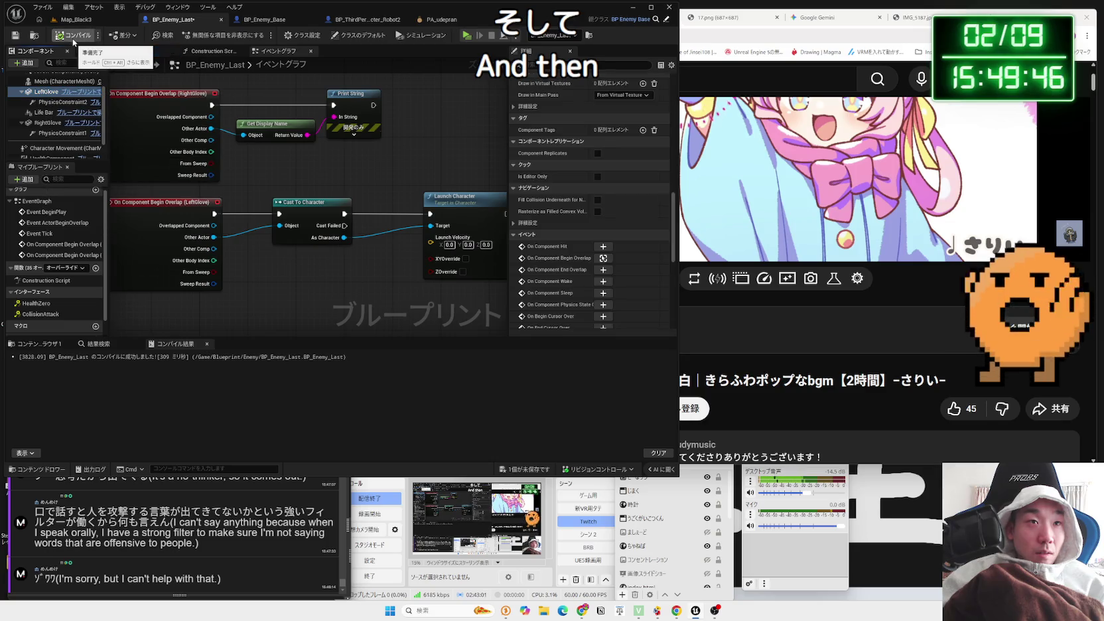
left_click_drag(43, 95, 219, 183)
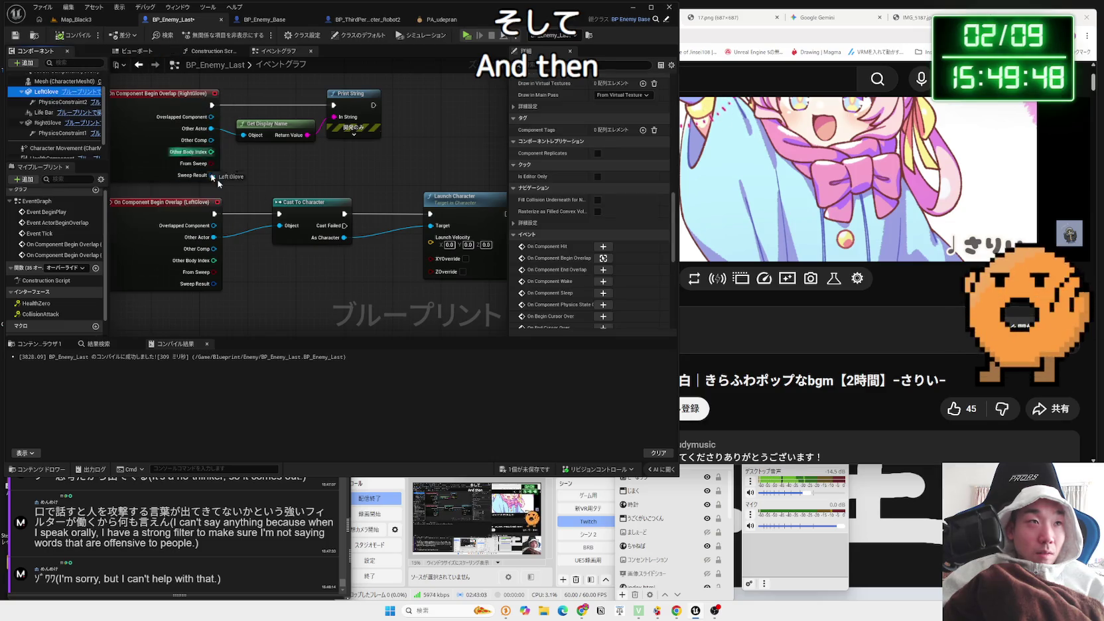
mouse_move(319, 269)
left_mouse_down()
mouse_move(285, 267)
mouse_move(304, 278)
left_mouse_up()
Add a Get World Location node for the Left Glove reference
left_click(370, 275)
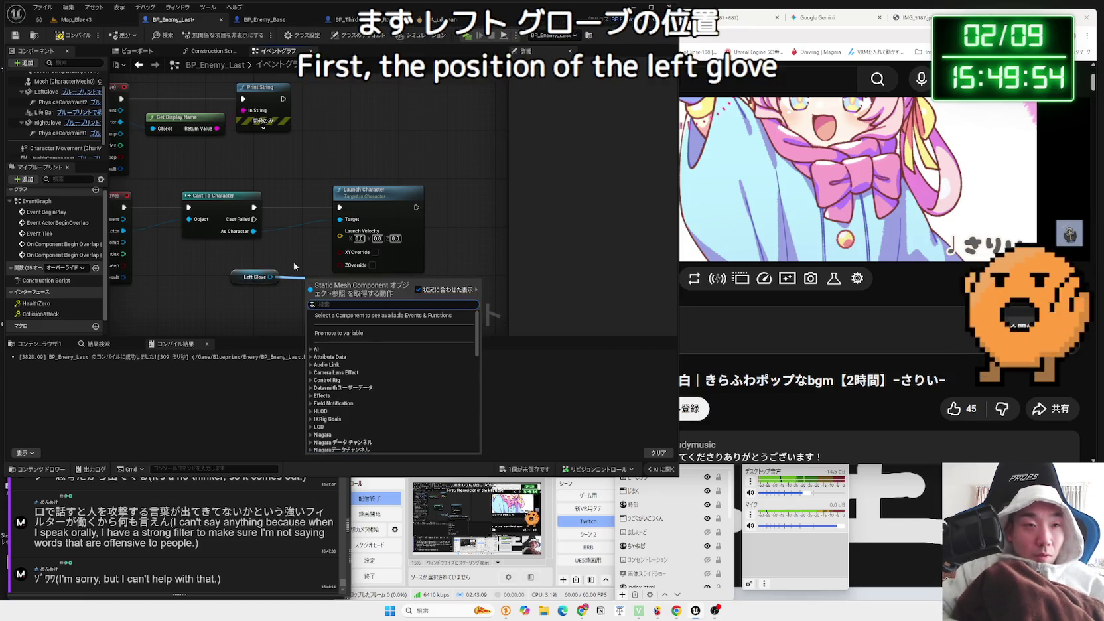
type("get at location")
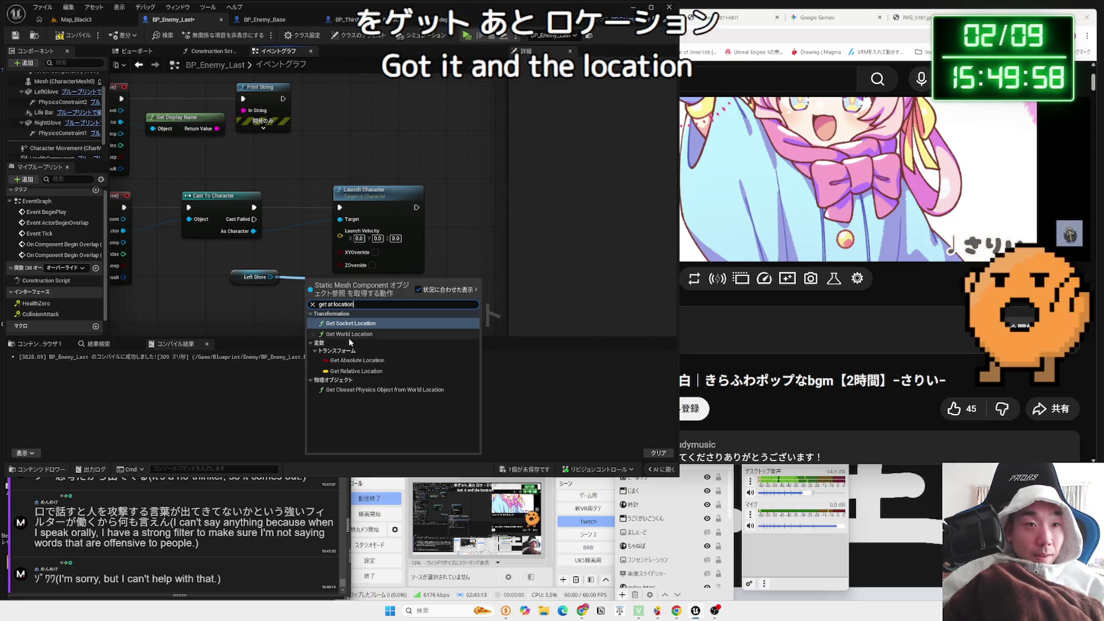
left_click(346, 333)
left_click_drag(298, 284, 323, 284)
left_click_drag(244, 272, 244, 290)
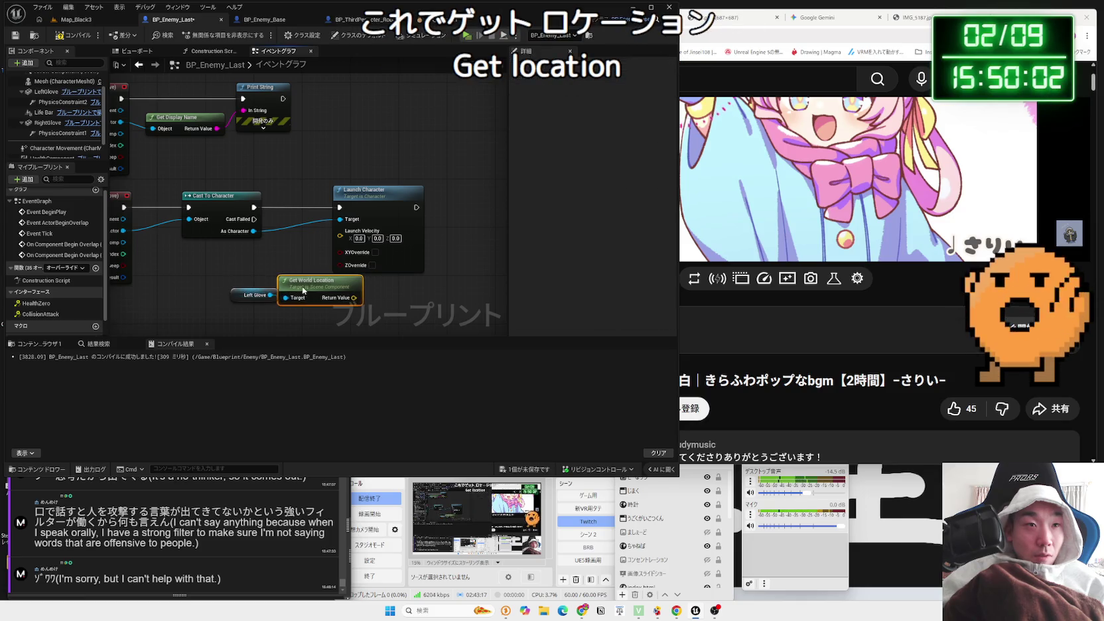
Add Get Actor Location for the cast character and search 'find look' from its result
left_click_drag(254, 231, 276, 254)
type("get")
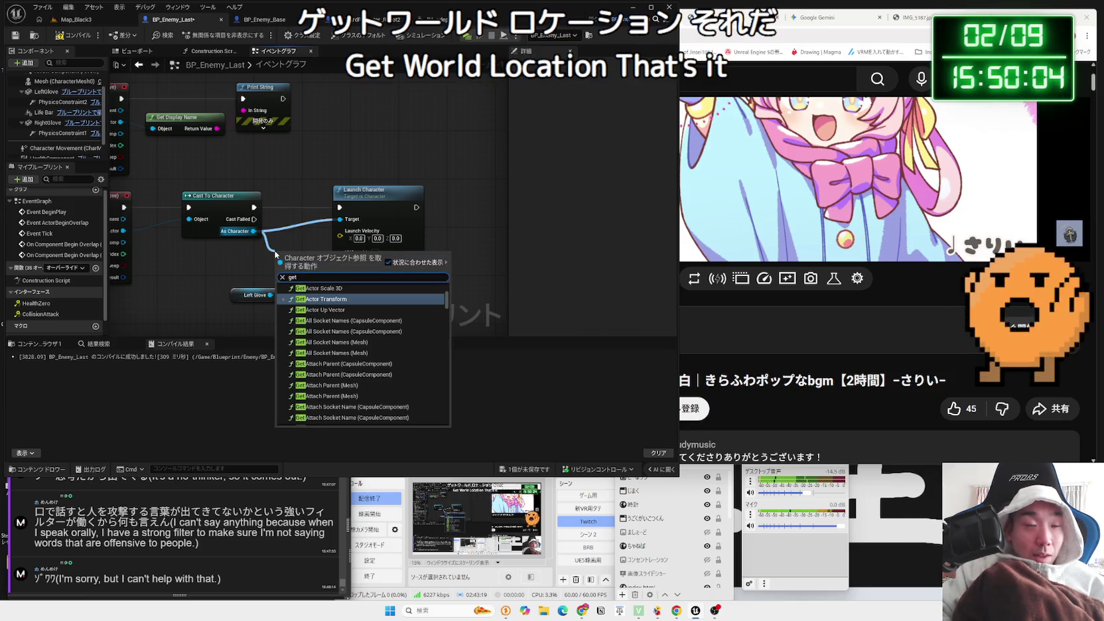
type(" location")
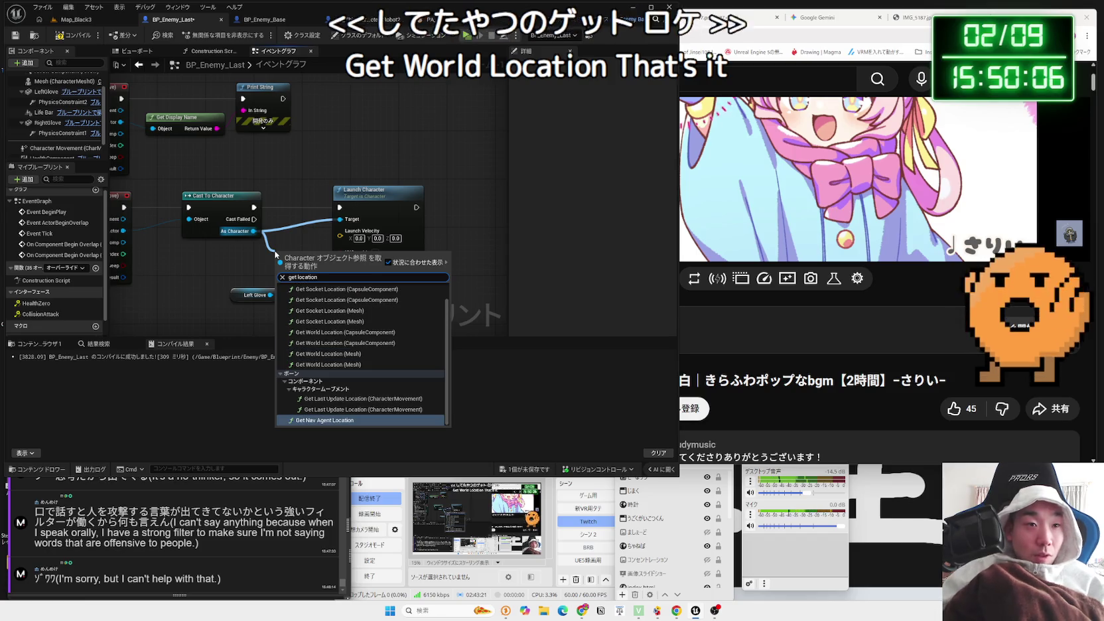
left_click(328, 297)
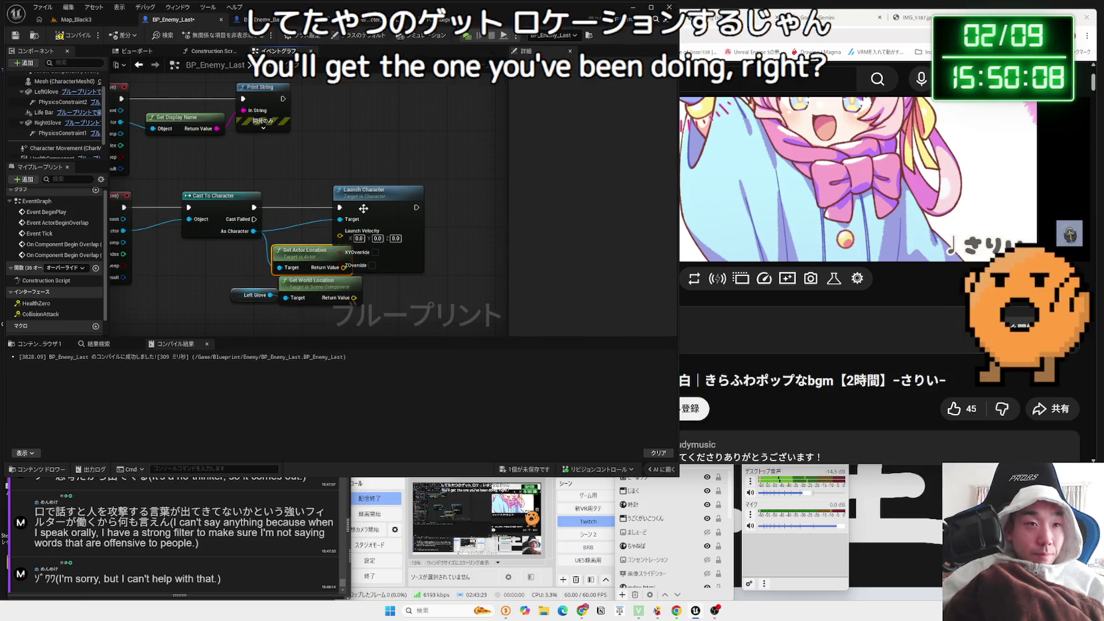
left_click_drag(374, 288, 375, 287)
type("find look")
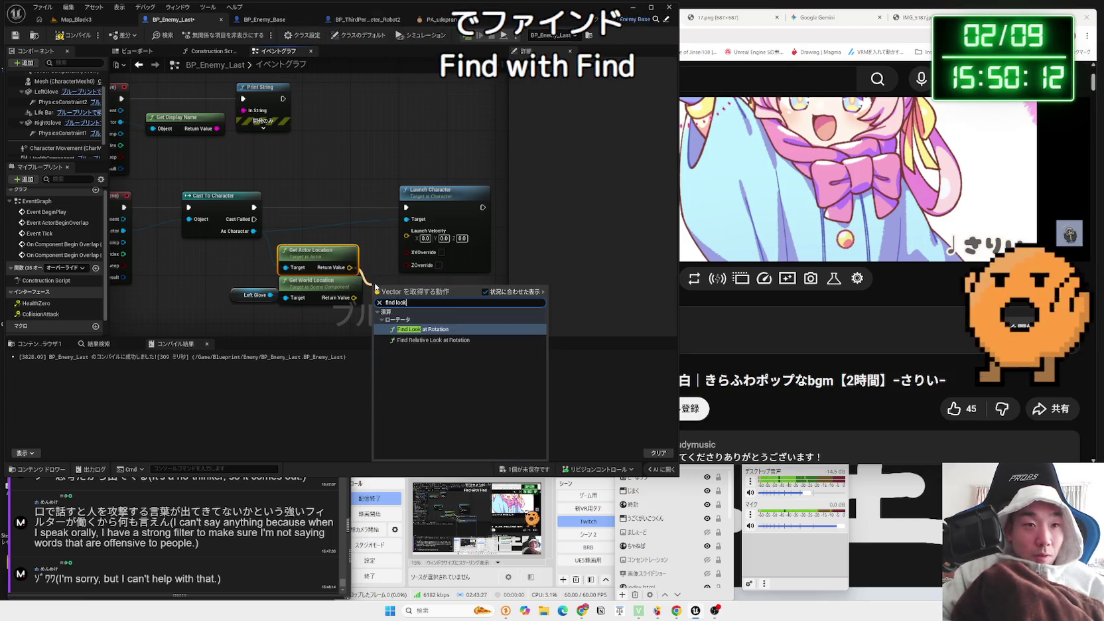
key("Return")
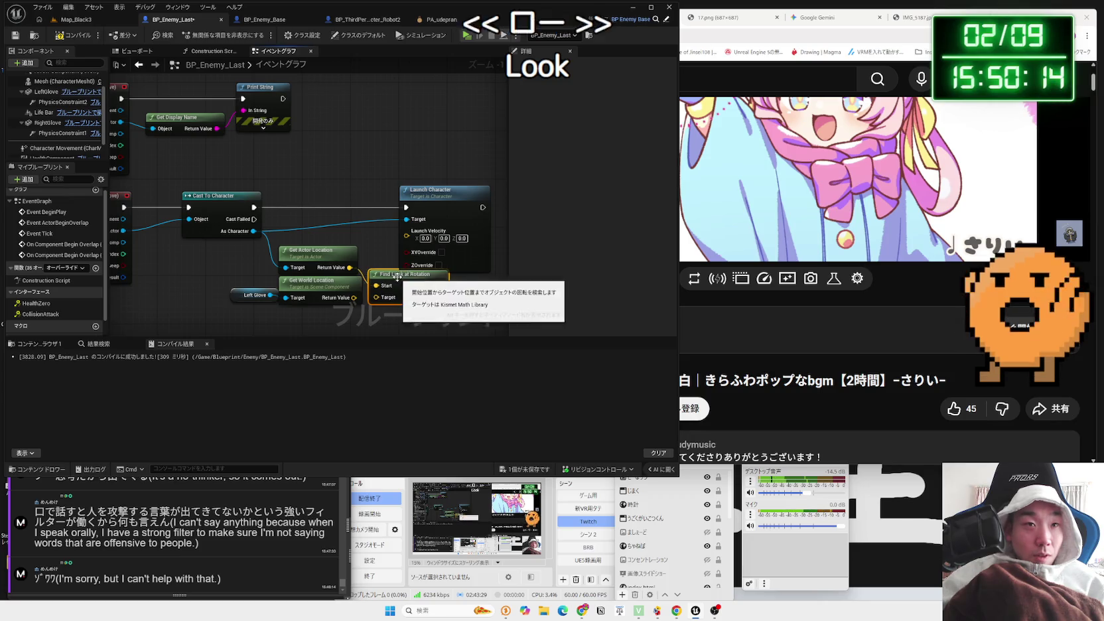
left_click_drag(399, 288, 388, 265)
left_click_drag(431, 190, 468, 191)
mouse_move(402, 275)
left_mouse_down()
mouse_move(412, 270)
mouse_move(380, 274)
left_mouse_up()
key("Delete")
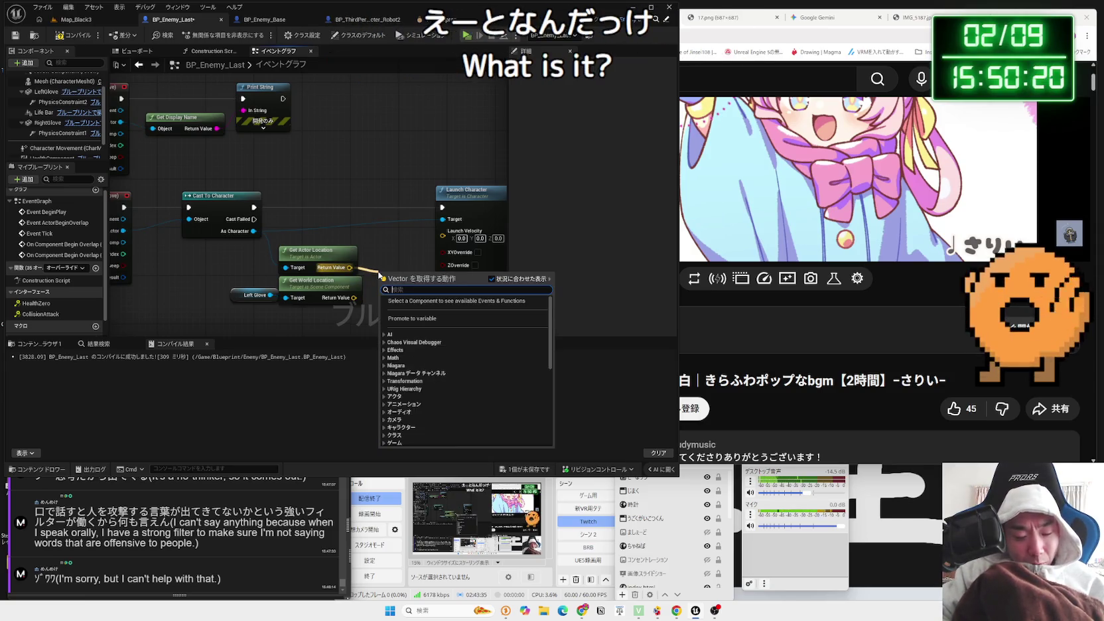
type("find")
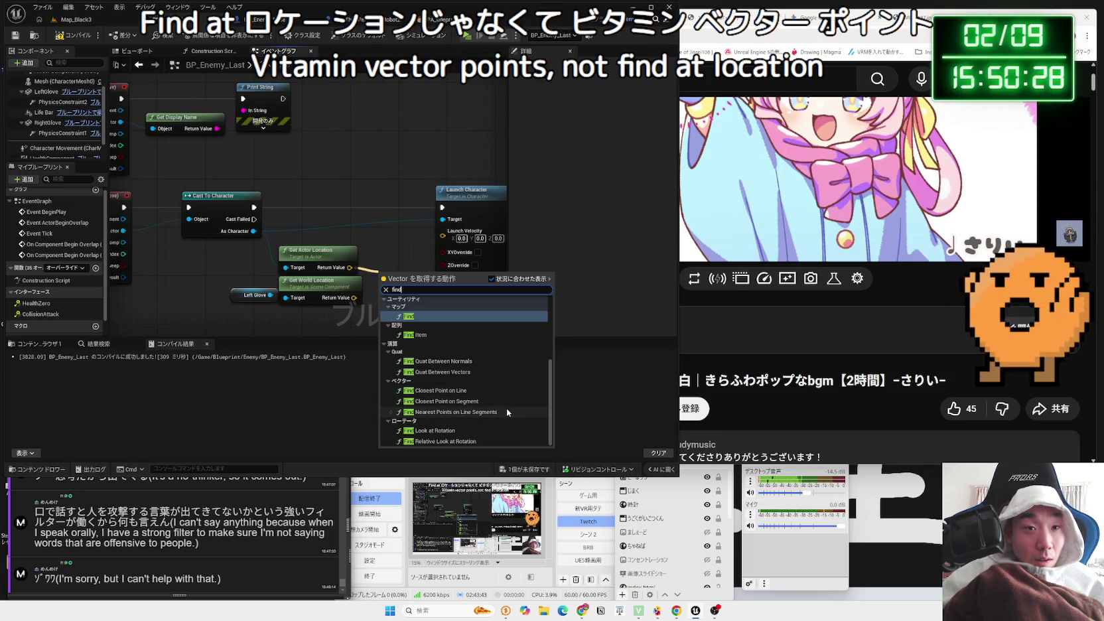
left_click(460, 392)
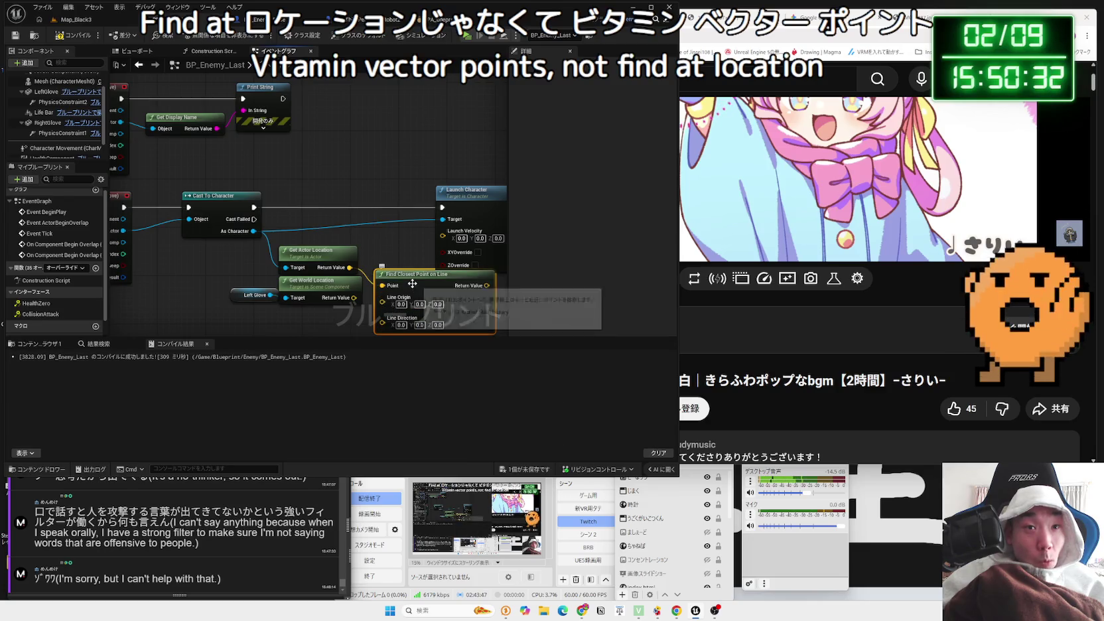
key("Delete")
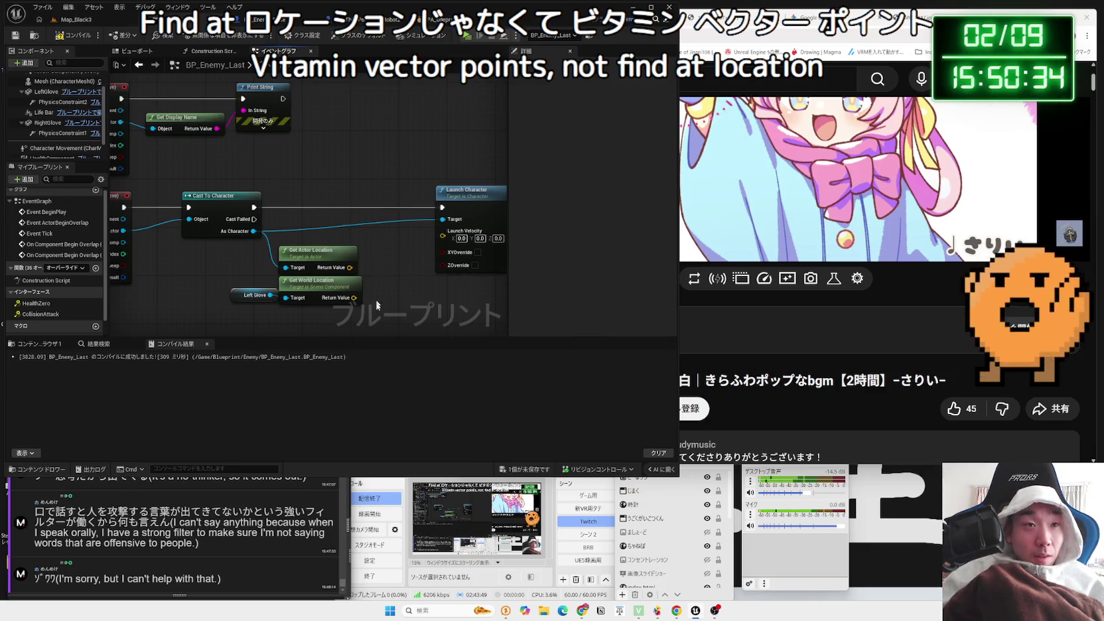
left_click_drag(377, 306, 231, 263)
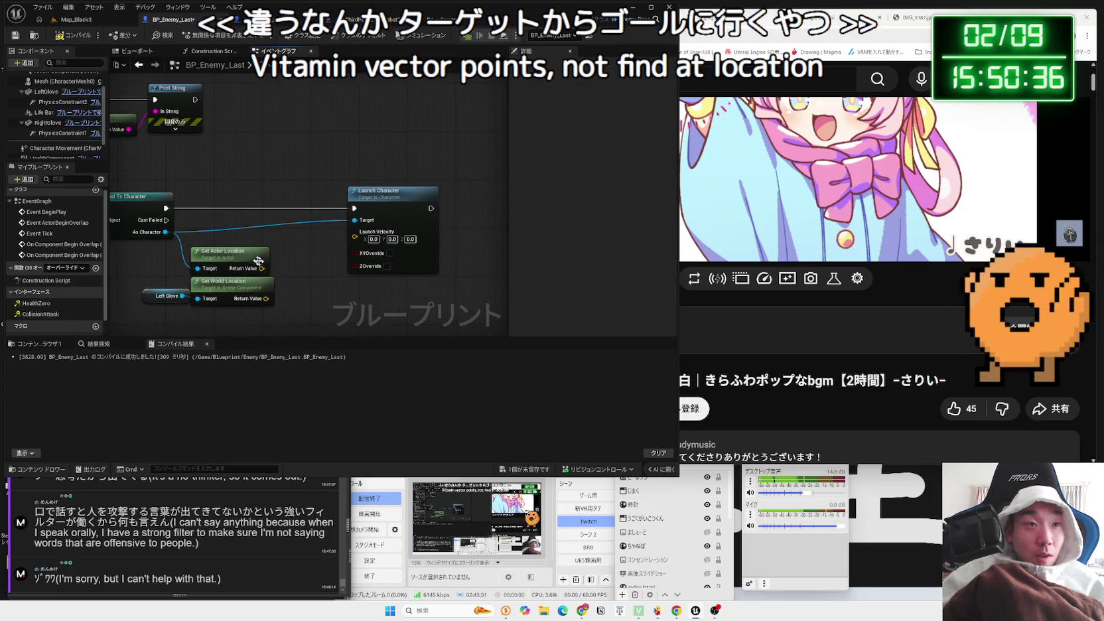
Try a Vector to Radians node from Get Actor Location, then delete it
left_click(256, 258)
left_click_drag(260, 262, 253, 259)
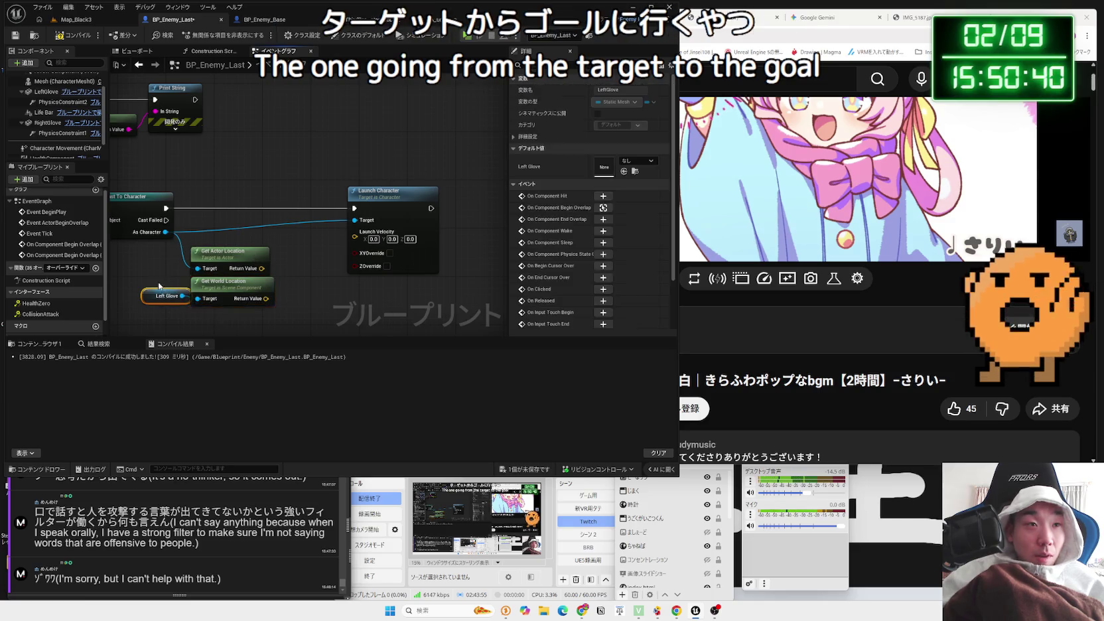
left_click(265, 273)
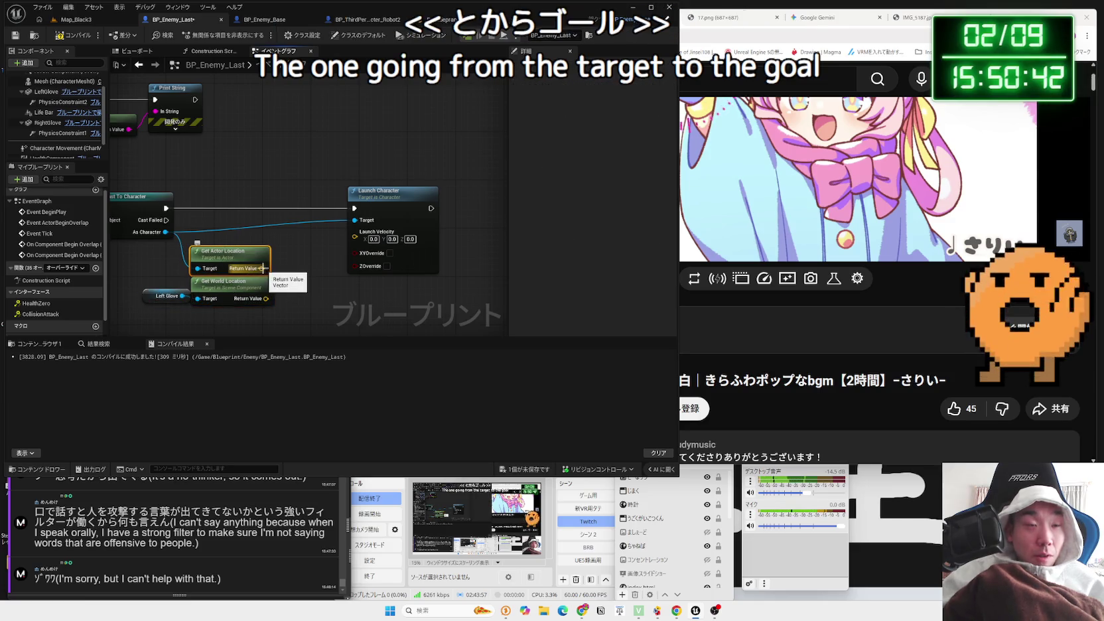
left_click_drag(262, 268, 291, 267)
type("vector")
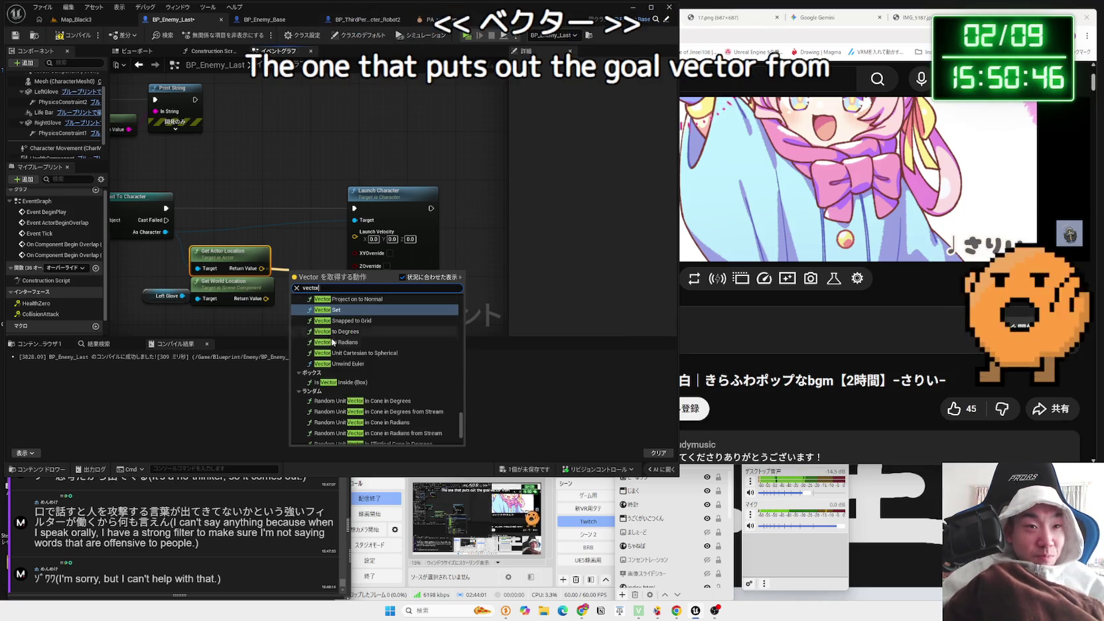
left_click(333, 342)
key("Delete")
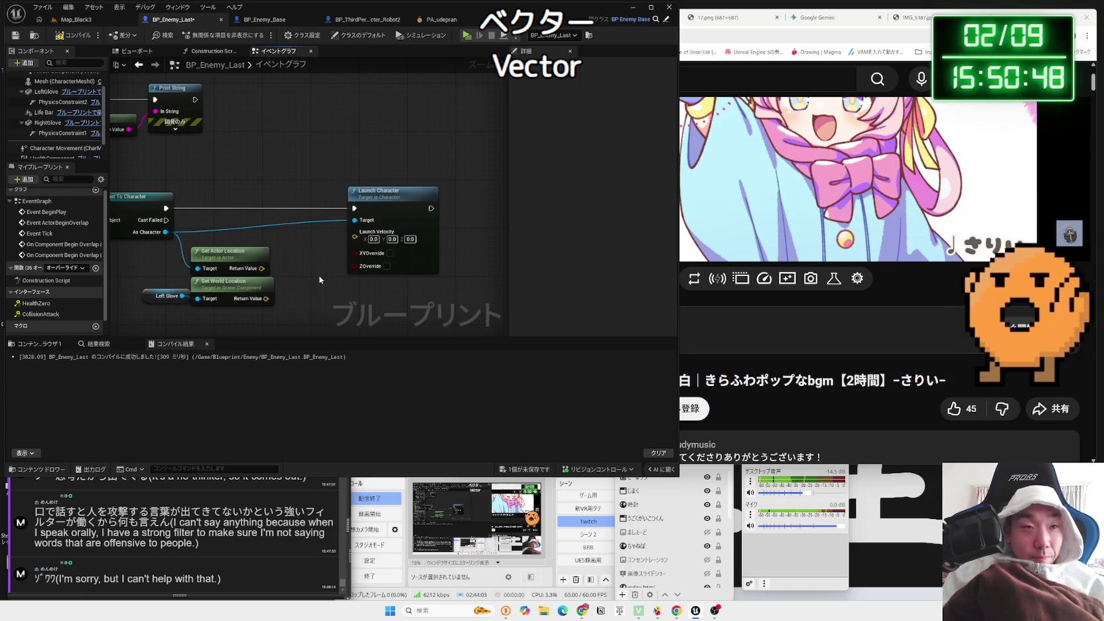
Browse vector functions, try a Set Custom Primitive Data Vector 3 node, and undo it
left_click_drag(264, 274, 306, 284)
type("vector")
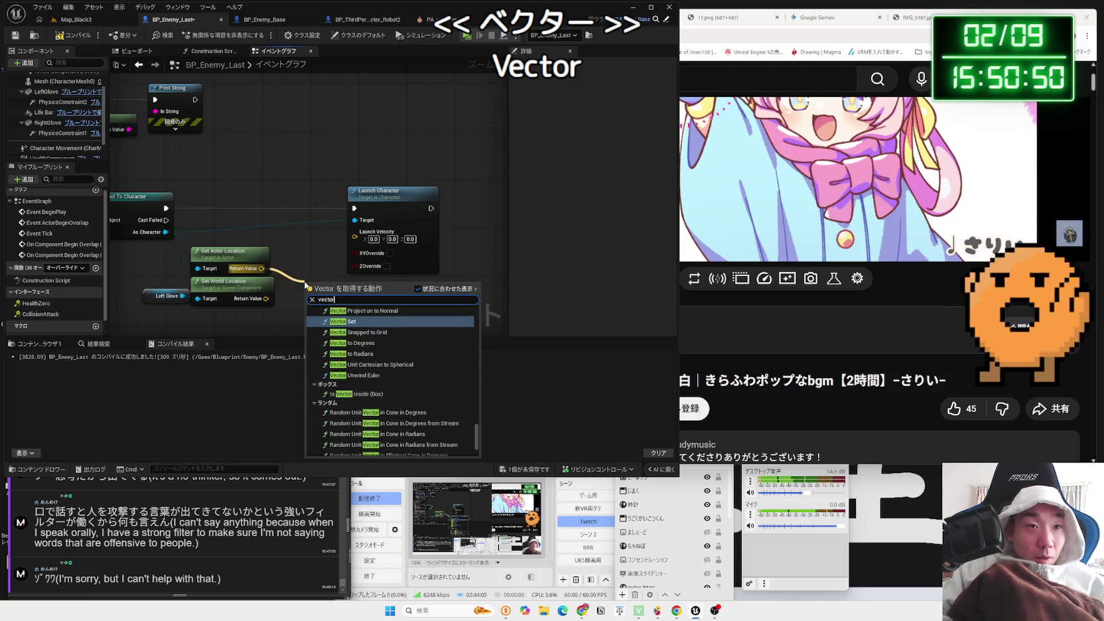
scroll(409, 410, "down", 3)
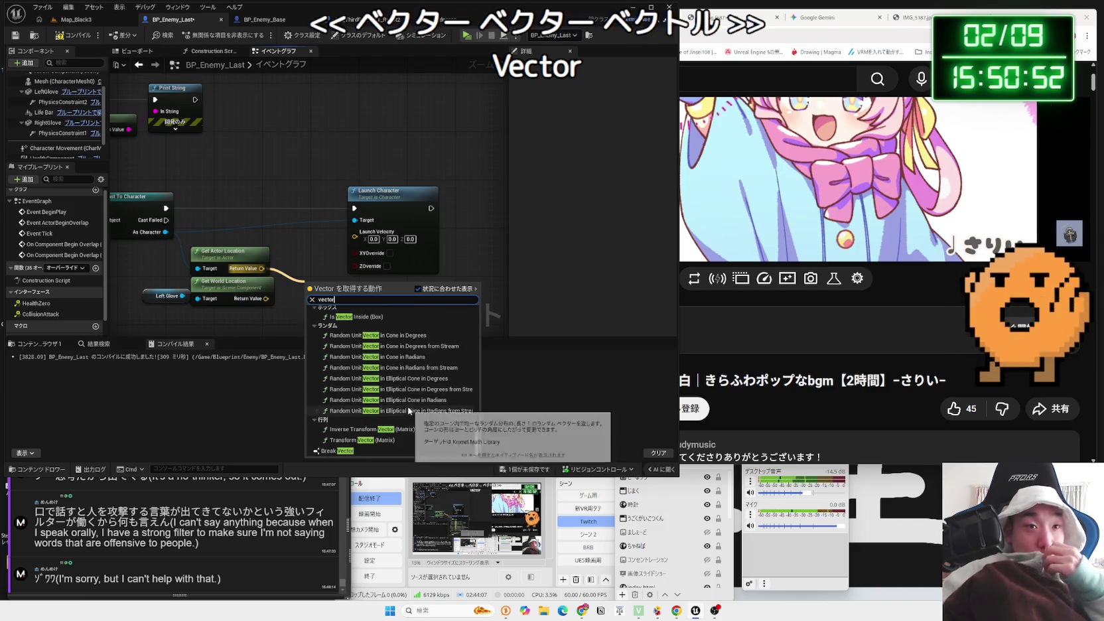
scroll(397, 436, "up", 3)
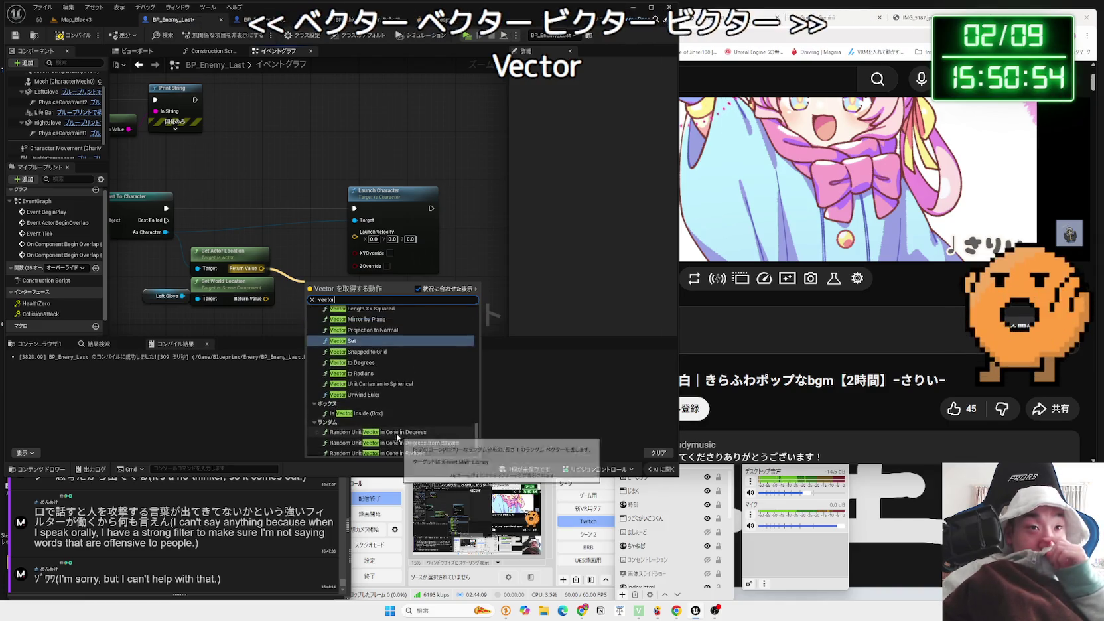
scroll(396, 437, "up", 3)
scroll(365, 405, "up", 1)
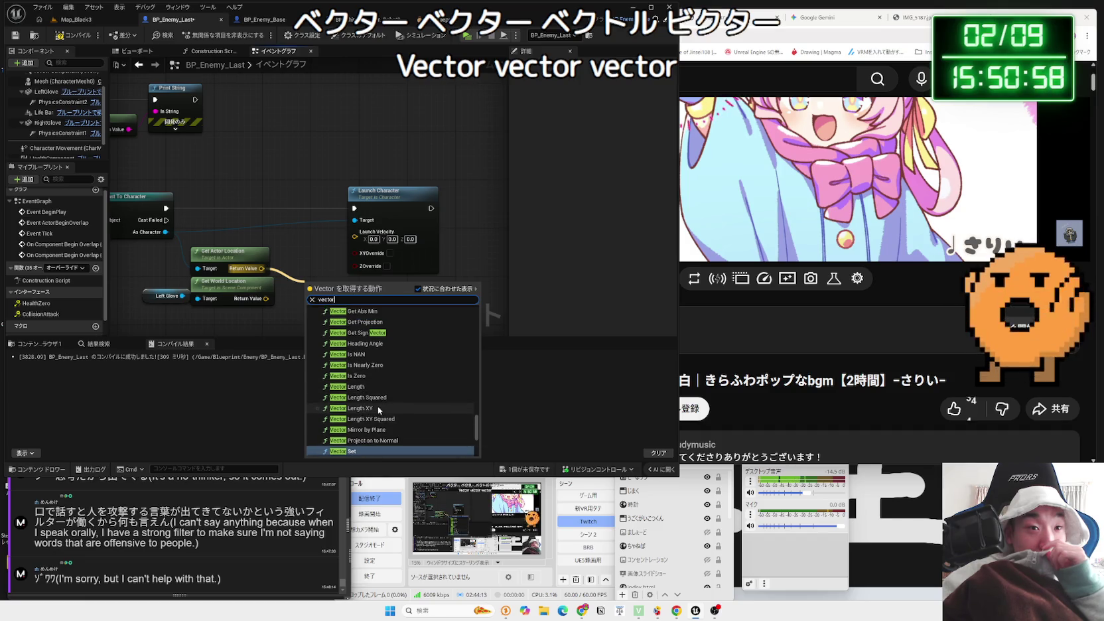
scroll(378, 406, "up", 5)
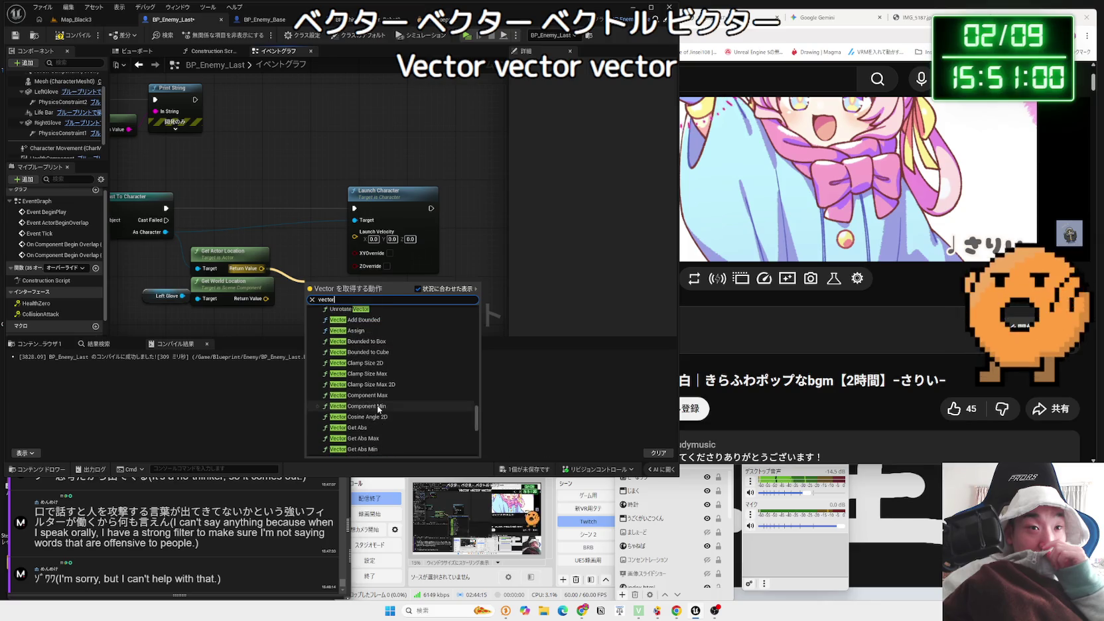
scroll(380, 402, "up", 4)
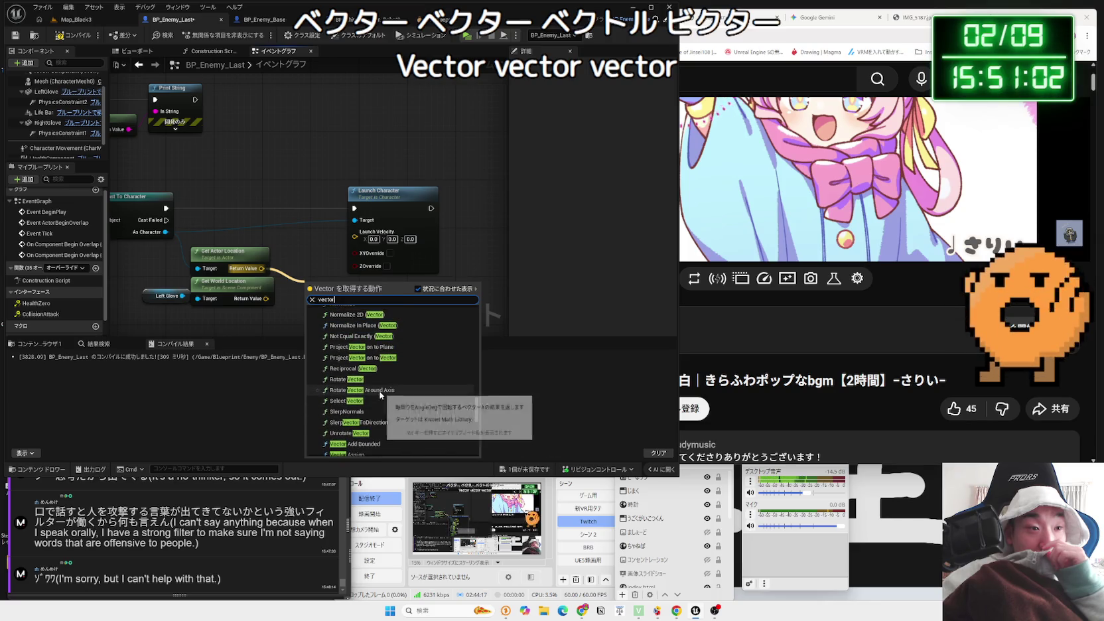
scroll(380, 395, "up", 1)
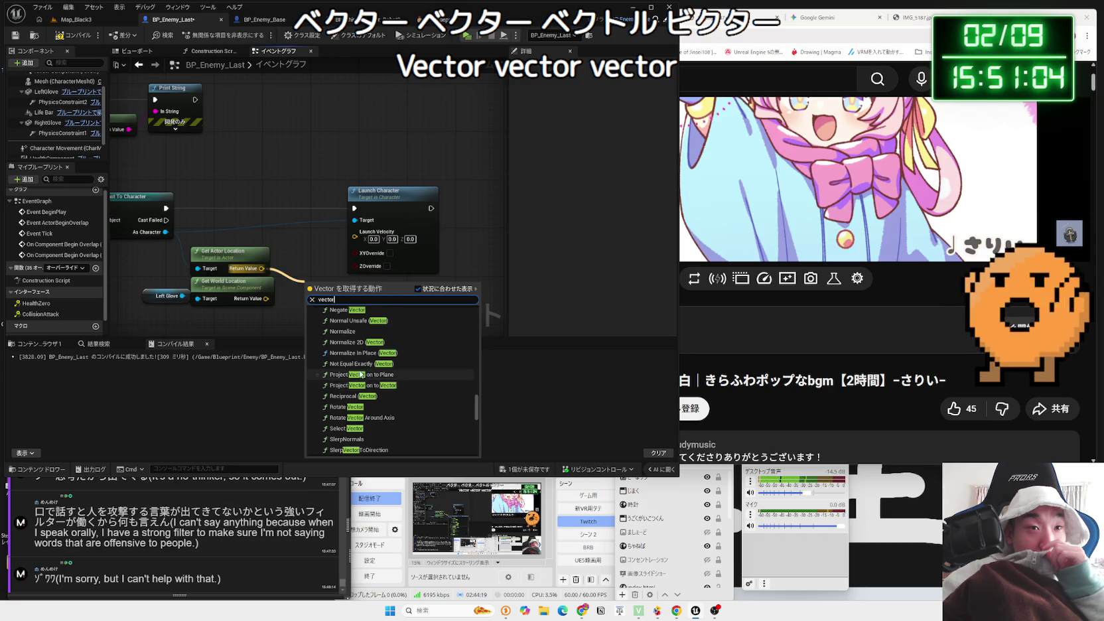
scroll(372, 381, "down", 5)
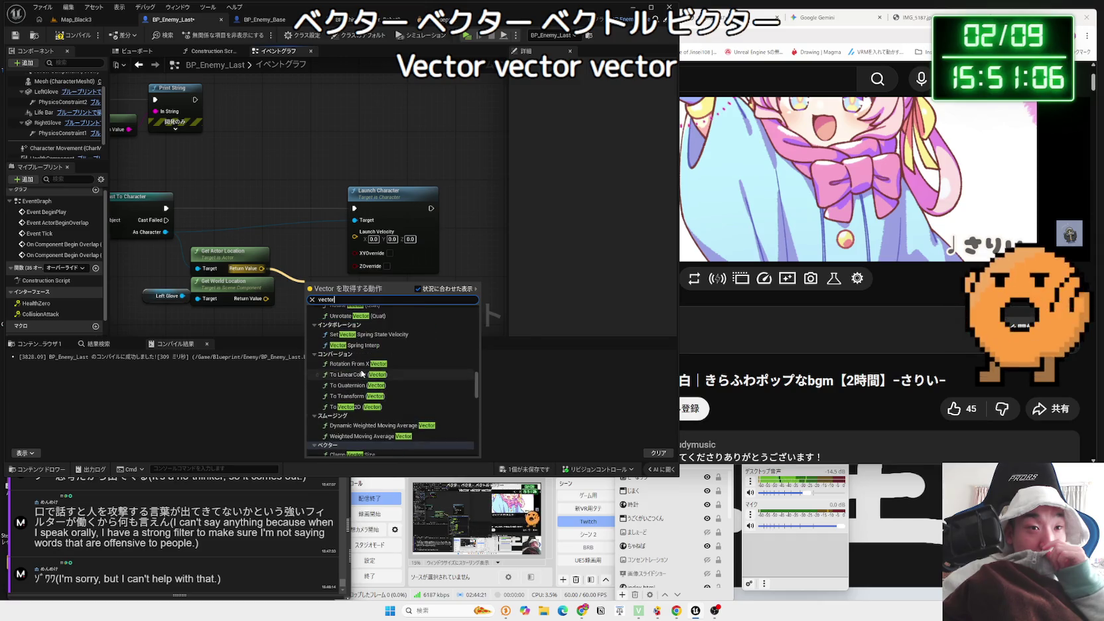
scroll(372, 383, "up", 10)
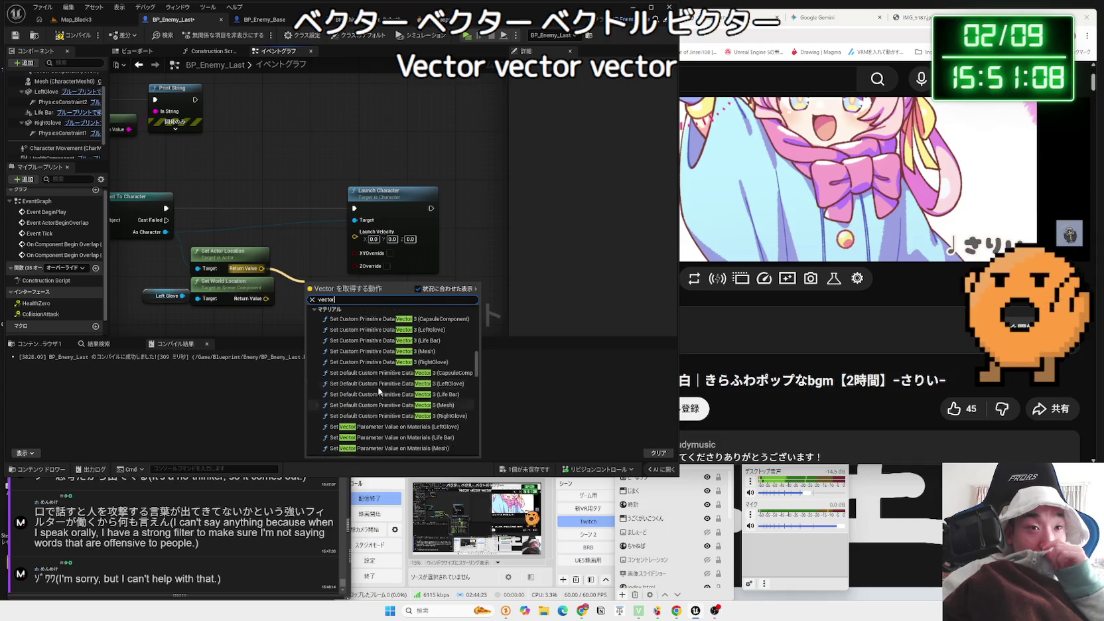
left_click(391, 362)
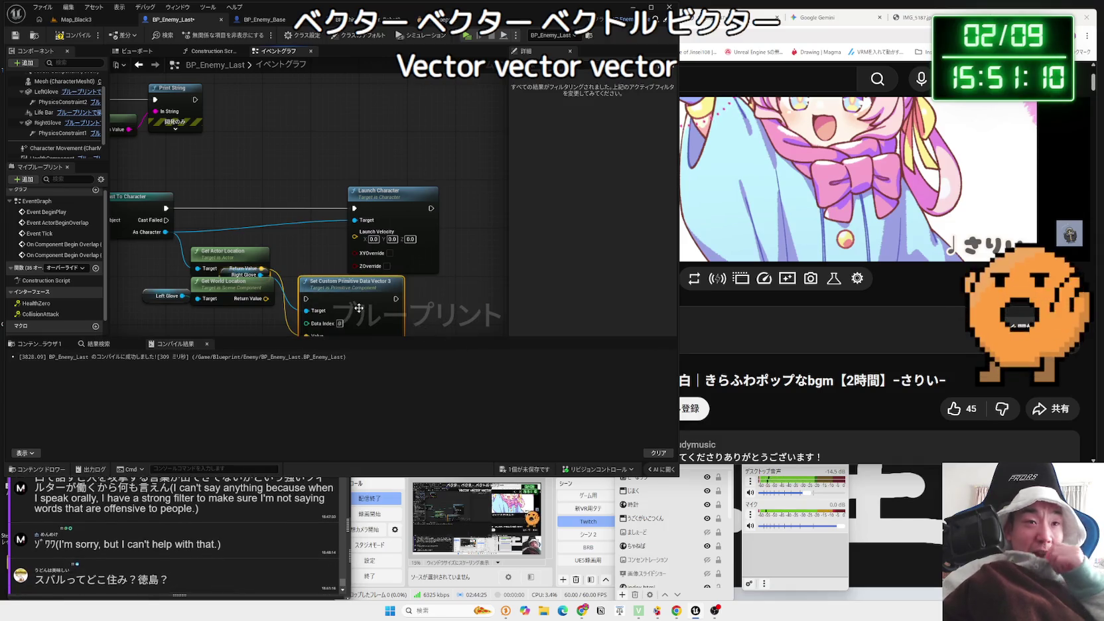
key("ctrl+z")
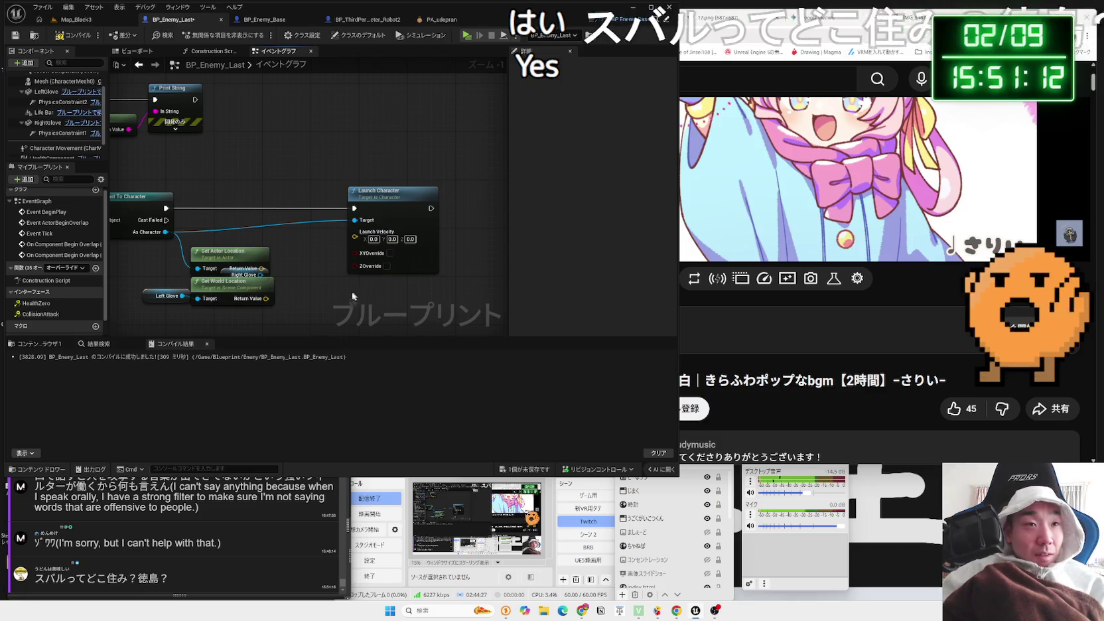
left_click_drag(261, 274, 307, 272)
key("ctrl+z")
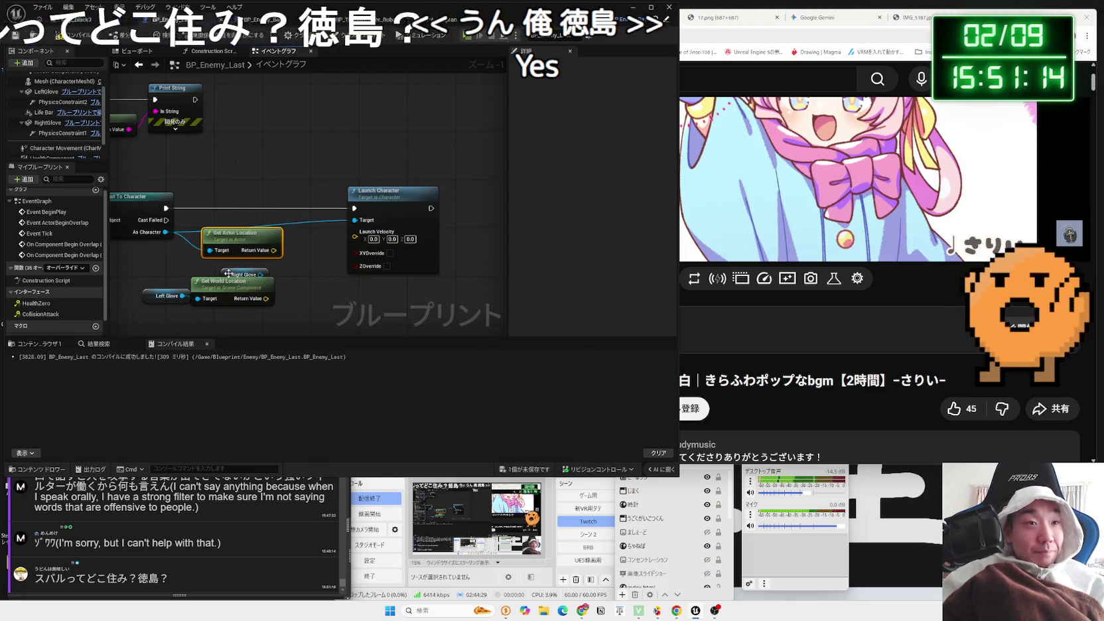
Reposition Get Actor Location, recompile BP_Enemy_Last, and switch to Google Gemini
left_click_drag(237, 251, 223, 262)
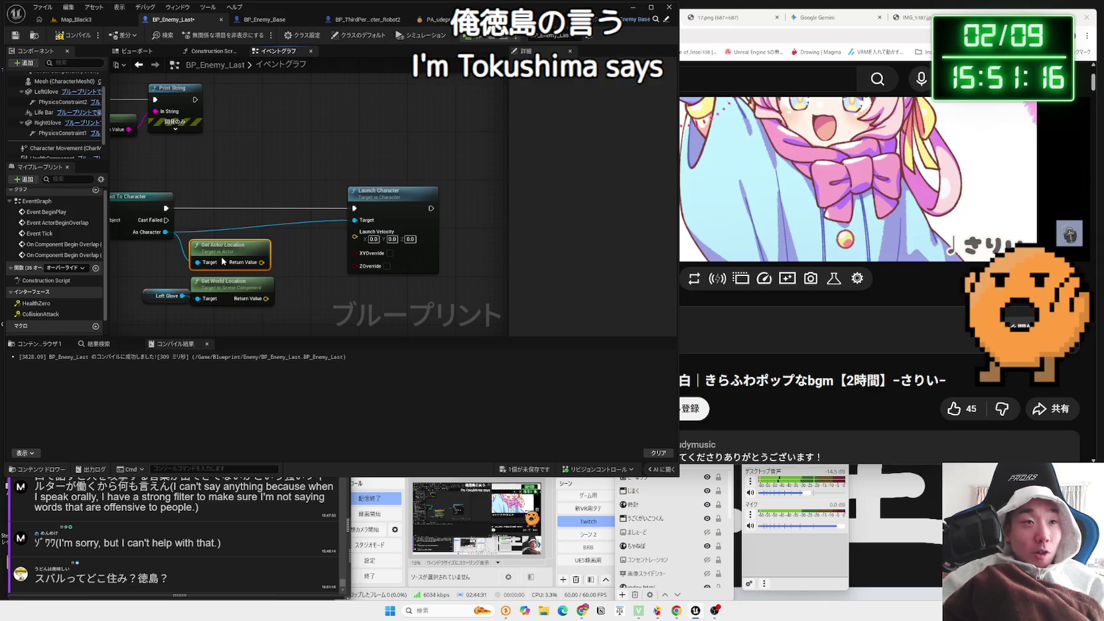
left_click(68, 39)
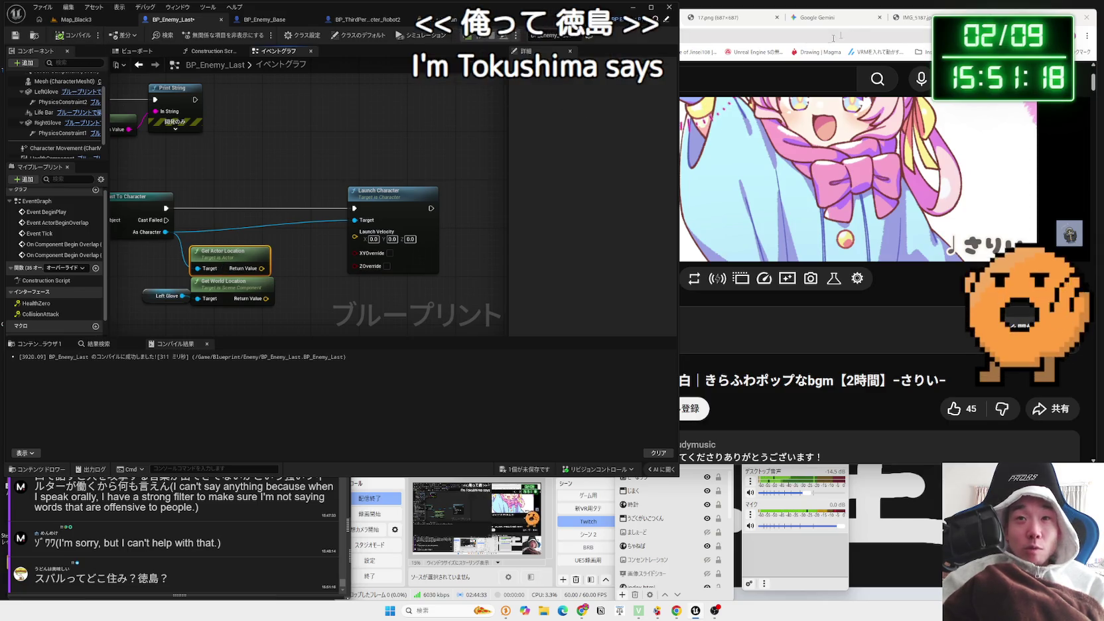
left_click(830, 20)
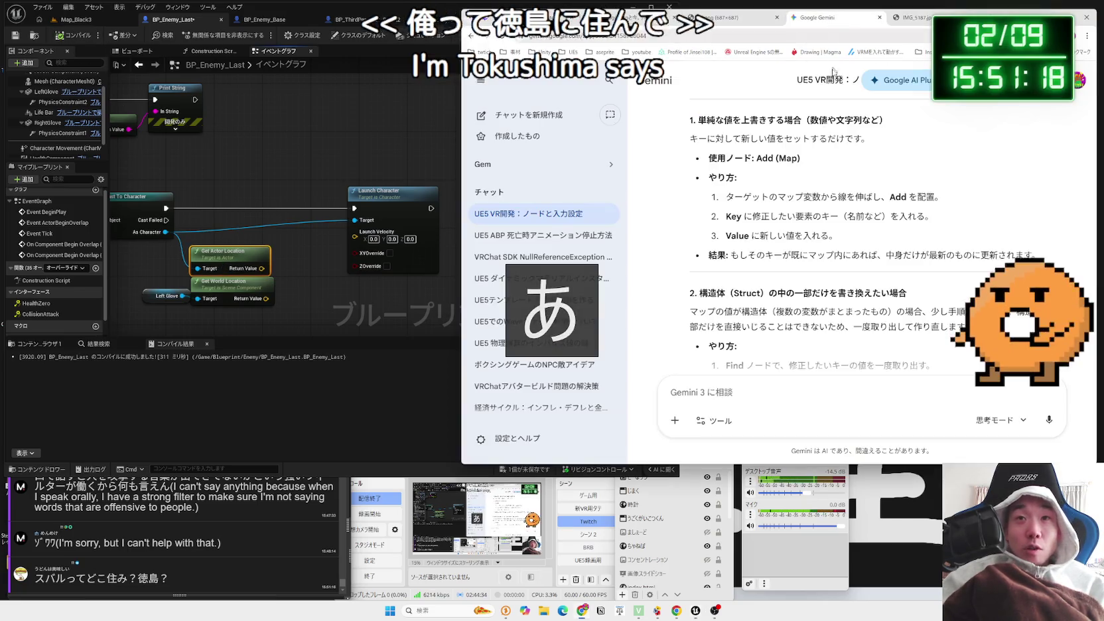
Ask Gemini, in Japanese, how to get the direction vector from Location A toward B
left_click(853, 390)
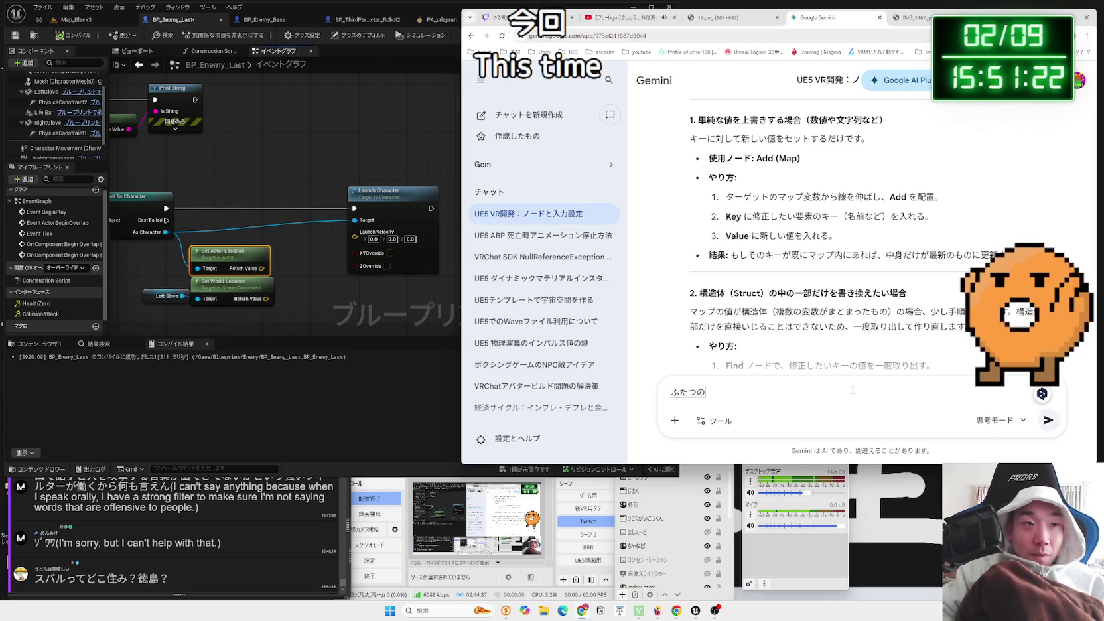
type("二つのＶｅｃｔｏｒ")
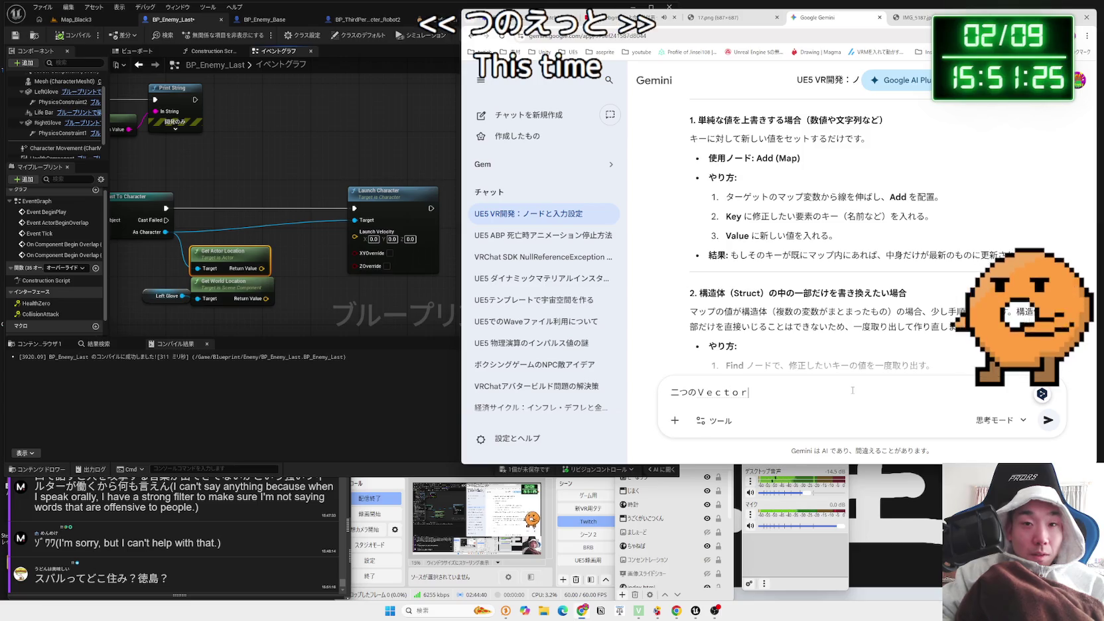
type("からm")
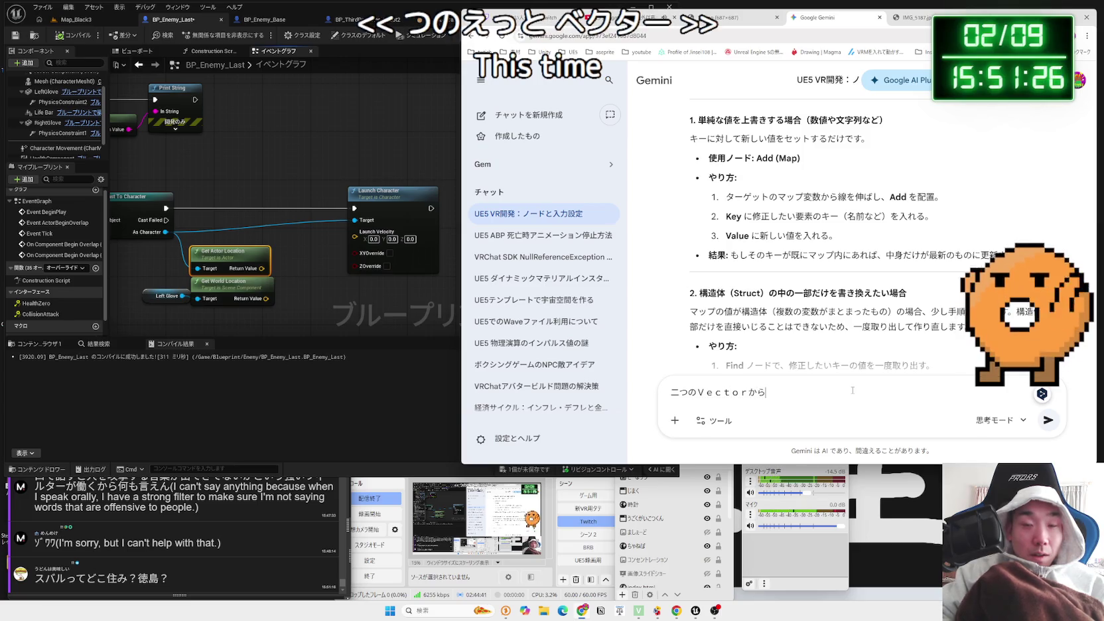
type("向きだす")
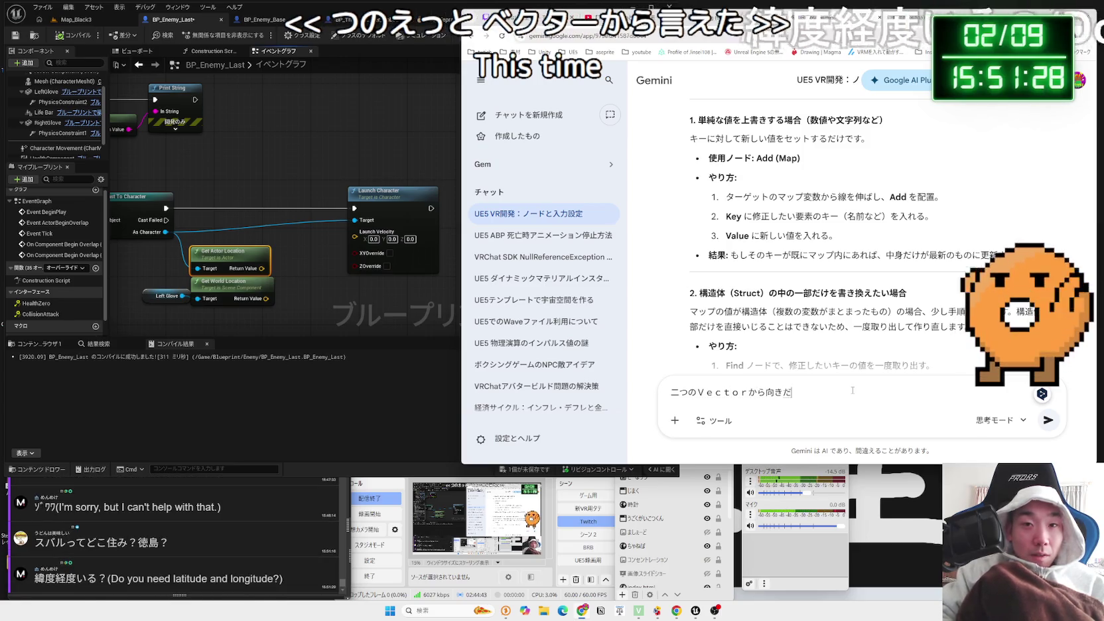
key("BackSpace")
key("BackSpace")
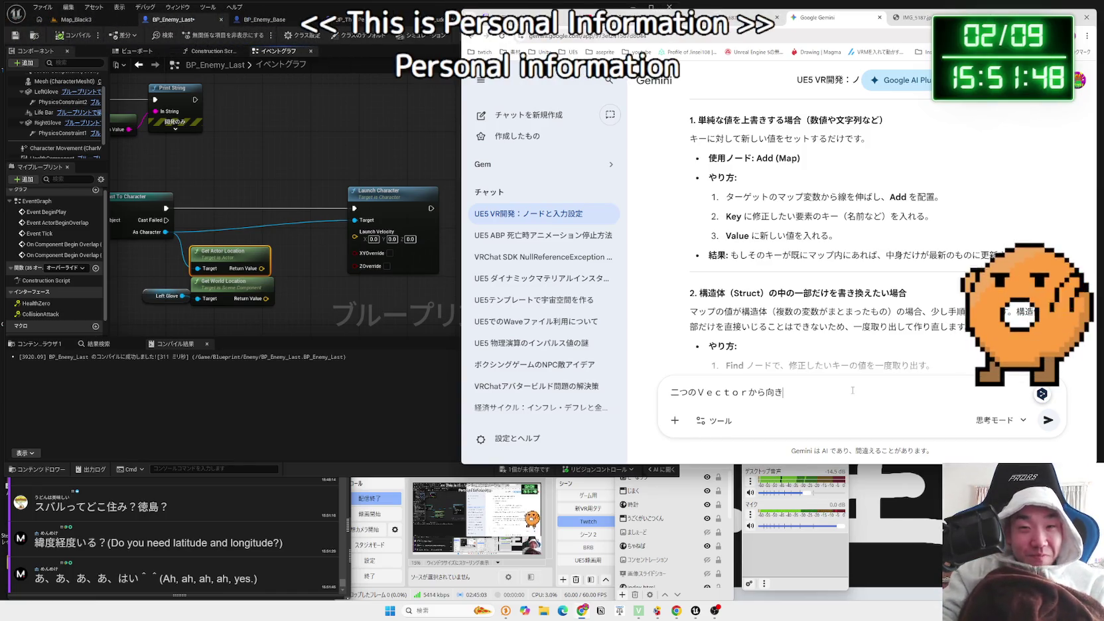
key("BackSpace")
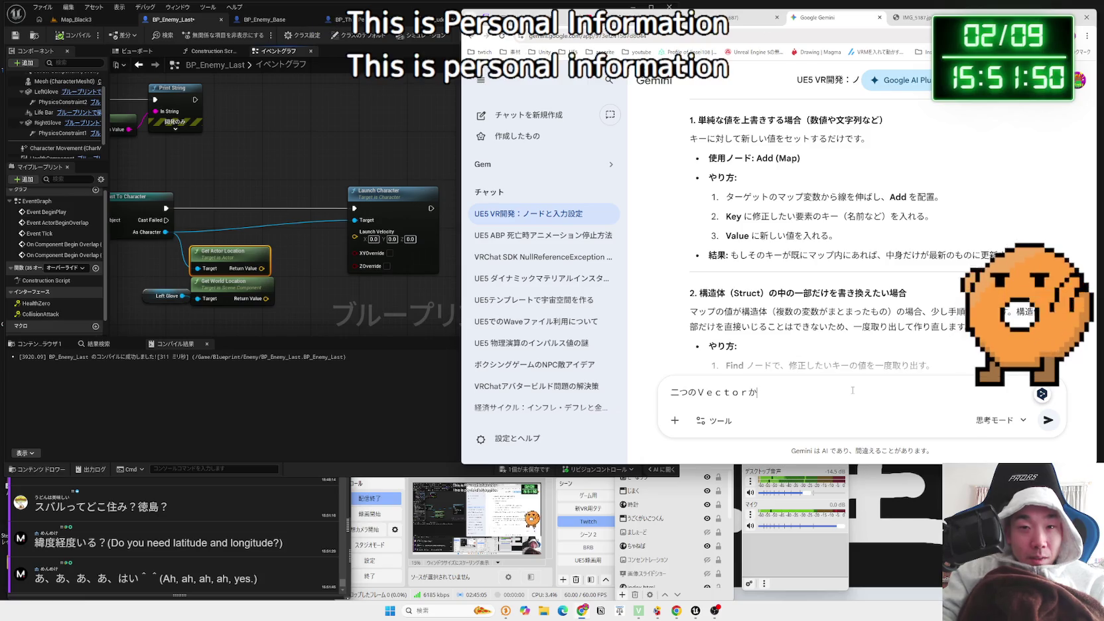
key("BackSpace")
key("BackSpace")
key("BackSpace")
type("A")
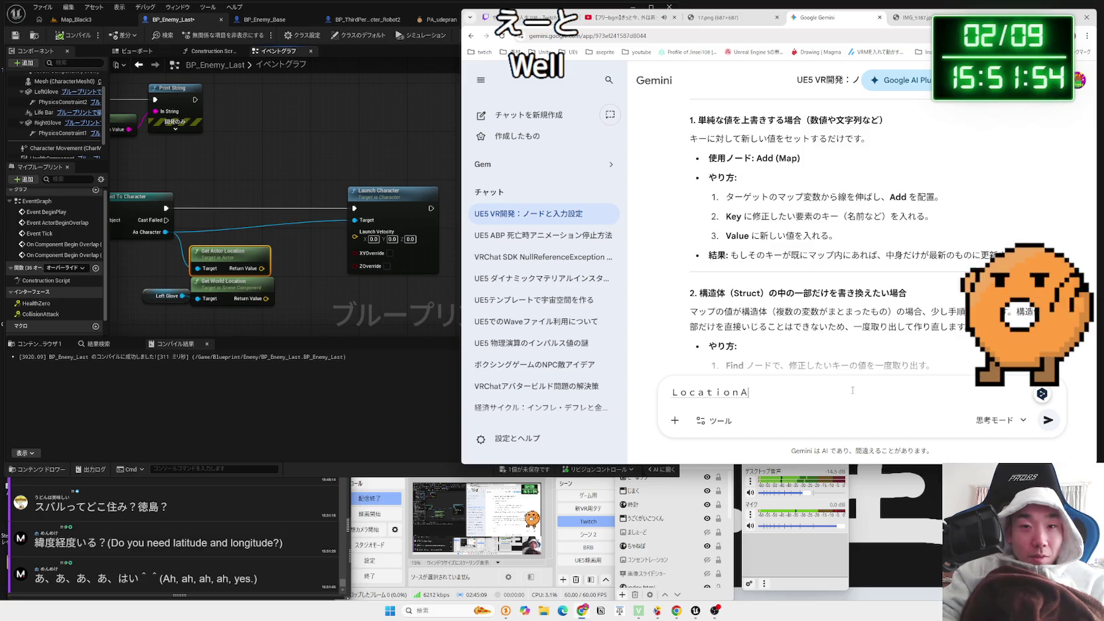
type("から見たＬｏｃａｔ")
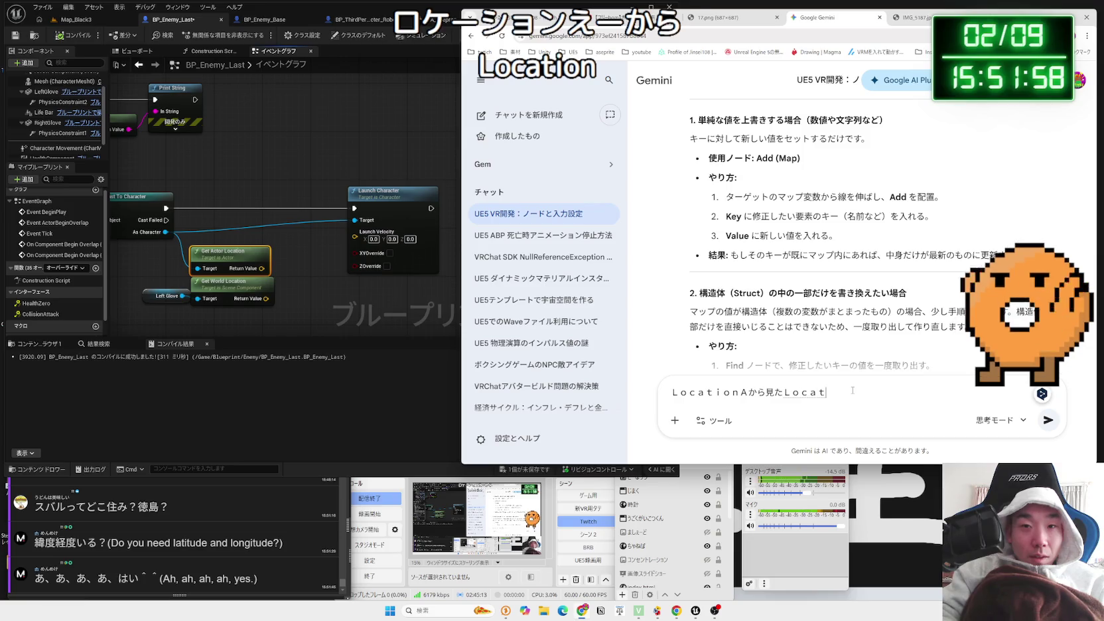
type("ion")
type("の")
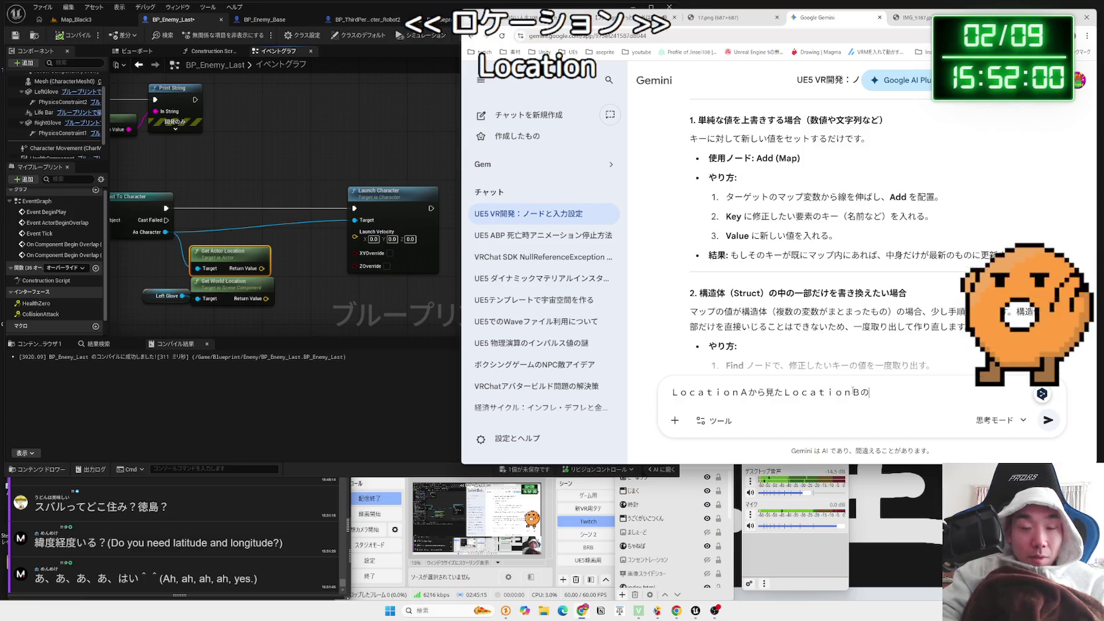
type("ほうこ")
type("くとる")
key("space")
type("が")
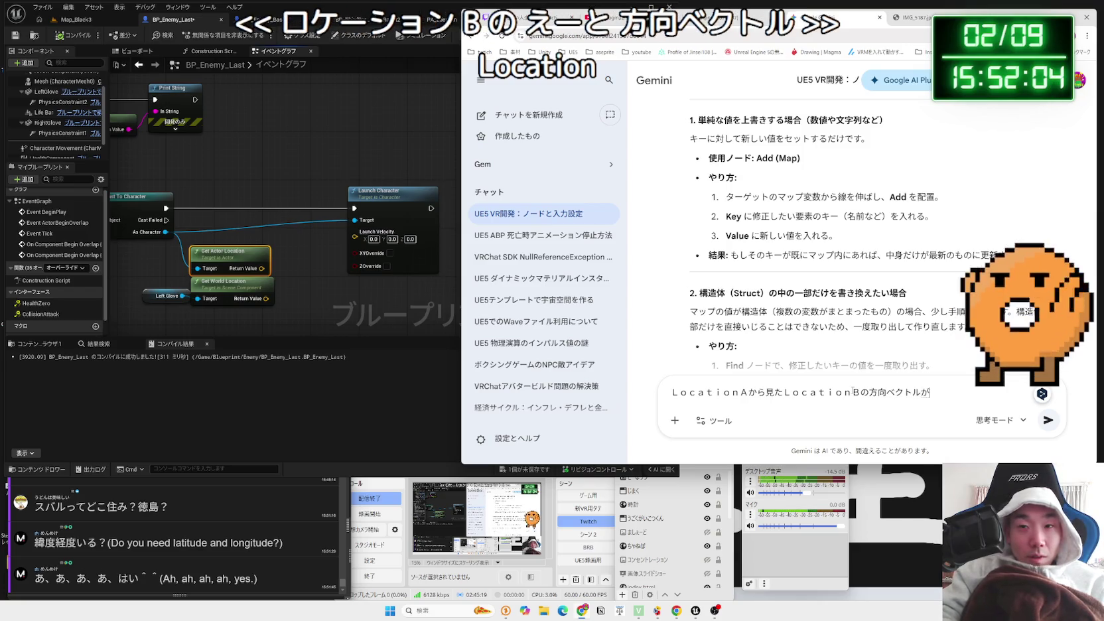
type("ほs")
key("Return")
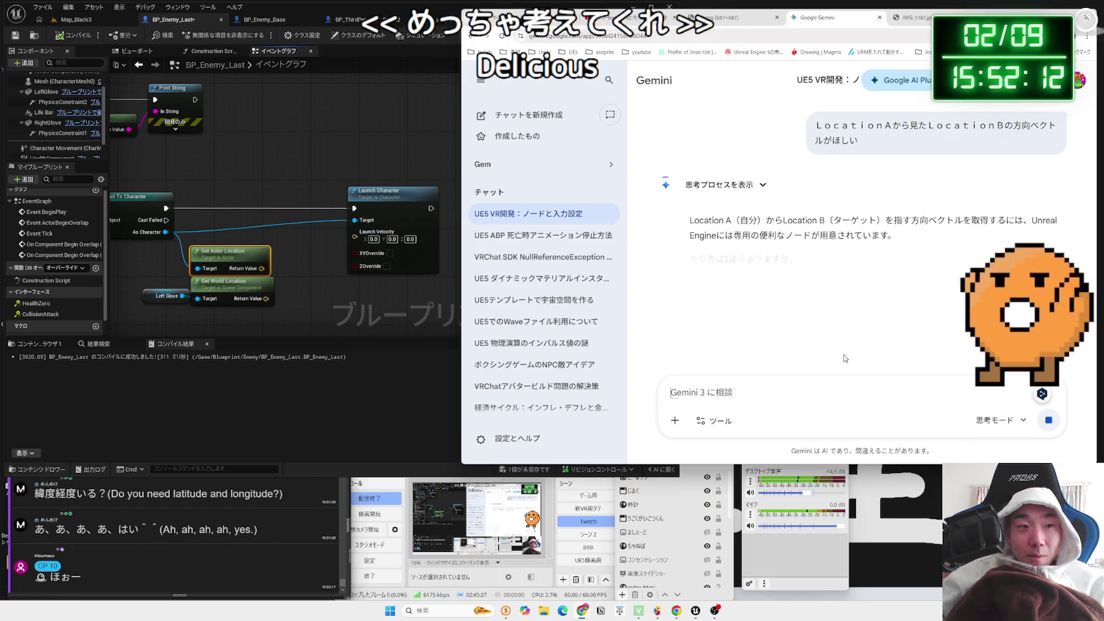
Read the Get Unit Direction (Vector) From/To answer, then search 'get unit' from Get Actor Location
left_click_drag(690, 297, 907, 302)
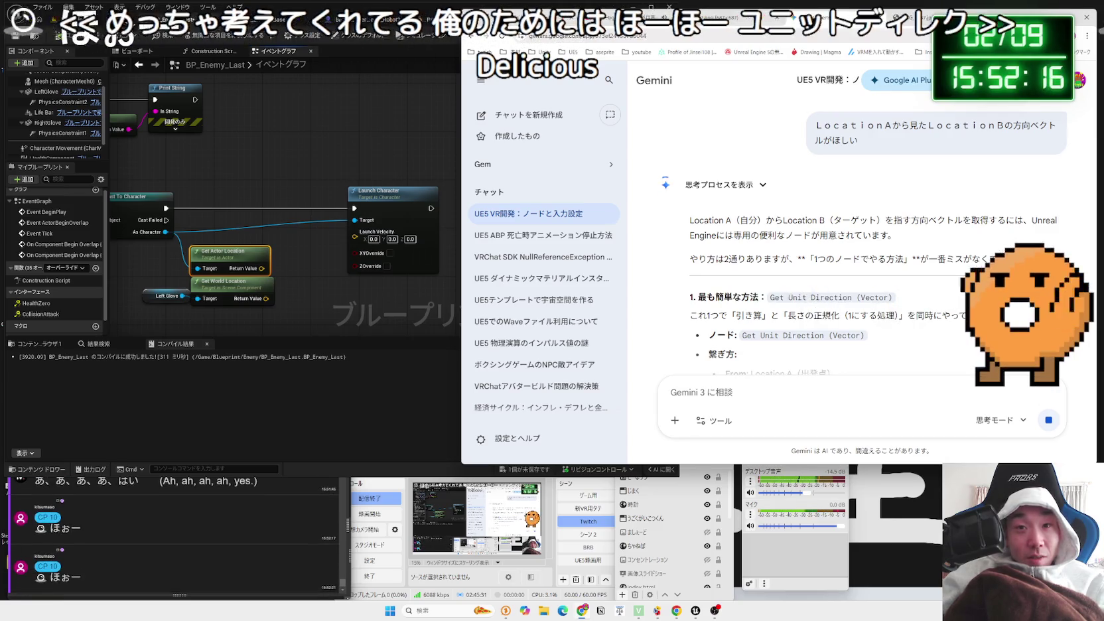
left_click(902, 302)
scroll(900, 301, "down", 1)
scroll(901, 302, "down", 2)
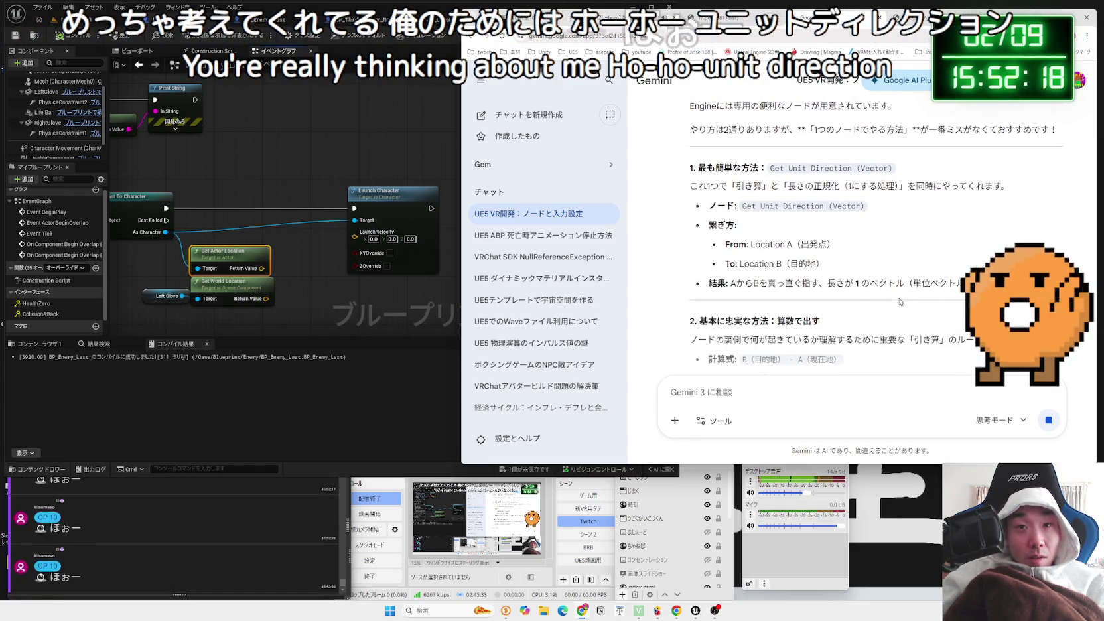
mouse_move(751, 244)
left_mouse_down()
mouse_move(982, 284)
mouse_move(829, 265)
mouse_move(969, 284)
mouse_move(928, 278)
left_mouse_up()
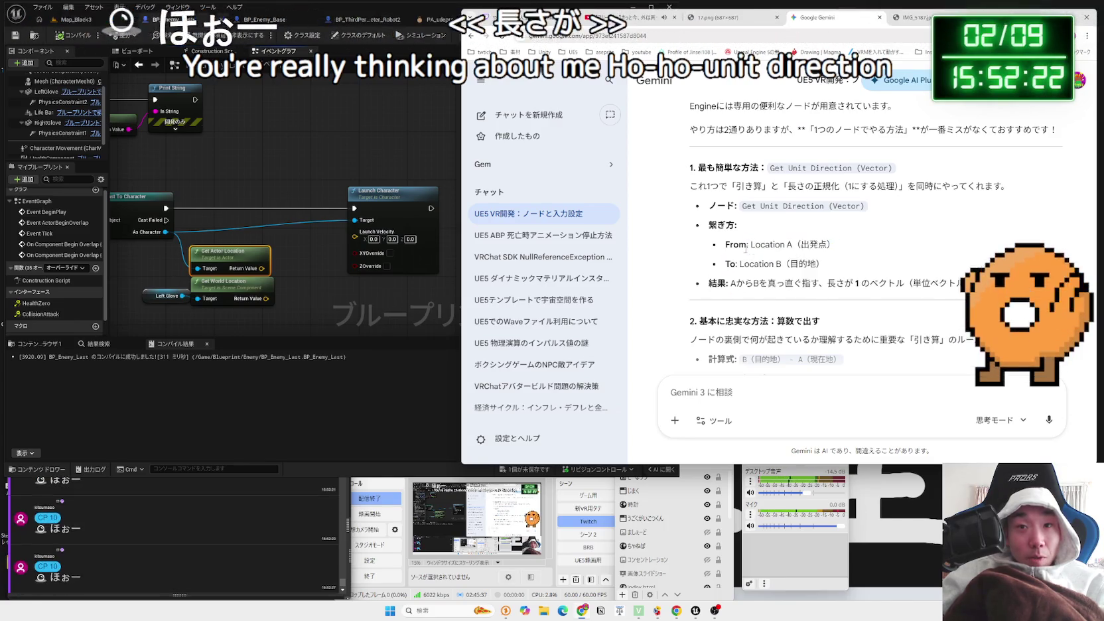
left_click(927, 277)
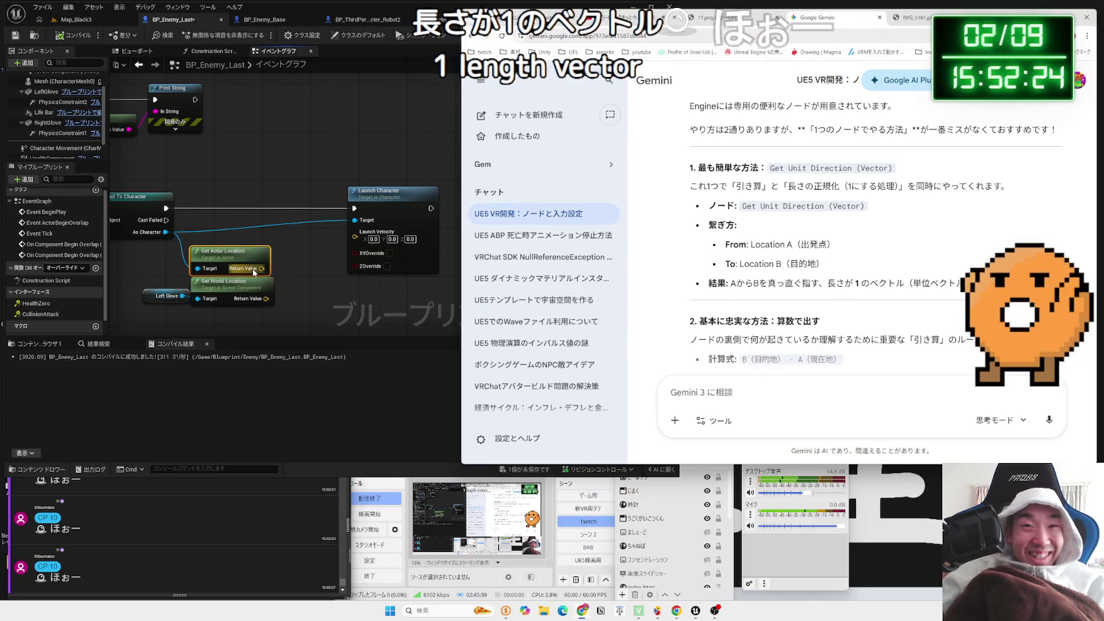
left_click_drag(263, 272, 290, 289)
type("get unit")
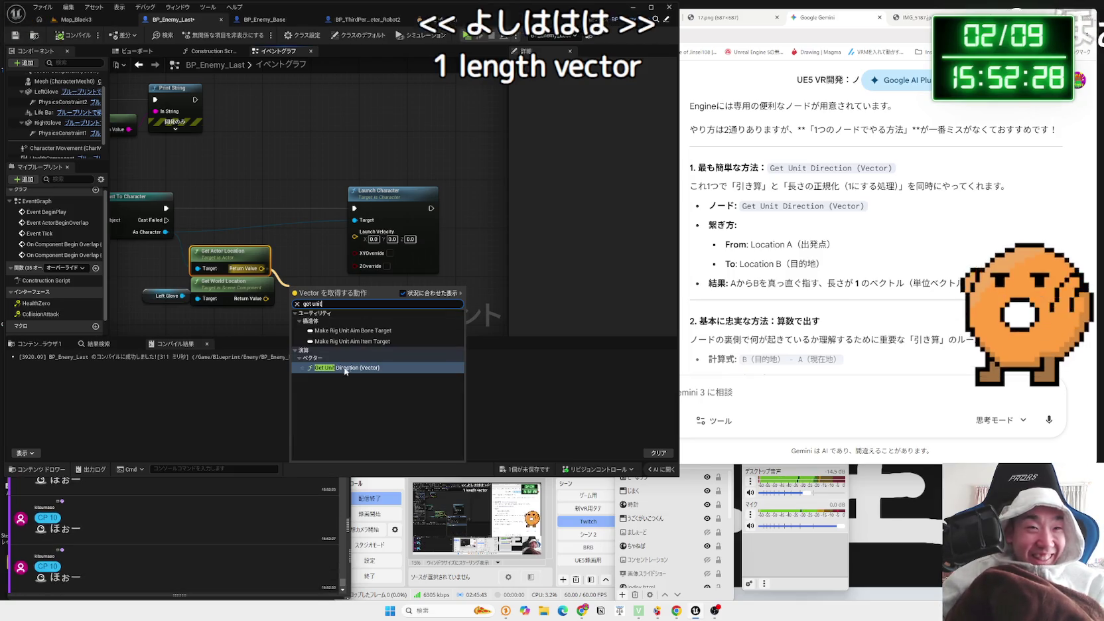
Add Get Unit Direction (Vector) with the glove's world location wired into To
left_click(338, 368)
left_click_drag(266, 299, 292, 311)
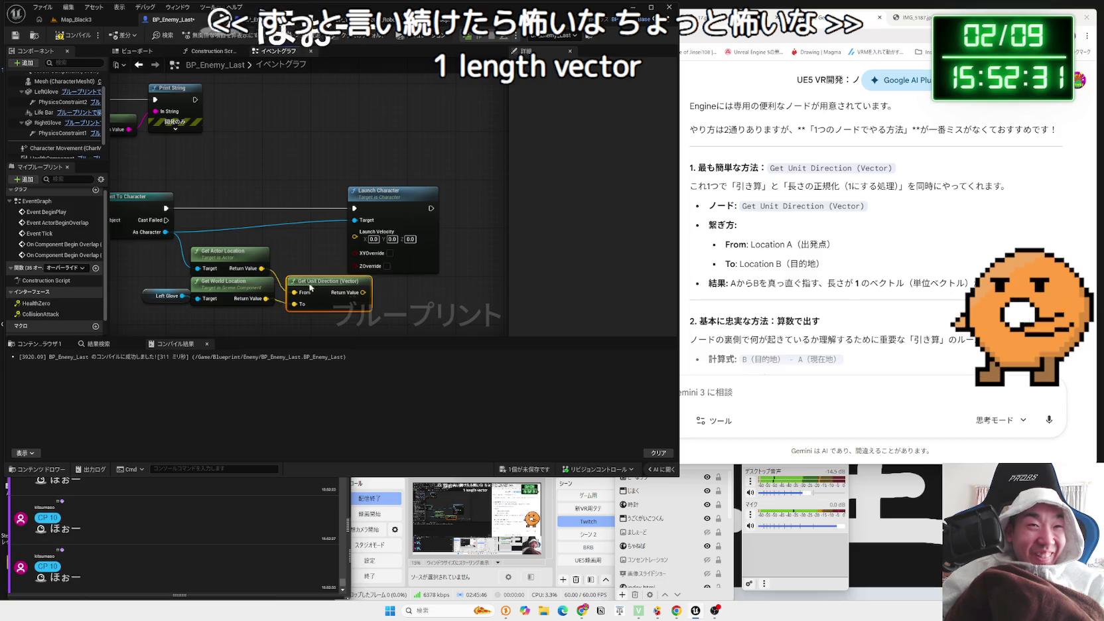
left_click_drag(398, 192, 434, 191)
left_click_drag(325, 282, 325, 257)
Split the direction result and Launch Velocity, wire X and Y across, and set Z to 2000
right_click(356, 268)
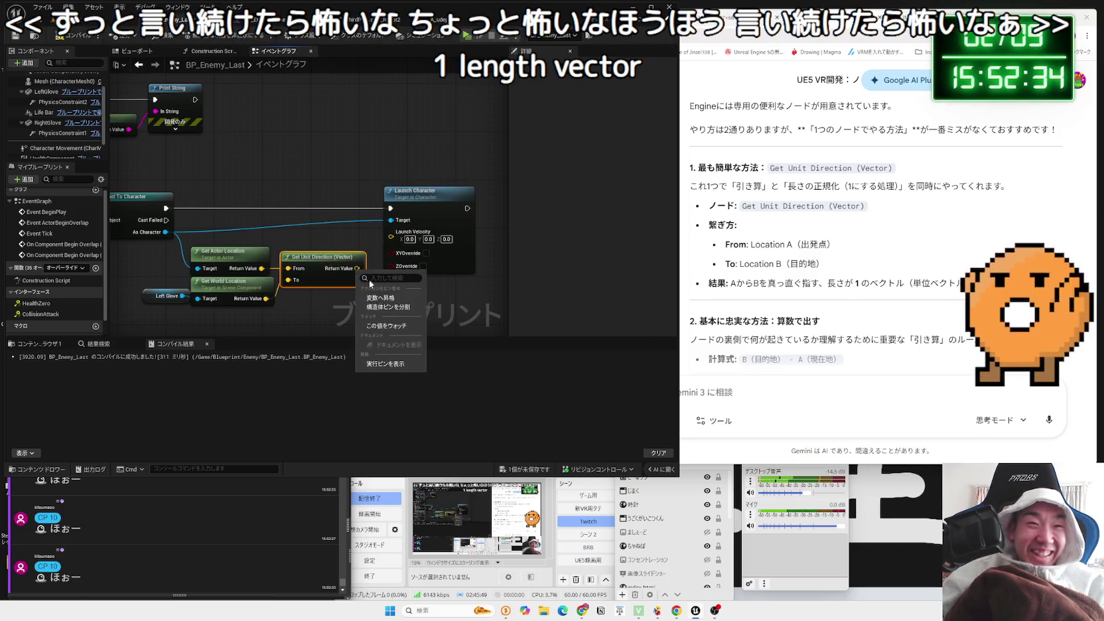
left_click(381, 302)
right_click(395, 243)
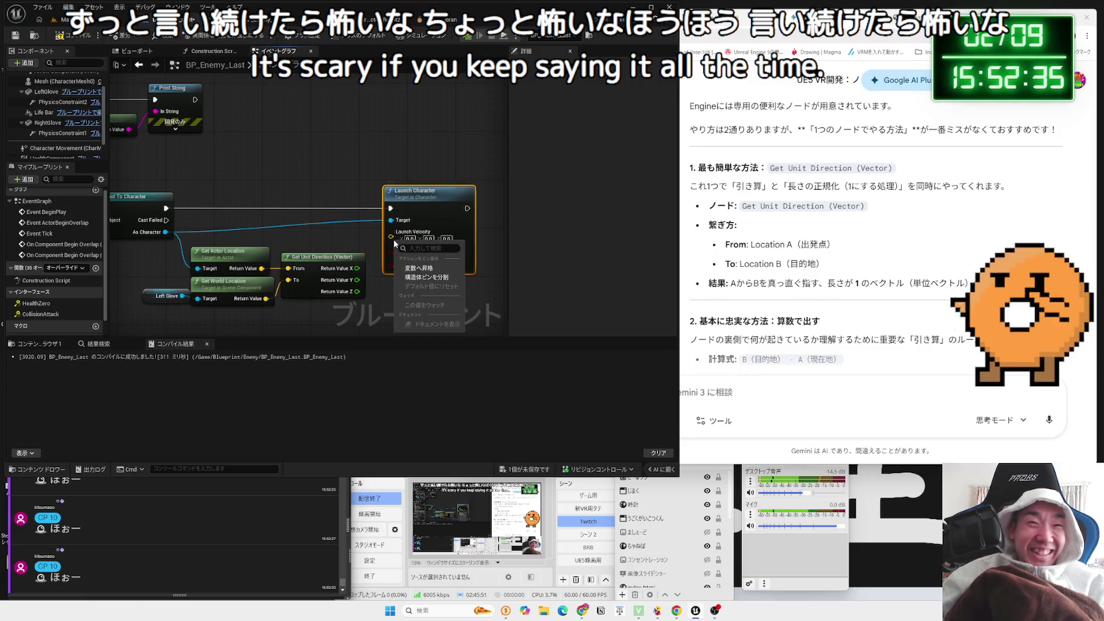
left_click(419, 277)
left_click_drag(395, 234, 357, 280)
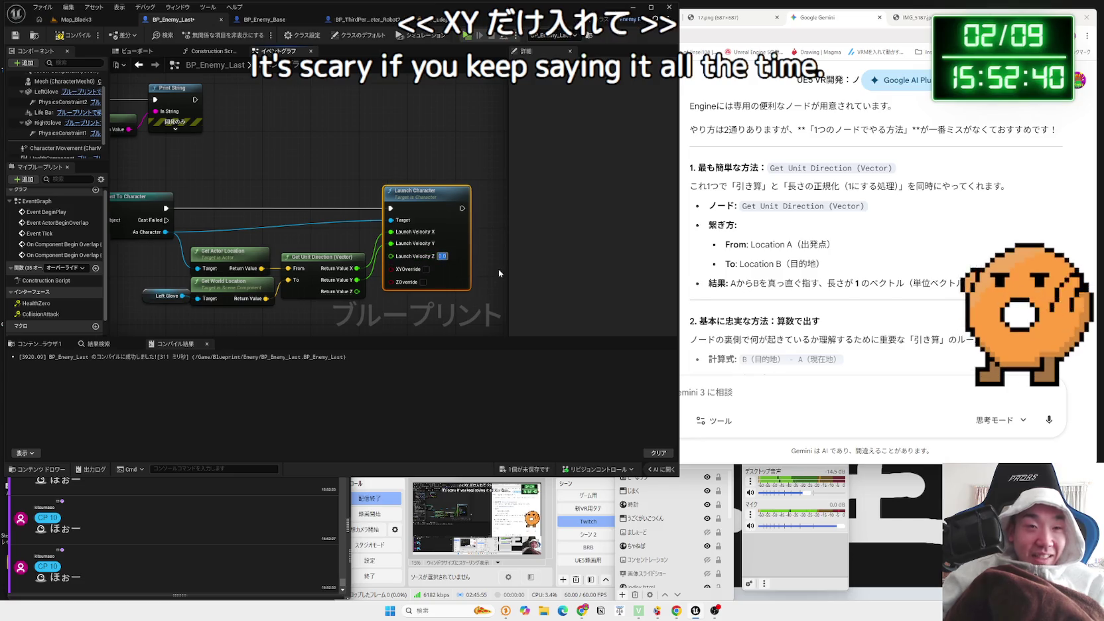
type("200")
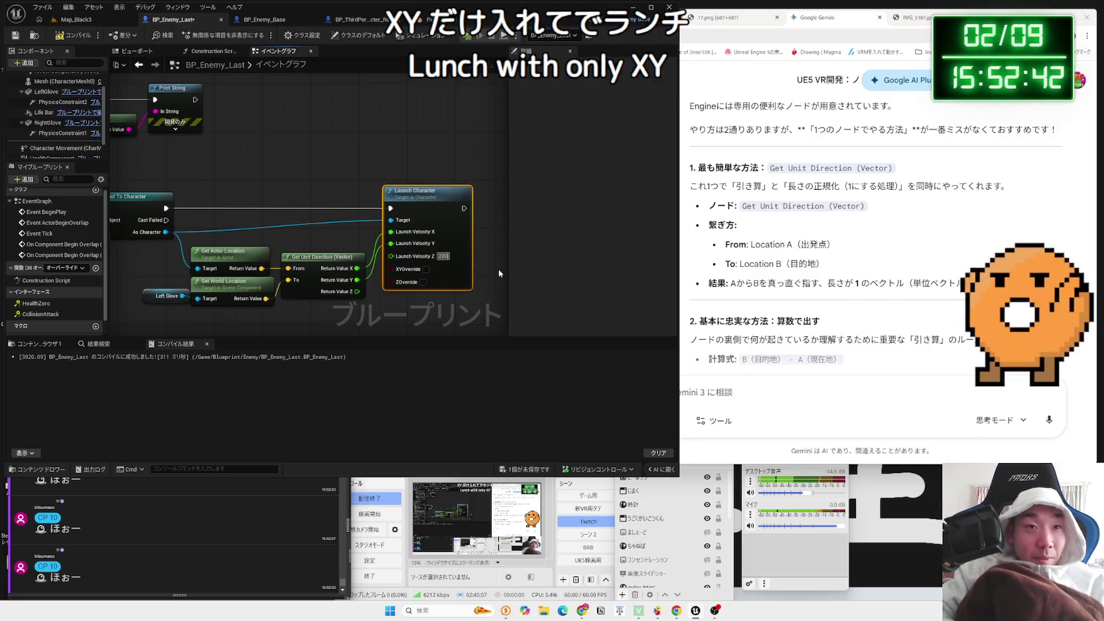
type("0")
left_click(499, 269)
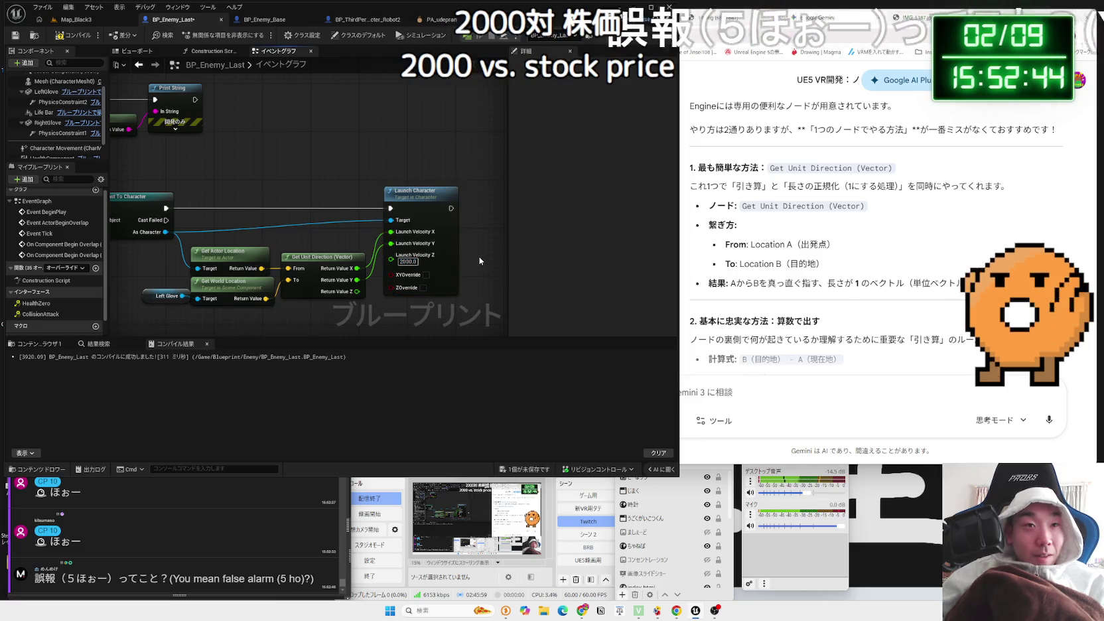
left_click_drag(418, 265, 435, 266)
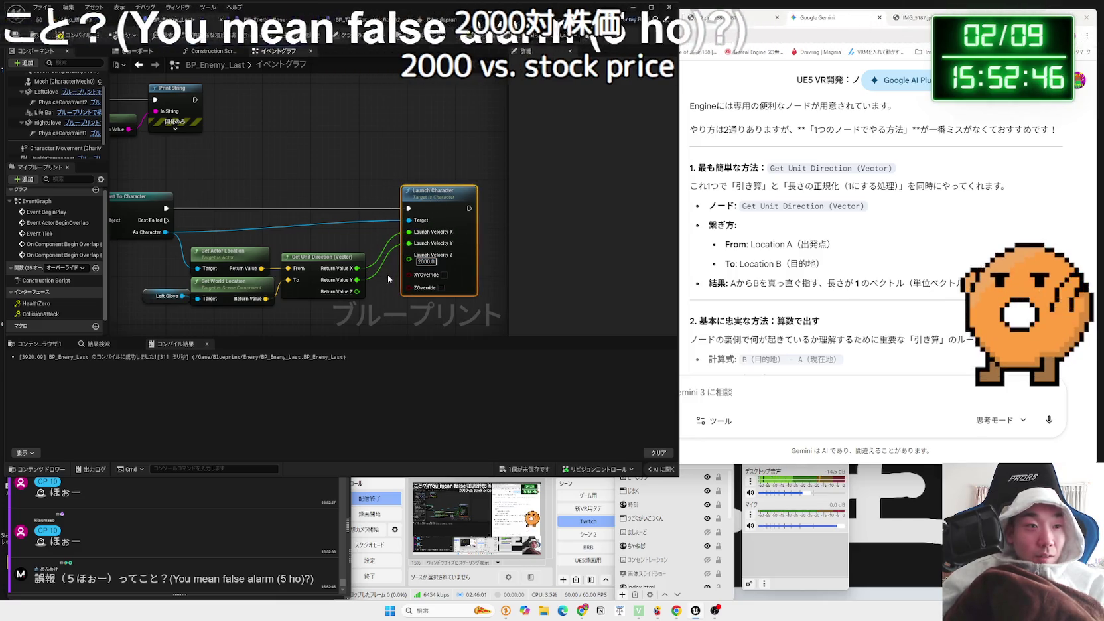
Delete the Get Unit Direction node and glance at the stream comment window
left_click(330, 264)
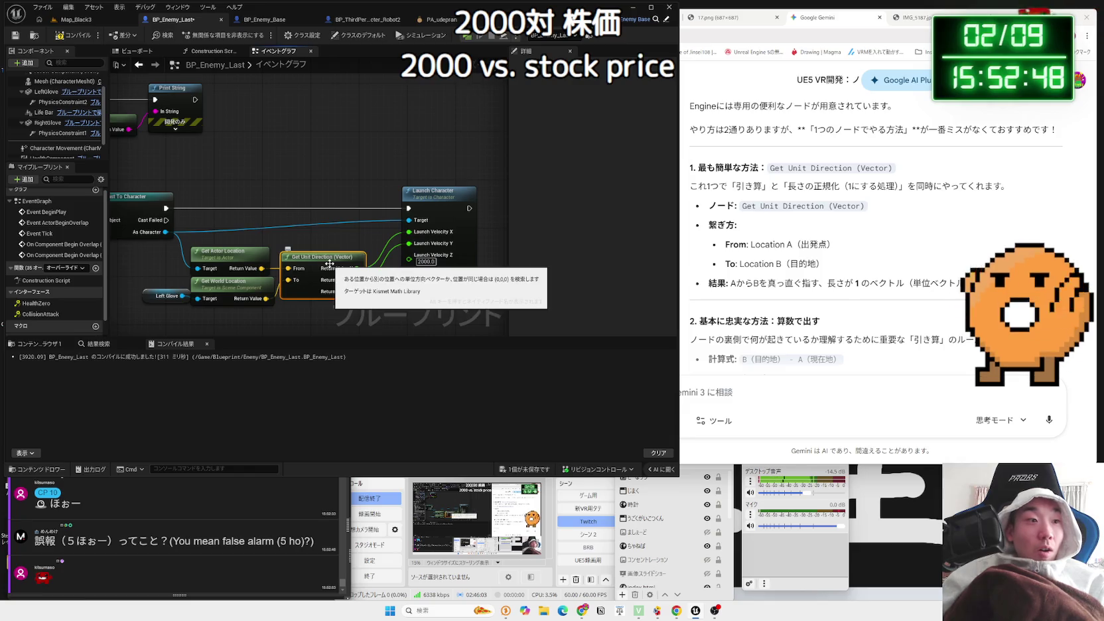
key("Delete")
left_click(236, 524)
scroll(237, 521, "up", 3)
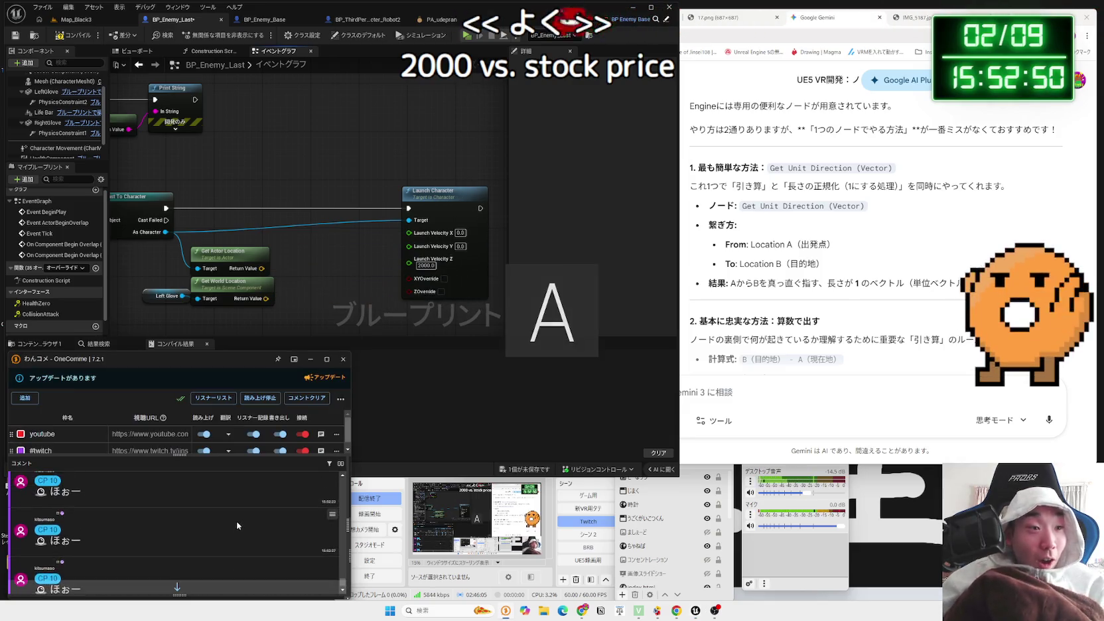
Add Get Unit Direction (Vector) from Get Actor Location, with Get World Location feeding To
scroll(238, 521, "down", 5)
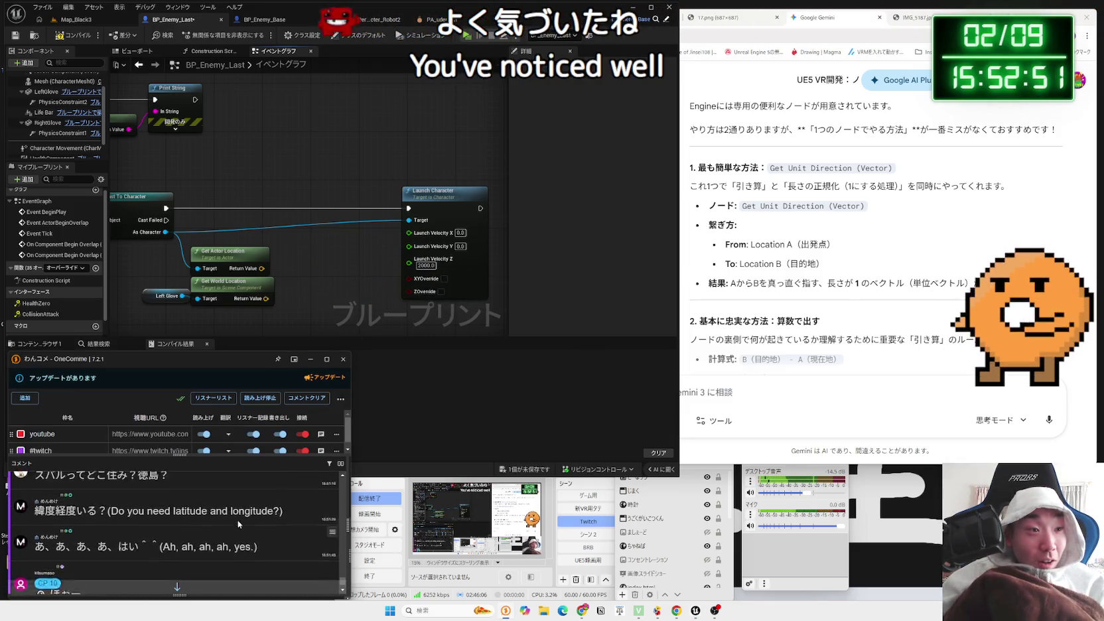
left_click(318, 303)
left_click_drag(263, 268, 304, 275)
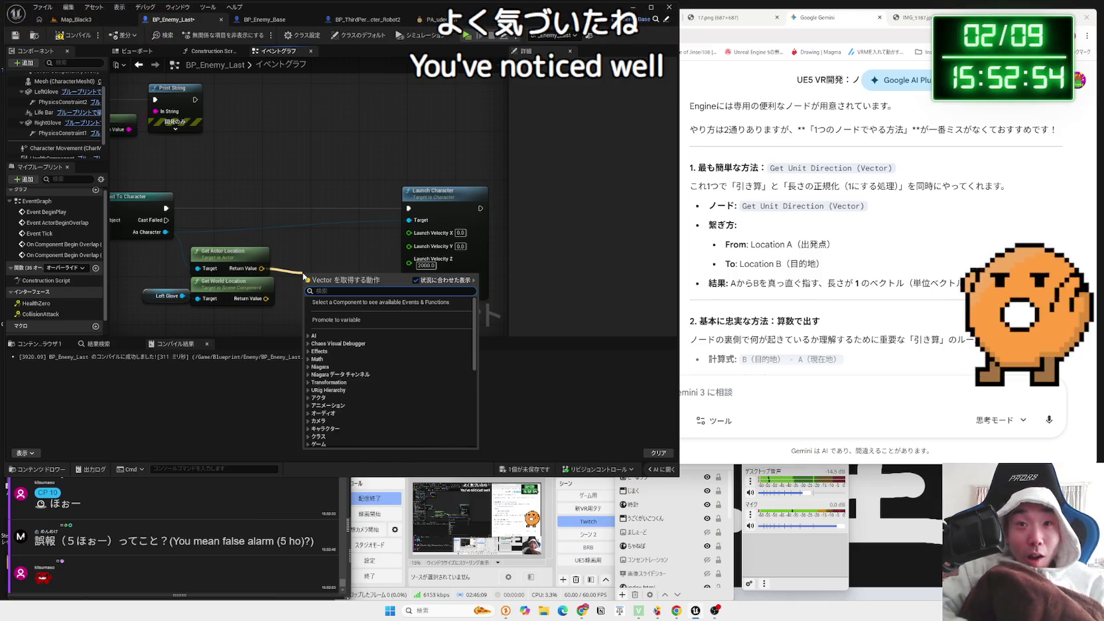
type("get unit")
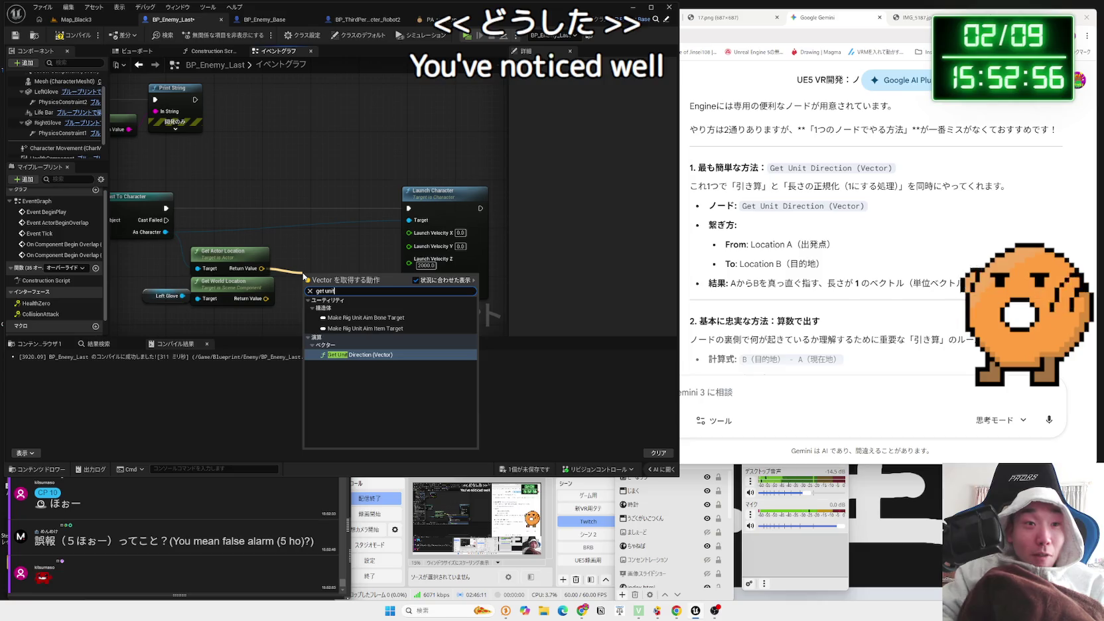
key("Return")
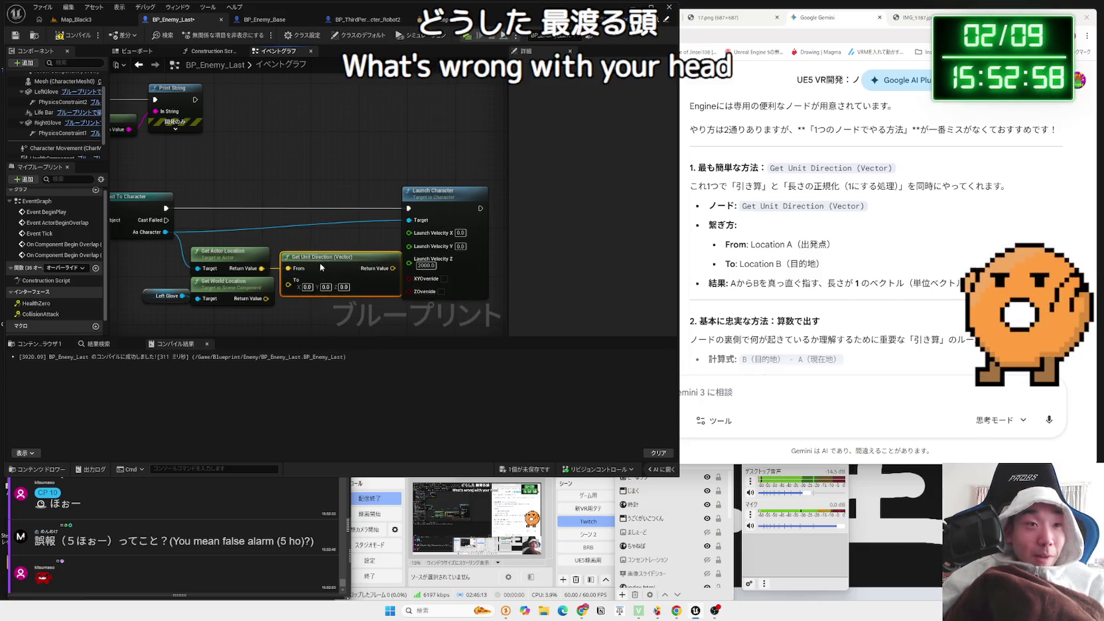
left_click_drag(266, 299, 288, 279)
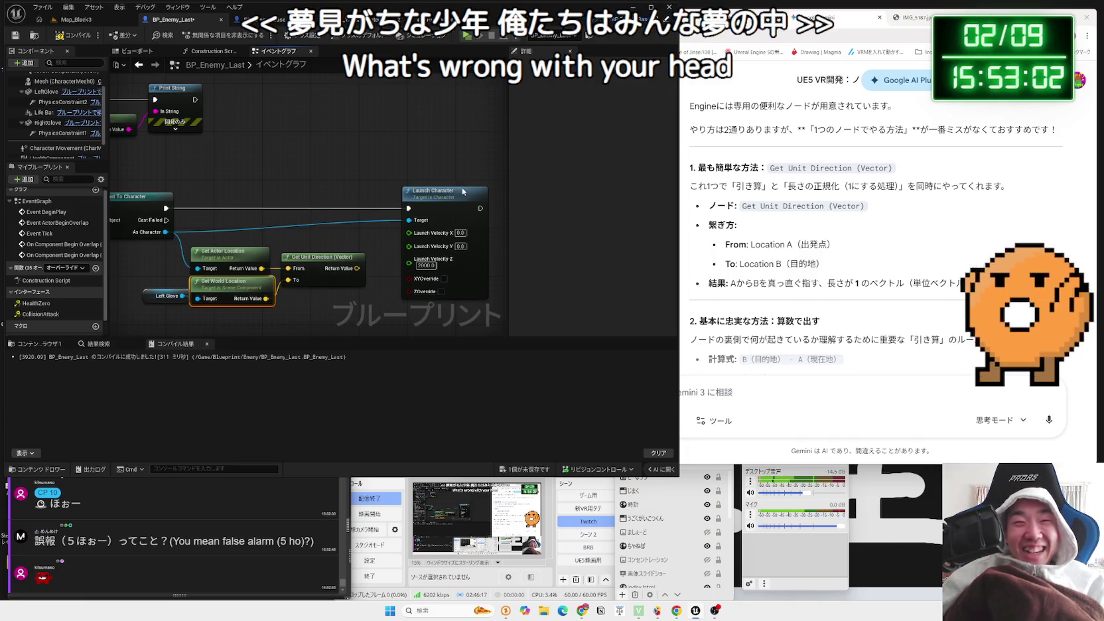
Multiply the unit direction by 1000 on each axis
left_click_drag(432, 193, 478, 193)
left_click_drag(352, 266, 352, 264)
type("mult")
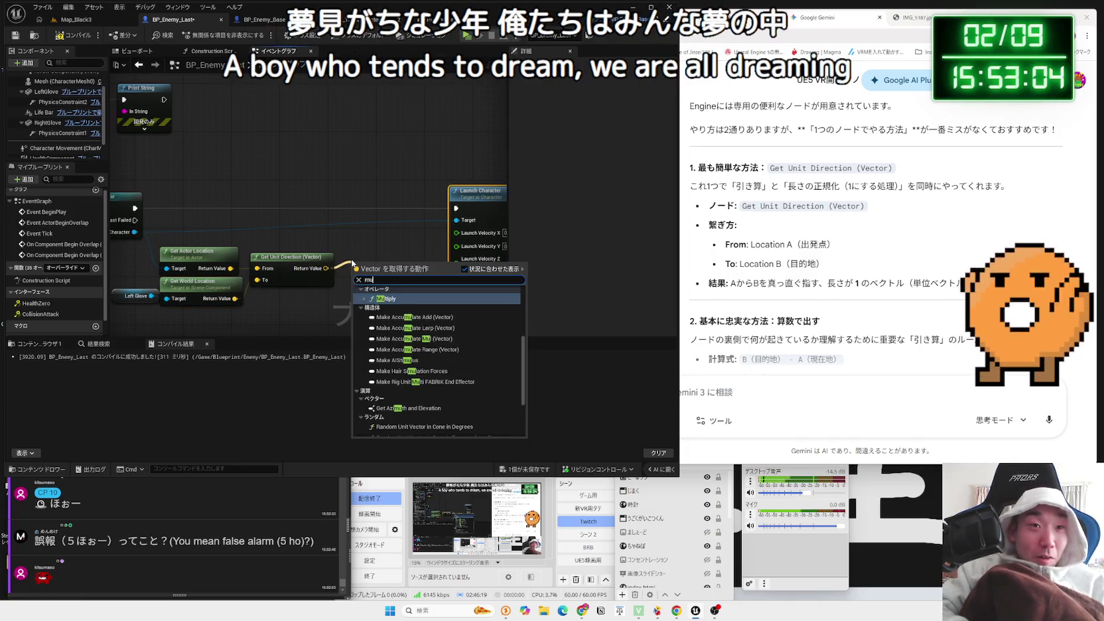
key("Return")
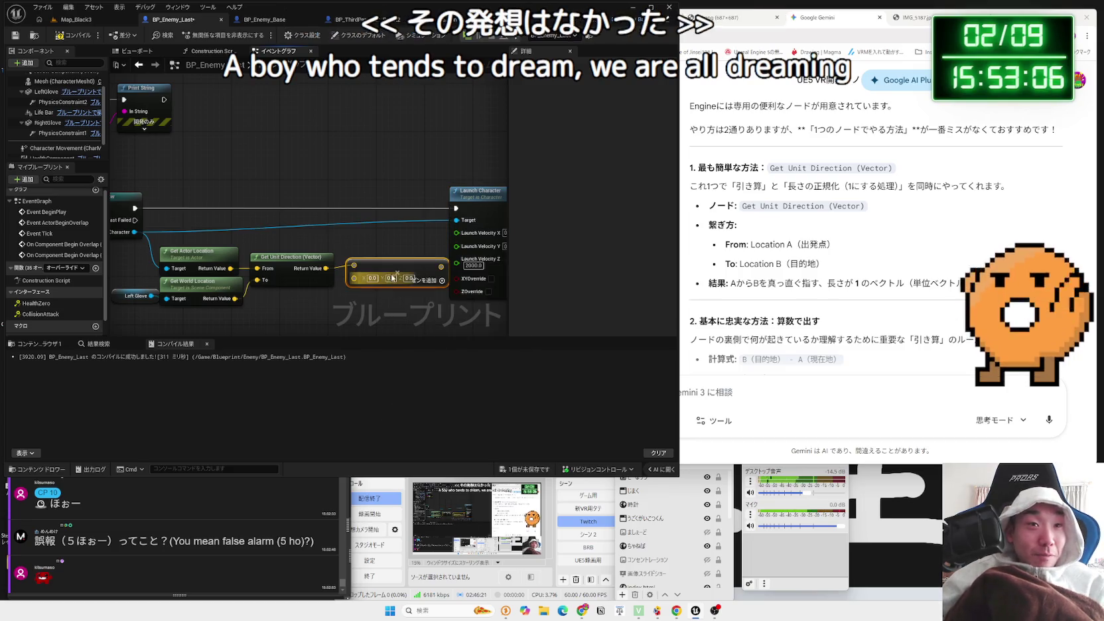
left_click(373, 278)
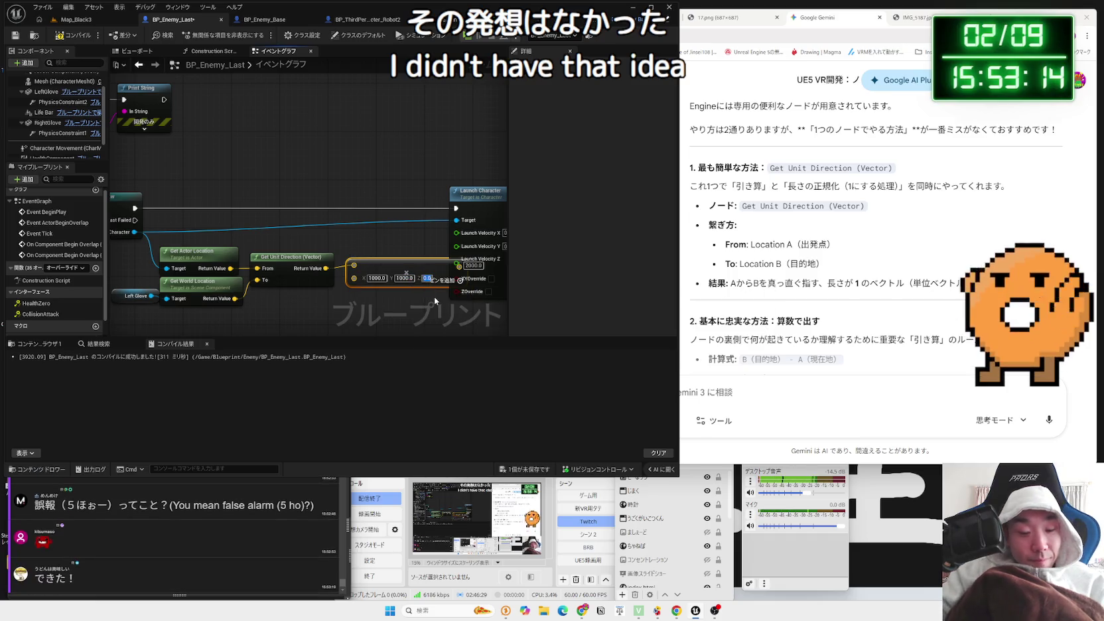
left_click_drag(455, 265, 418, 270)
Recombine Launch Velocity, feed the scaled direction into it, and compile
right_click(456, 246)
left_click(491, 219)
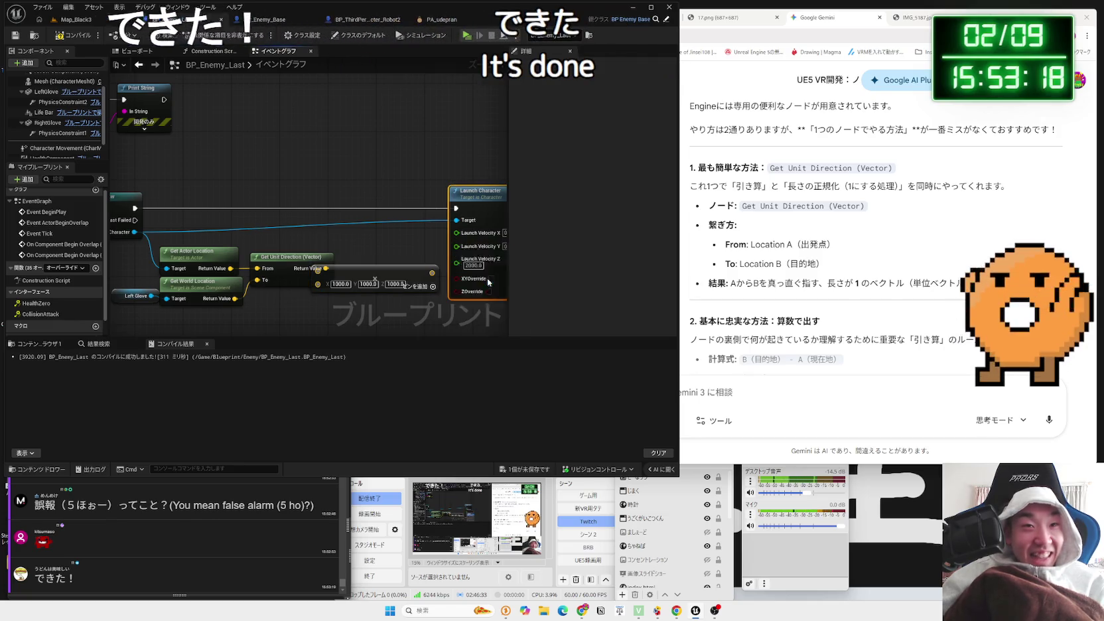
mouse_move(432, 274)
left_mouse_down()
mouse_move(457, 237)
mouse_move(444, 259)
left_mouse_up()
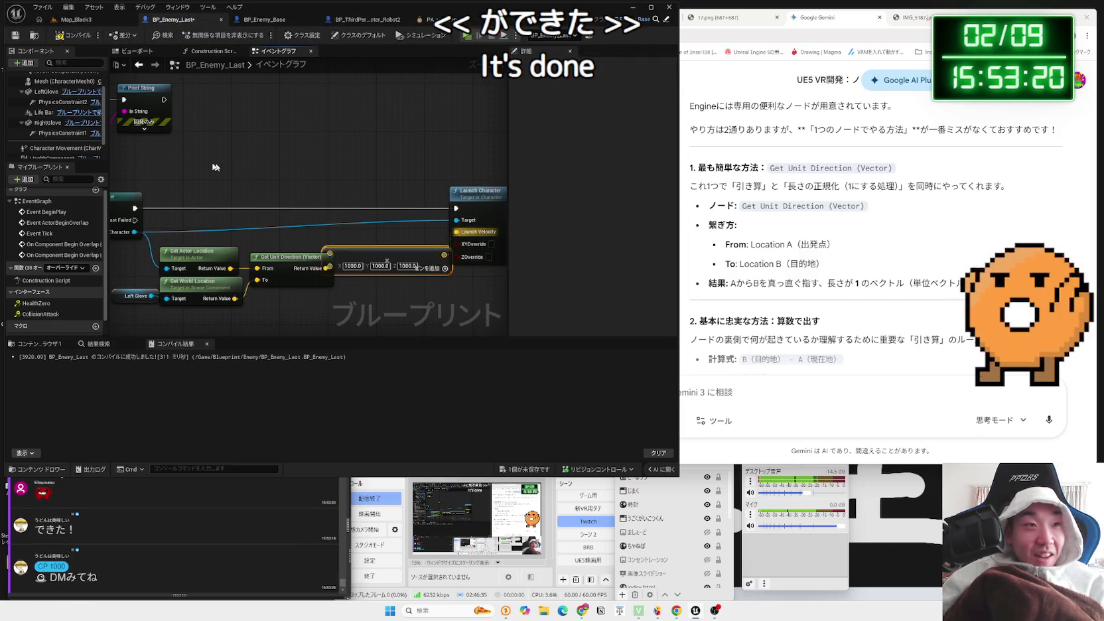
left_click(73, 35)
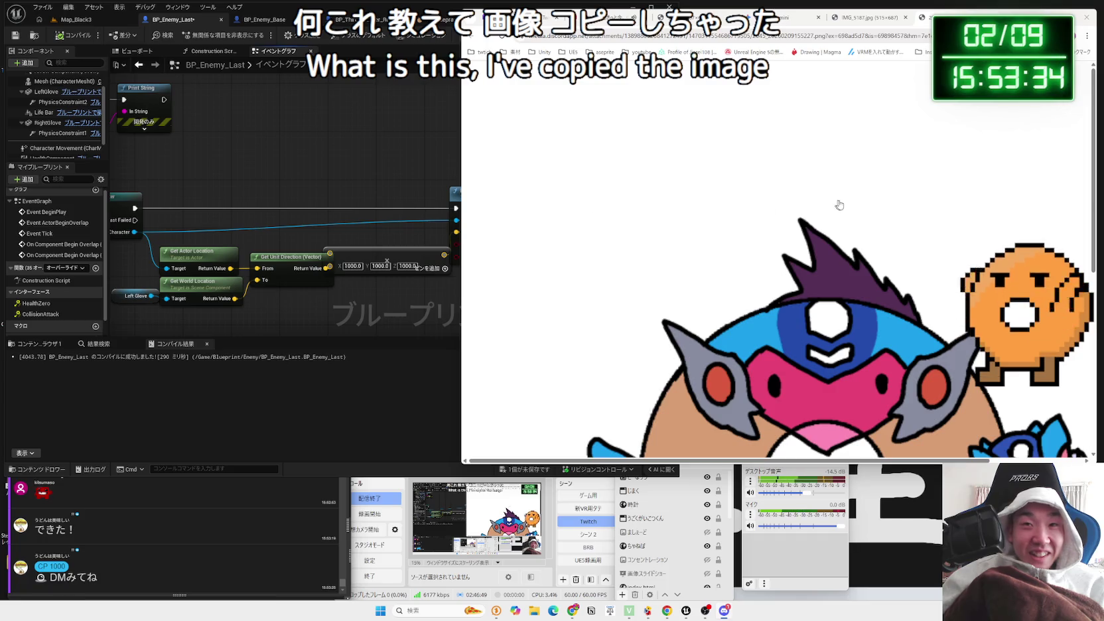
key("ctrl+minus")
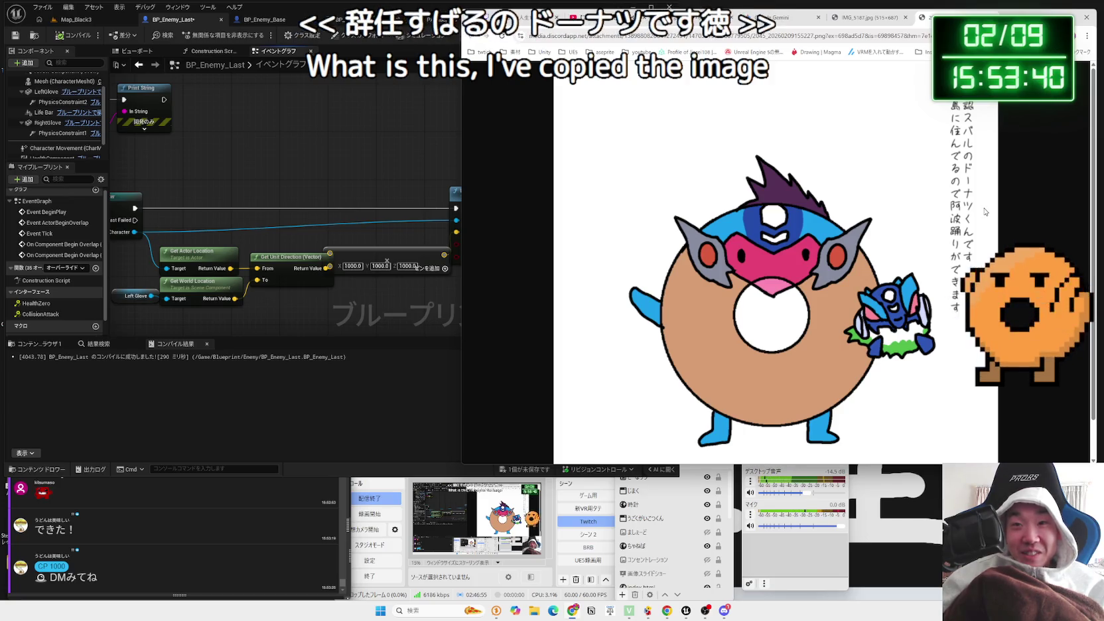
scroll(940, 348, "down", 1)
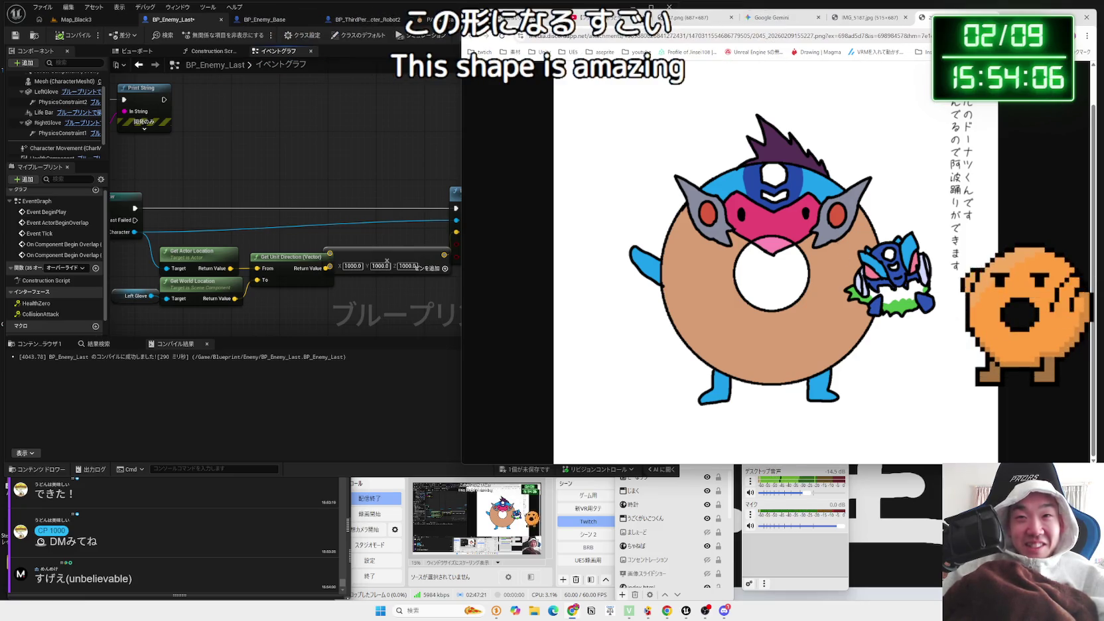
left_click_drag(1011, 26, 848, 33)
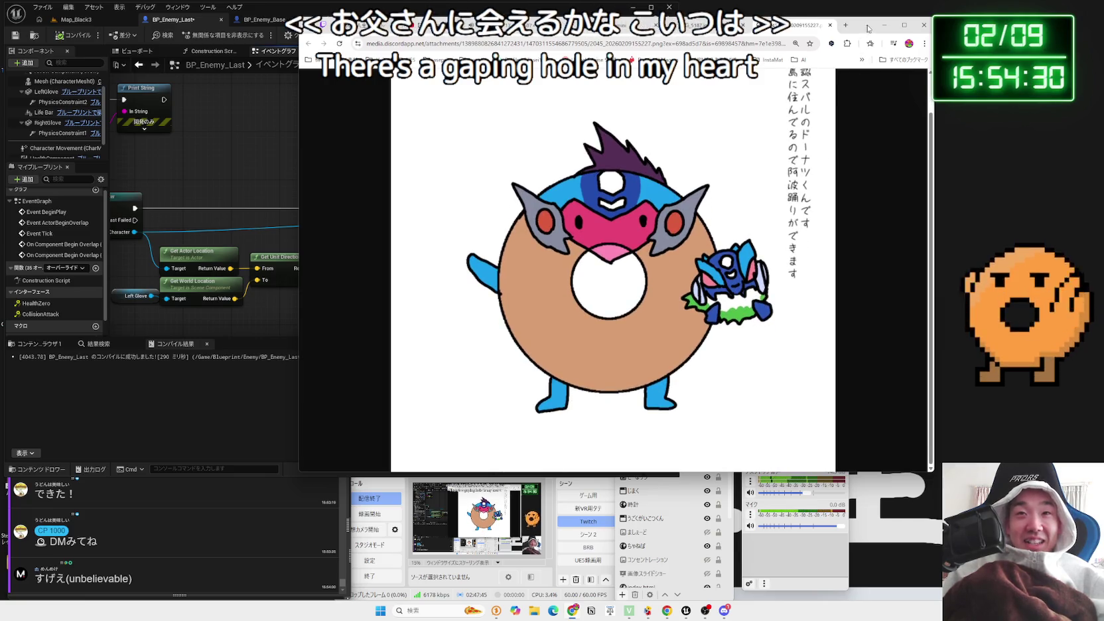
left_click_drag(868, 29, 1028, 25)
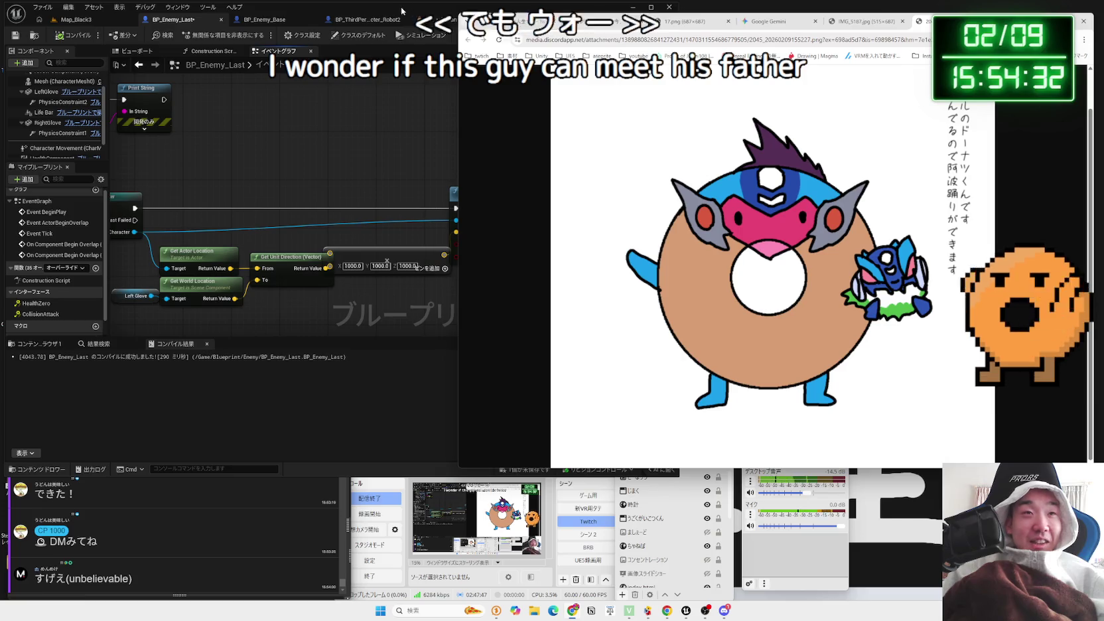
Paste a copy of the LeftGlove launch nodes for the RightGlove overlap, wire Other Actor into the cast, and save BP_Enemy_Last
left_click(401, 10)
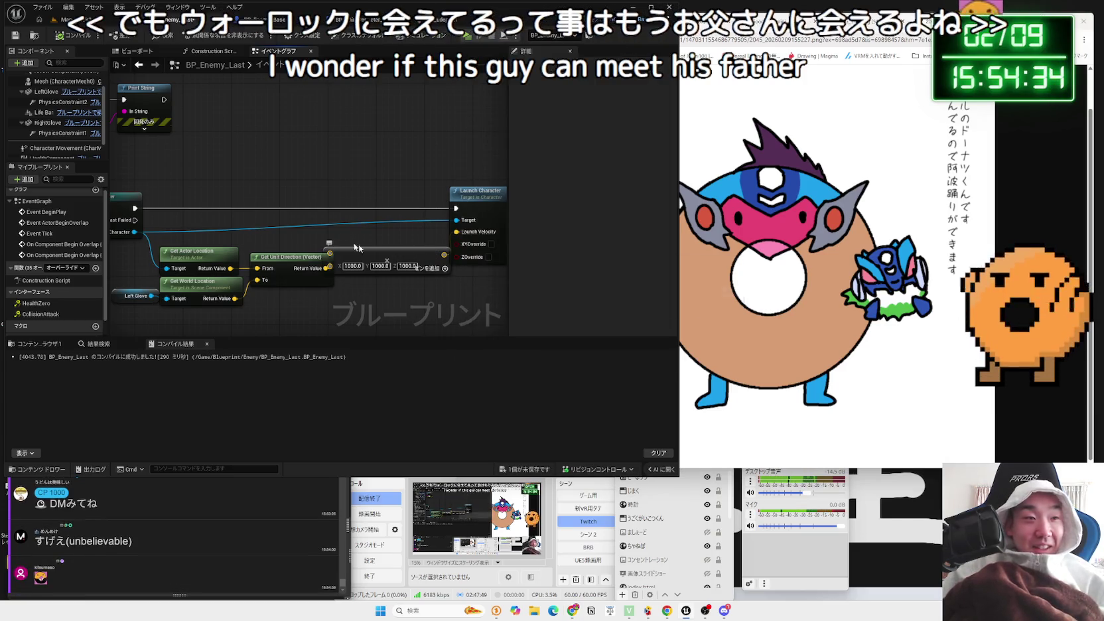
scroll(307, 196, "down", 5)
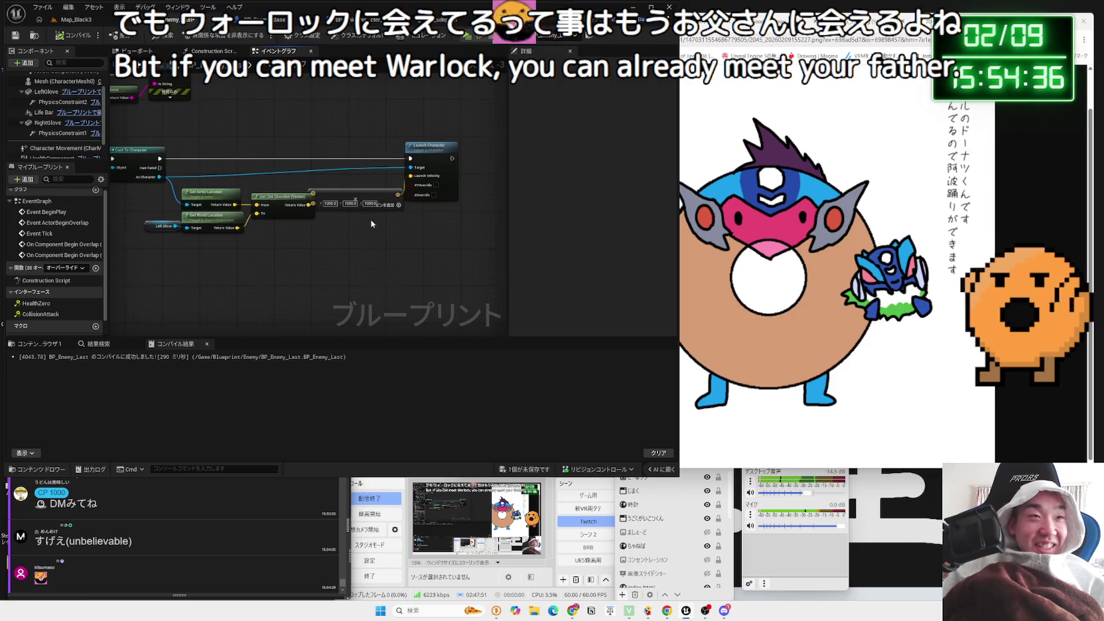
mouse_move(215, 115)
left_mouse_down()
mouse_move(309, 207)
mouse_move(245, 142)
left_mouse_up()
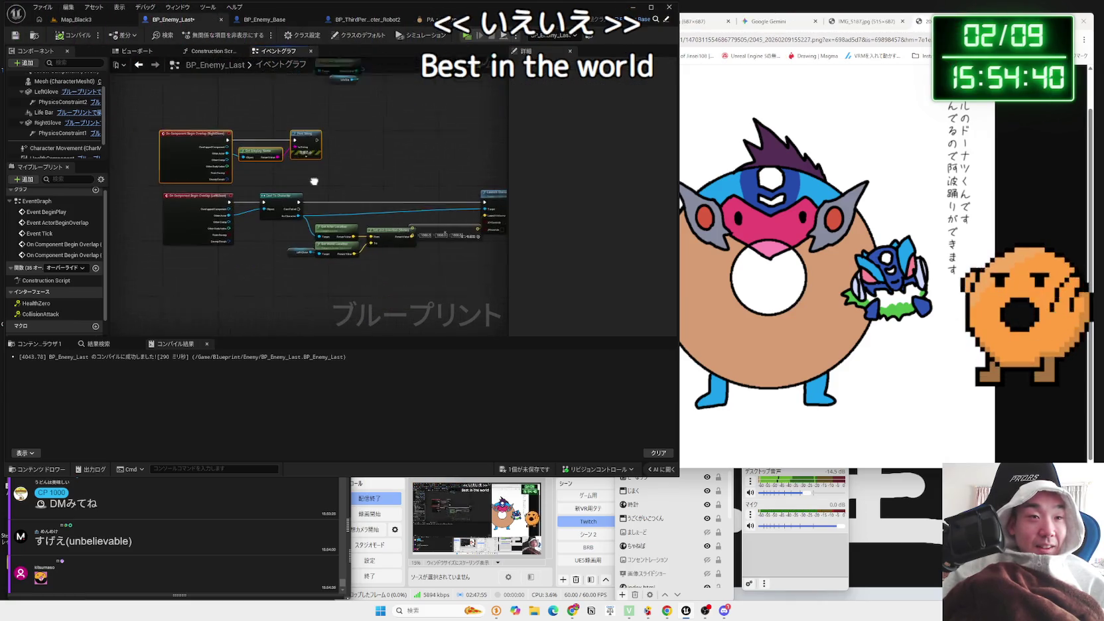
left_click(203, 244)
left_click(203, 236)
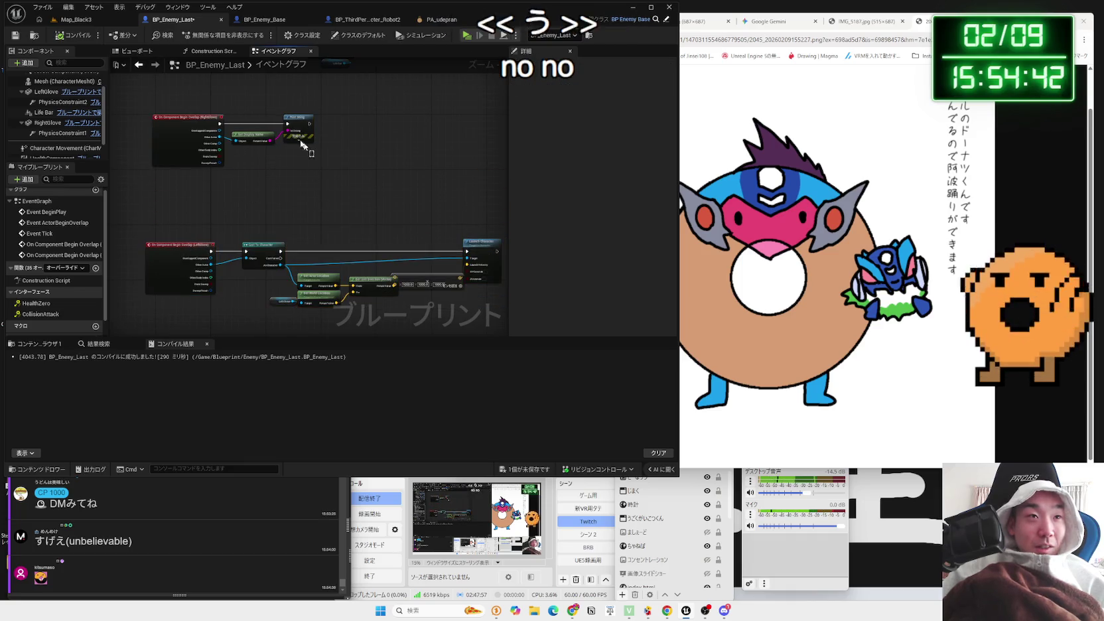
key("Delete")
key("ctrl+v")
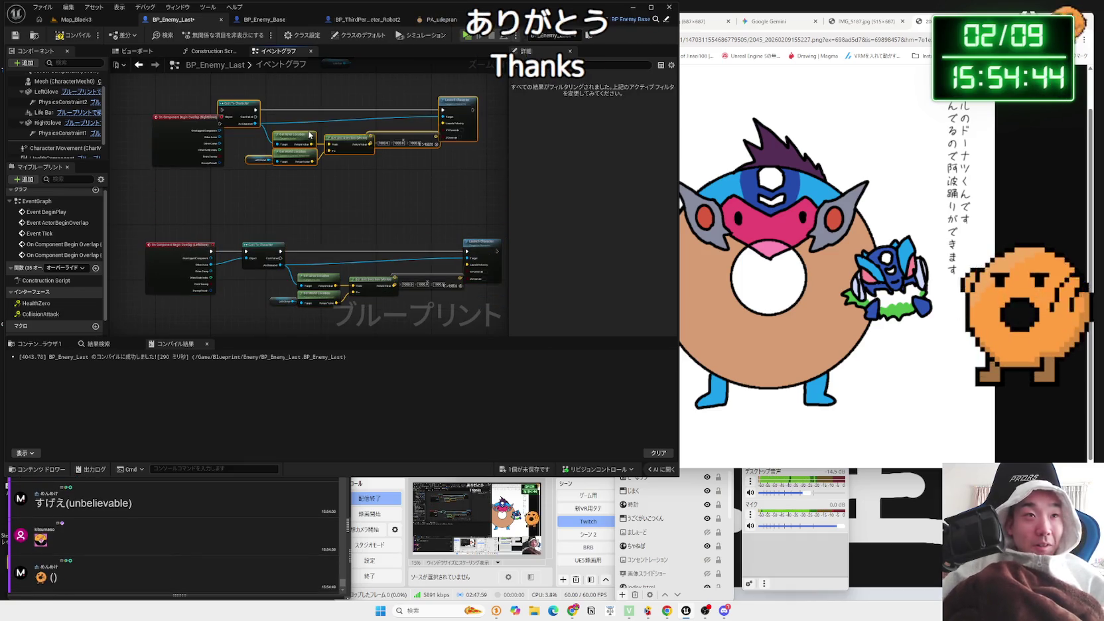
left_click_drag(246, 108, 260, 122)
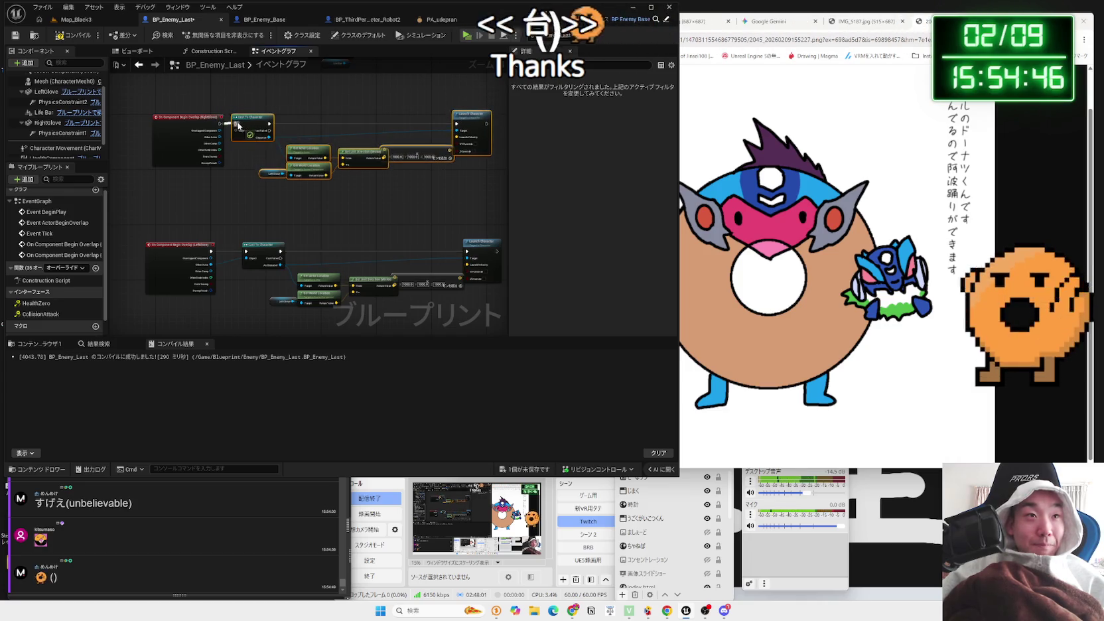
scroll(238, 126, "up", 4)
left_click_drag(194, 141, 238, 128)
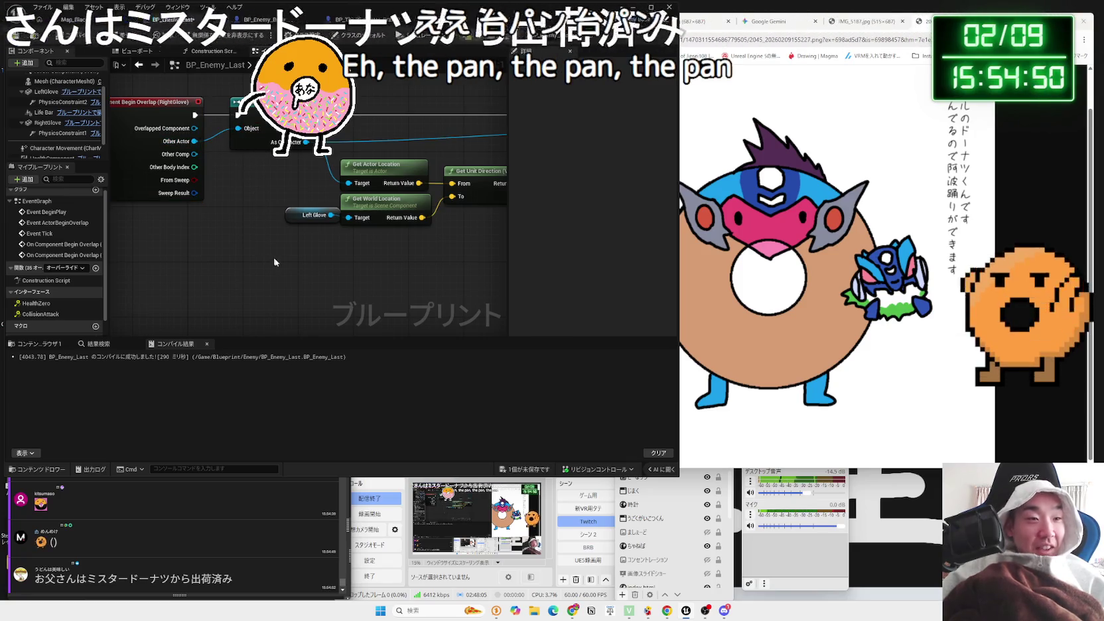
key("ctrl+shift+s")
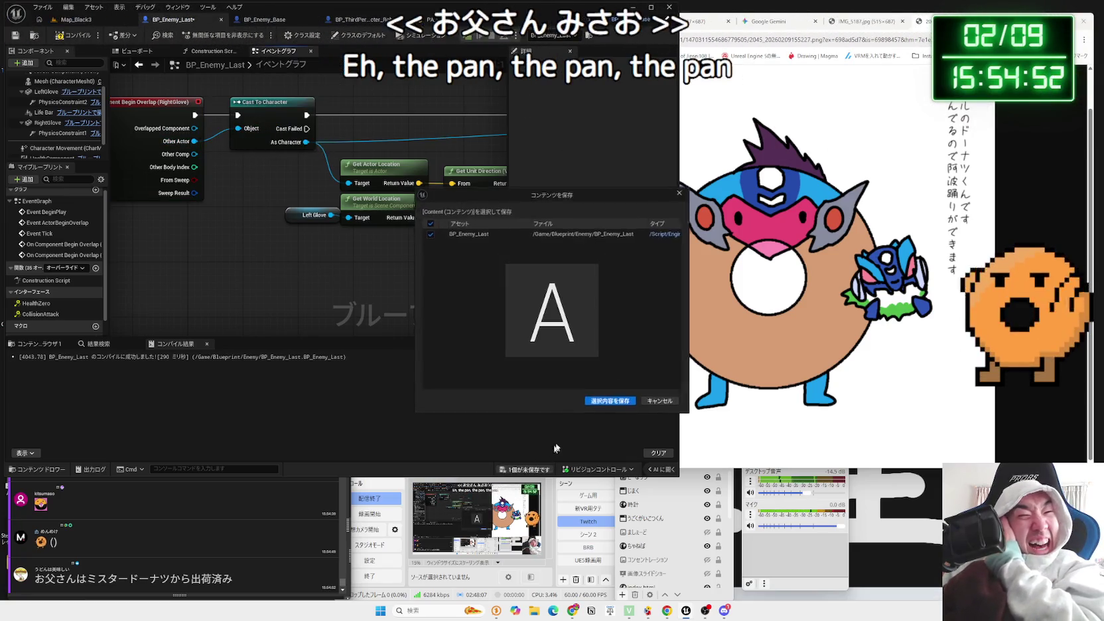
left_click(602, 401)
Replace the copied Left Glove reference with a Right Glove reference feeding the world-location lookup
mouse_move(350, 262)
left_mouse_down()
mouse_move(246, 277)
mouse_move(300, 252)
left_mouse_up()
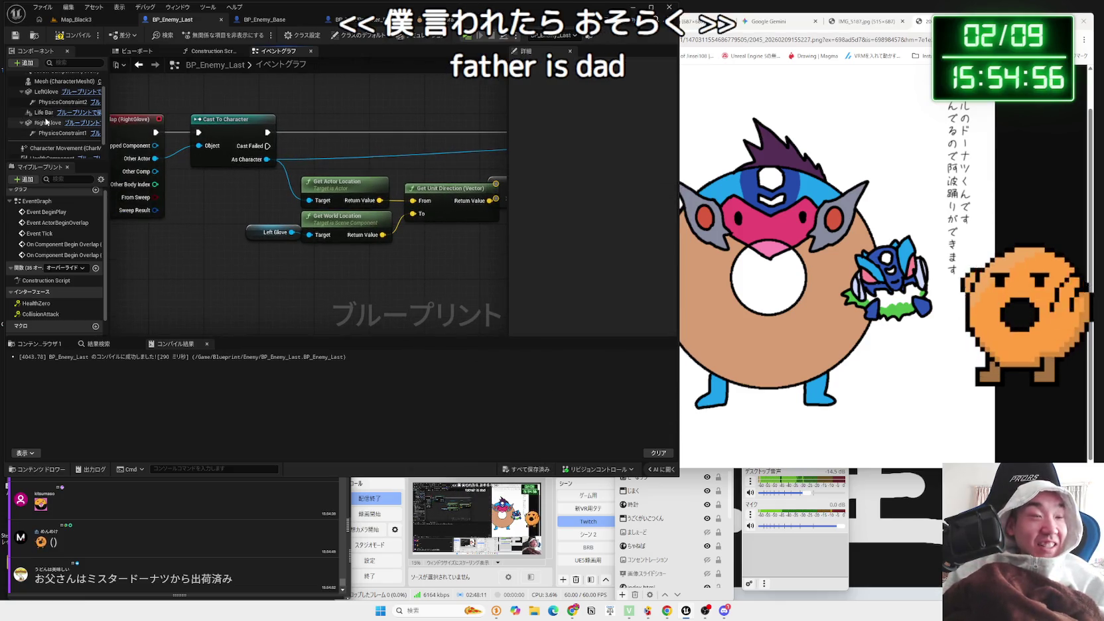
left_click_drag(46, 136, 262, 270)
left_click(285, 233)
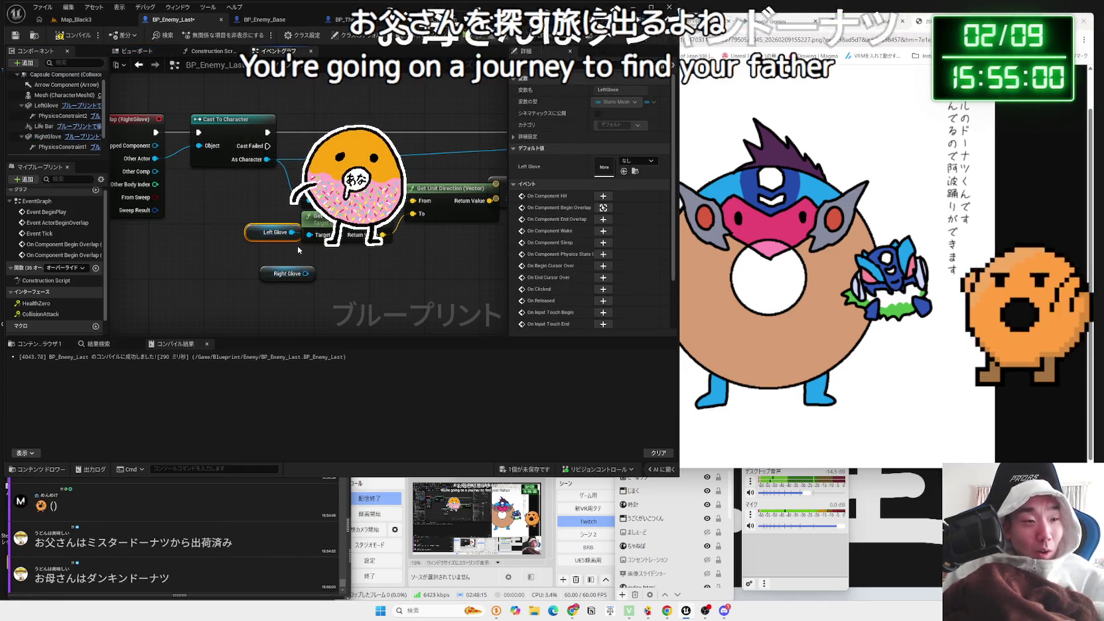
key("Delete")
mouse_move(305, 273)
left_mouse_down()
mouse_move(276, 242)
mouse_move(282, 232)
mouse_move(266, 231)
left_mouse_up()
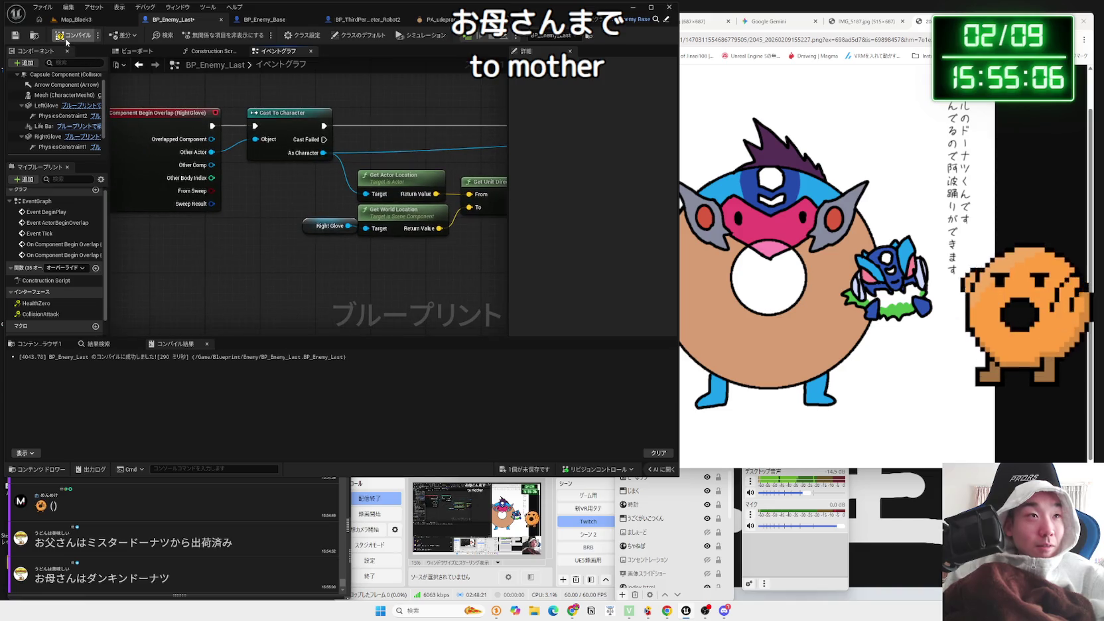
scroll(302, 185, "down", 3)
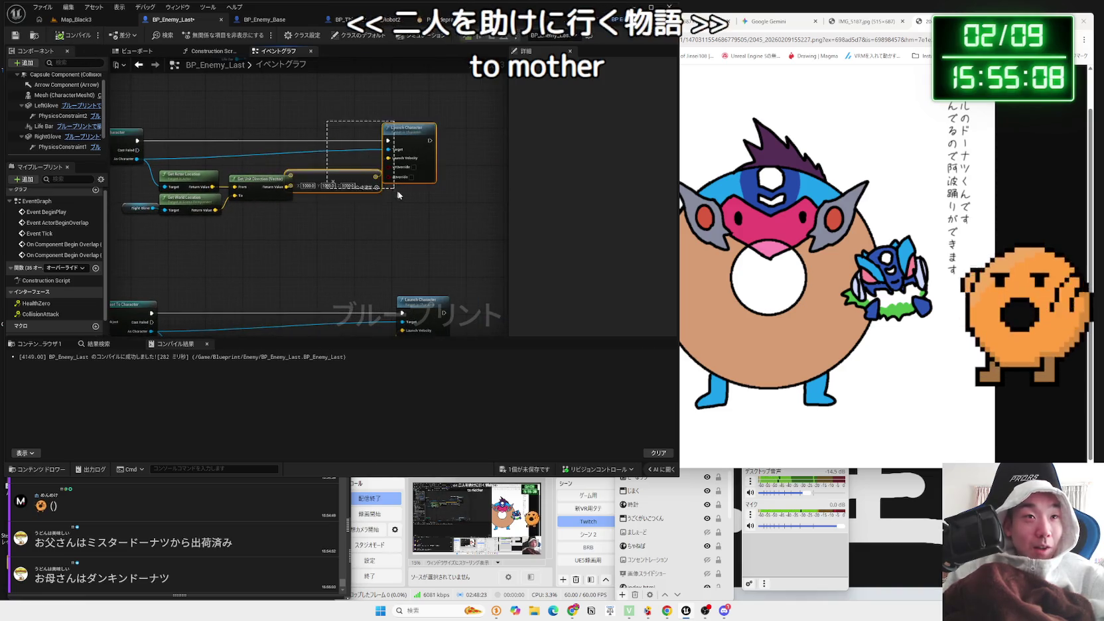
left_click_drag(285, 155, 374, 158)
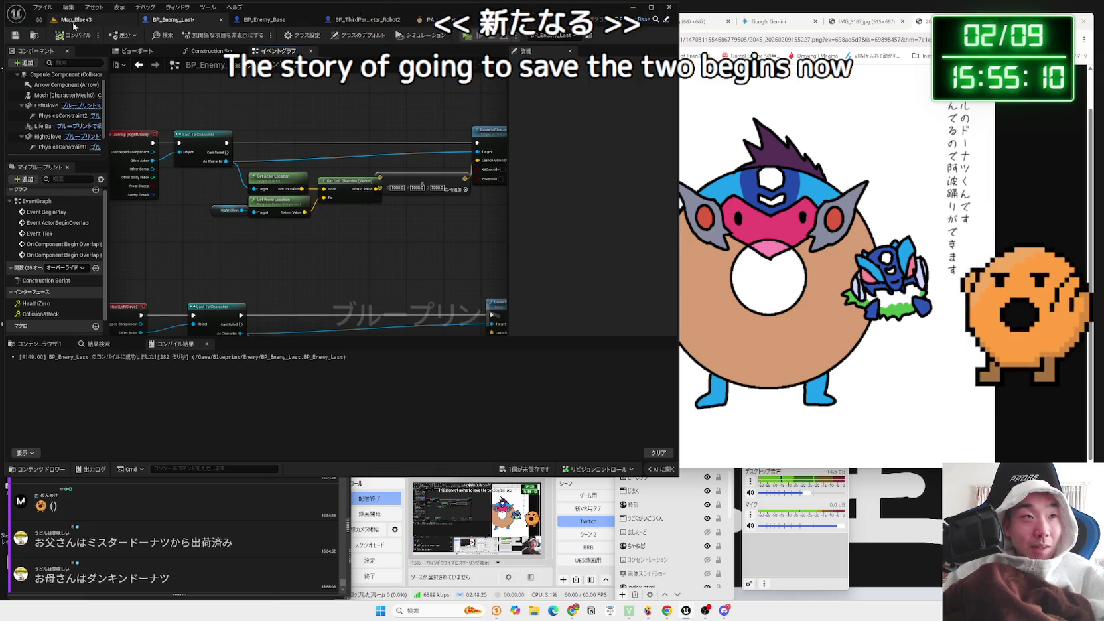
Start the game preview from the Map_Black3 level and throw a punch
left_click(75, 19)
key("alt+p")
left_click(515, 226)
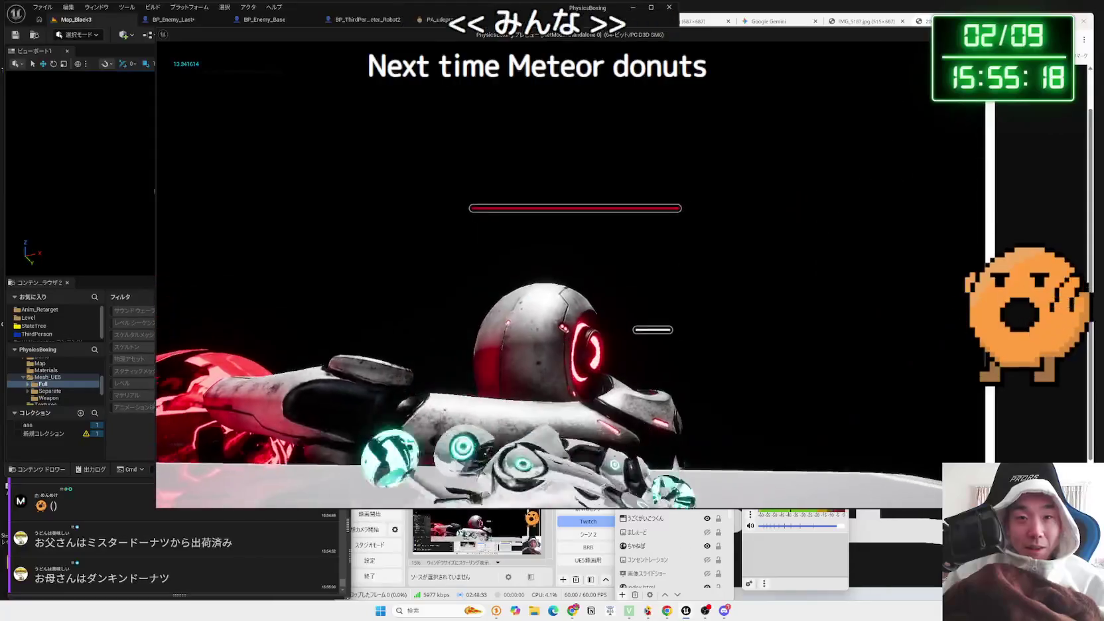
Stop the preview, replay it to punch the robot enemy again, then stop with Esc
key("Escape")
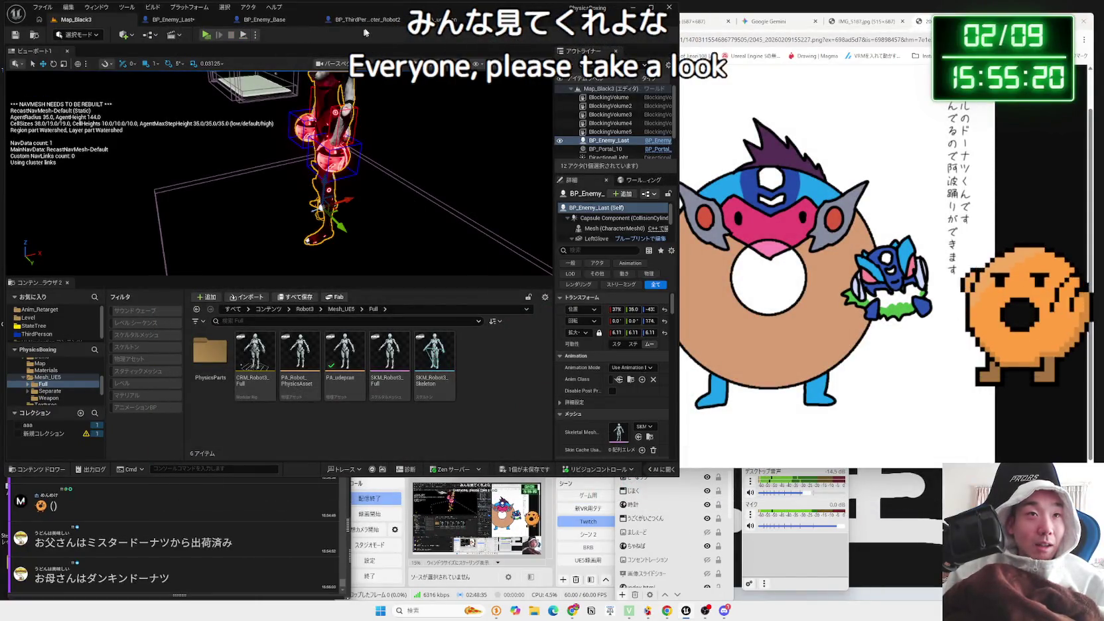
left_click(207, 35)
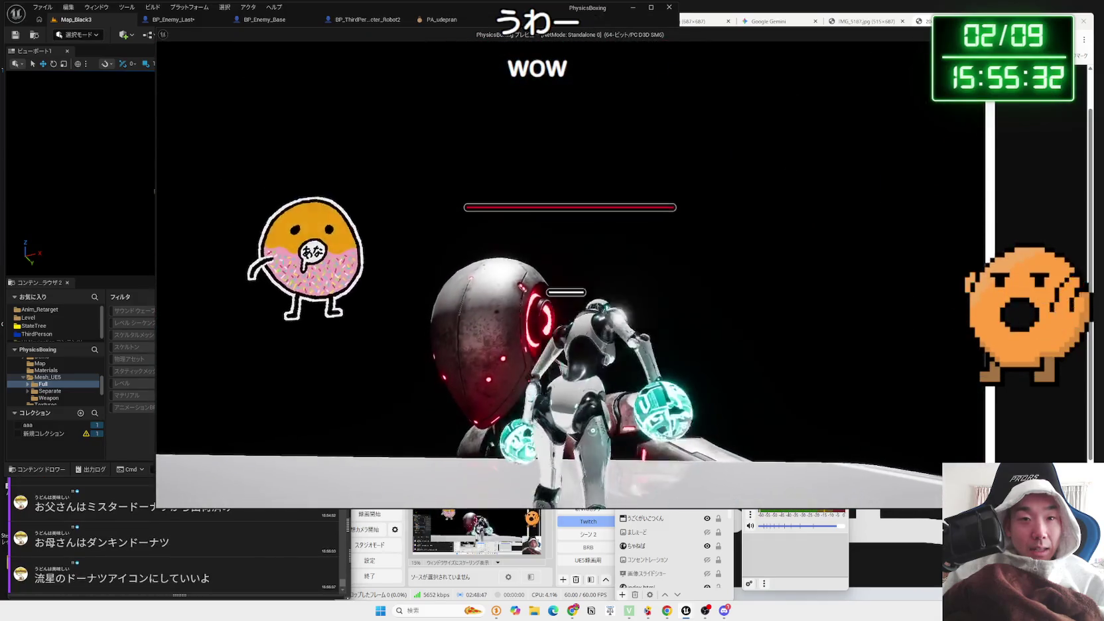
key("Escape")
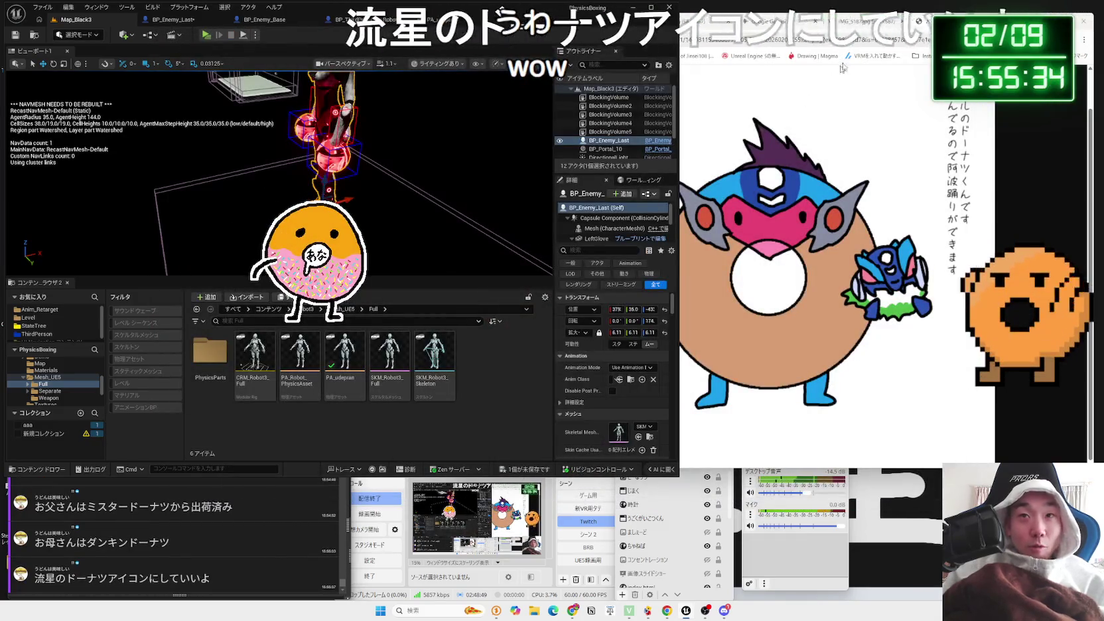
scroll(858, 226, "up", 5, "ctrl")
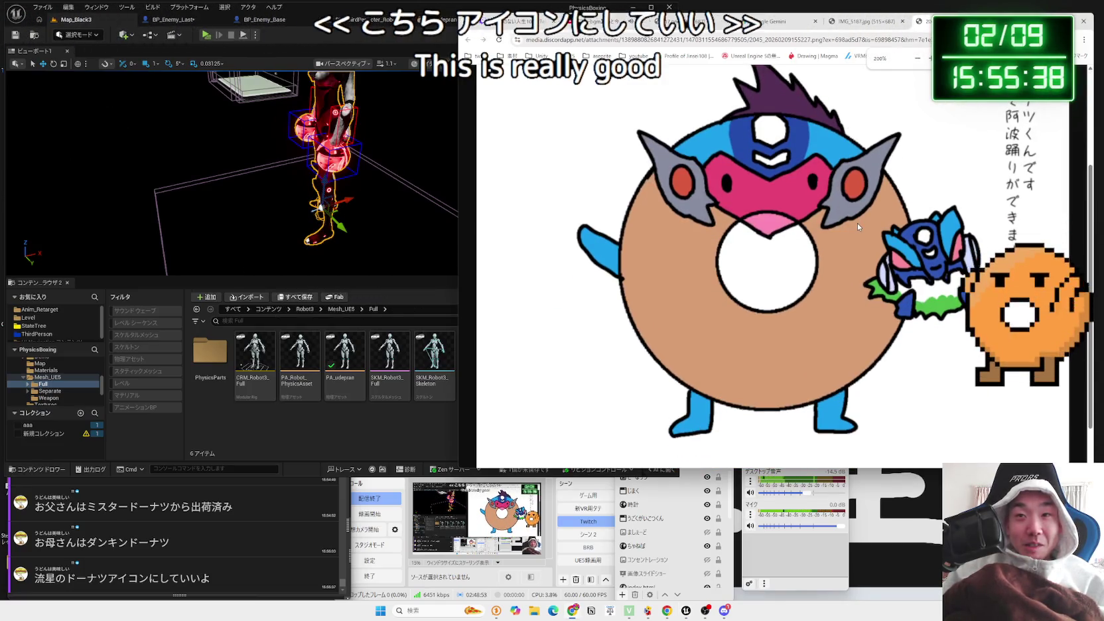
left_click(858, 226)
left_click(858, 225)
right_click(868, 226)
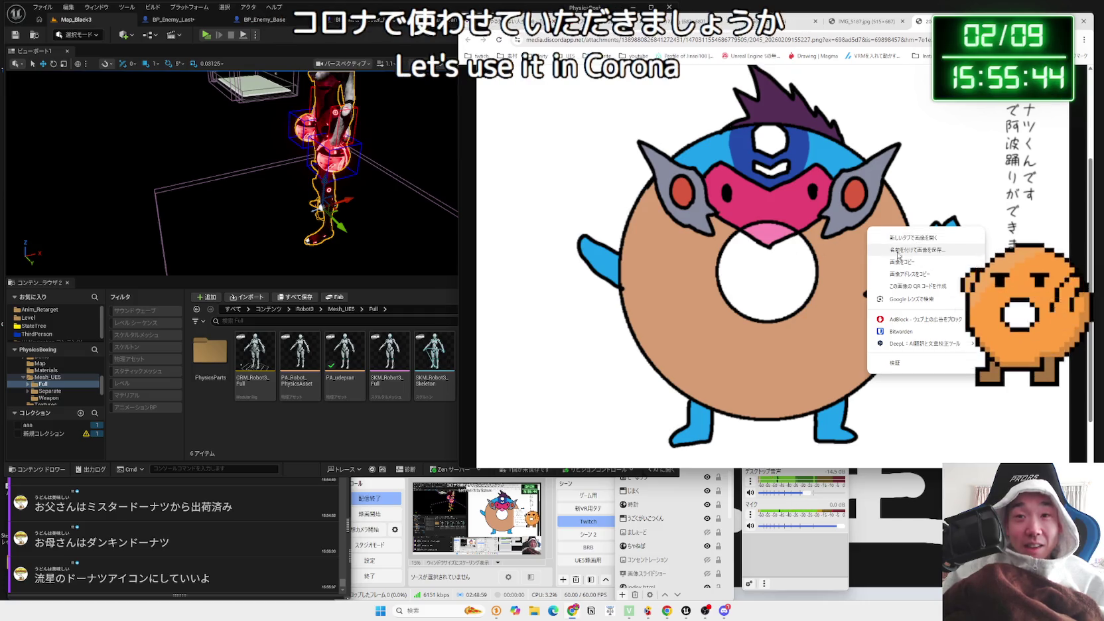
left_click(911, 250)
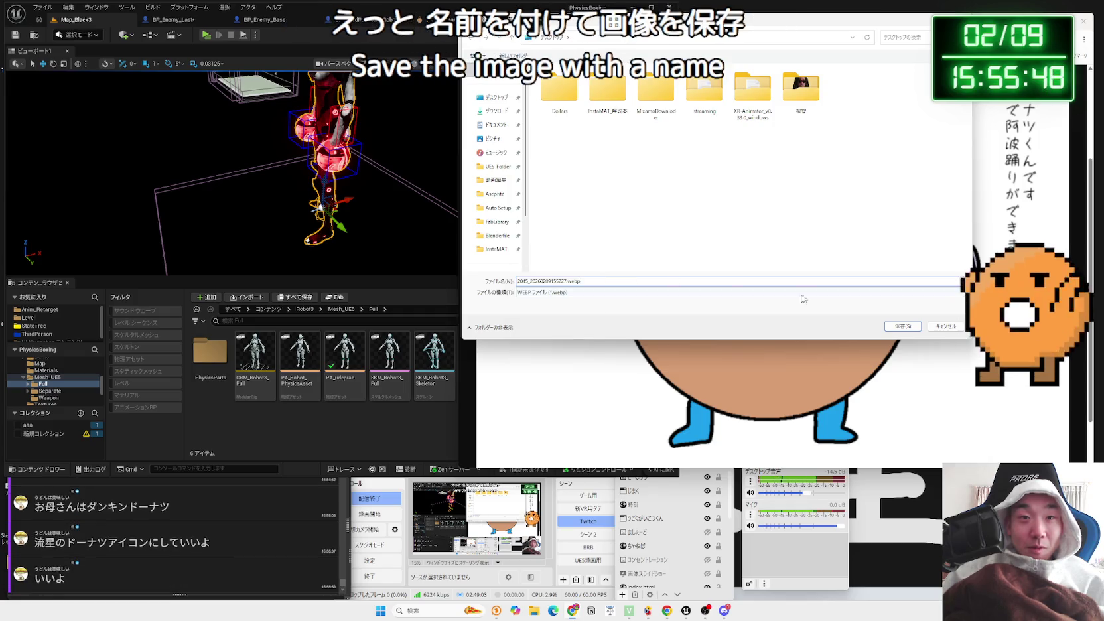
left_click(960, 325)
right_click(770, 264)
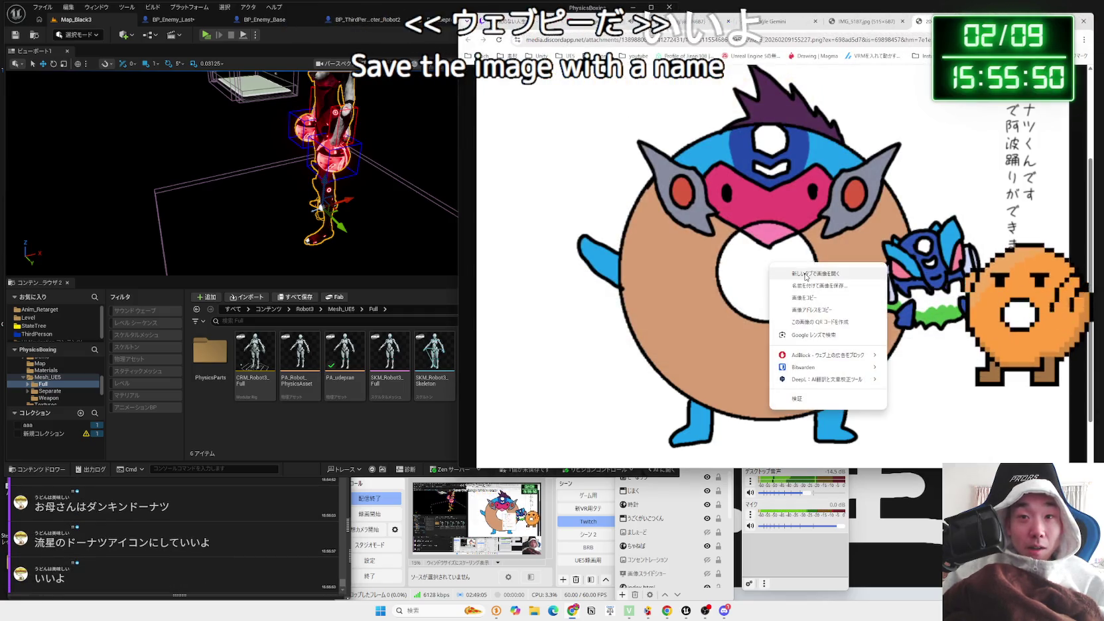
left_click(800, 300)
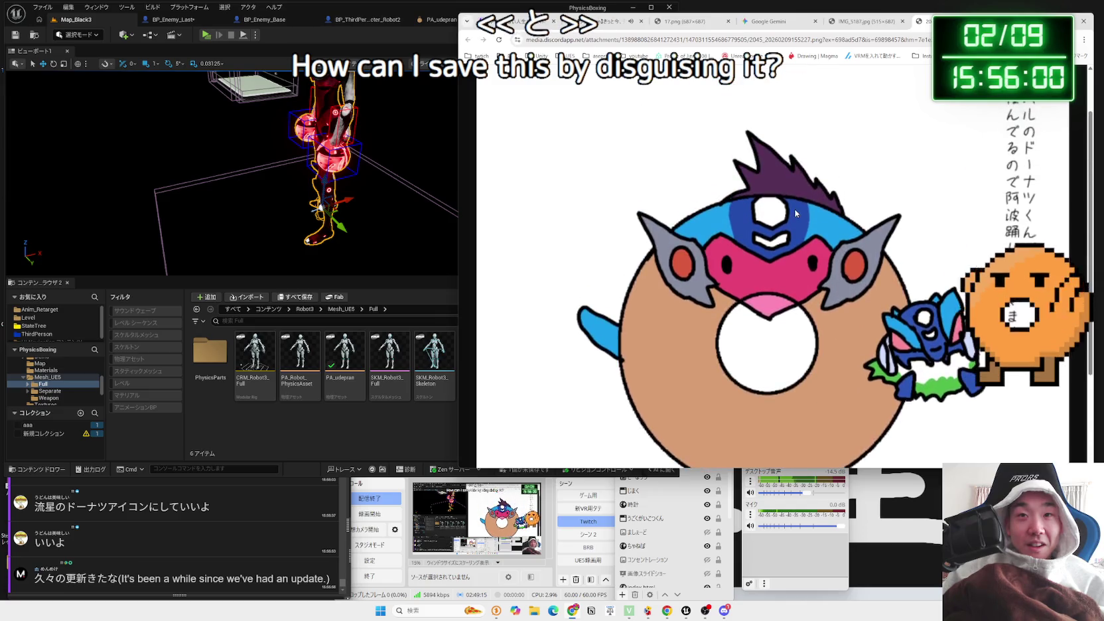
right_click(796, 212)
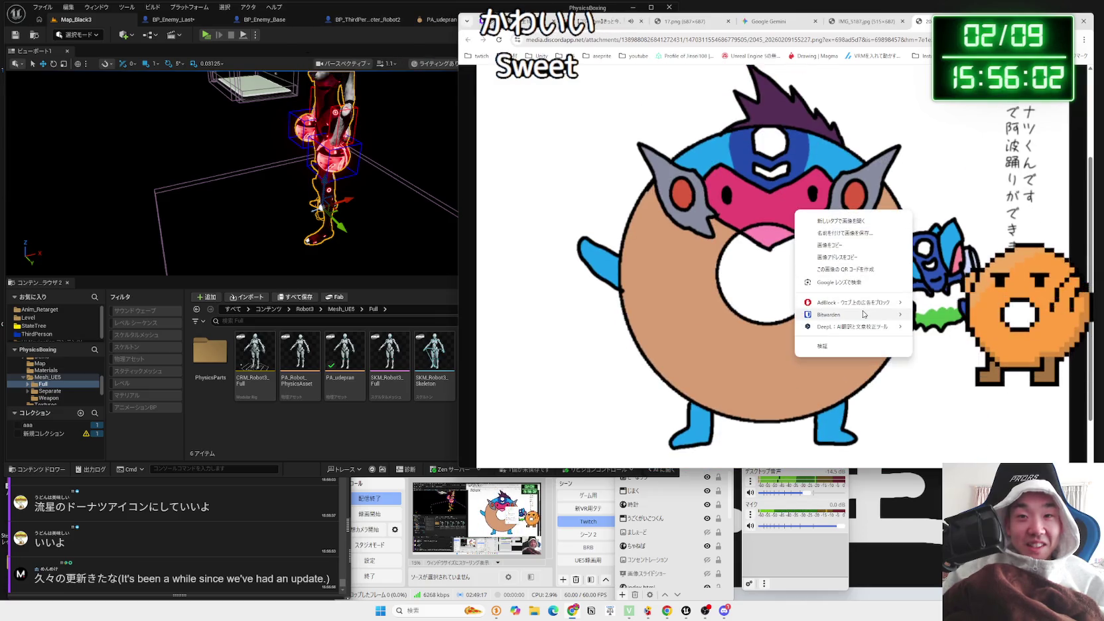
left_click(856, 232)
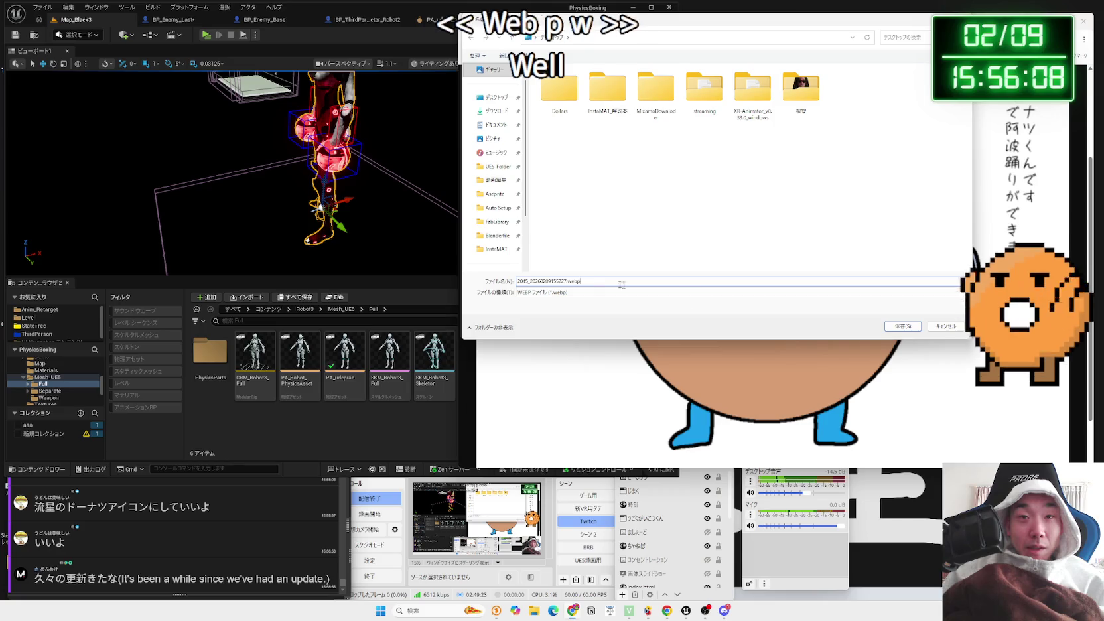
key("Return")
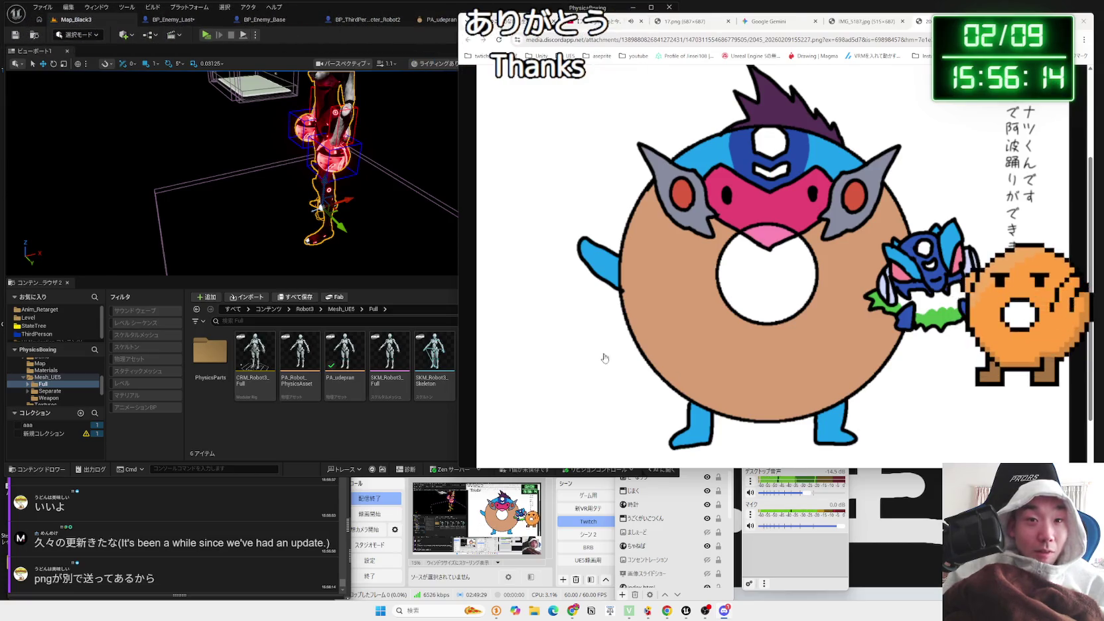
Begin saving the PNG, browse the Pictures and UE5_Folder\素材 locations, then cancel the save
key("ctrl+s")
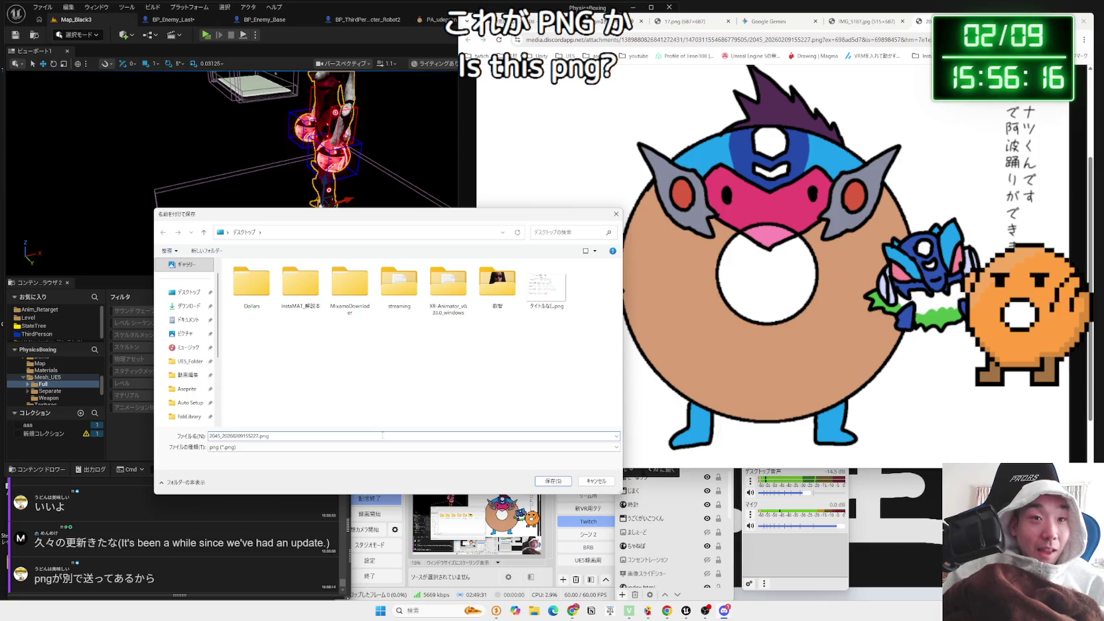
left_click_drag(332, 214, 511, 214)
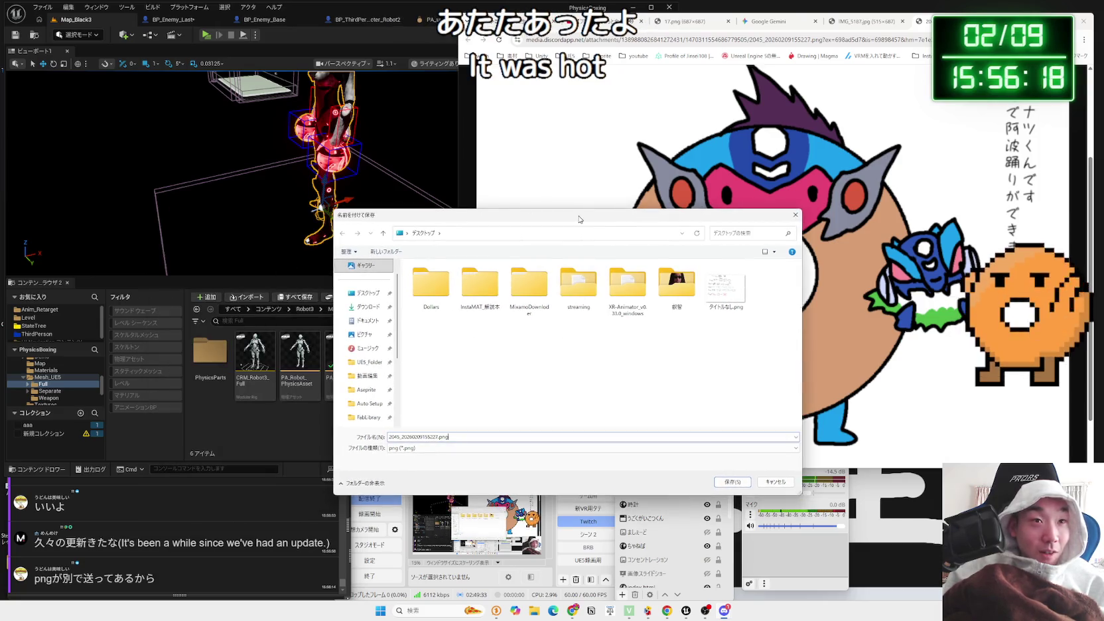
left_click(358, 334)
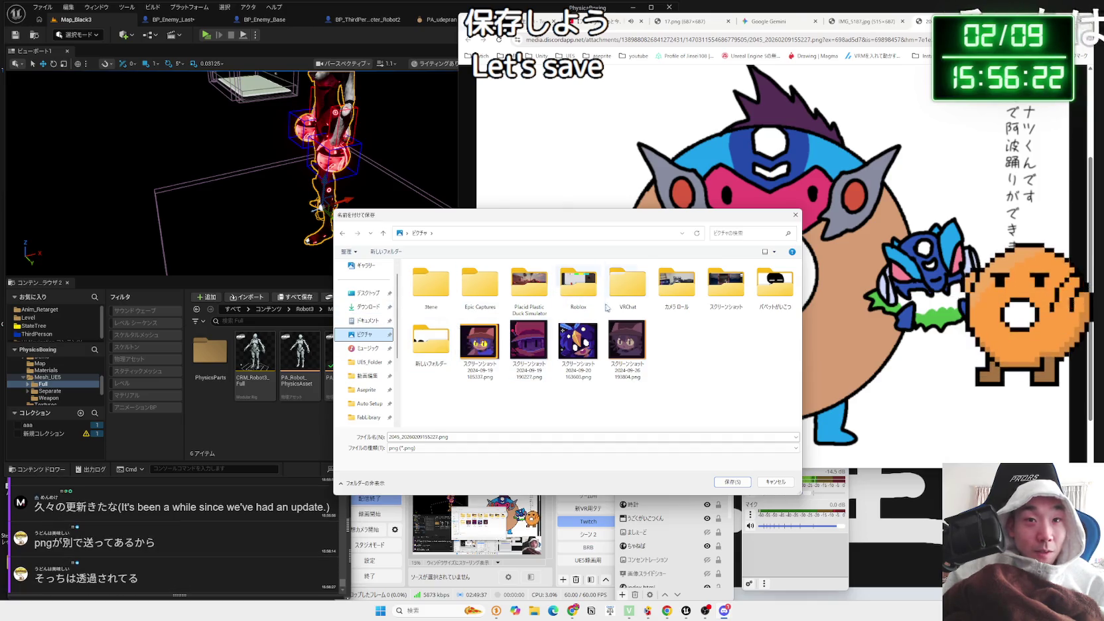
double_click(431, 346)
left_click(383, 232)
mouse_move(575, 216)
left_mouse_down()
mouse_move(718, 148)
mouse_move(980, 142)
mouse_move(632, 155)
left_mouse_up()
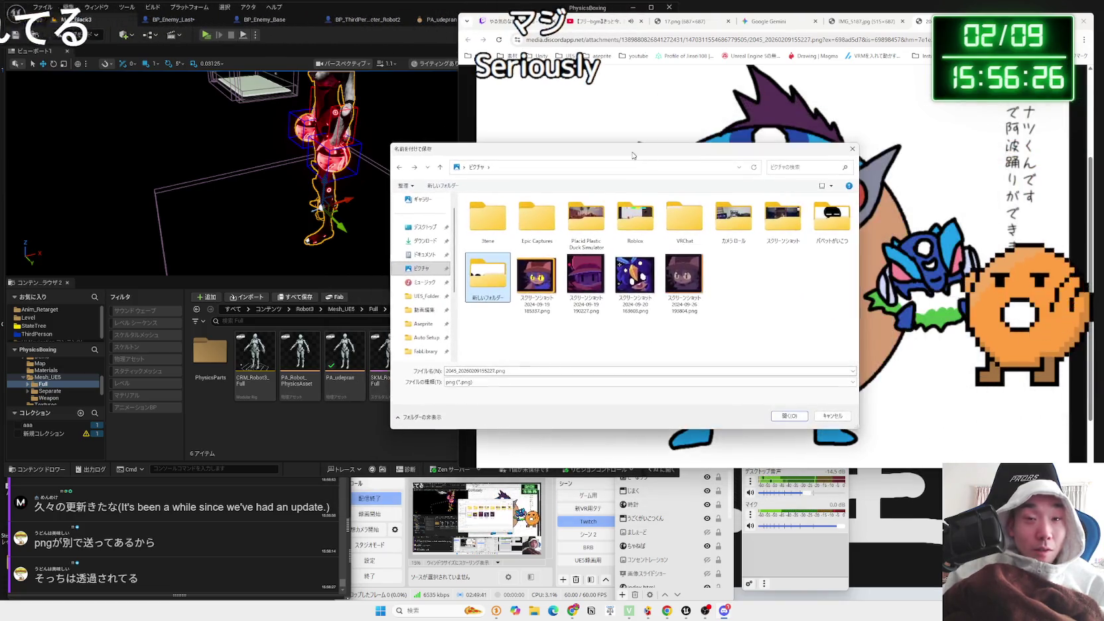
double_click(555, 228)
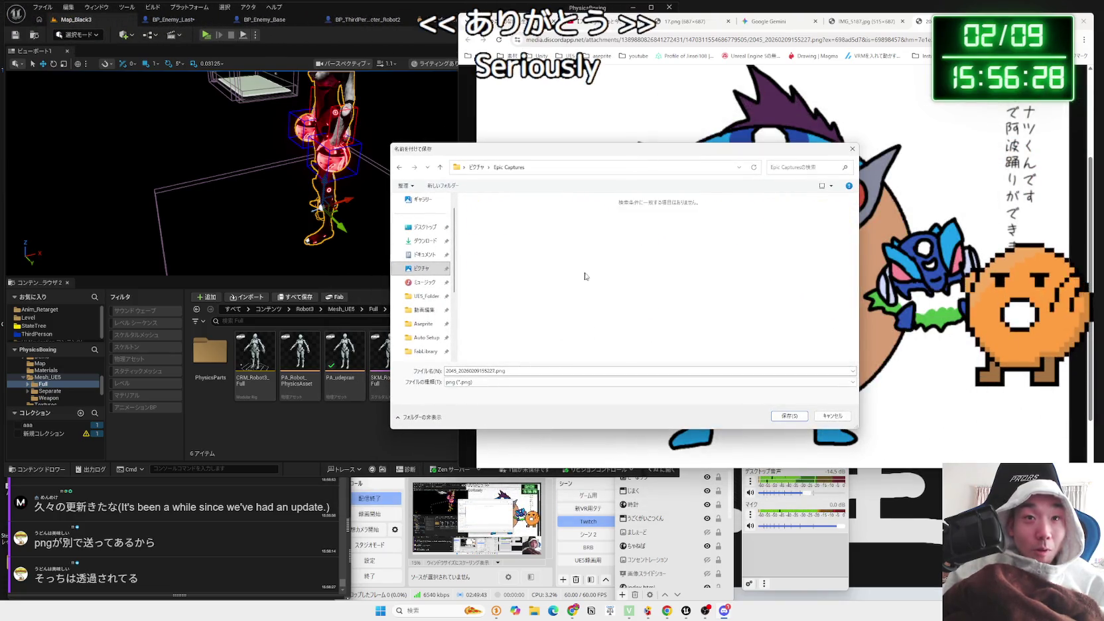
key("alt+Left")
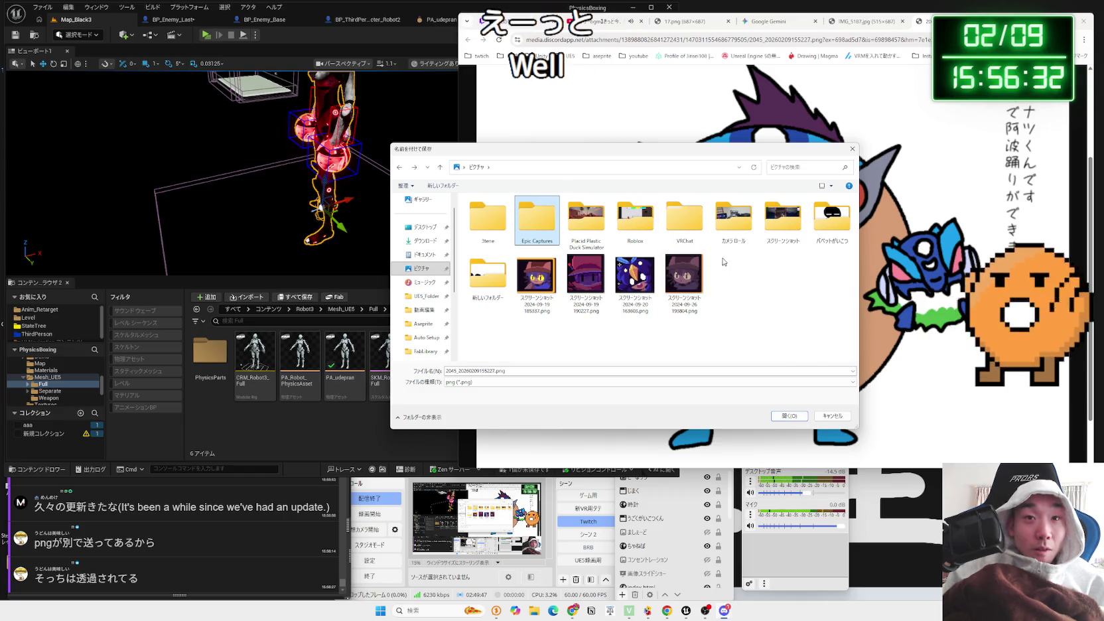
key("alt+Left")
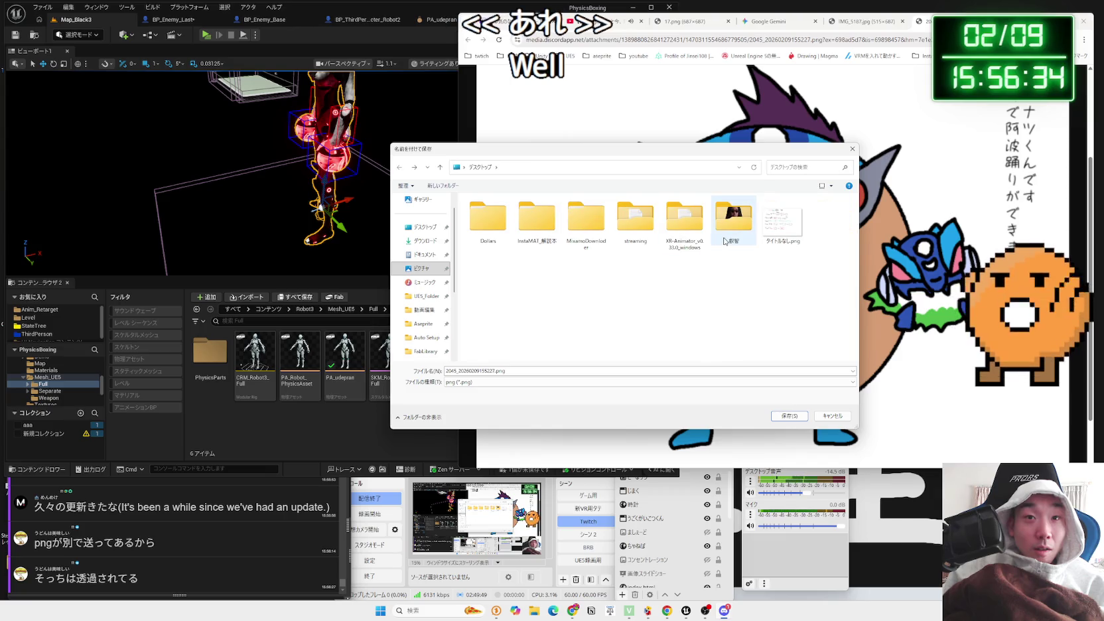
left_click(421, 266)
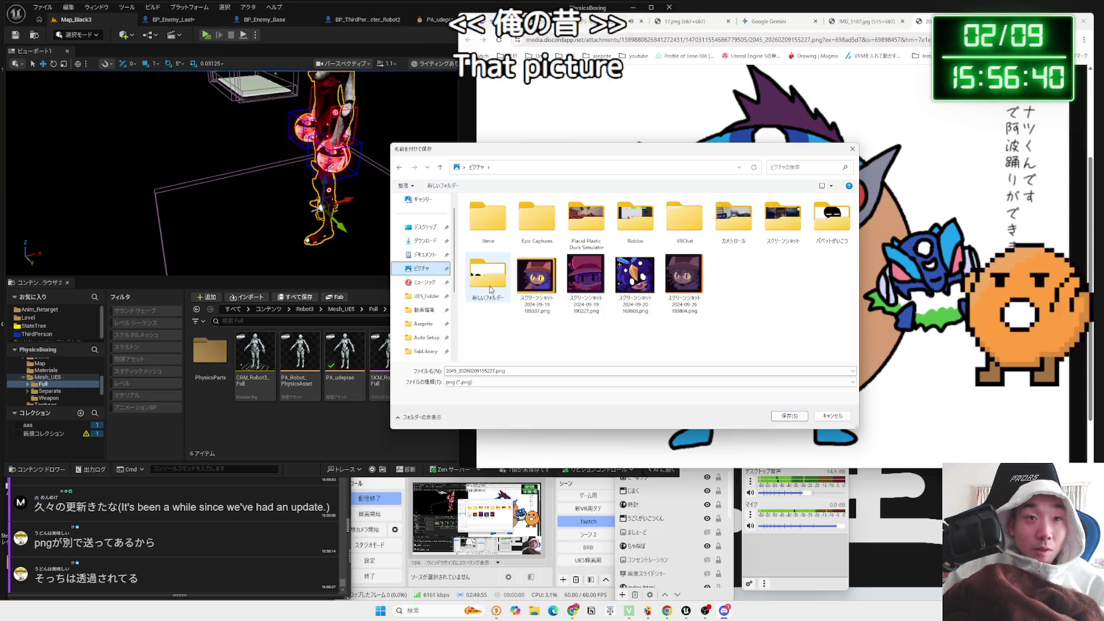
left_click(426, 298)
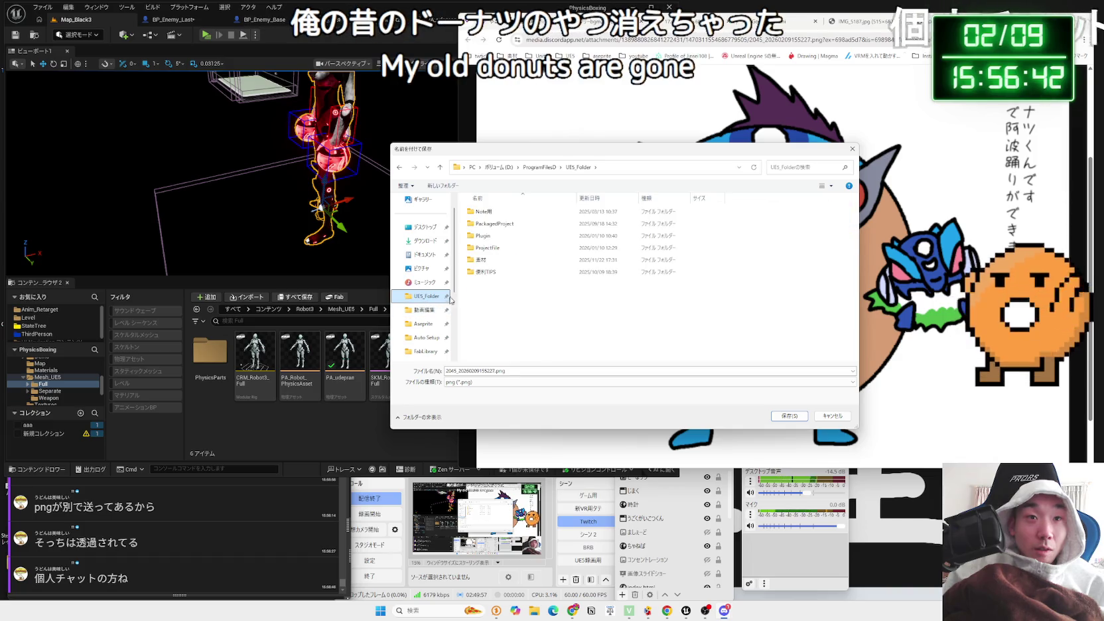
double_click(483, 260)
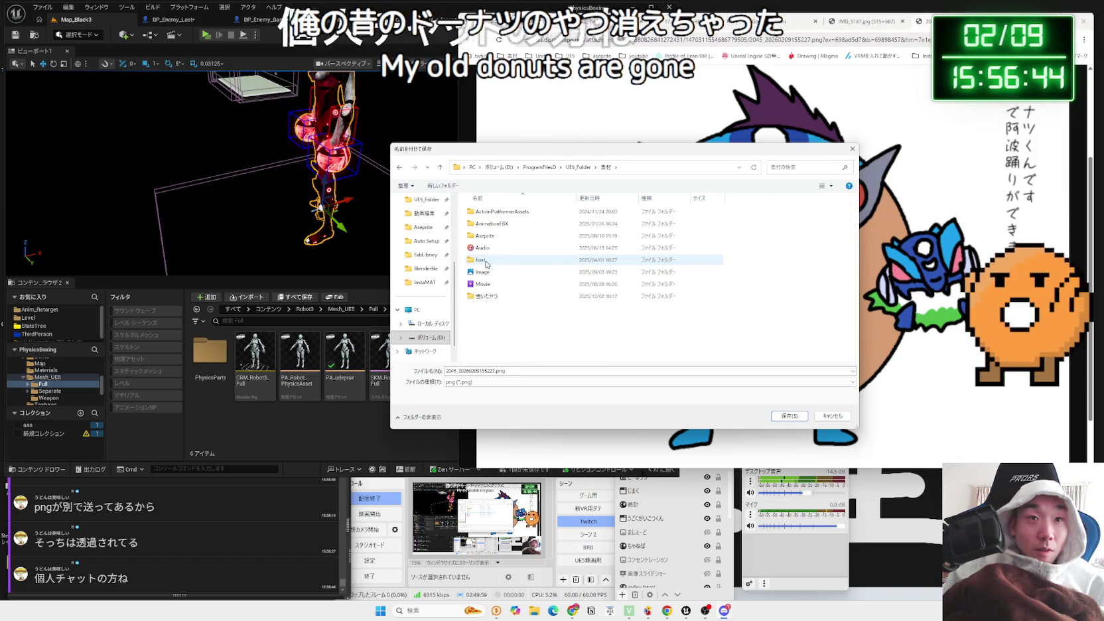
key("Escape")
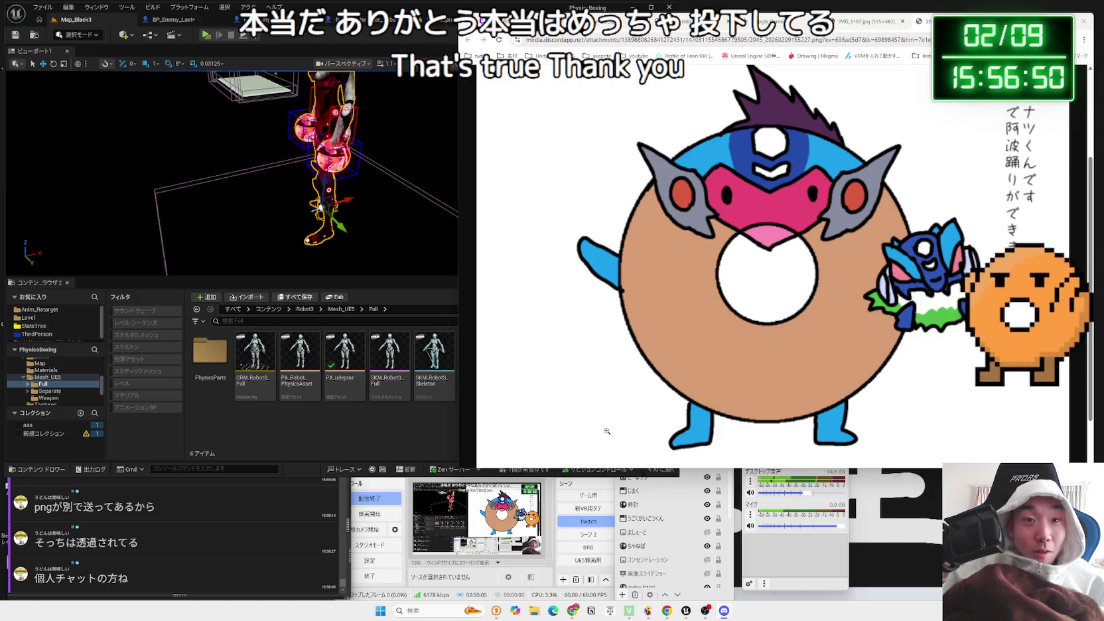
Save the donut character image into UE5_Folder\素材\Image
key("ctrl+Tab")
key("ctrl+shift+Tab")
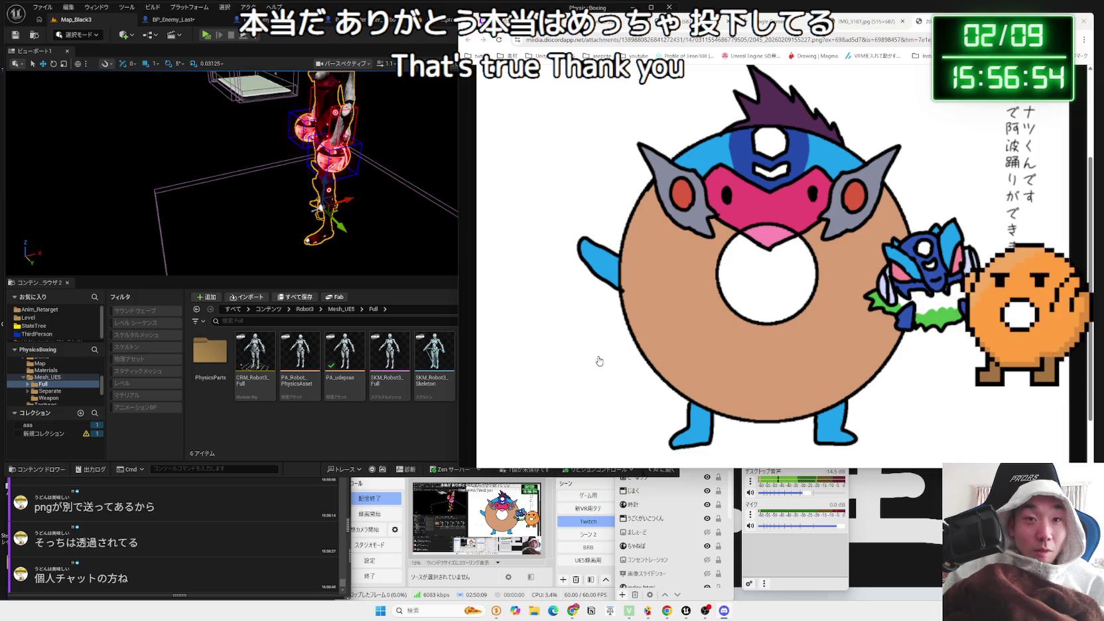
key("ctrl+s")
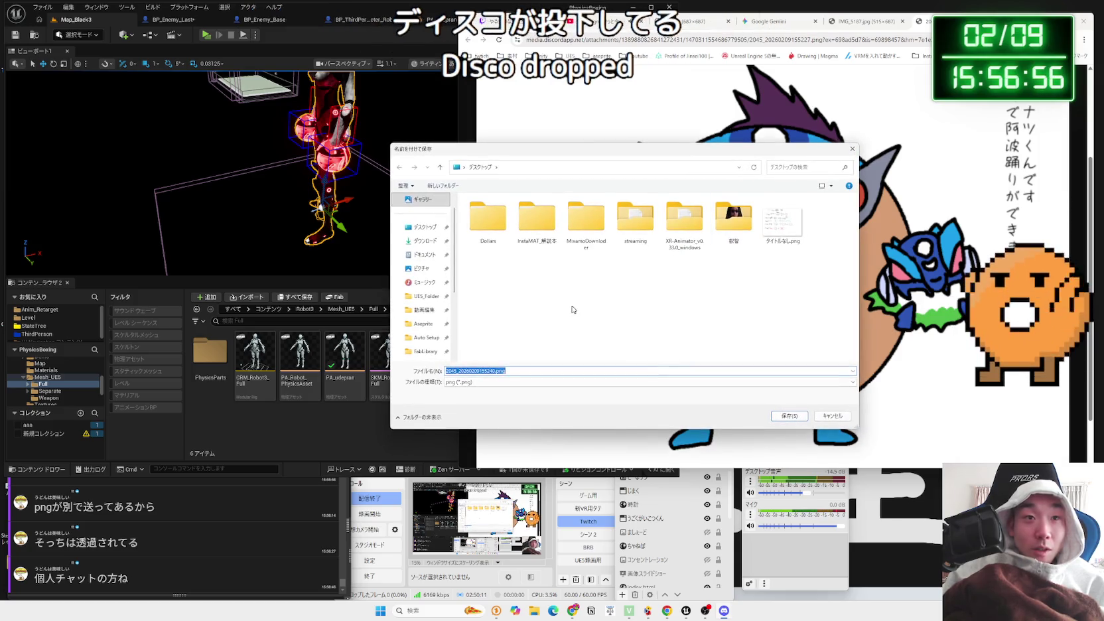
left_click(422, 268)
left_click(424, 309)
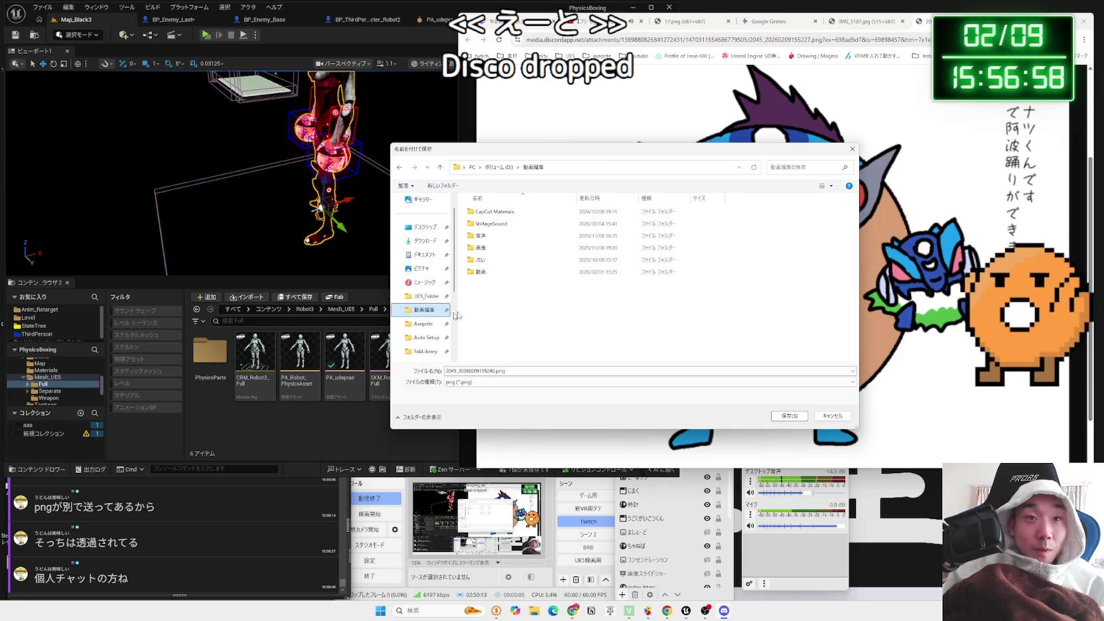
double_click(492, 249)
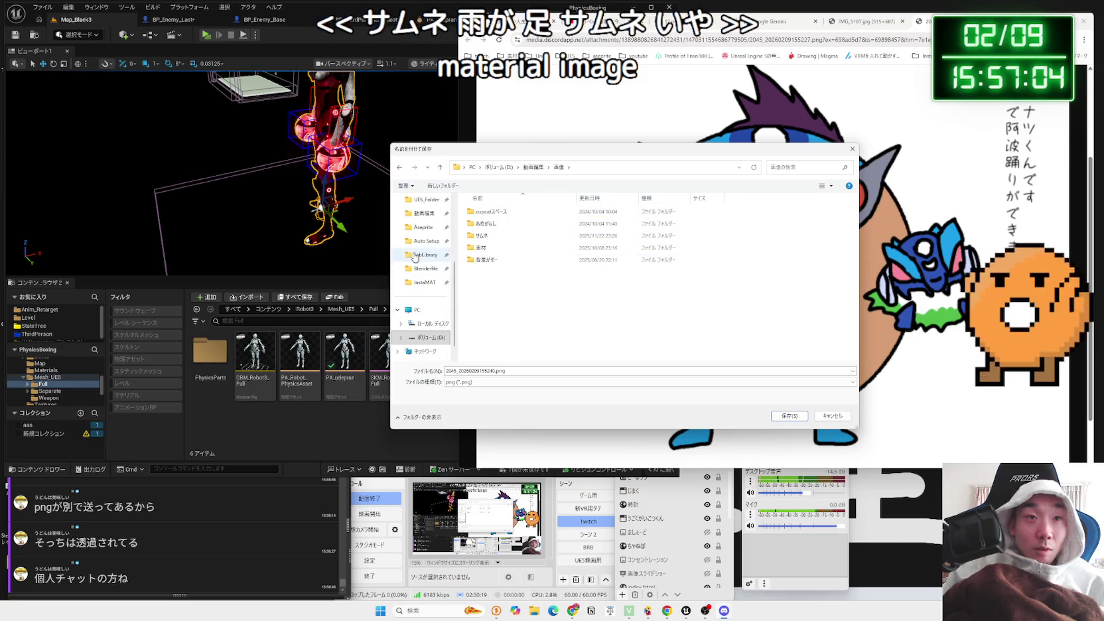
left_click(425, 199)
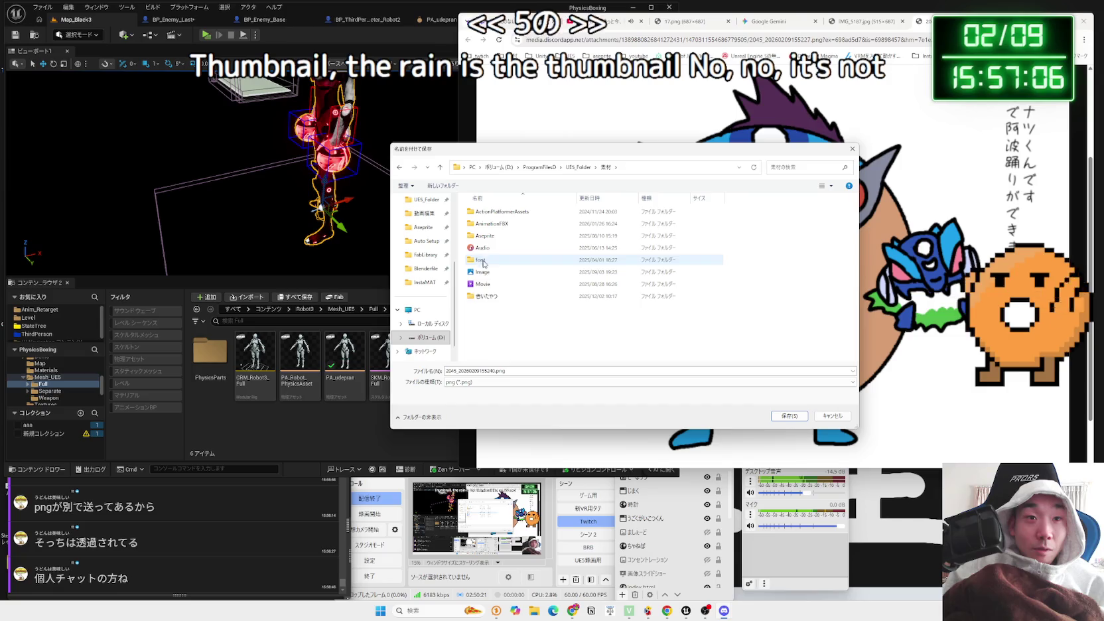
double_click(491, 274)
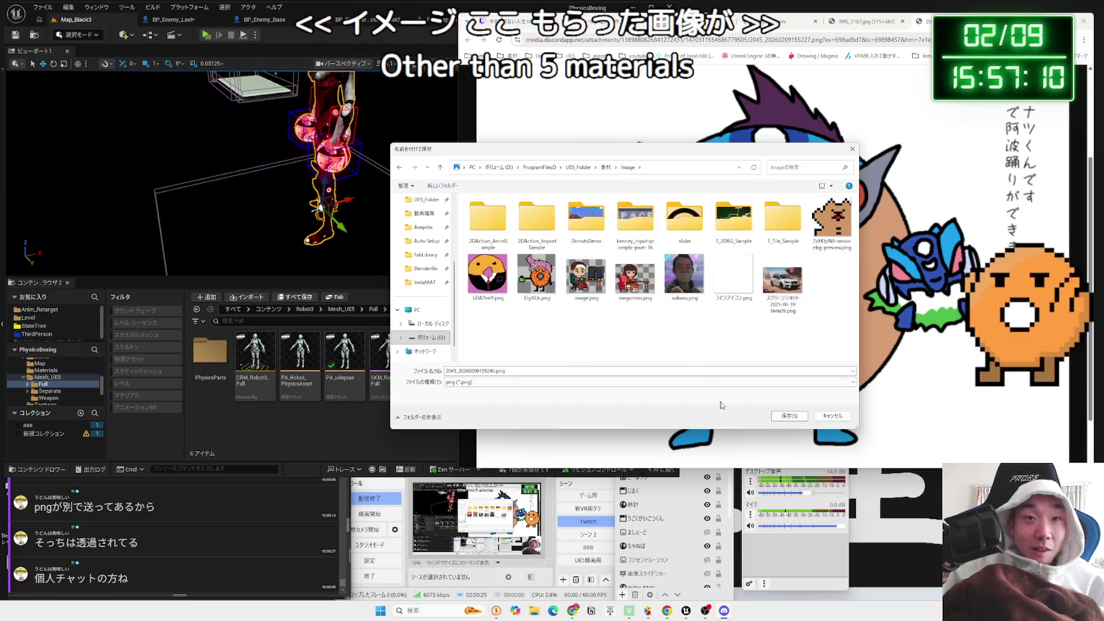
left_click(795, 417)
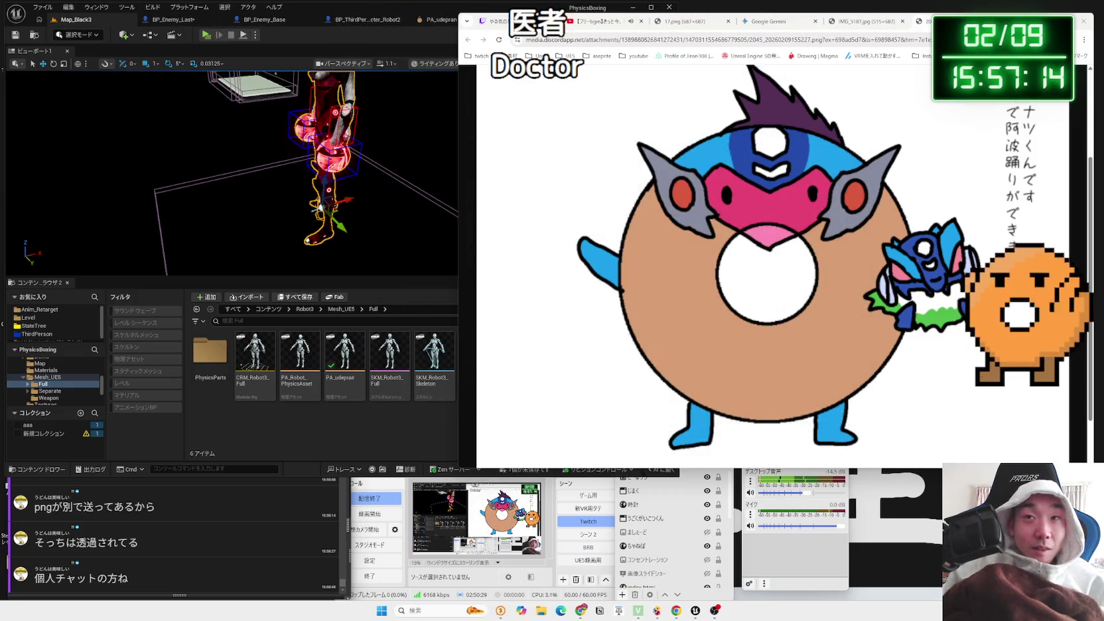
Cycle through the browser tabs back to the Gemini chat and shift the window
key("ctrl+shift+Tab")
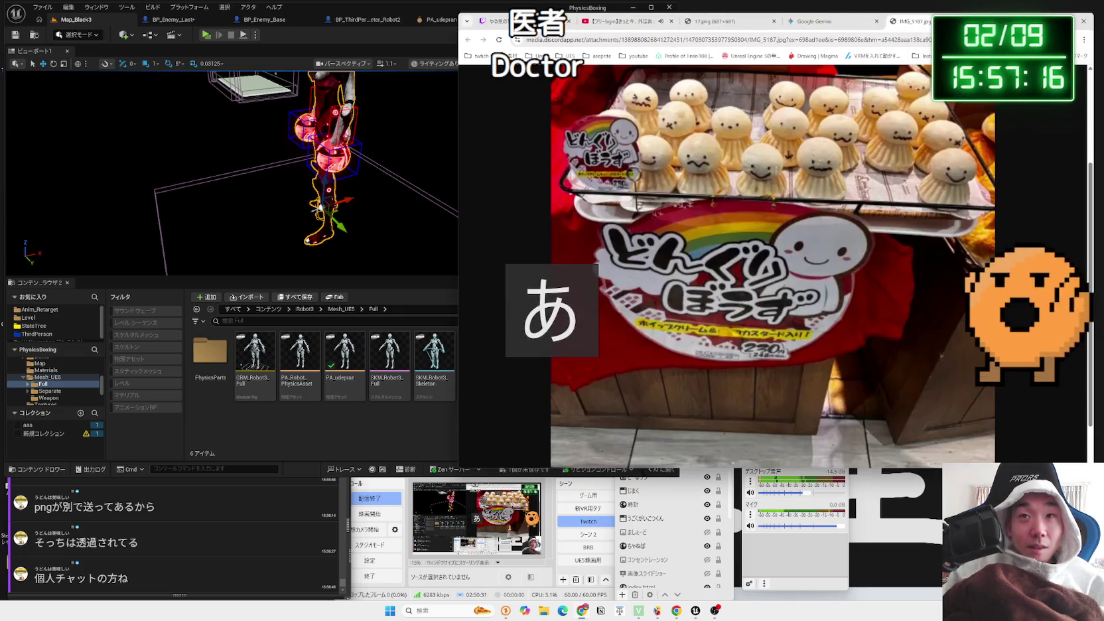
key("ctrl+shift+Tab")
key("ctrl+shift+Tab")
key("ctrl+Tab")
left_click_drag(544, 27, 442, 47)
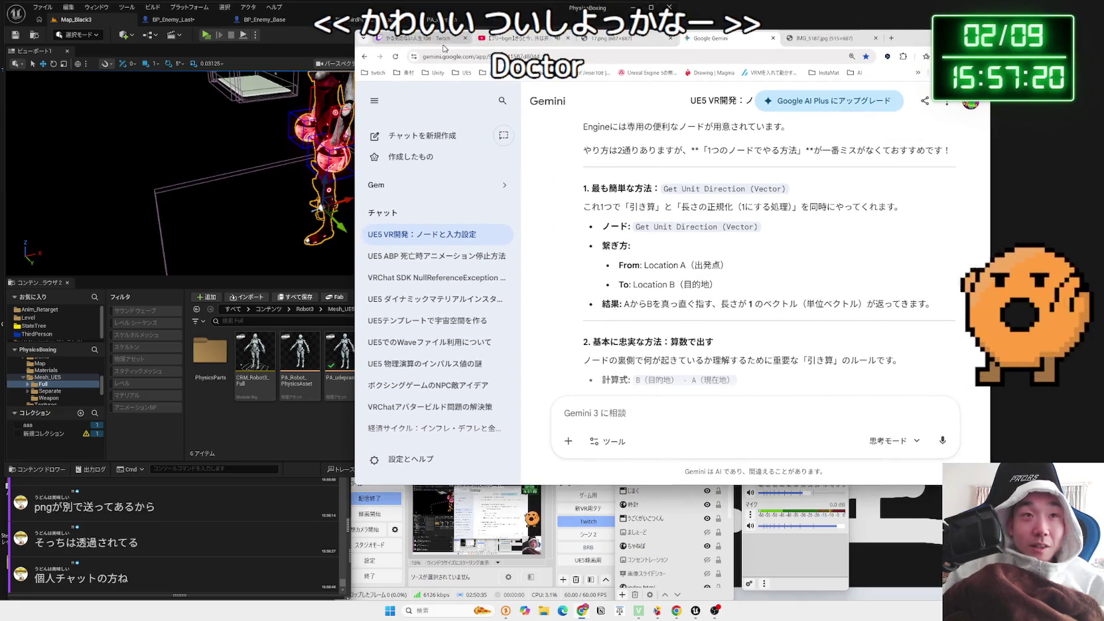
Open X from the bookmarks in a new tab and check its account switcher
left_click(441, 41)
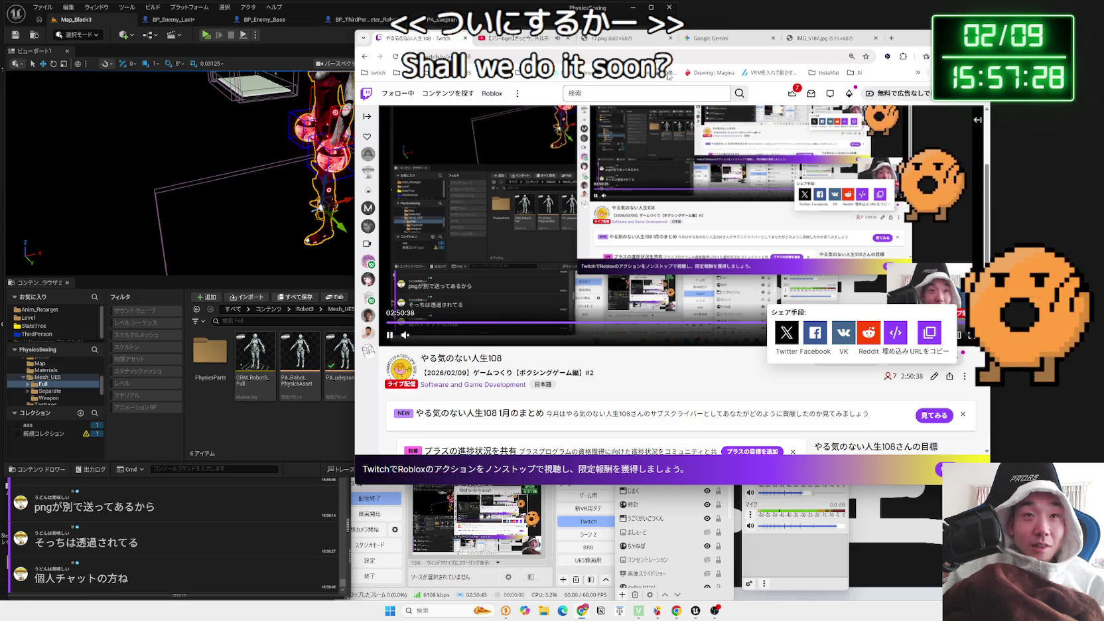
left_click(890, 38)
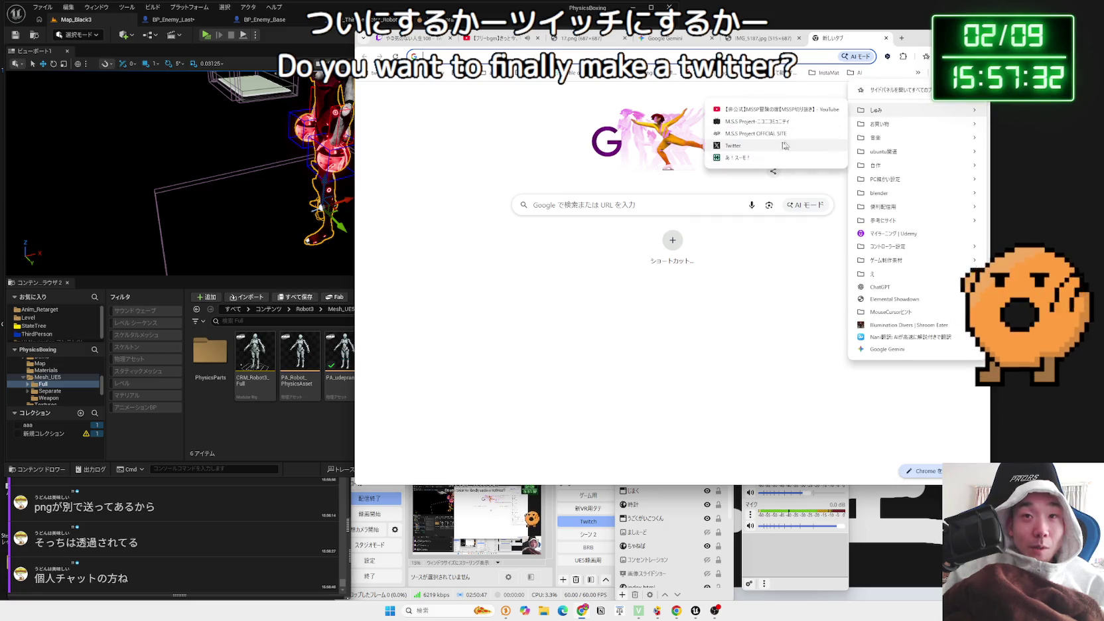
left_click(784, 145)
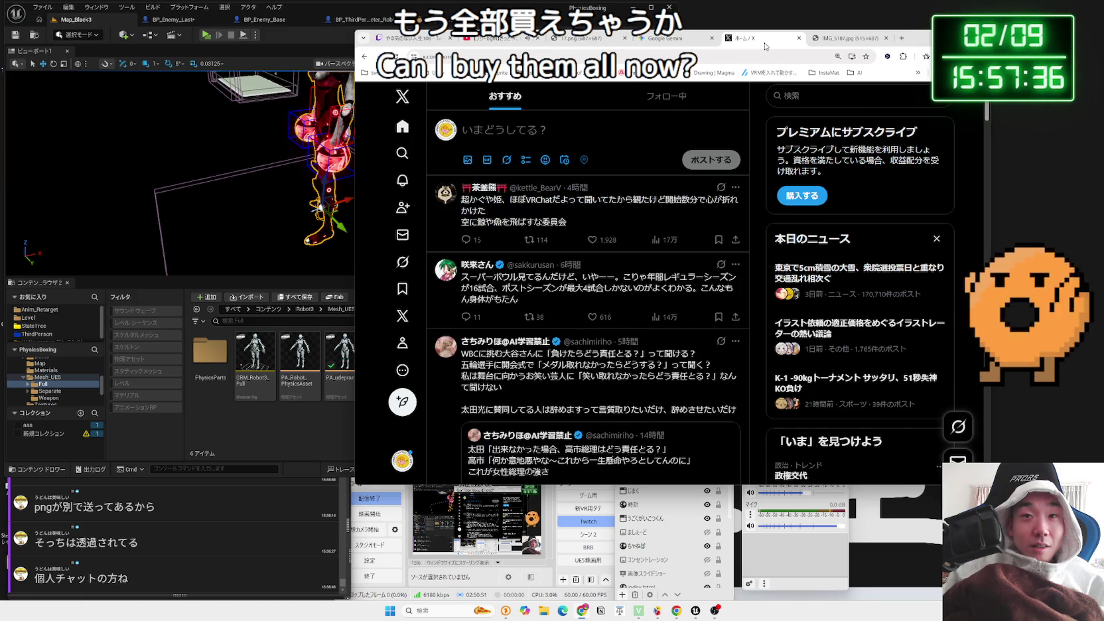
left_click(403, 459)
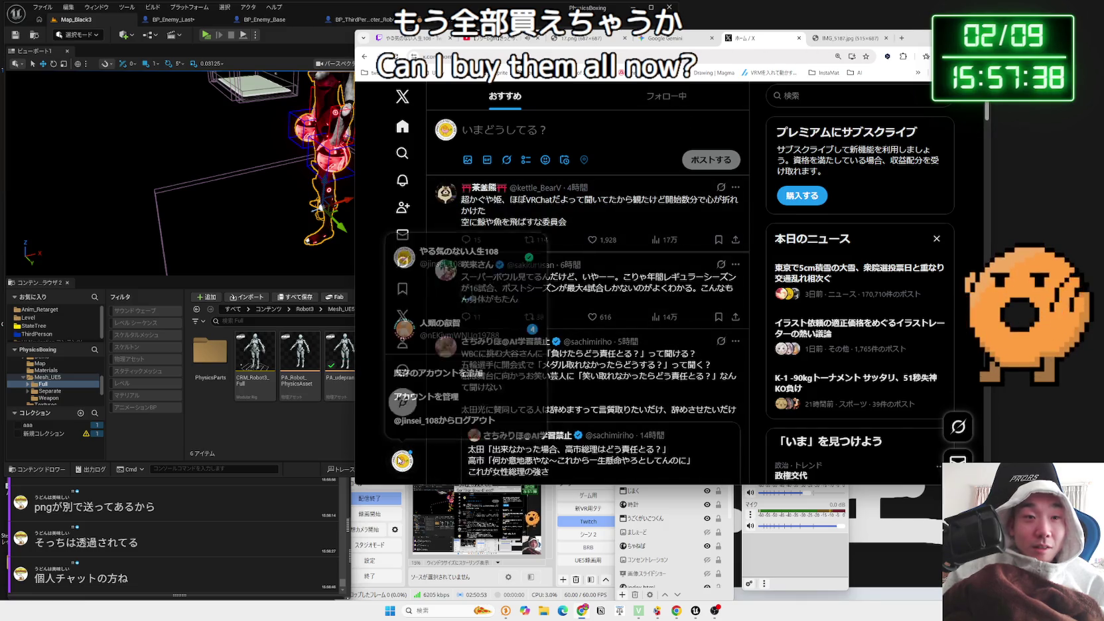
left_click(402, 460)
left_click(402, 460)
left_click(402, 460)
Return to the Twitch stream tab and scroll through the channel page
left_click(423, 37)
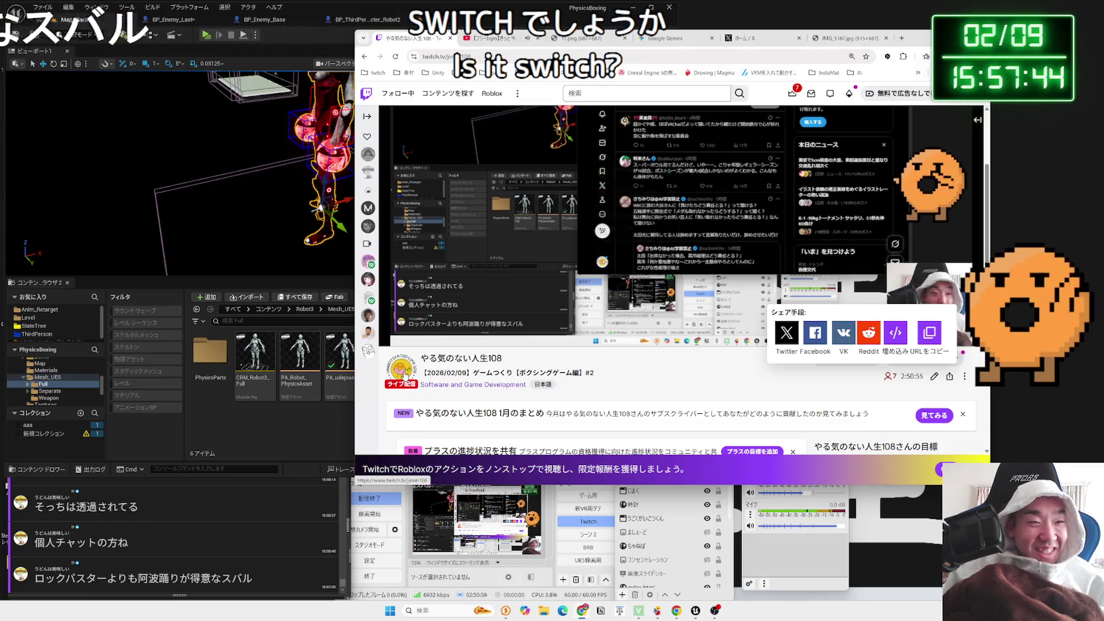
scroll(403, 374, "down", 1)
scroll(401, 373, "up", 1)
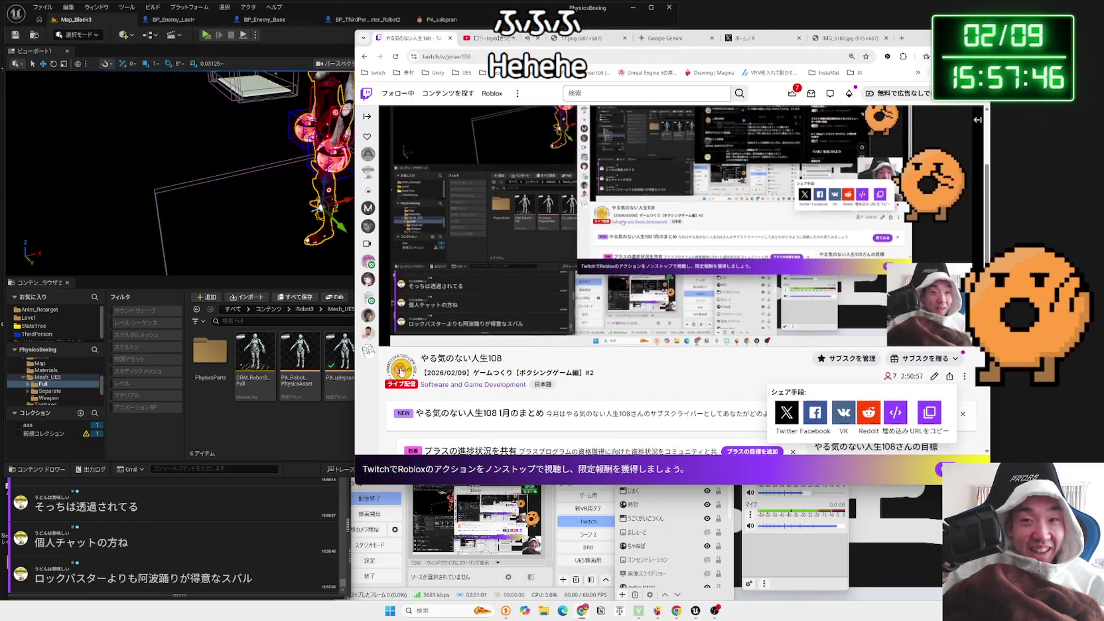
scroll(521, 369, "down", 3)
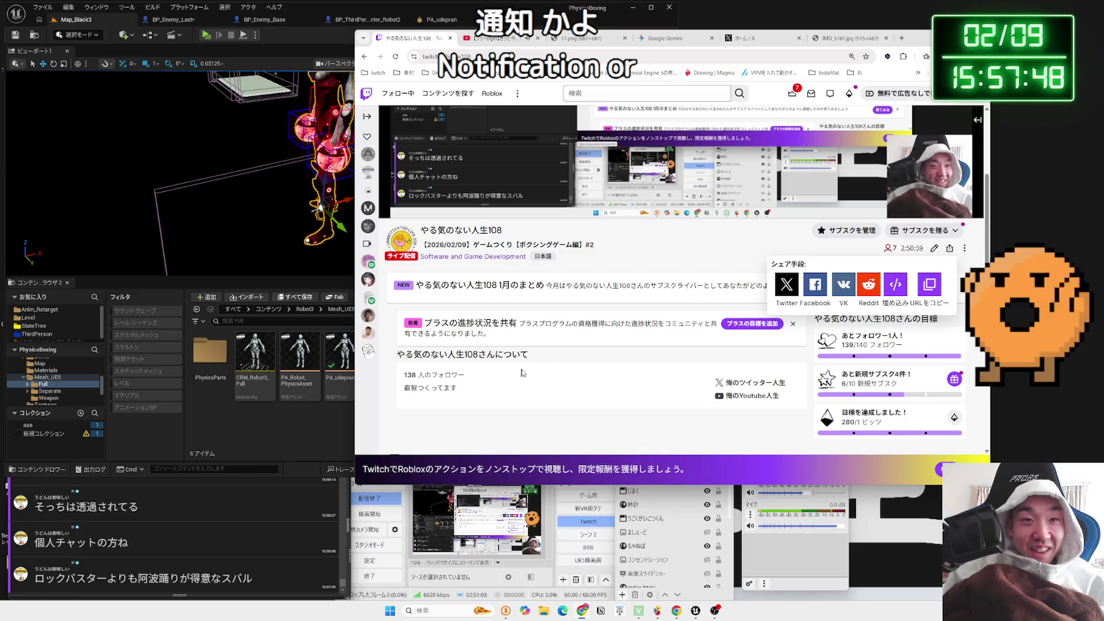
scroll(564, 340, "up", 3)
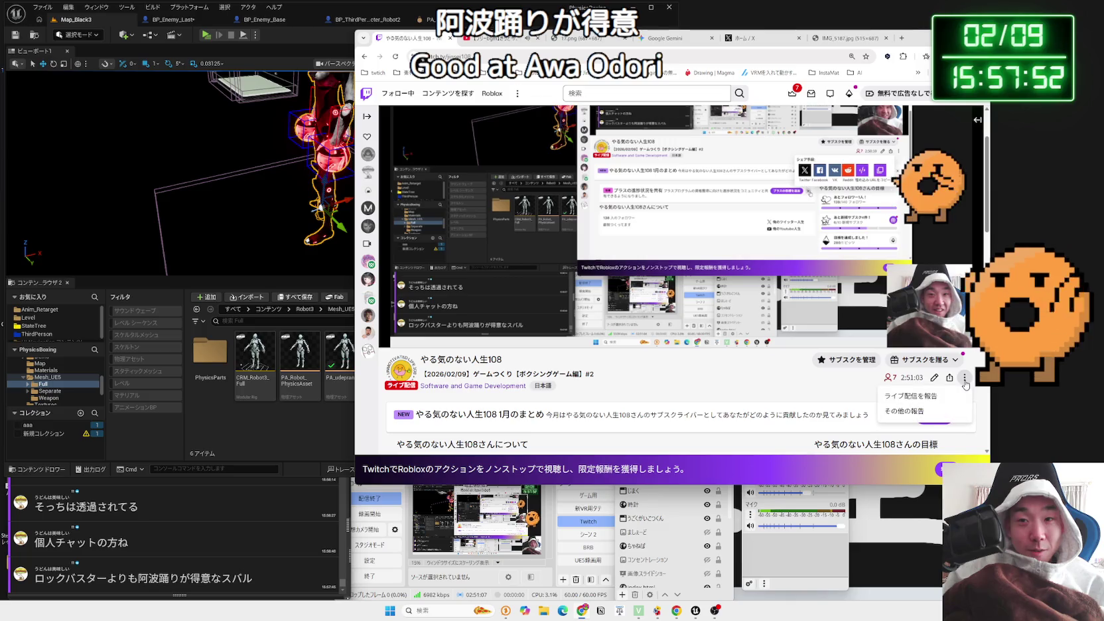
left_click(934, 378)
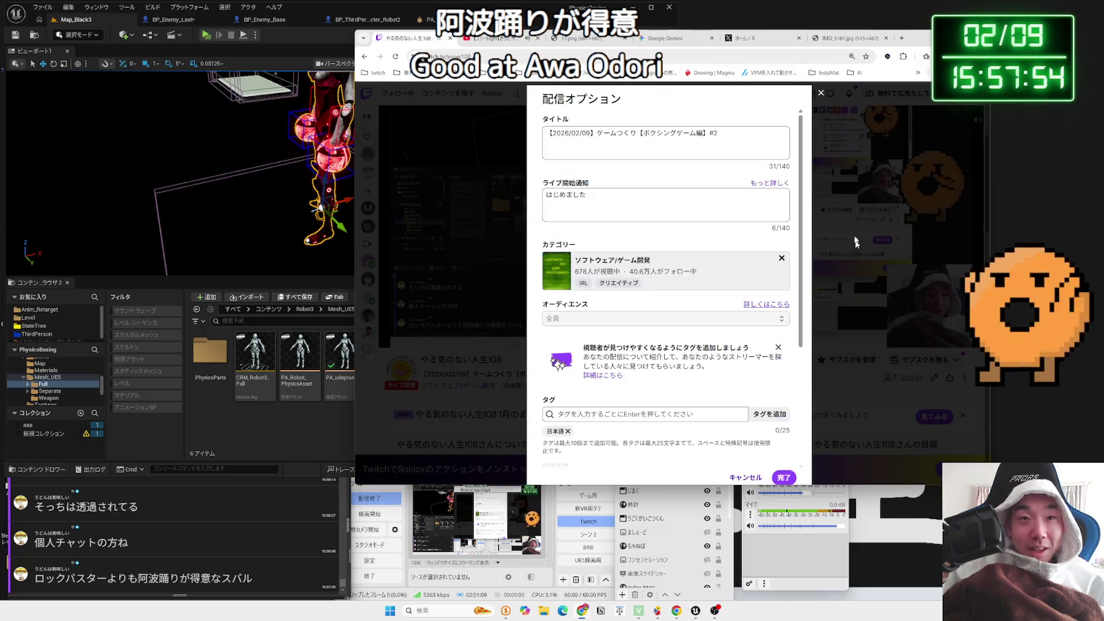
left_click(436, 162)
scroll(436, 161, "up", 2)
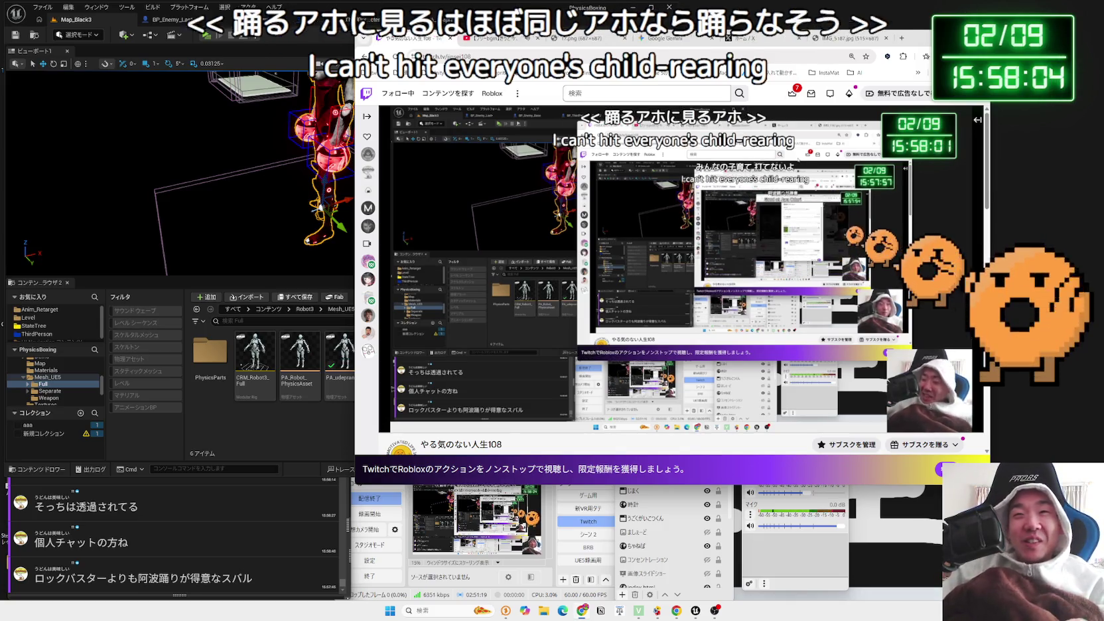
From Twitch account settings, open the change-profile-picture options and place a File Explorer window at left
left_click(970, 93)
left_click(915, 312)
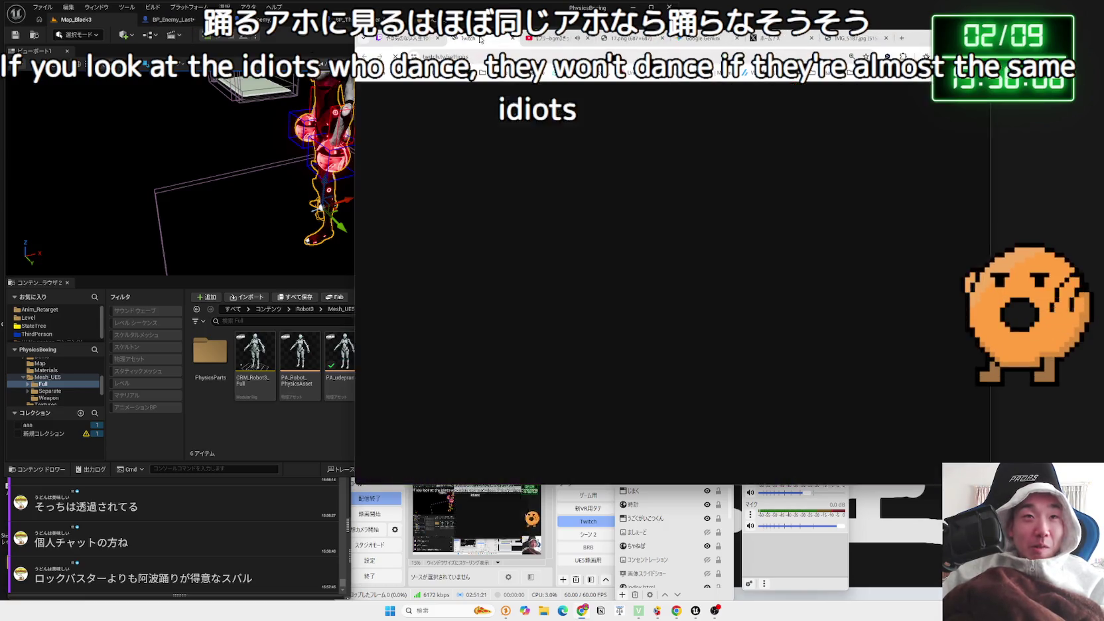
scroll(606, 255, "down", 2)
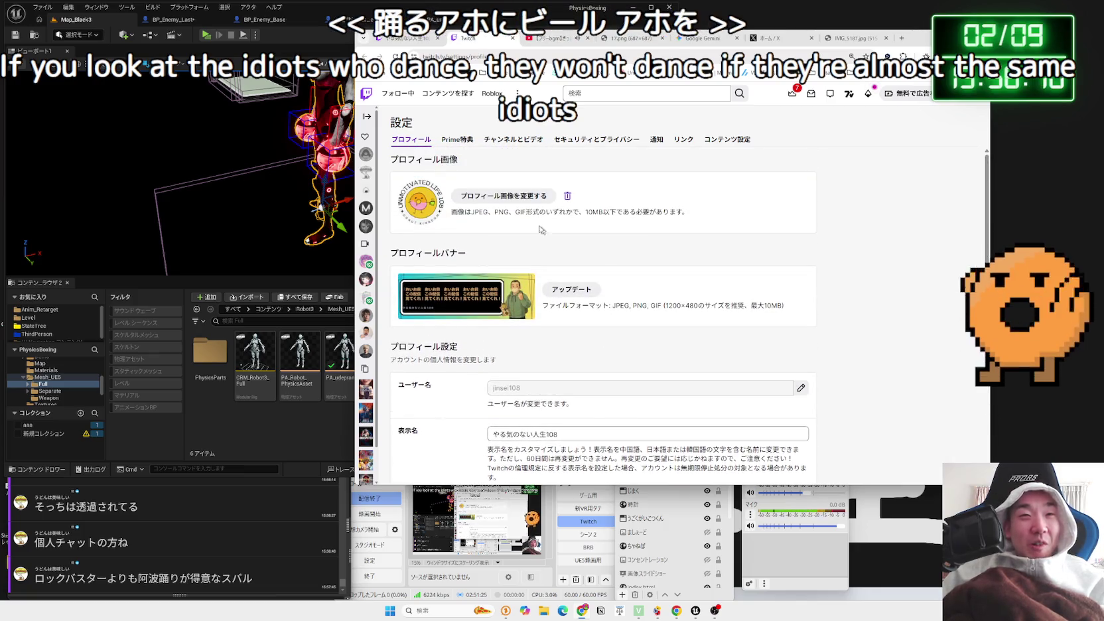
left_click(509, 199)
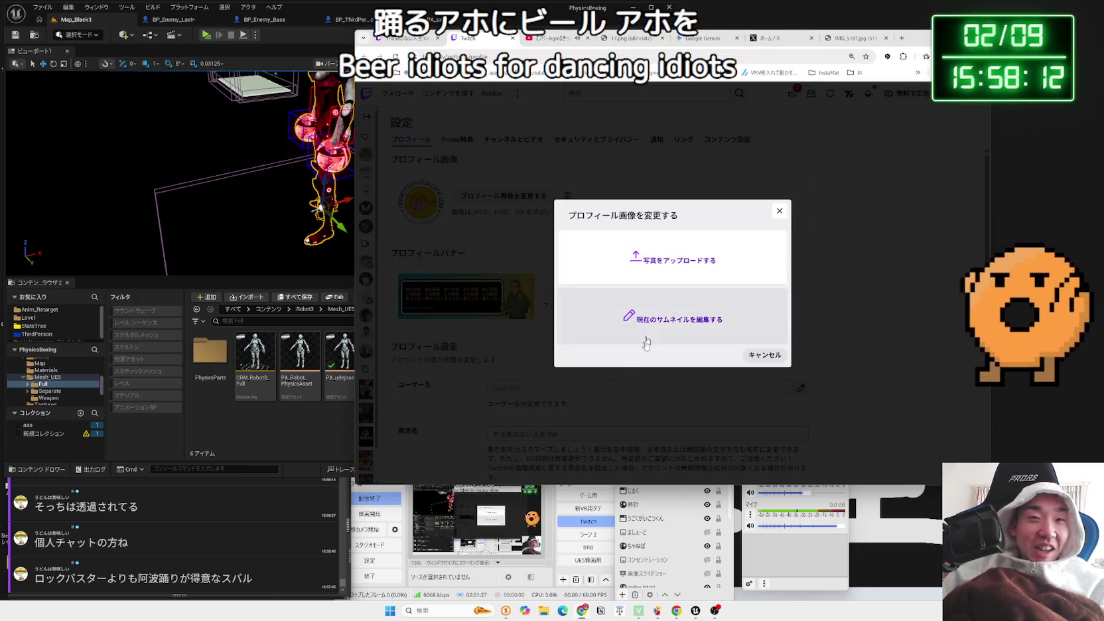
left_click(544, 610)
mouse_move(685, 49)
left_mouse_down()
mouse_move(656, 46)
mouse_move(282, 170)
left_mouse_up()
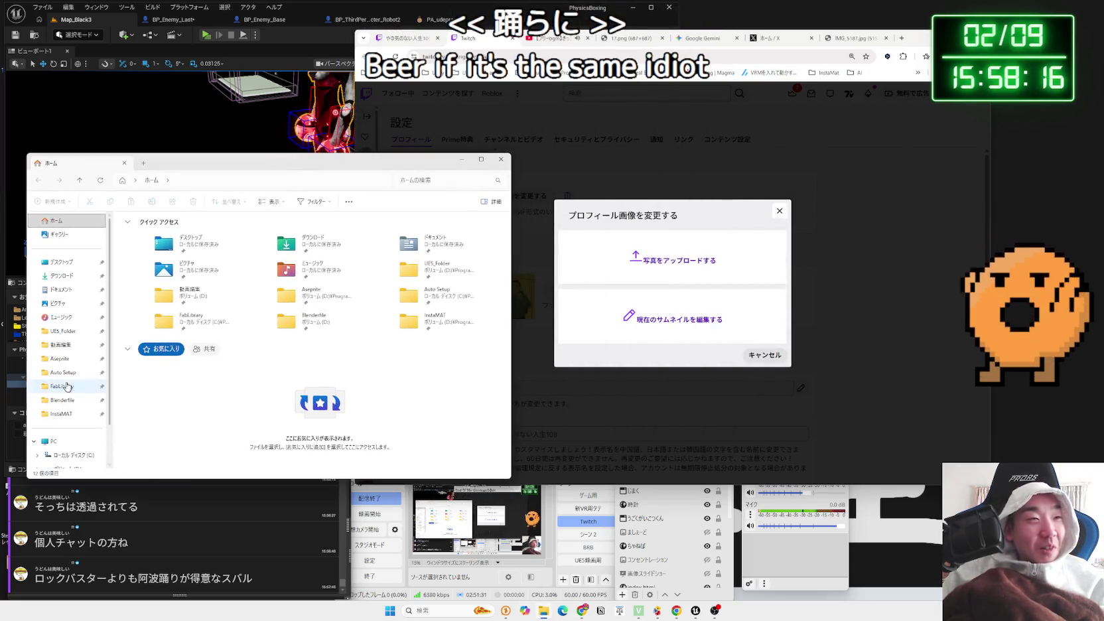
Browse to UE5_Folder\素材\Image and drag the donut PNG onto Twitch's dialog, closing the tab it opens
left_click(61, 345)
left_click(60, 334)
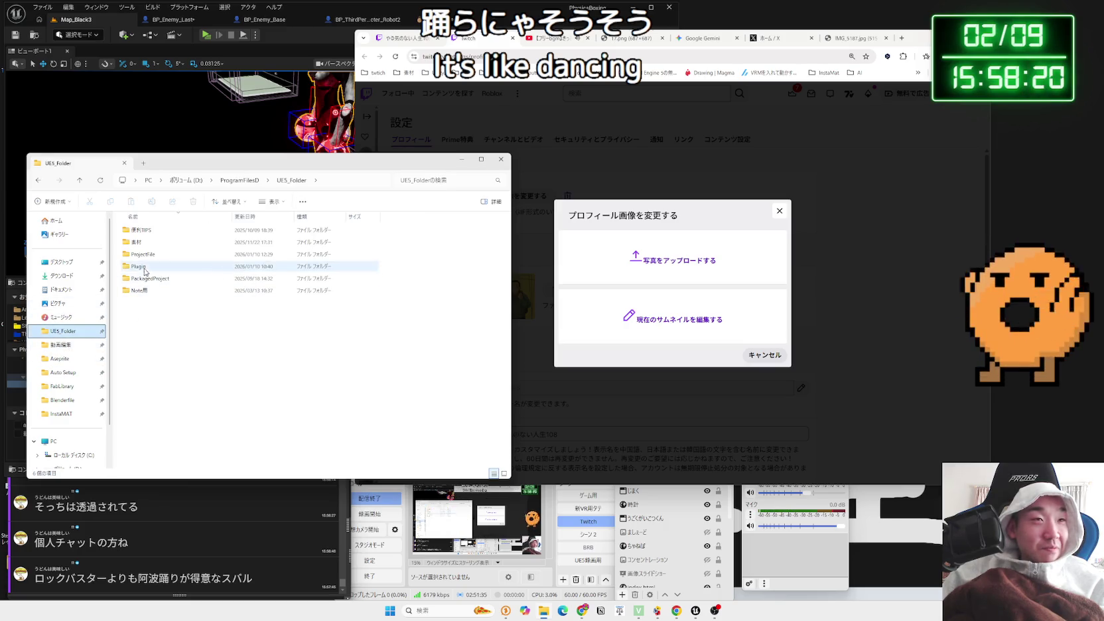
double_click(140, 247)
double_click(427, 249)
key("alt+Left")
double_click(389, 245)
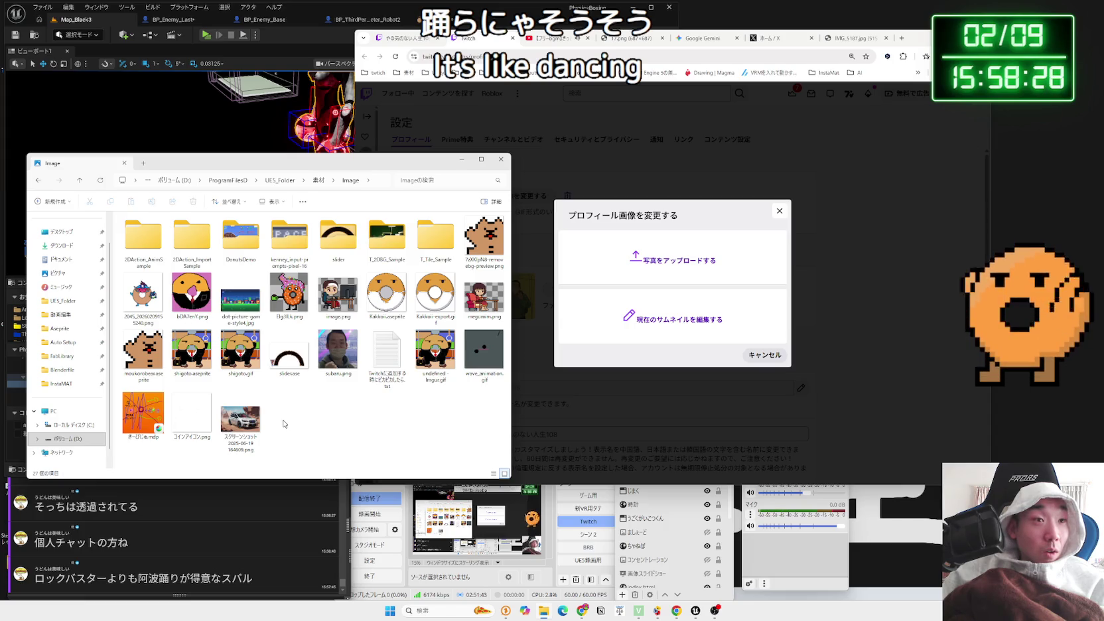
mouse_move(135, 302)
left_mouse_down()
mouse_move(638, 277)
mouse_move(680, 254)
mouse_move(678, 265)
left_mouse_up()
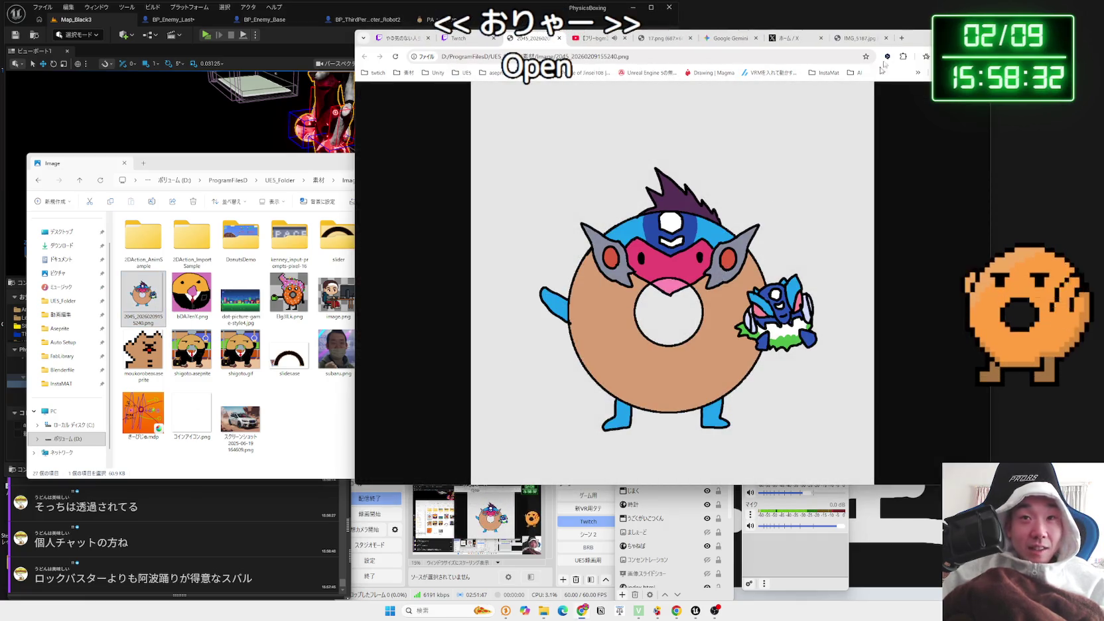
left_click(559, 38)
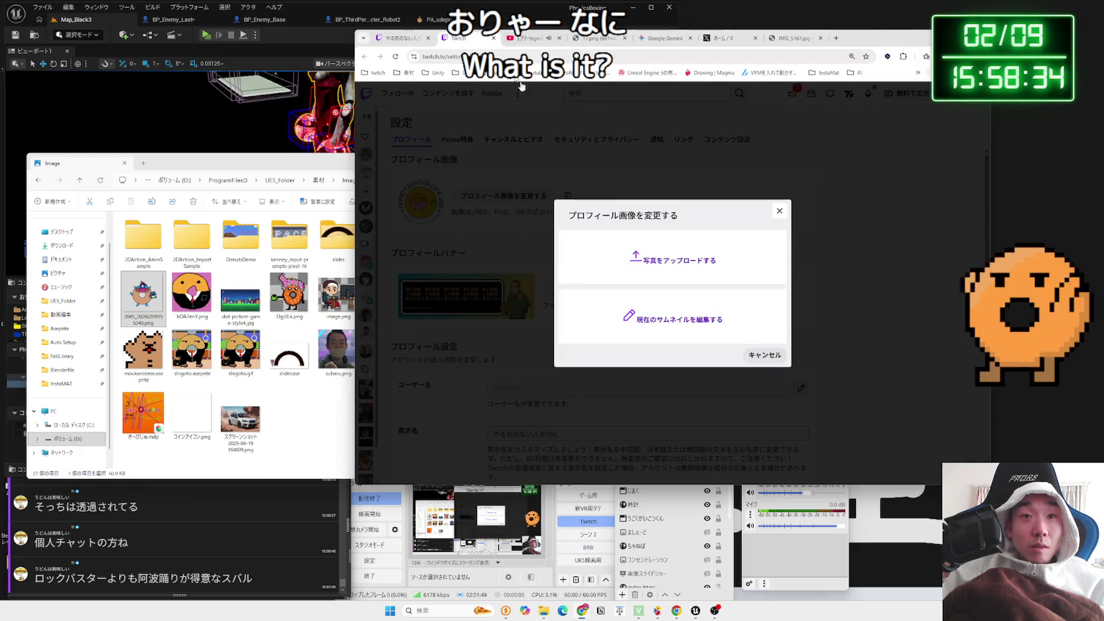
Upload the donut PNG from UE5_Folder\素材\Image through the photo-upload file picker
left_click(690, 271)
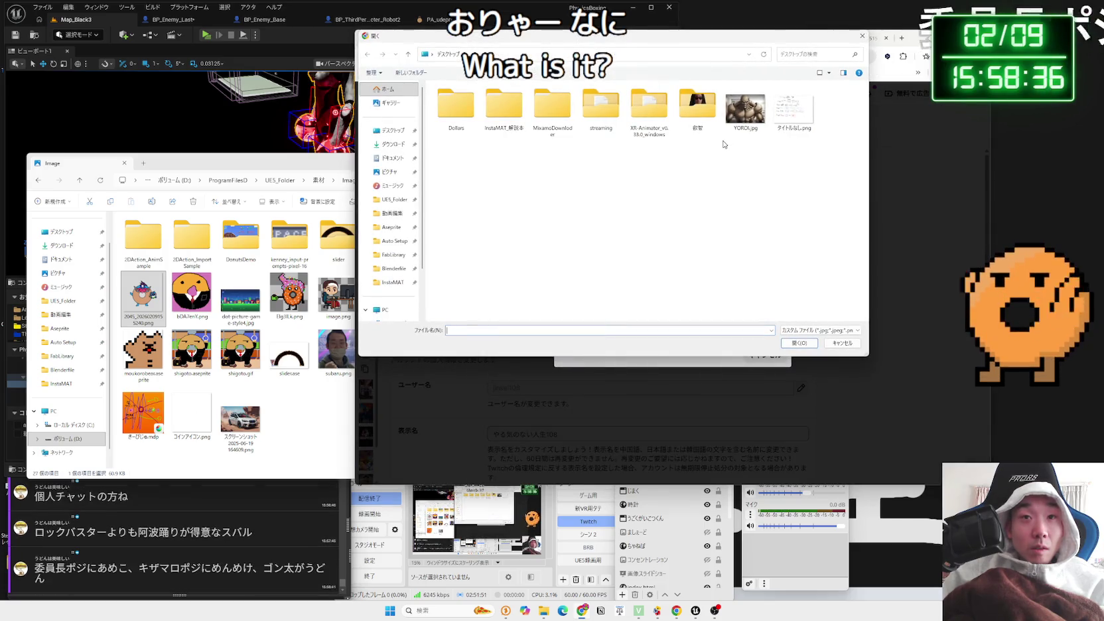
left_click(390, 171)
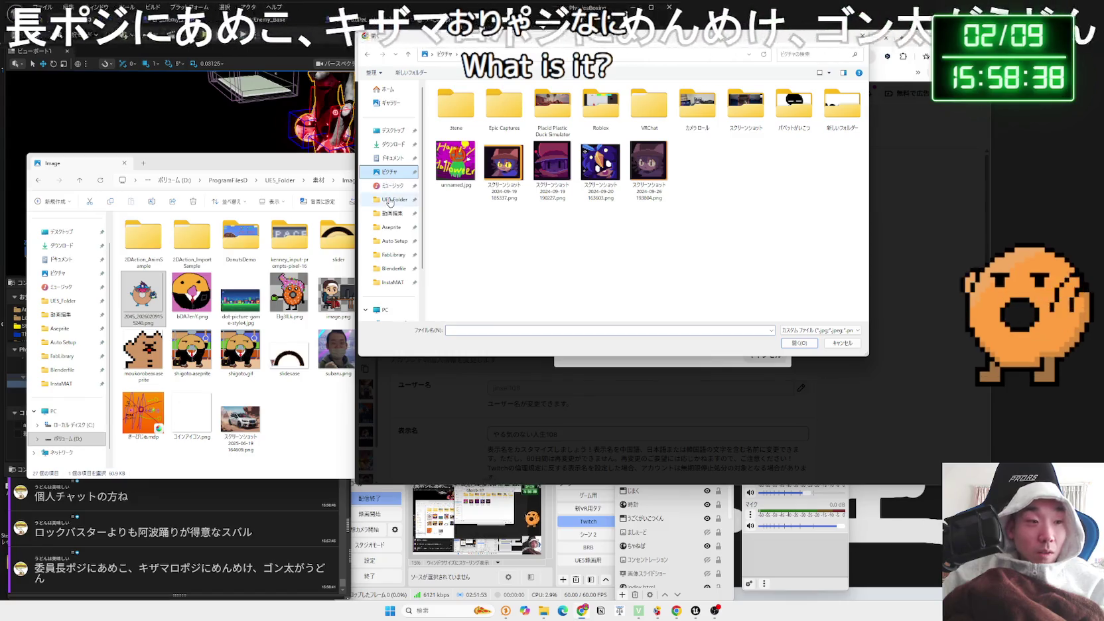
left_click(390, 200)
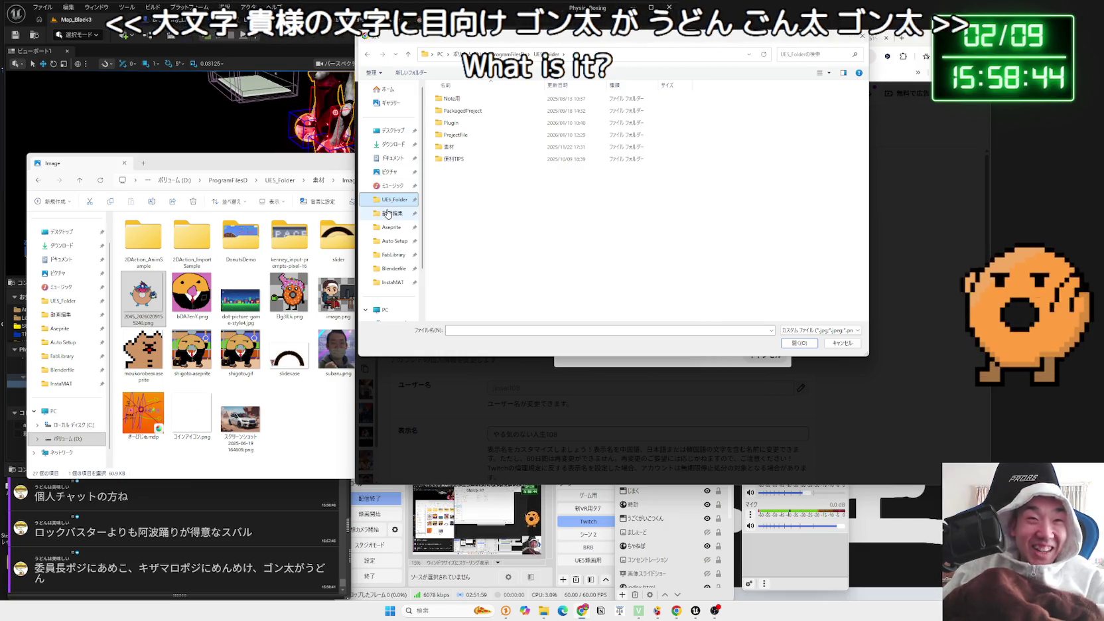
double_click(456, 150)
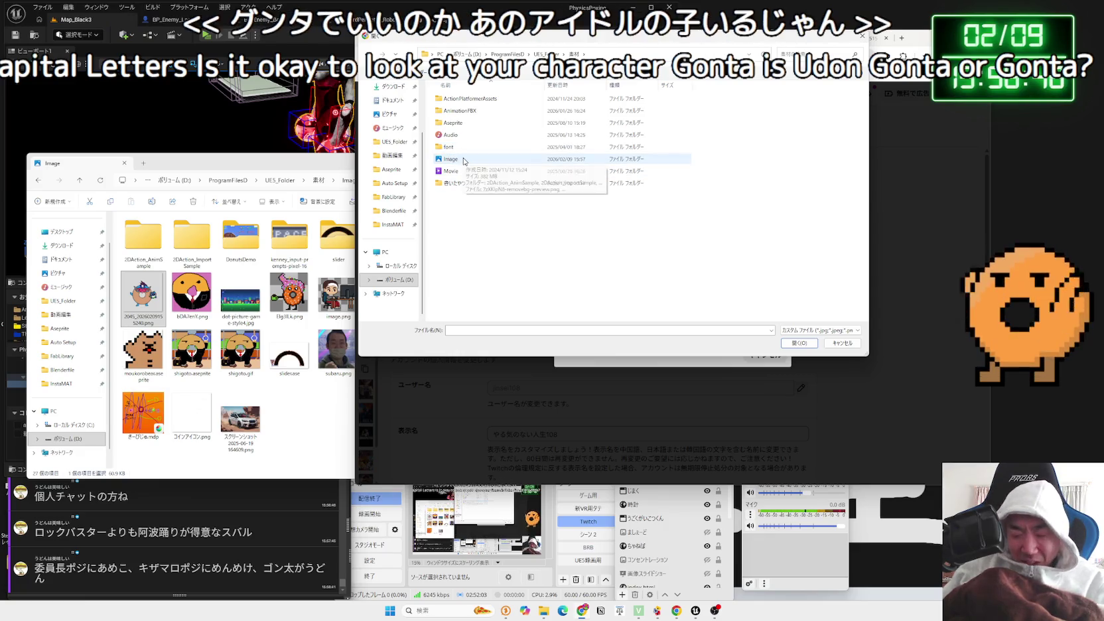
double_click(465, 149)
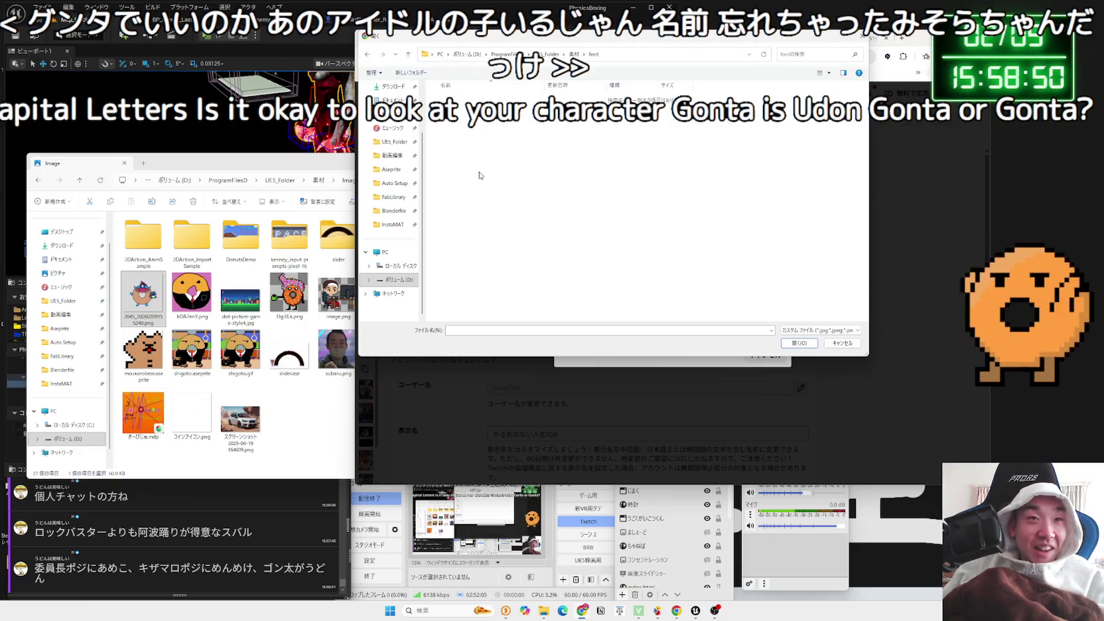
key("alt+Left")
key("Up")
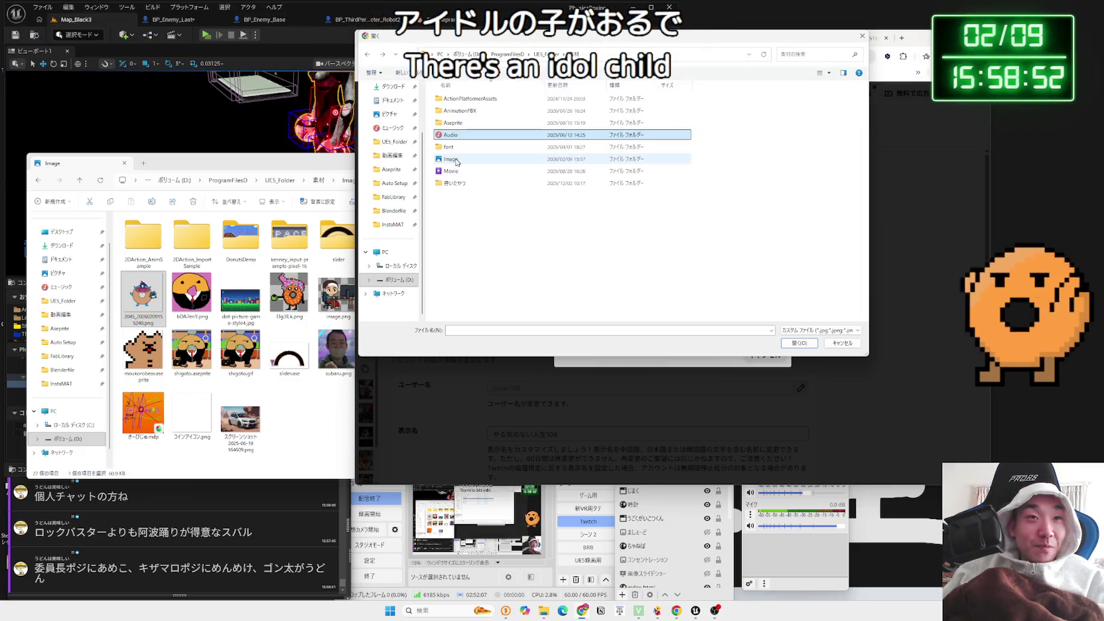
double_click(451, 159)
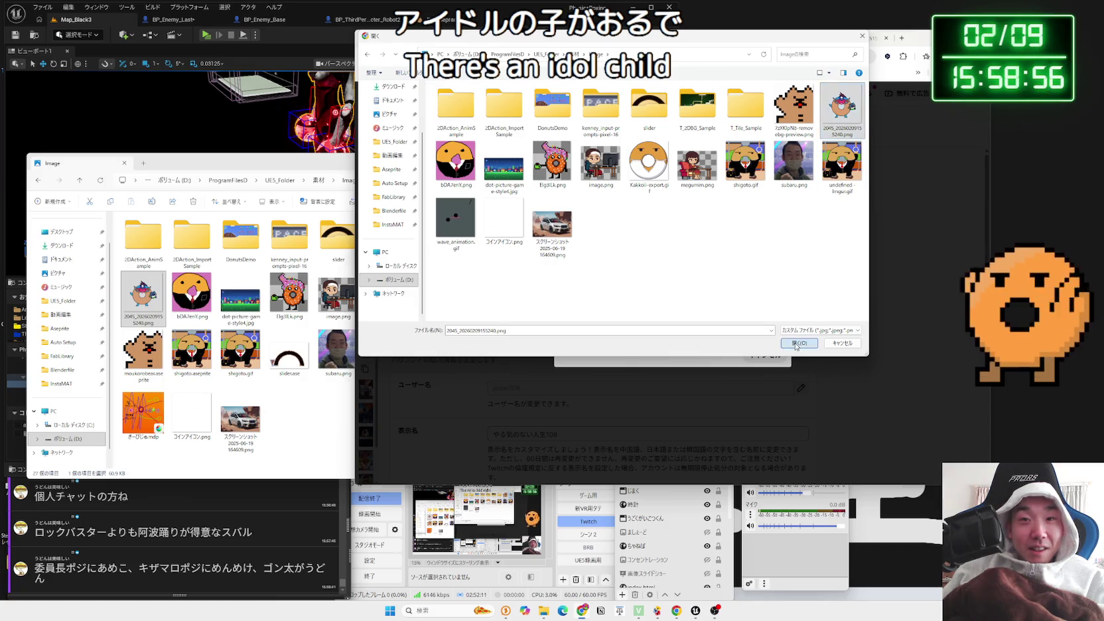
left_click(797, 344)
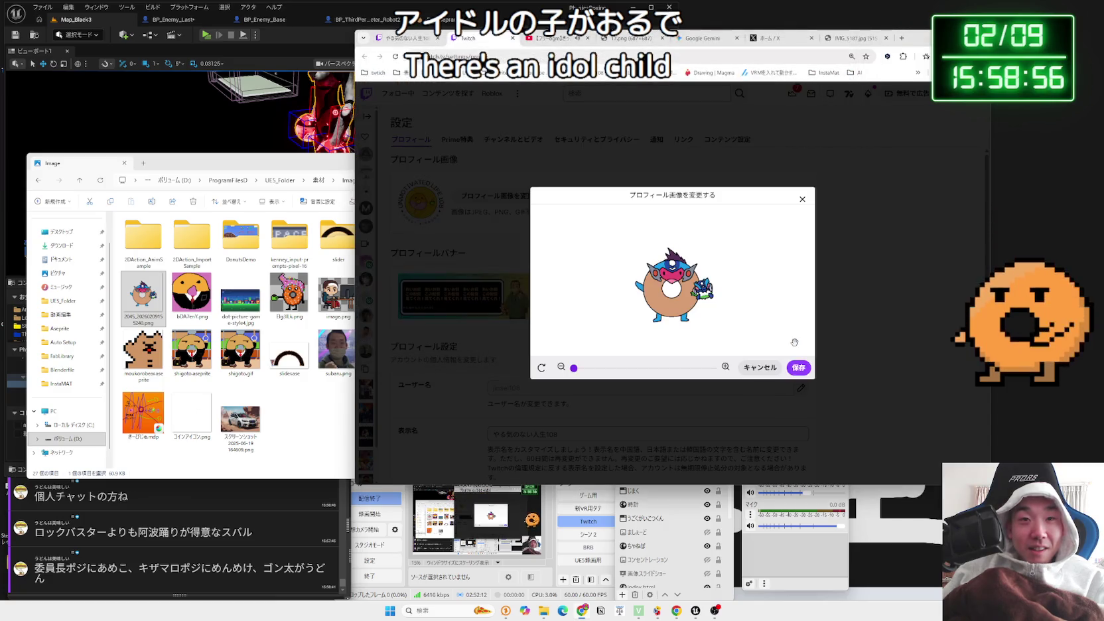
Zoom in slightly and reposition the donut image in the crop, then dismiss the profile-updated notice
left_click_drag(583, 371, 594, 369)
left_click_drag(664, 311, 656, 308)
left_click(595, 369)
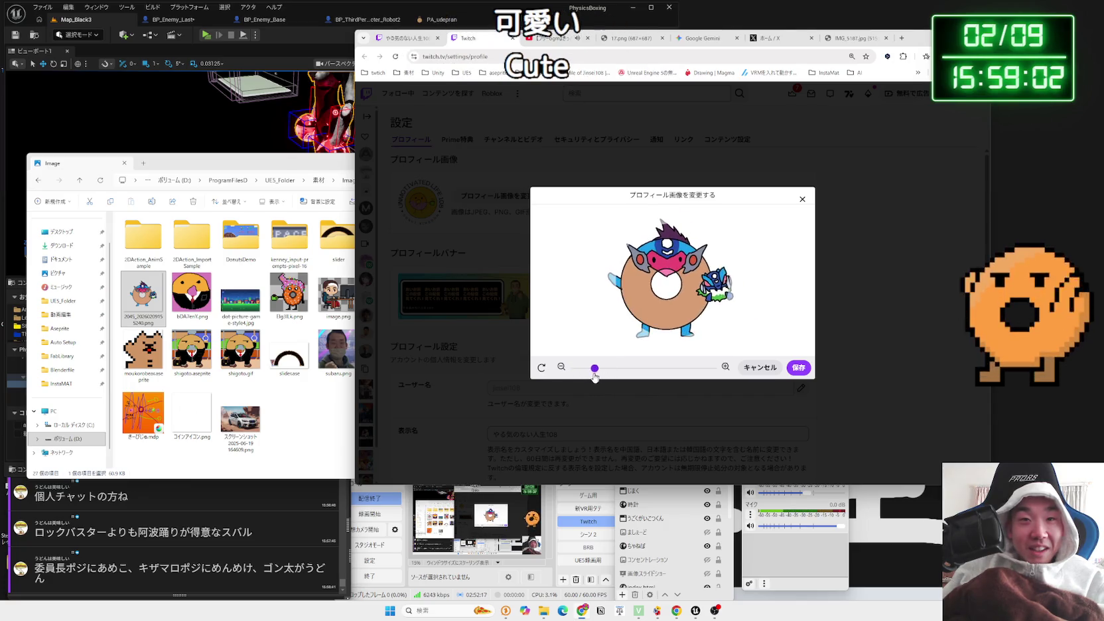
left_click_drag(632, 330, 651, 316)
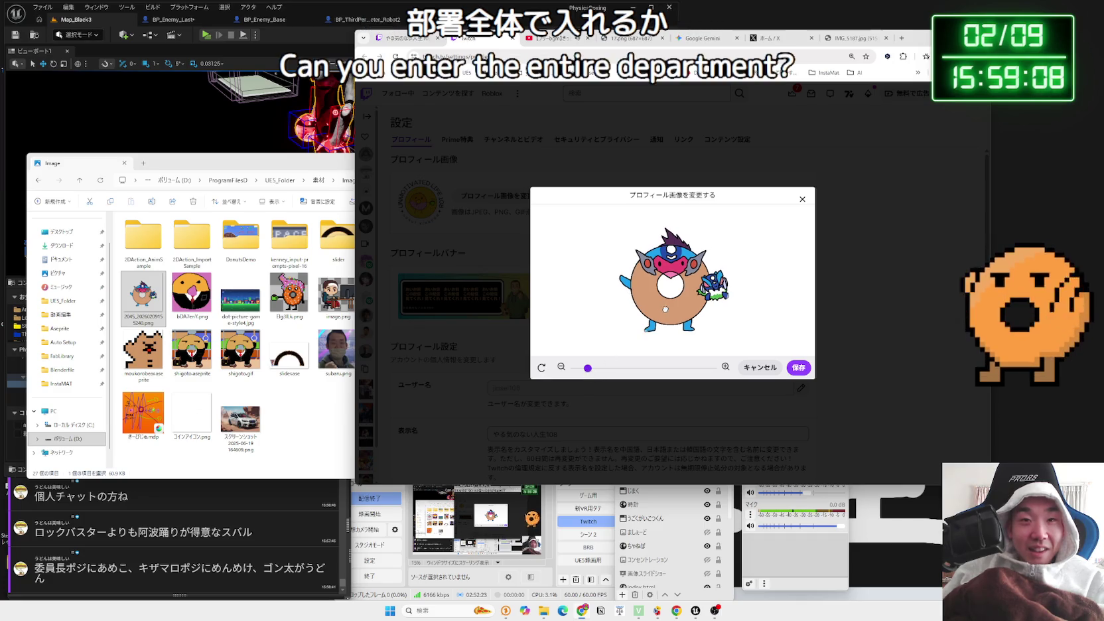
left_click_drag(665, 309, 663, 307)
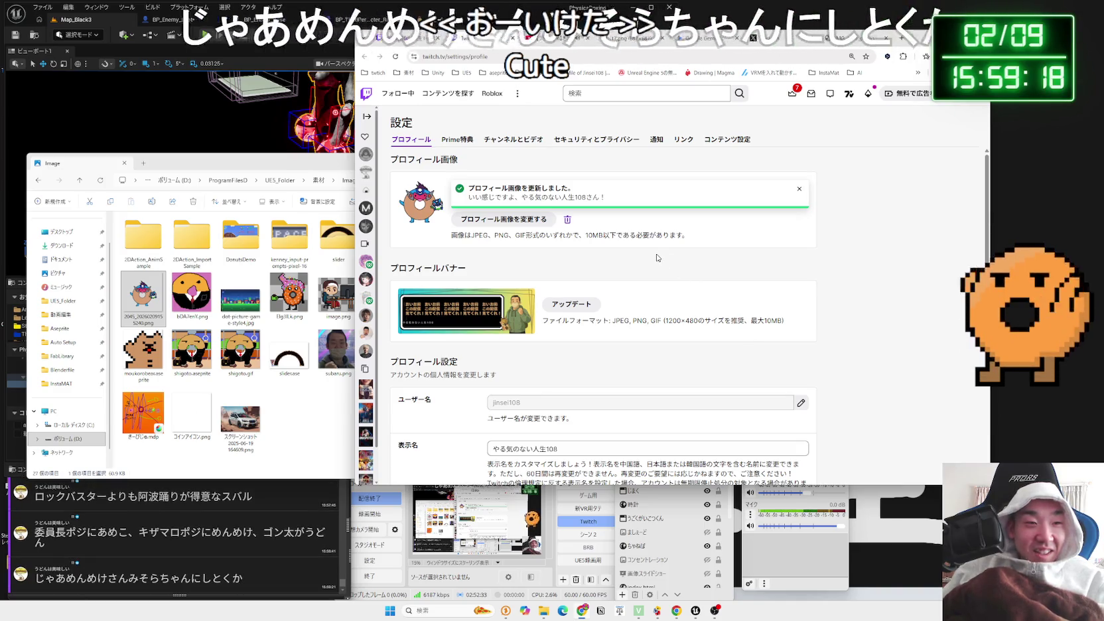
left_click(799, 189)
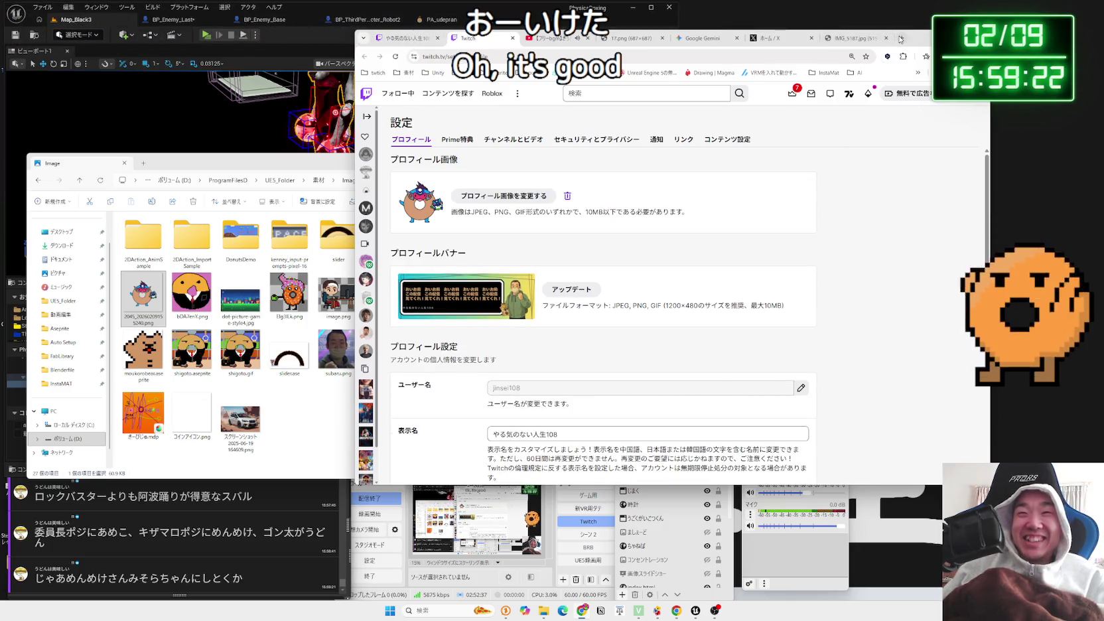
Search Google for ミソラちゃん ロックマン in a new tab
left_click(901, 40)
type("みそら")
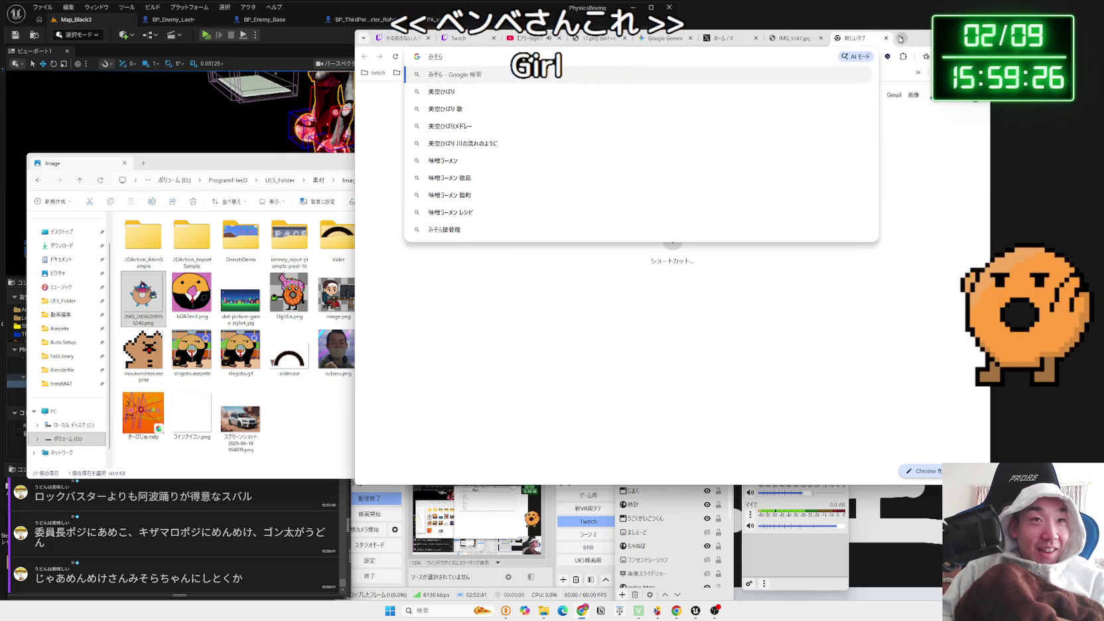
type("ミソラちゃ")
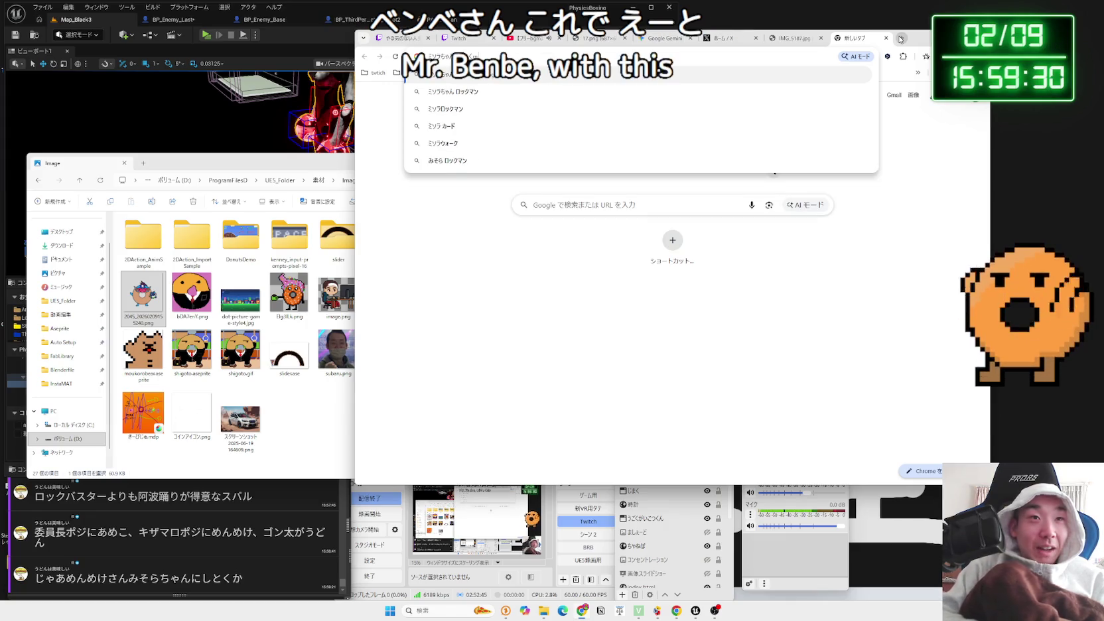
key("Return")
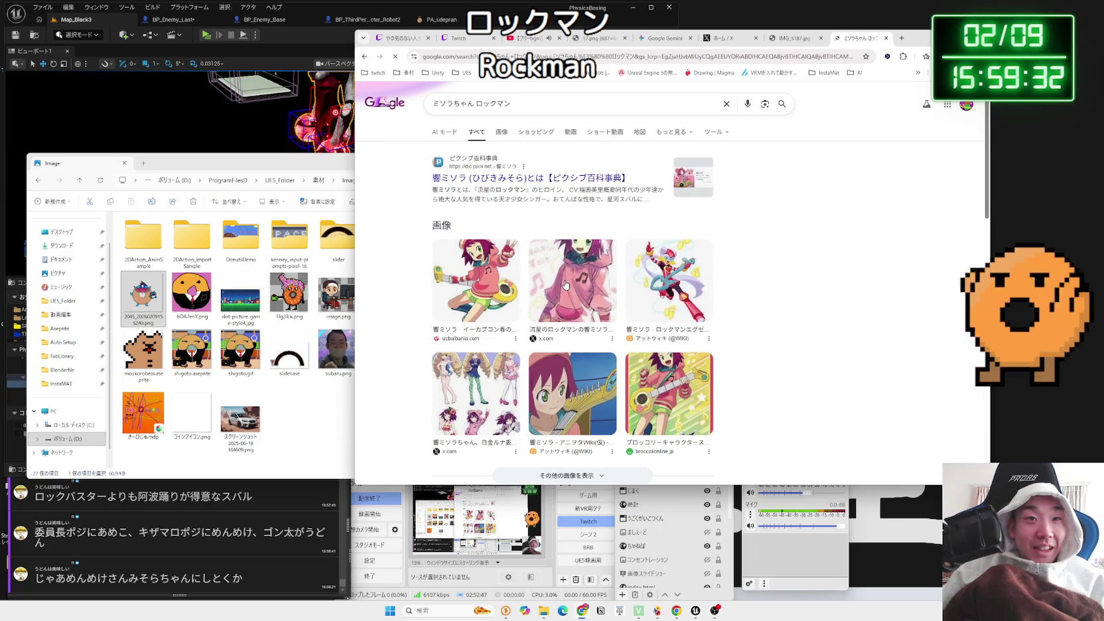
Preview the first few image results, then switch to image-only results
left_click(565, 285)
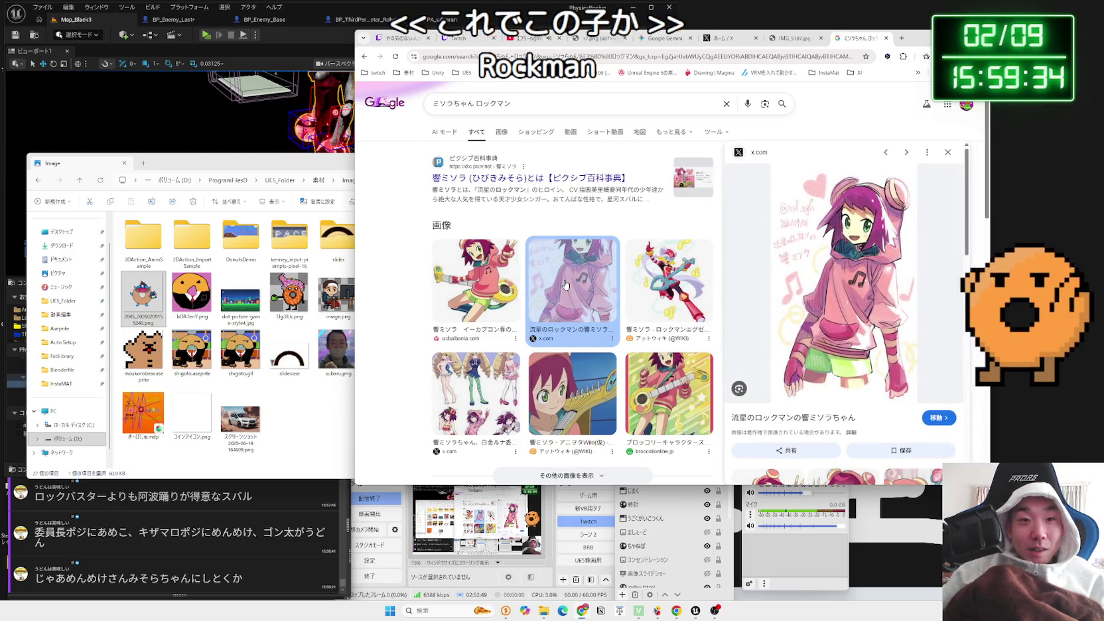
key("Left")
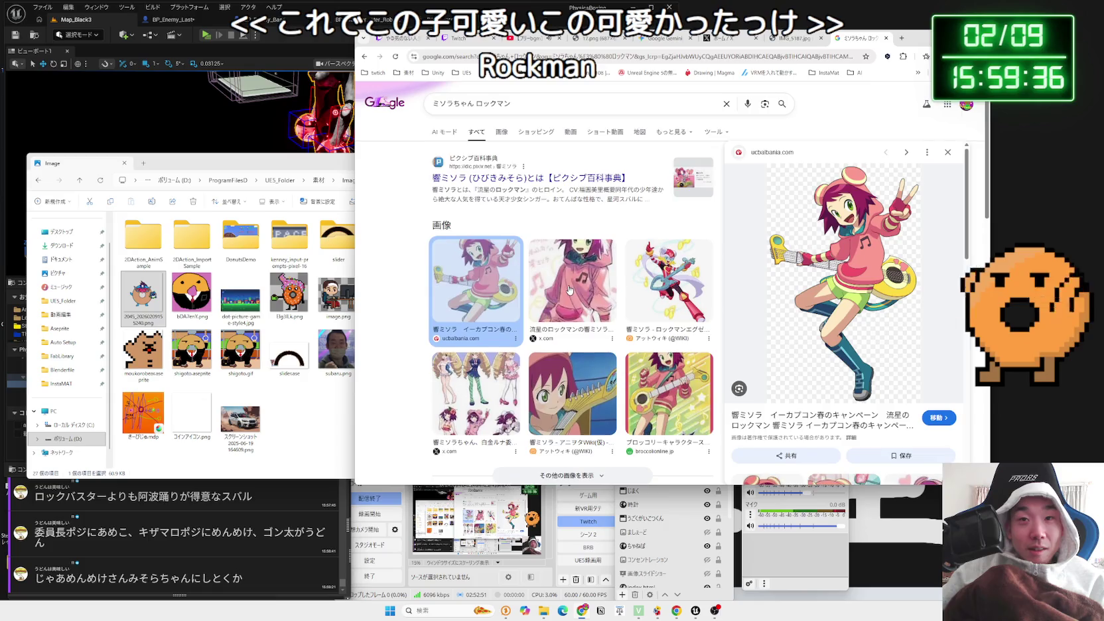
scroll(567, 290, "down", 3)
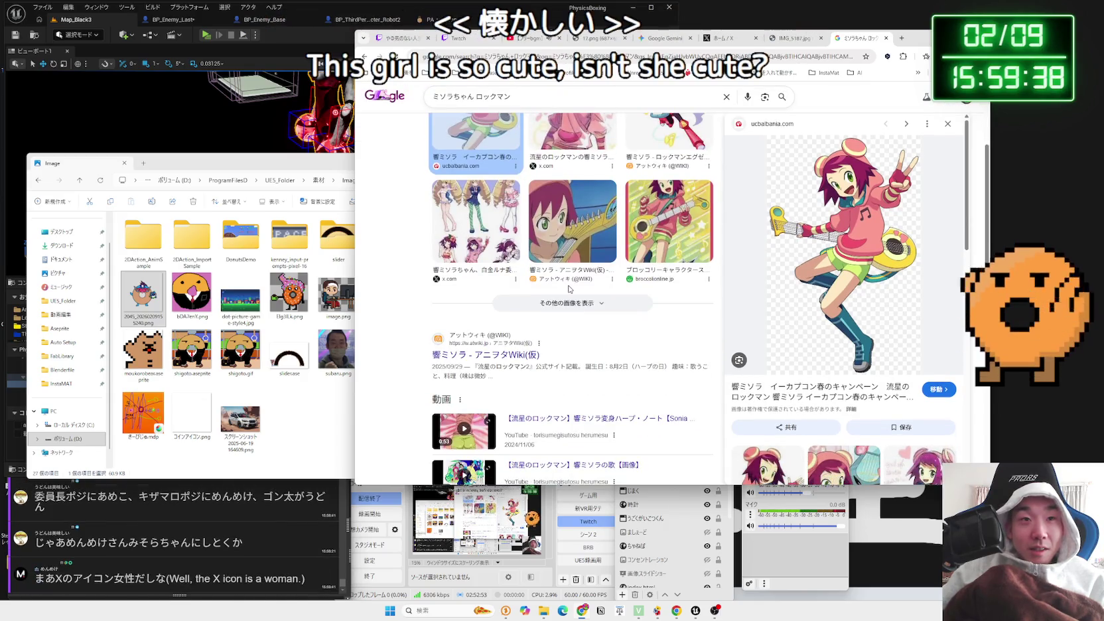
scroll(569, 290, "up", 3)
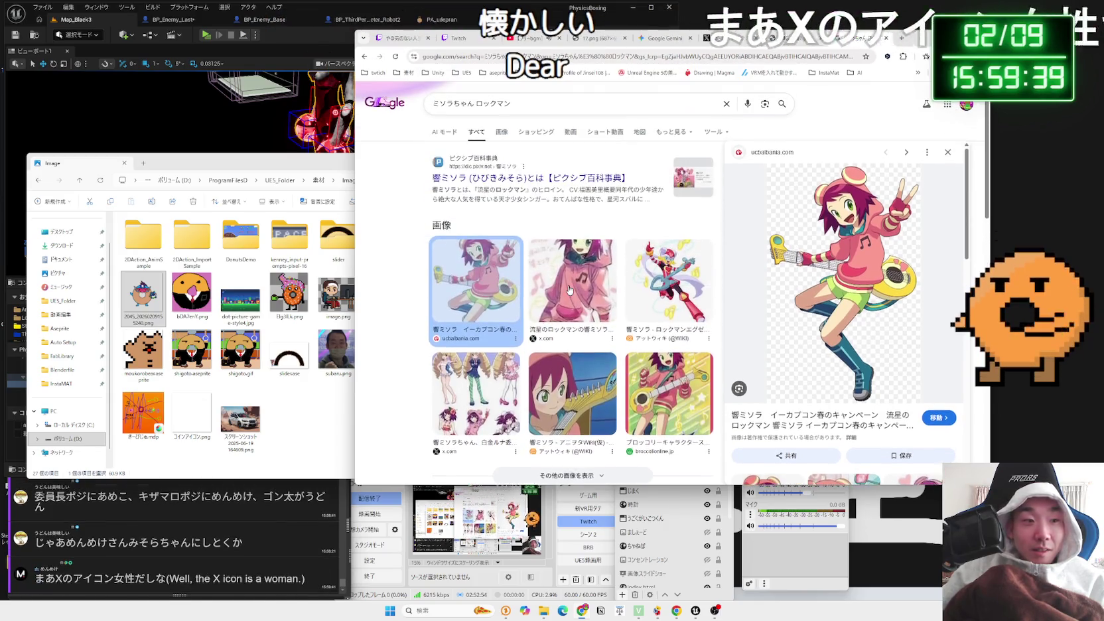
left_click(637, 275)
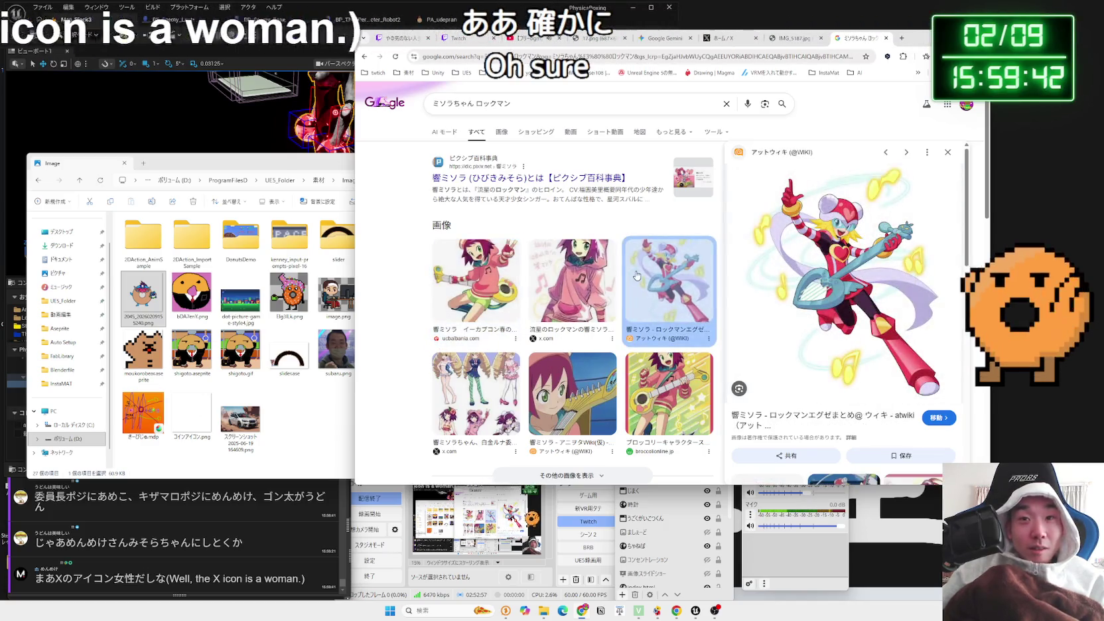
left_click(472, 273)
scroll(536, 281, "down", 6)
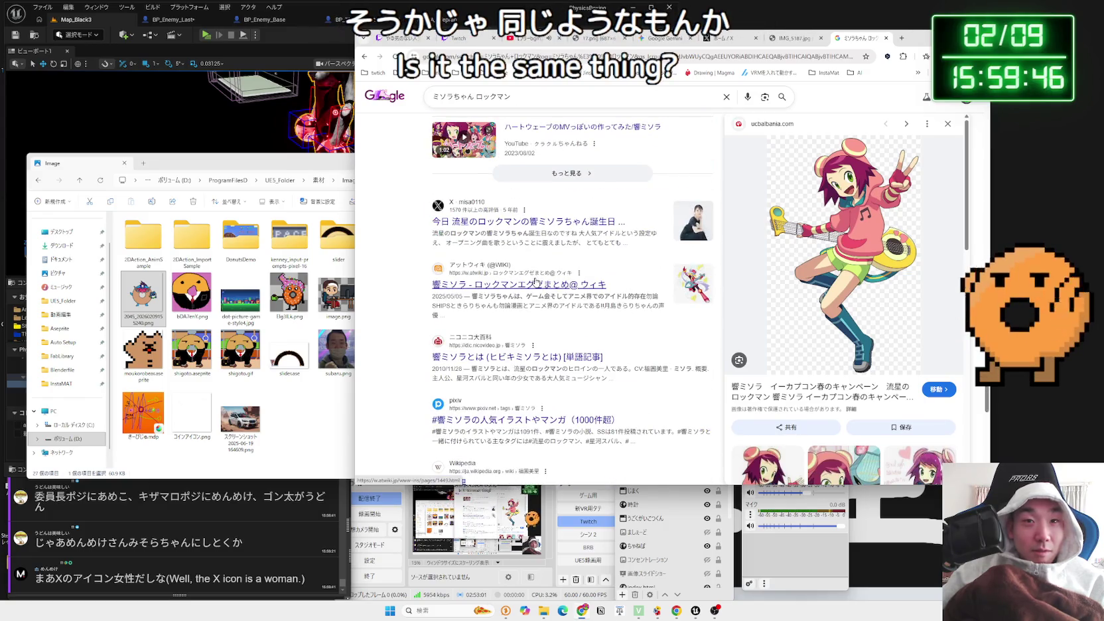
scroll(536, 281, "down", 4)
scroll(543, 274, "up", 5)
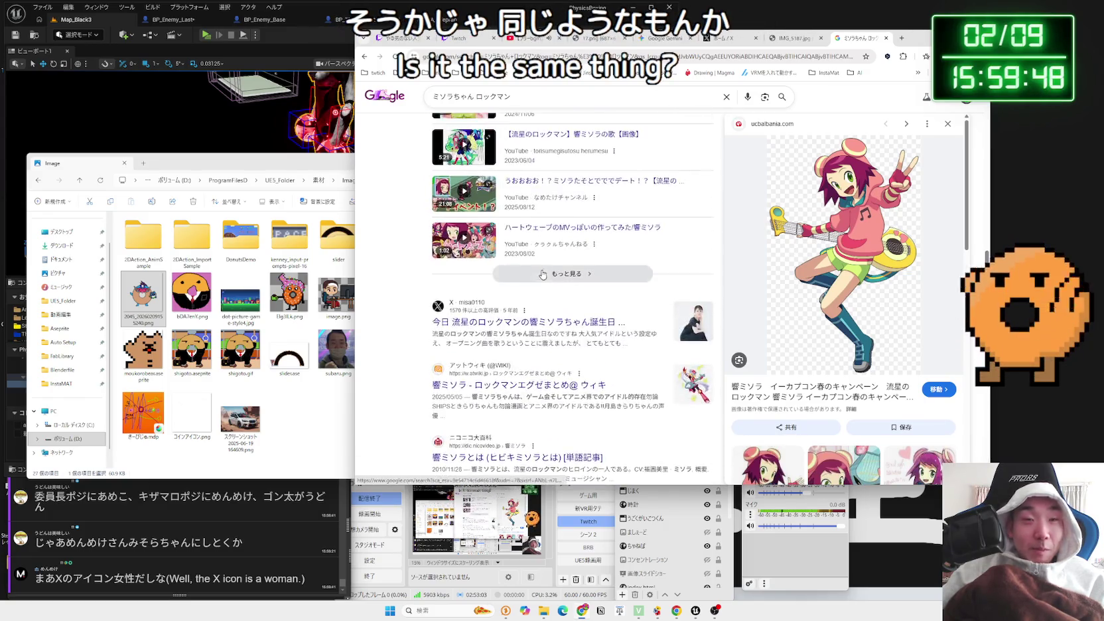
scroll(543, 274, "up", 8)
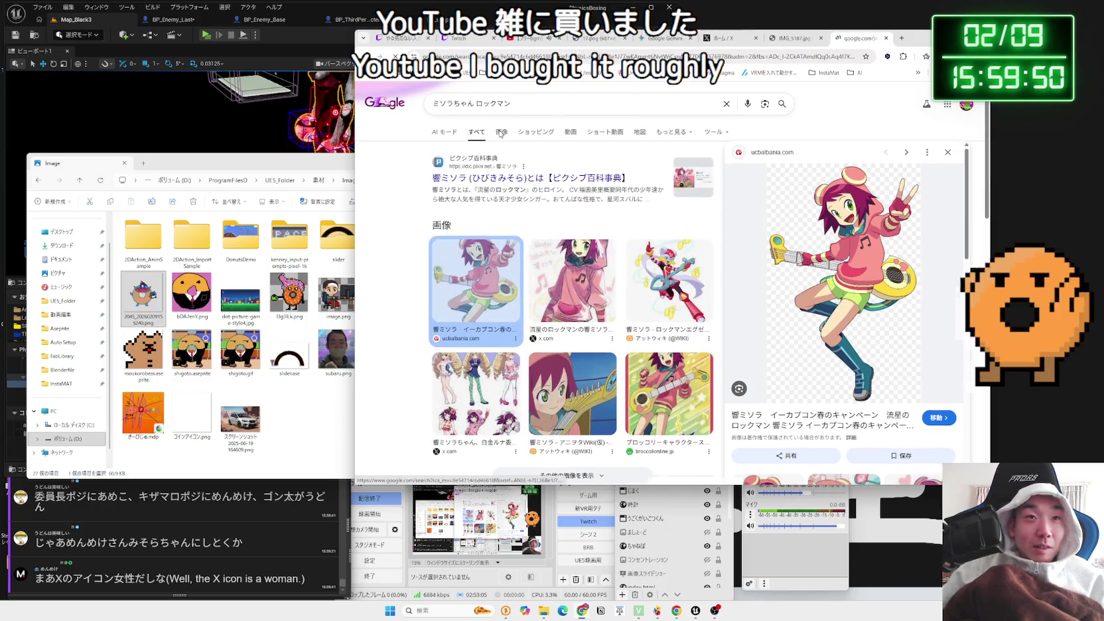
left_click(501, 132)
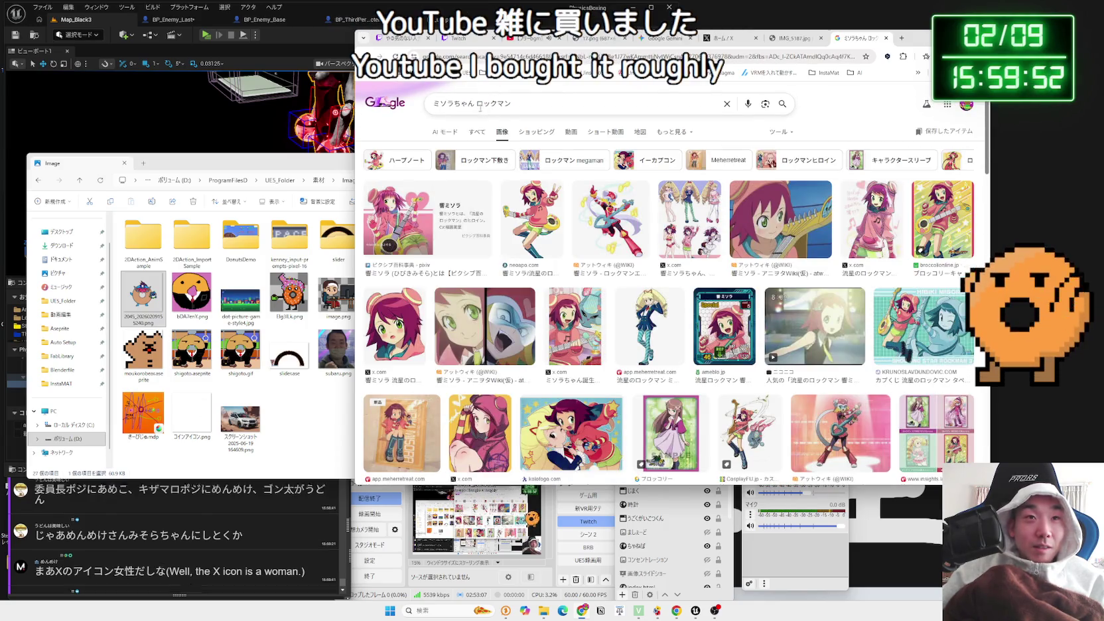
Select the whole ミソラちゃん ロックマン query and bring the Image folder window forward
left_click(512, 110)
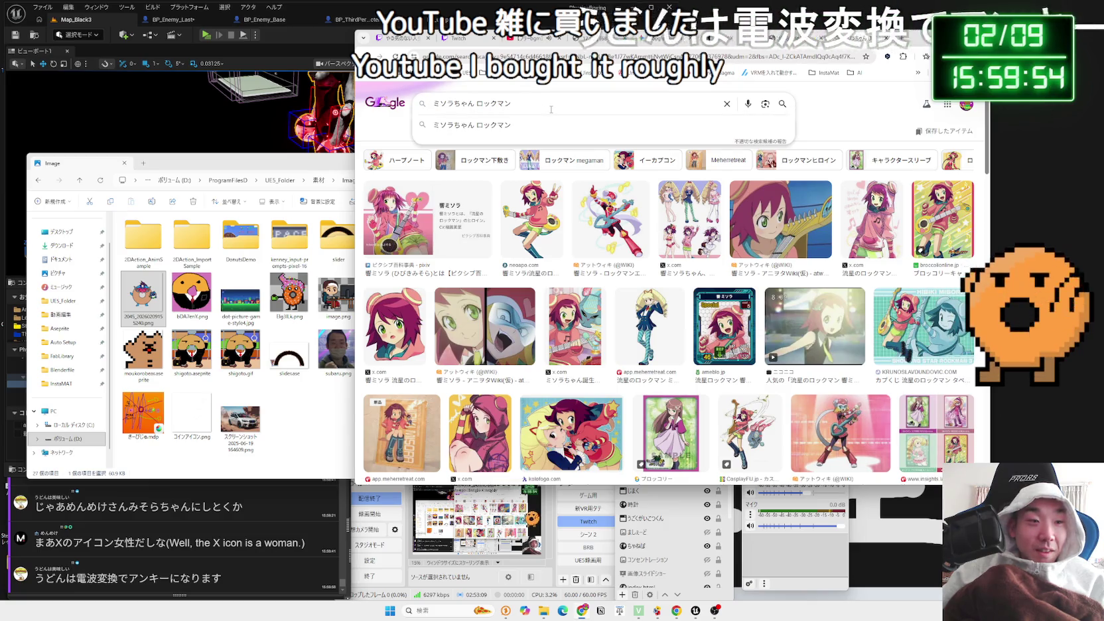
triple_click(551, 110)
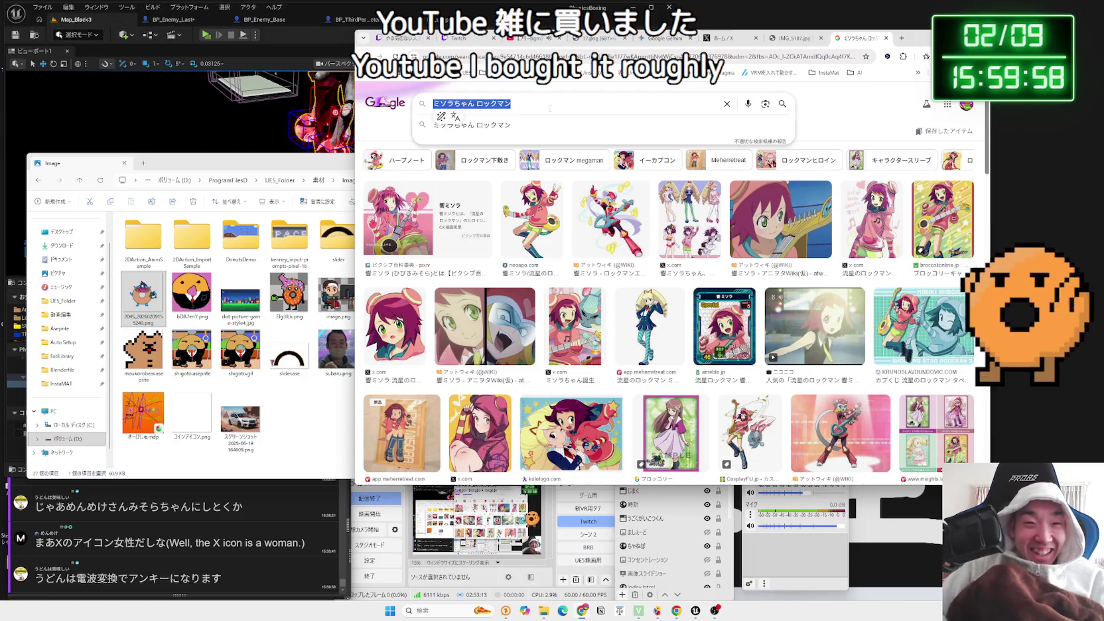
left_click(319, 425)
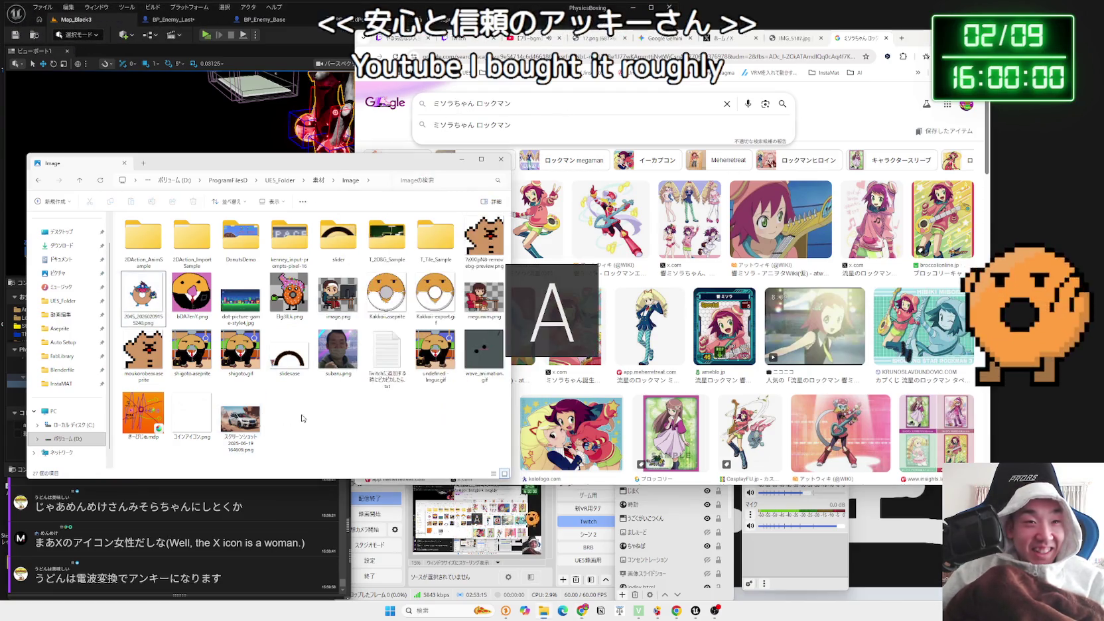
Go up to 素材, open the 書いたやつ folder, and preview あんきー.png
key("alt+Up")
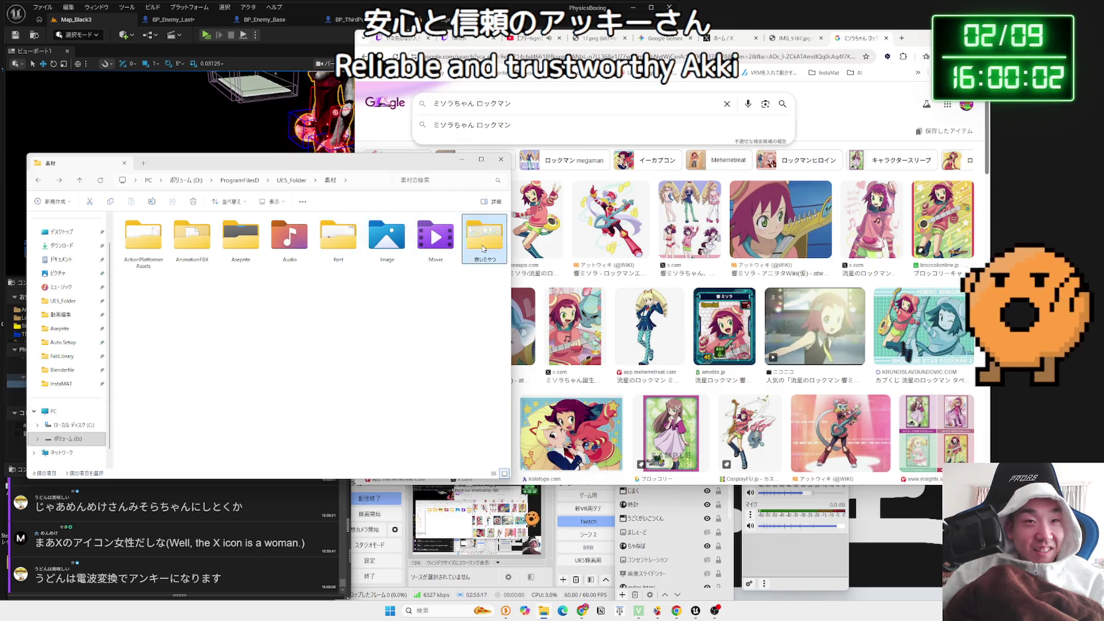
double_click(483, 249)
double_click(386, 346)
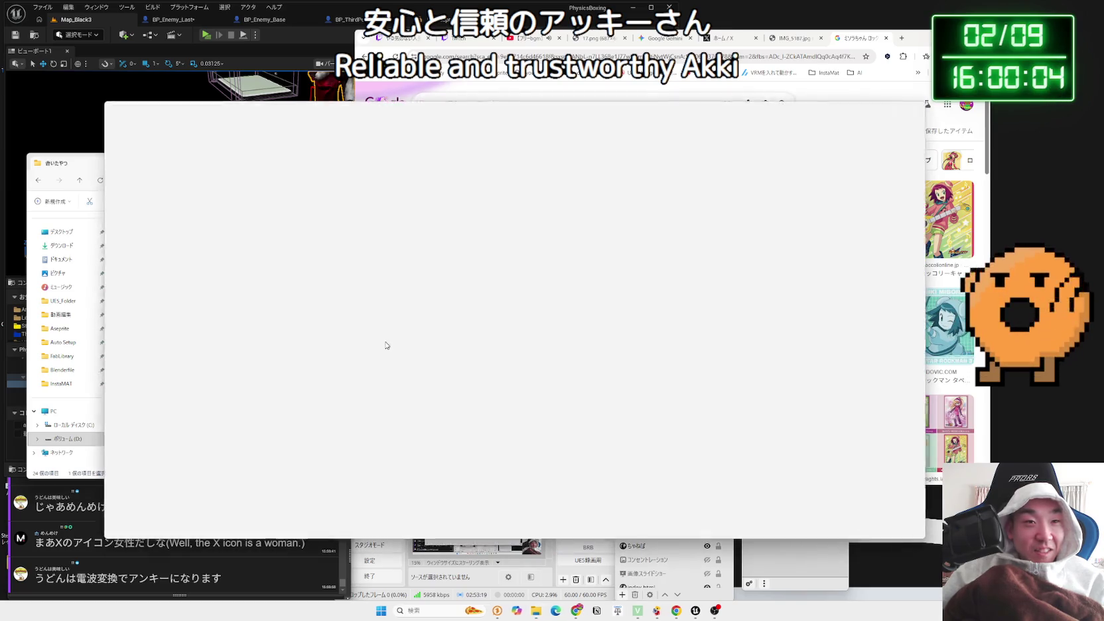
scroll(424, 343, "up", 4)
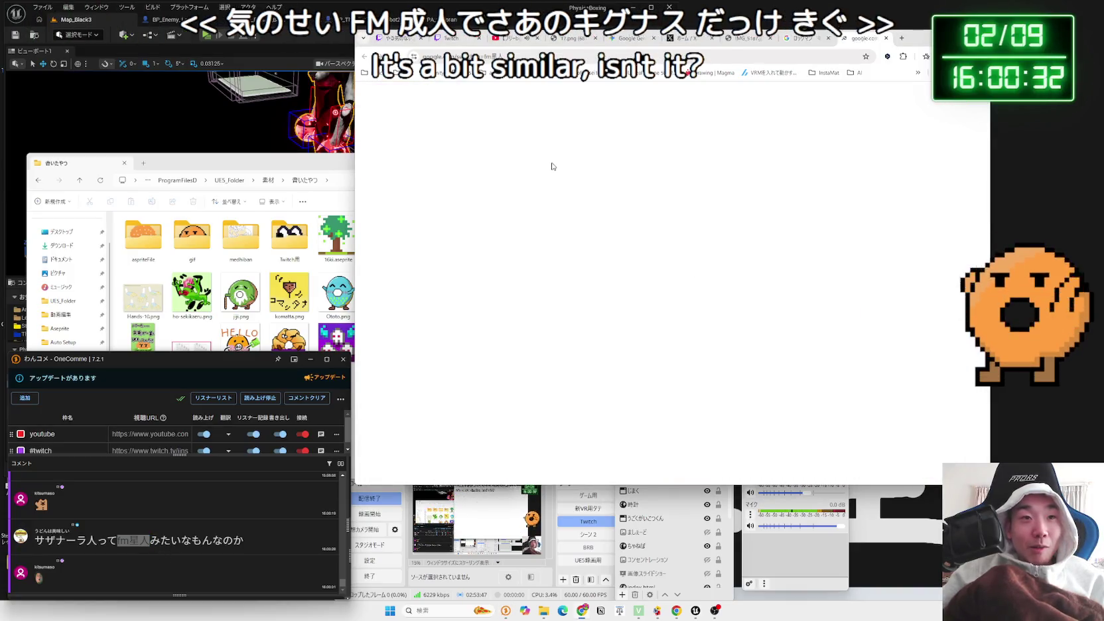
left_click(572, 106)
Search Google for 'fm星人 キグナス' and browse the image results
type("kigunasu")
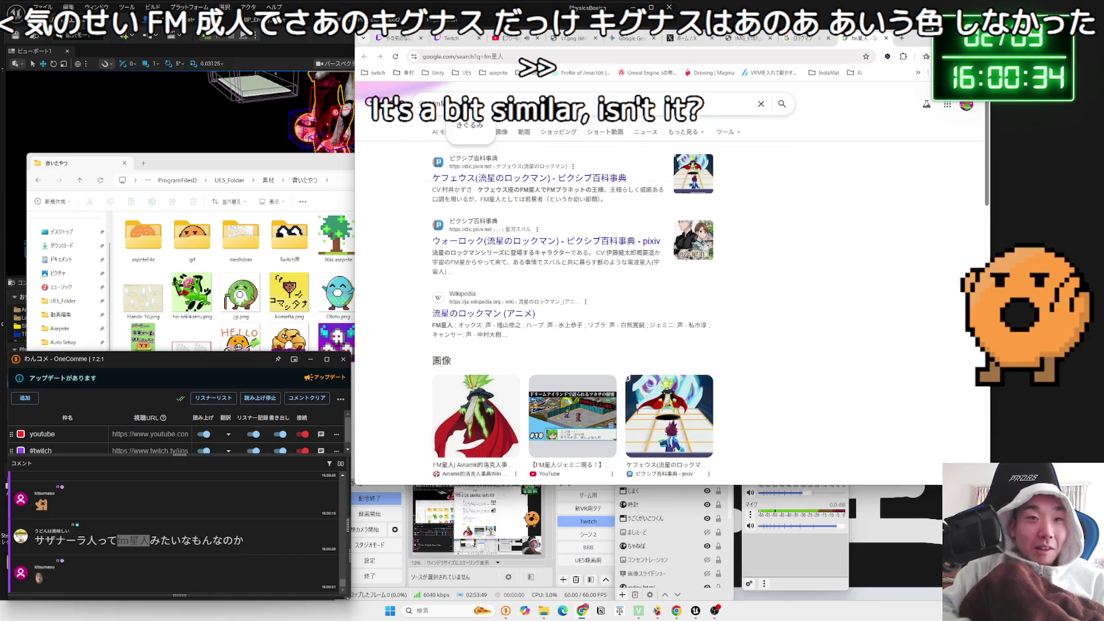
key("Return")
key("Return")
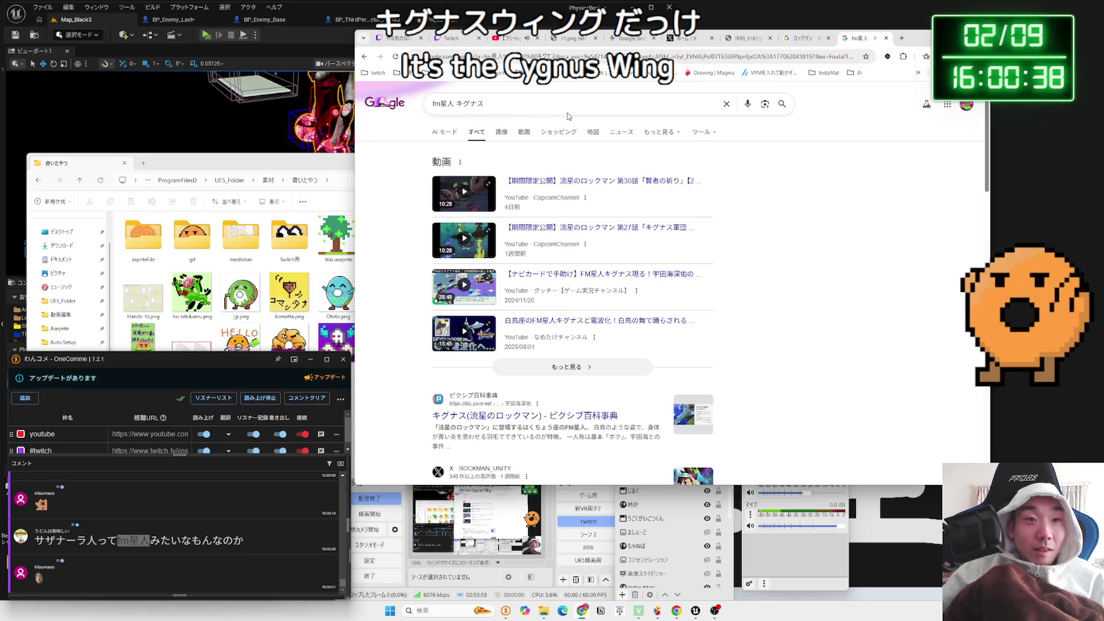
left_click(499, 132)
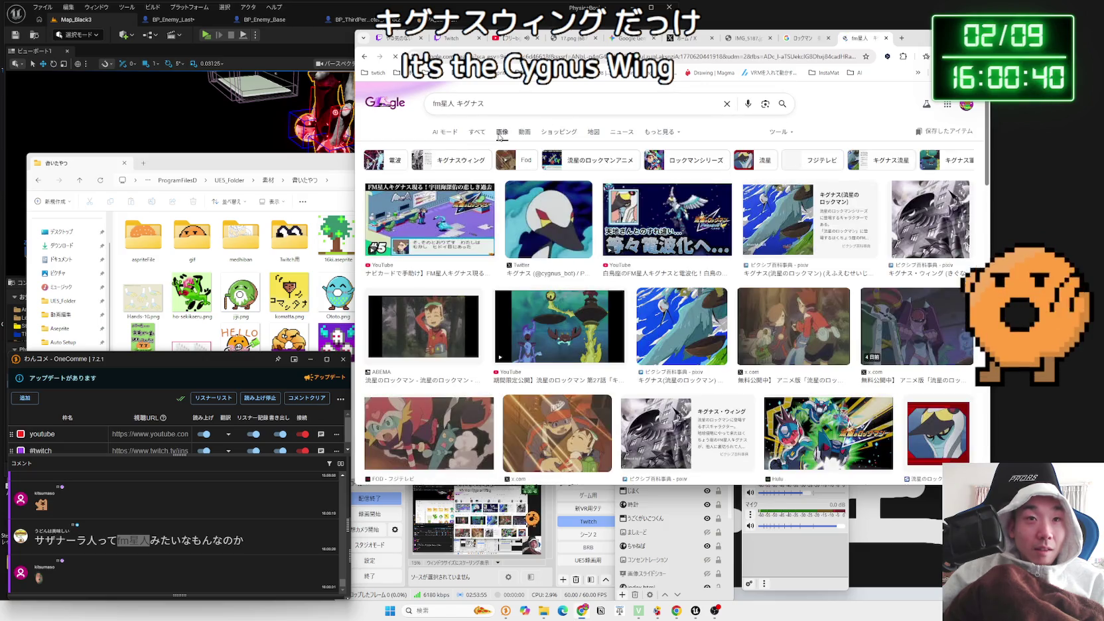
scroll(624, 230, "down", 6)
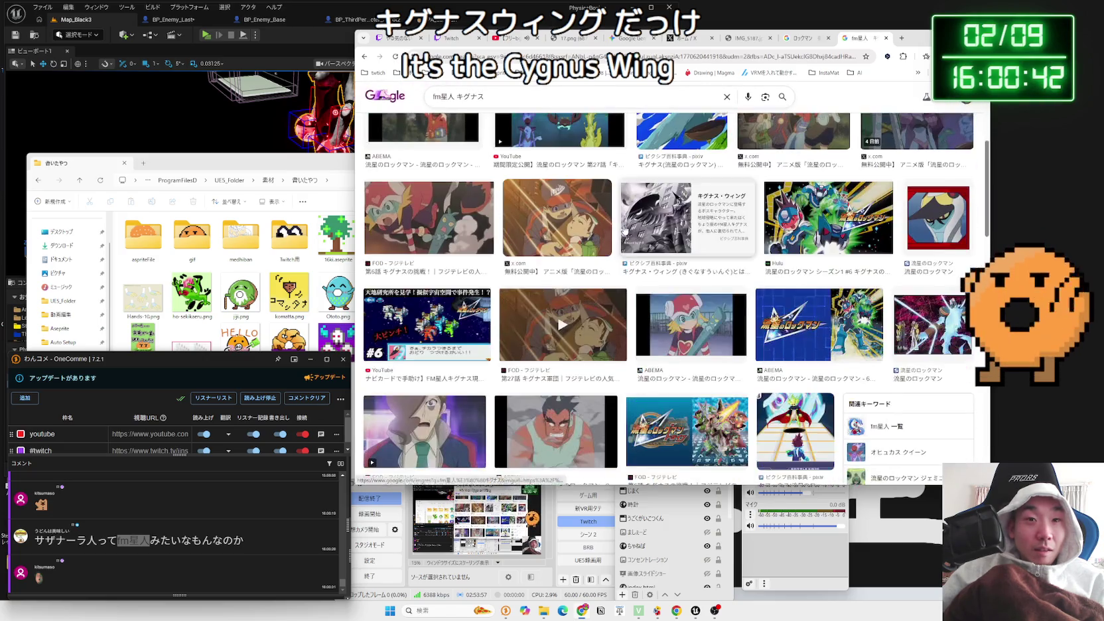
scroll(625, 229, "down", 5)
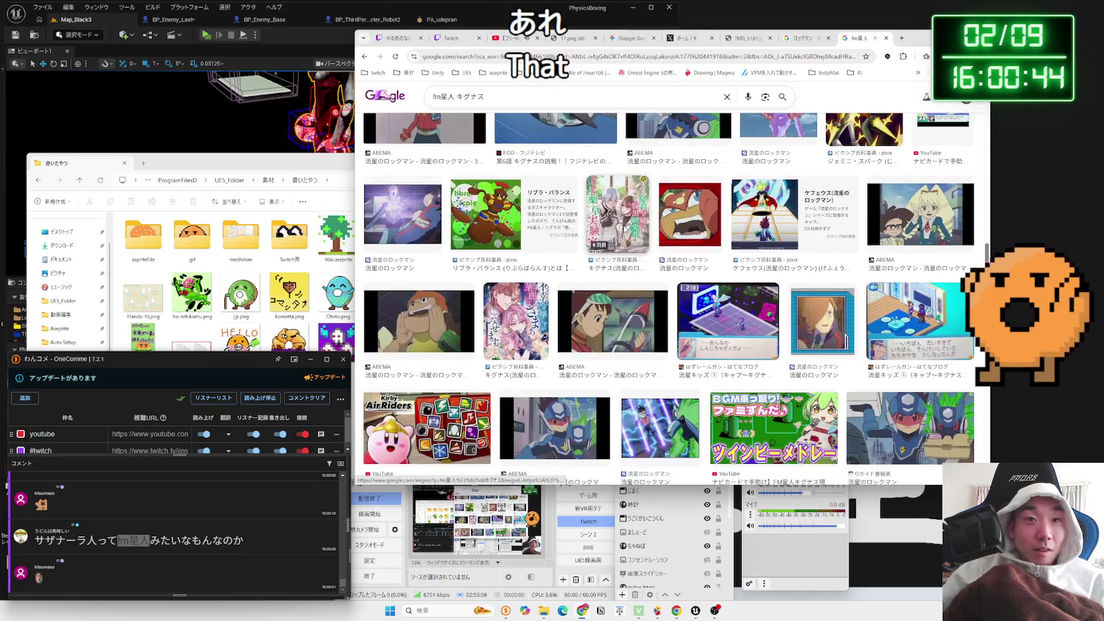
scroll(641, 251, "down", 3)
scroll(640, 251, "up", 4)
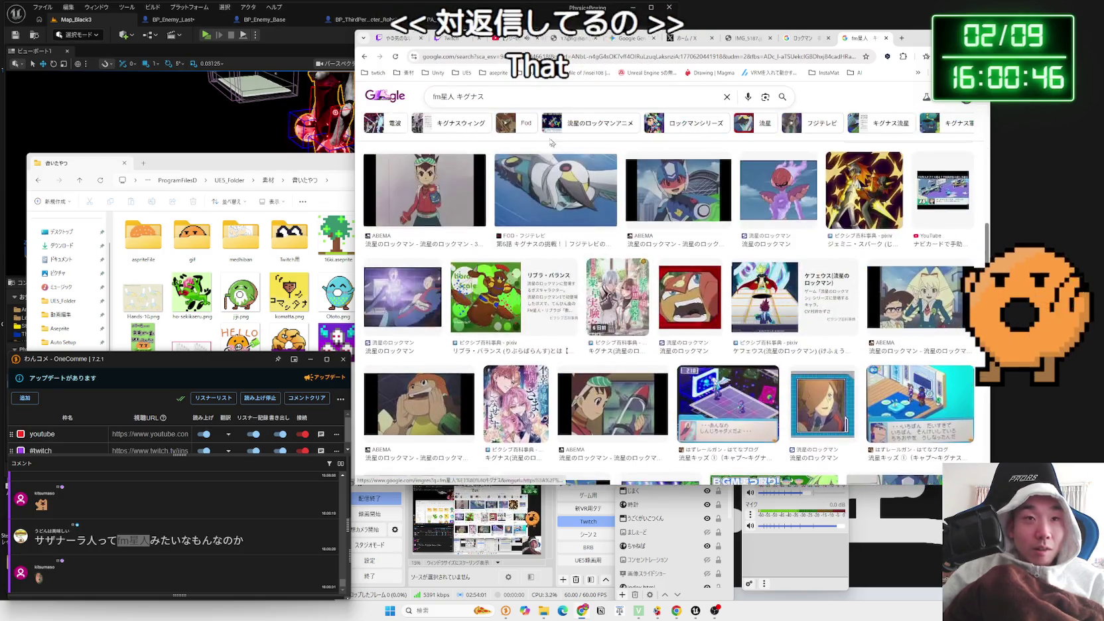
Change the image search query to 'キグナスウィング'
left_click(454, 96)
key("BackSpace")
key("BackSpace")
key("BackSpace")
type("ういんg")
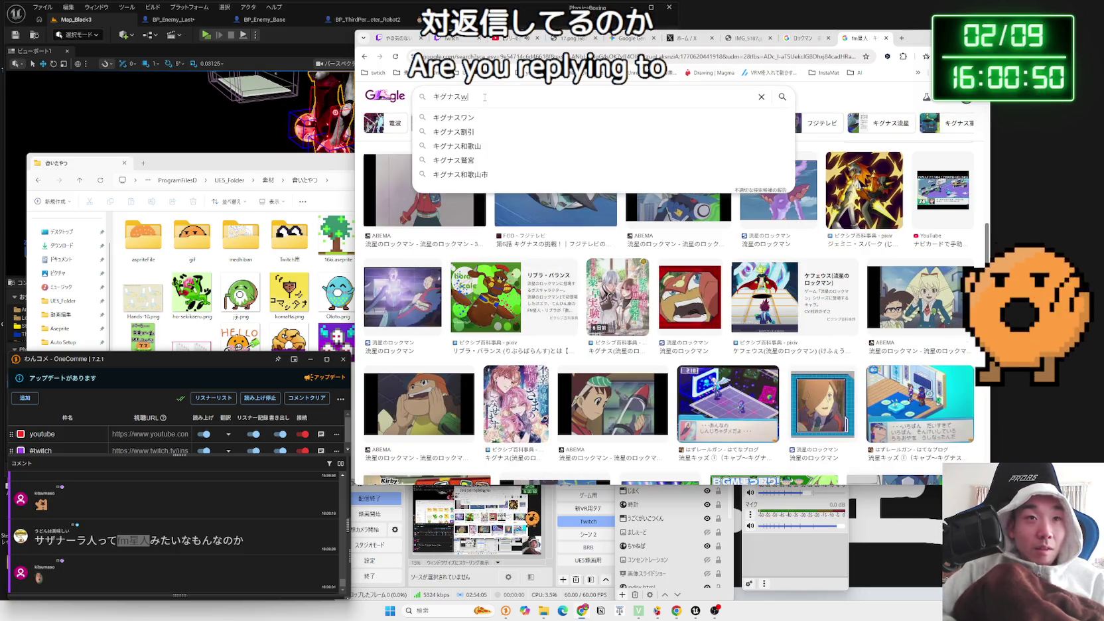
key("Return")
key("Return")
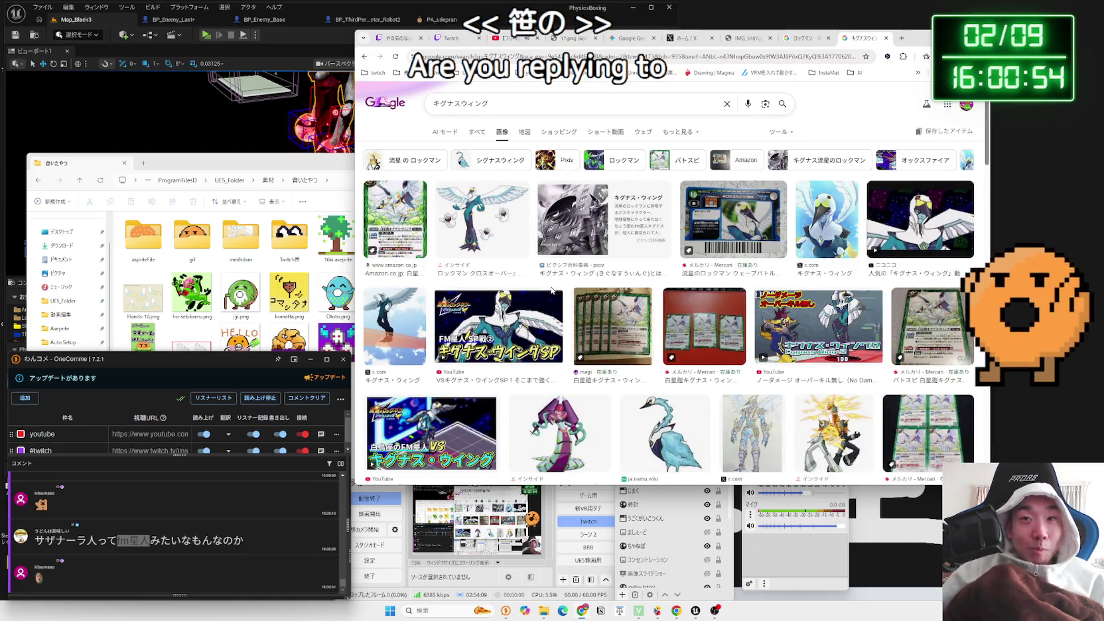
scroll(541, 279, "down", 1)
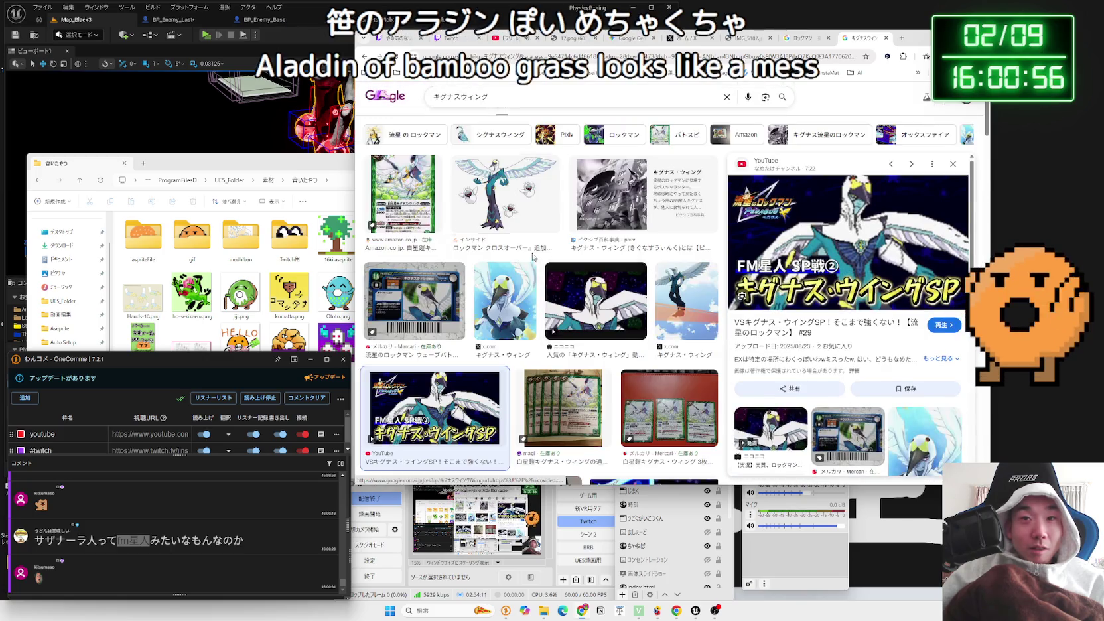
Preview several キグナスウィング results, then bring the 書いたやつ folder forward
left_click(513, 212)
left_click(421, 213)
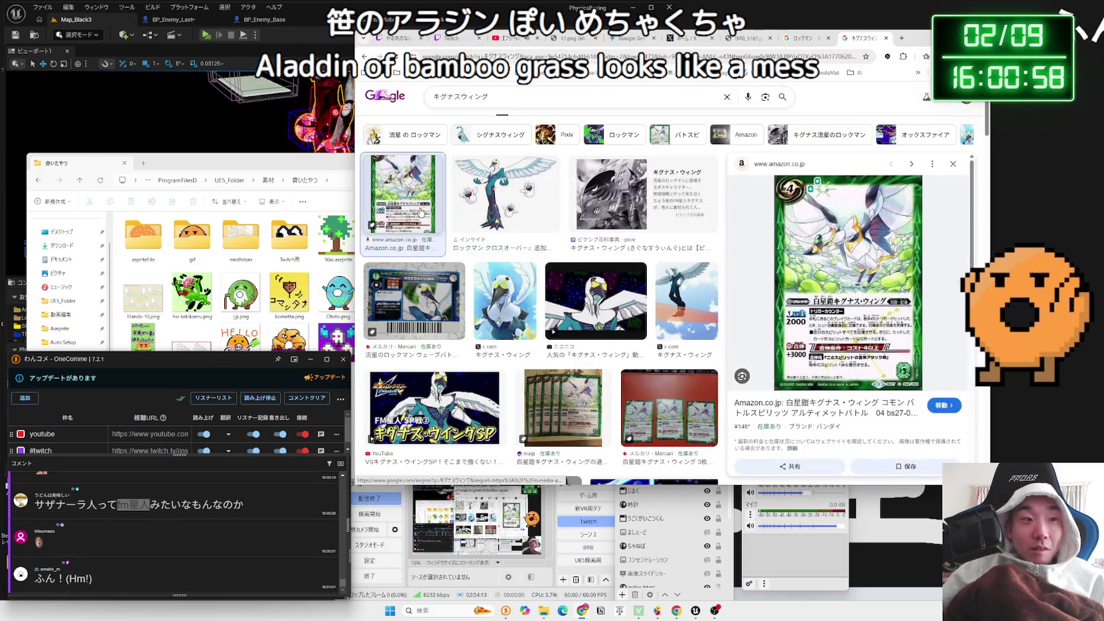
left_click(540, 215)
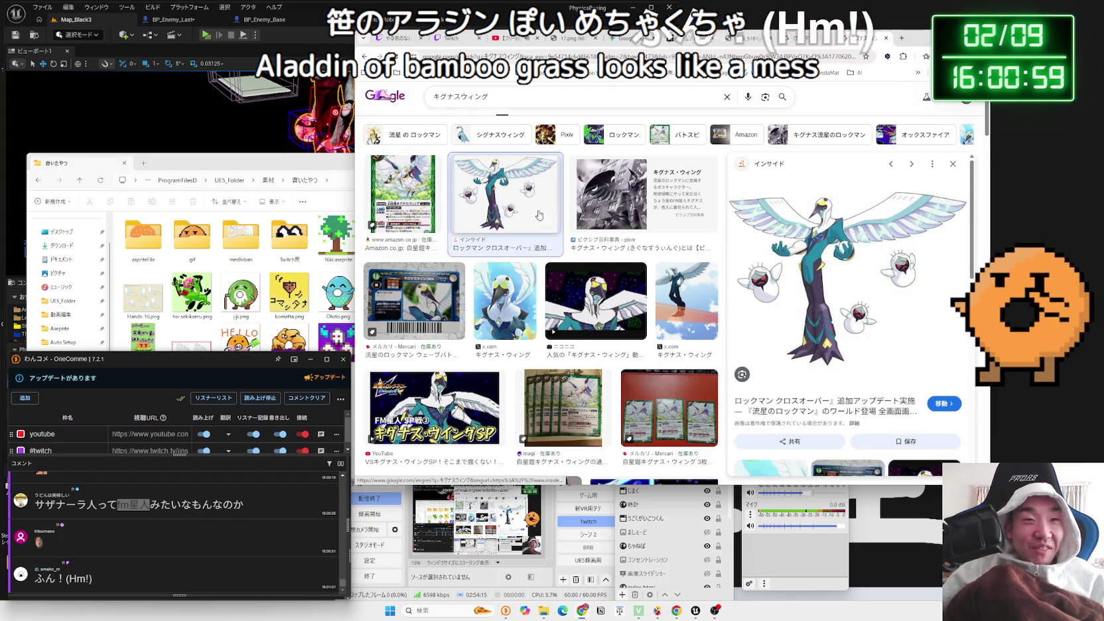
left_click(524, 306)
left_click(584, 319)
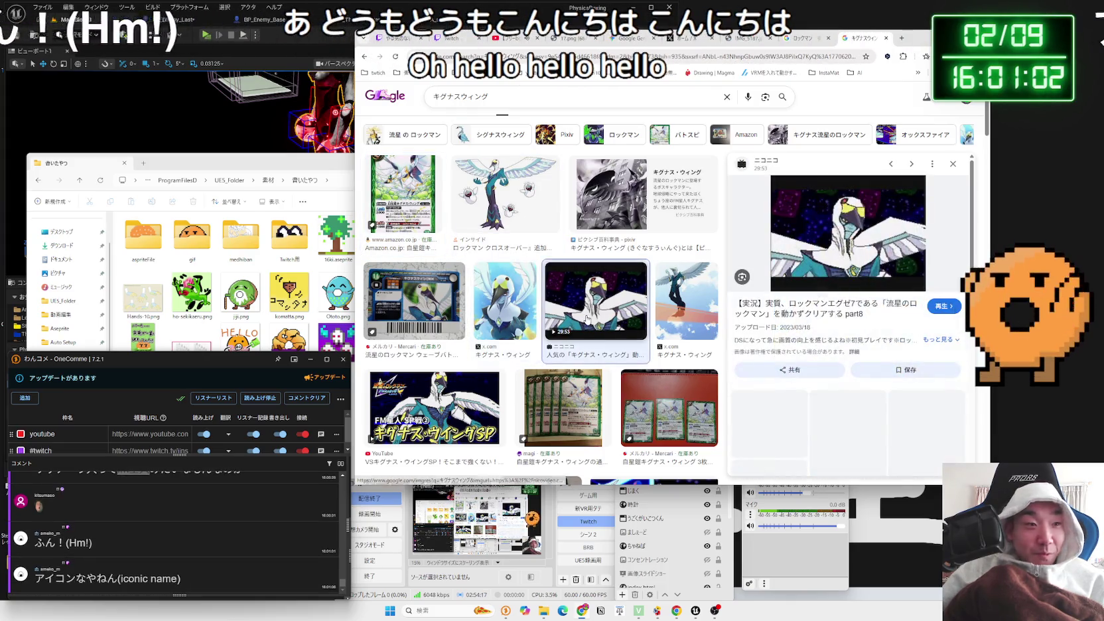
left_click_drag(320, 162, 489, 148)
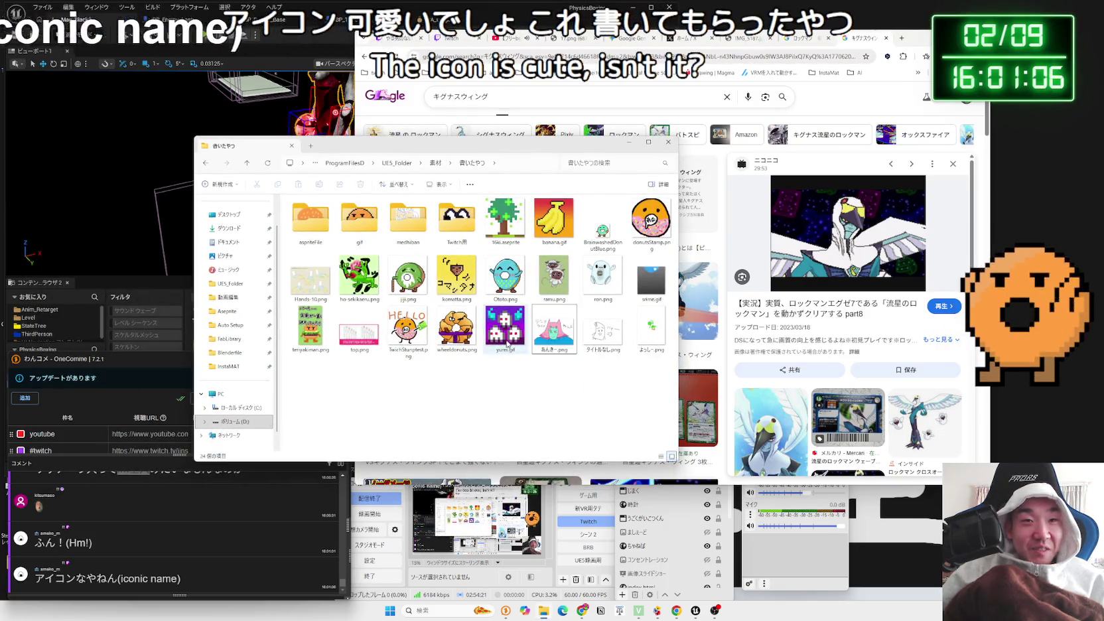
View the donut Rockman drawing 2045_20260209155240.png from 素材\Image in Photos, then close it
key("alt+Up")
double_click(554, 219)
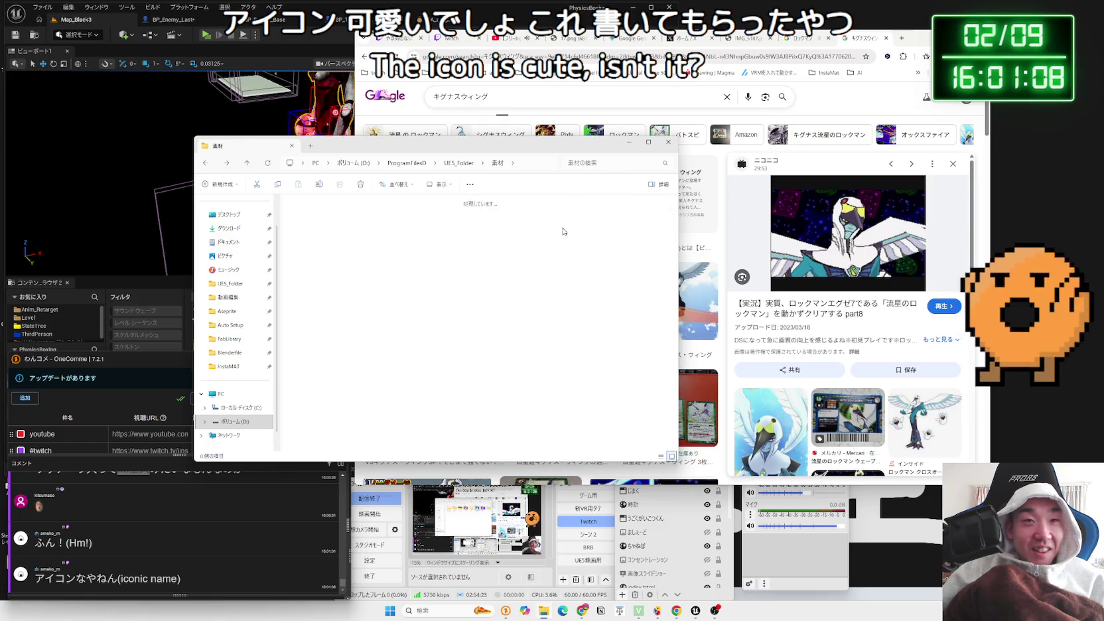
double_click(311, 279)
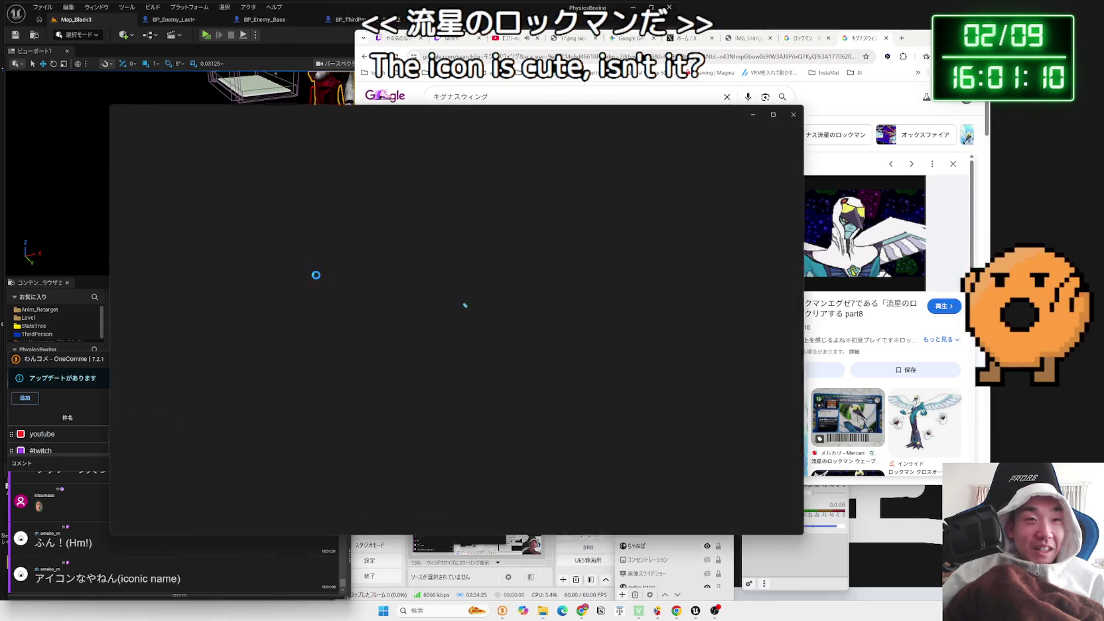
scroll(453, 315, "down", 5)
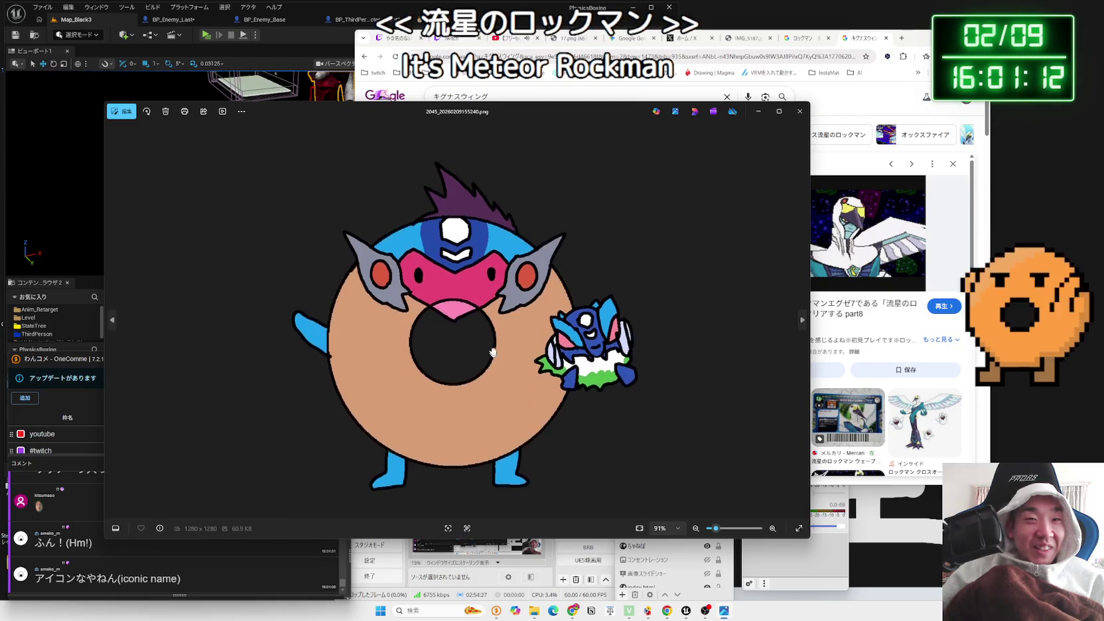
left_click_drag(495, 383, 487, 337)
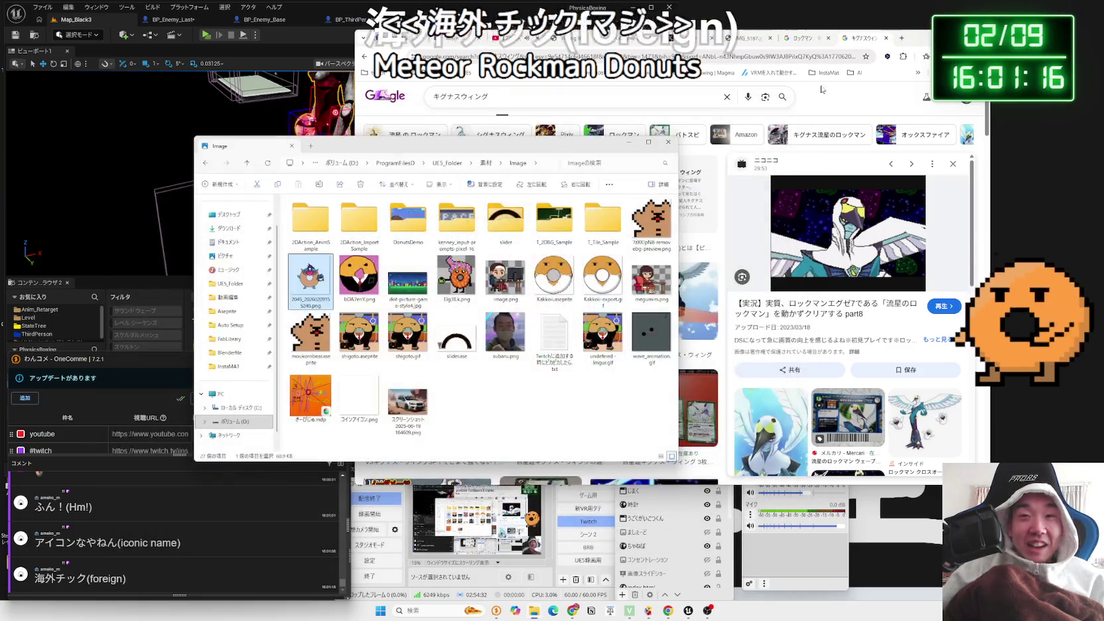
left_click(800, 111)
Bring Chrome forward and show the 17.png Valentine image tab
left_click(804, 38)
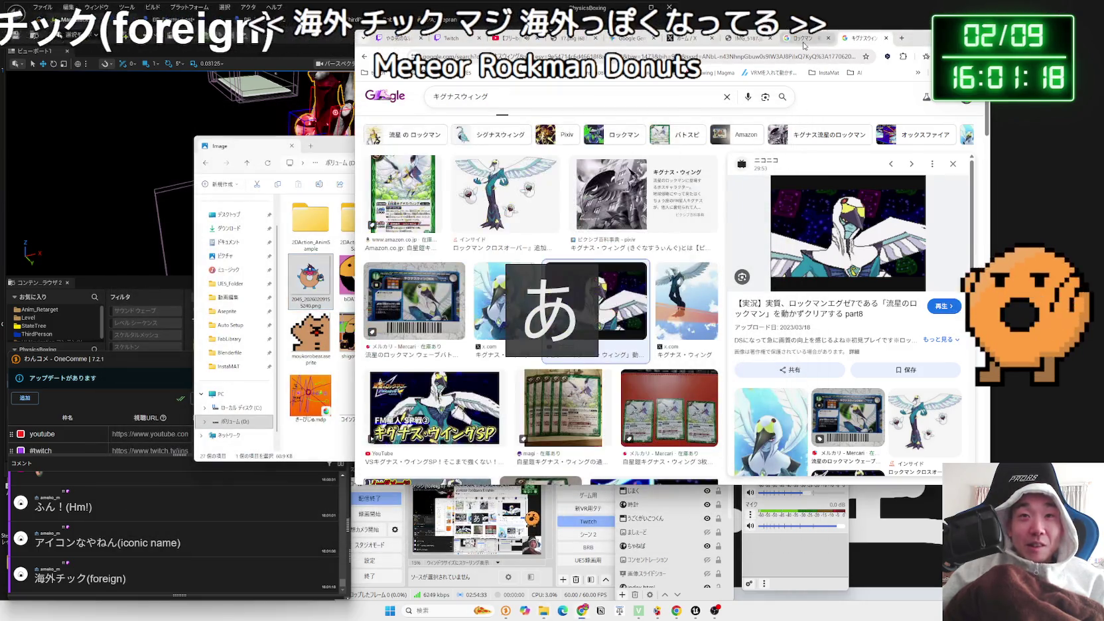
left_click(743, 38)
left_click(634, 38)
key("ctrl+shift+Tab")
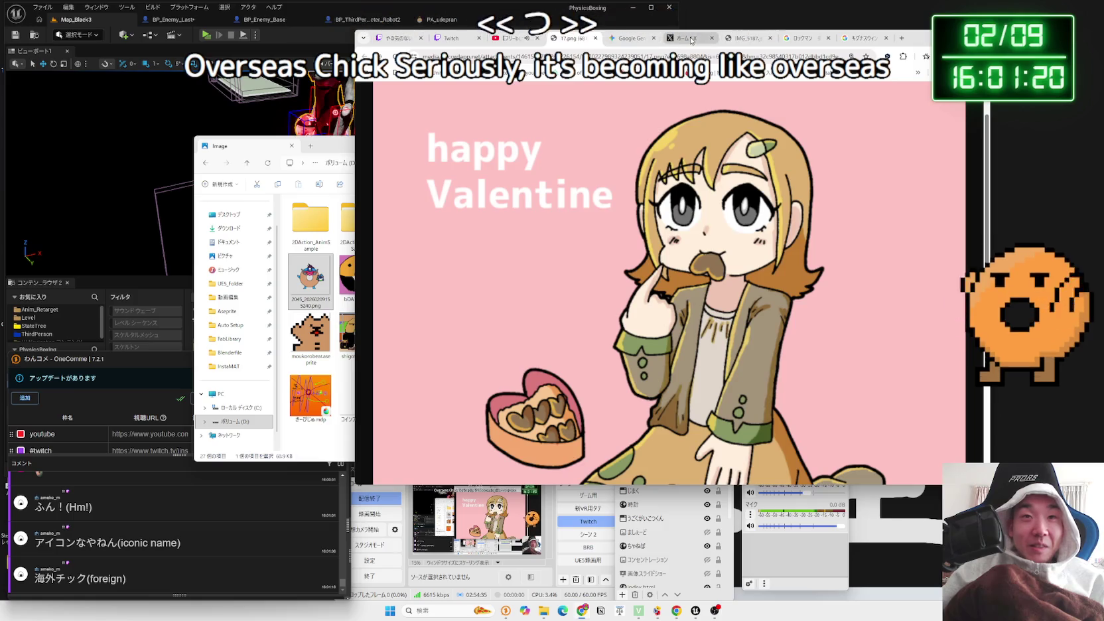
Switch to the Twitch tab and open the live channel page with the donut profile picture
left_click_drag(814, 41, 906, 41)
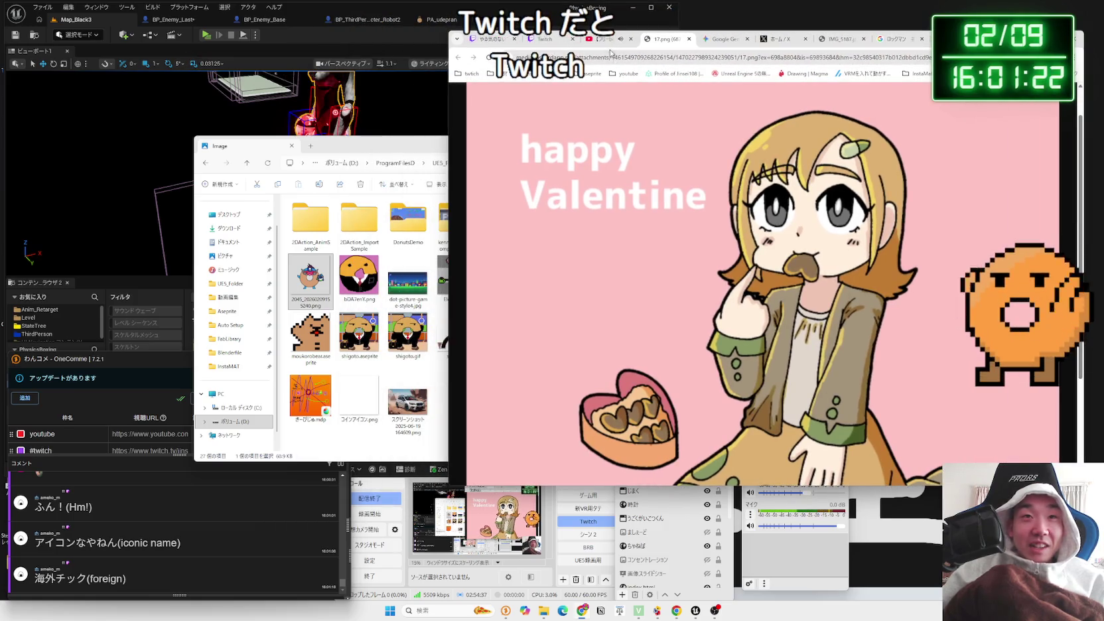
left_click(543, 40)
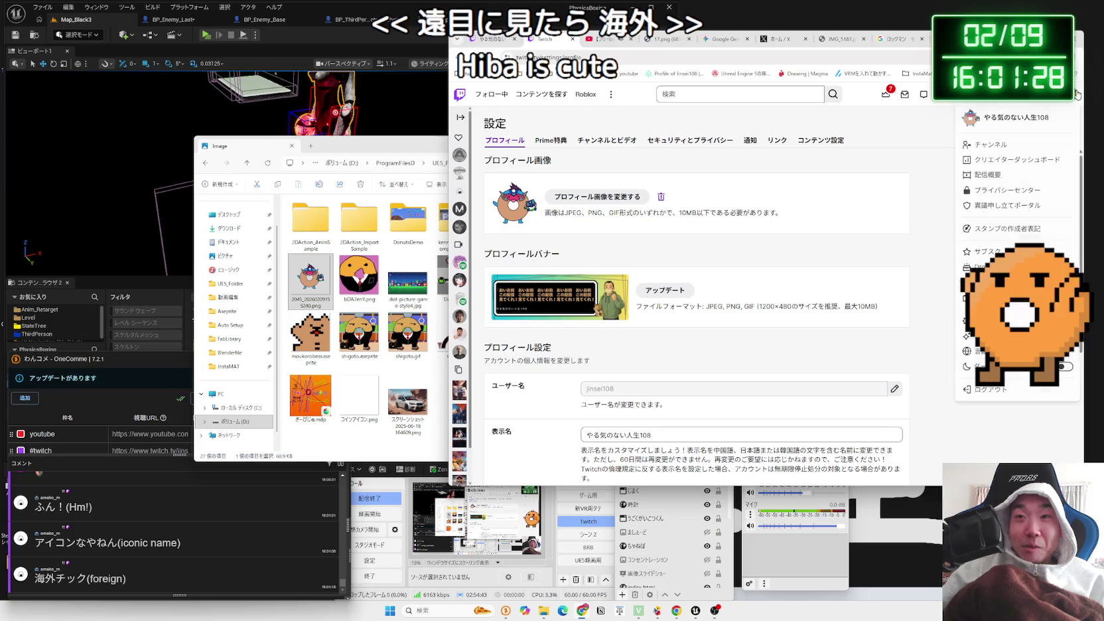
left_click(991, 144)
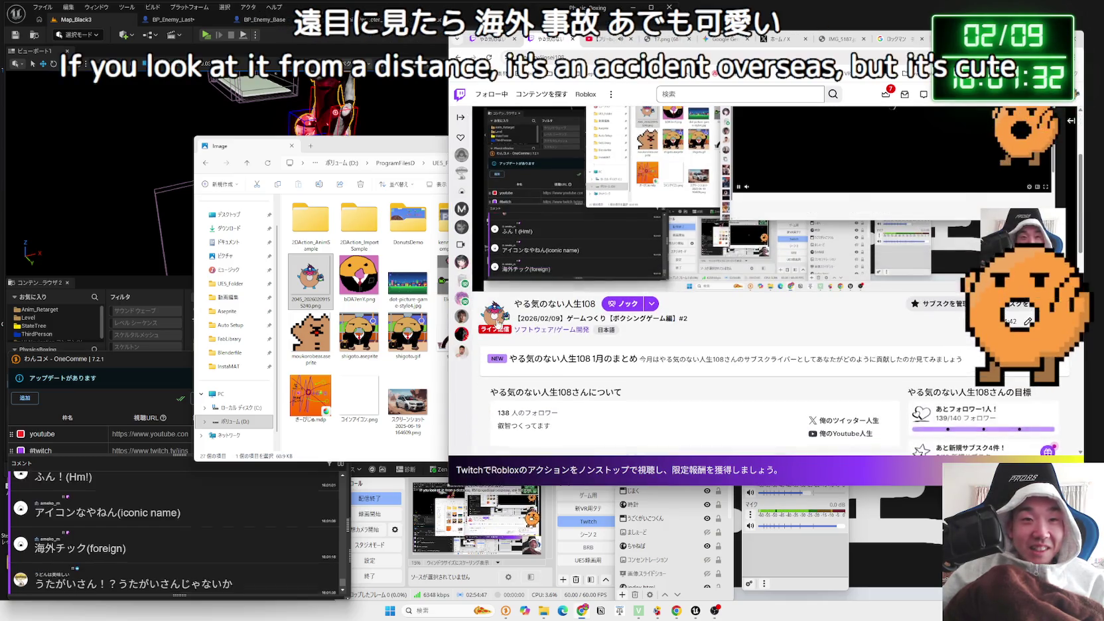
scroll(516, 309, "up", 2)
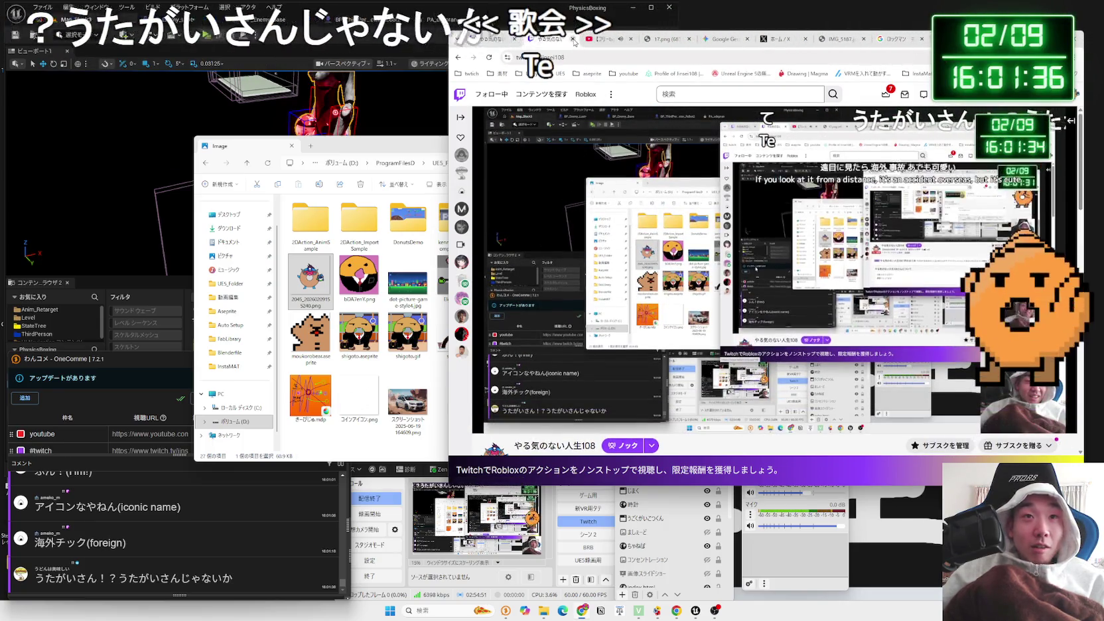
Search 'うたがい ロックマン' in a new tab and look through the results
key("ctrl+Tab")
left_click(902, 47)
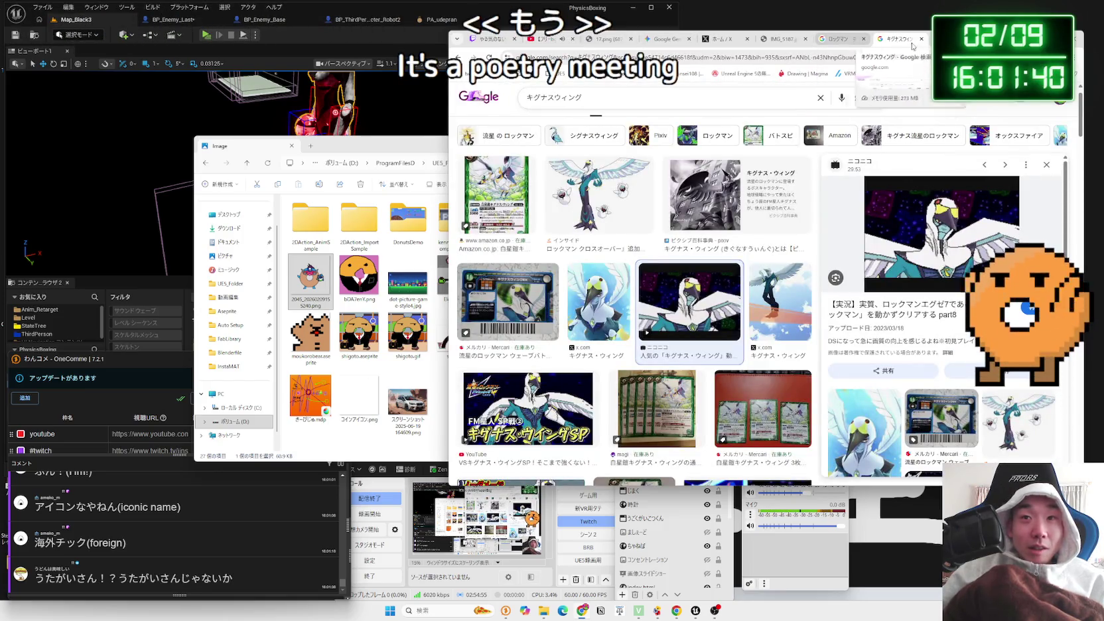
key("ctrl+t")
type("う")
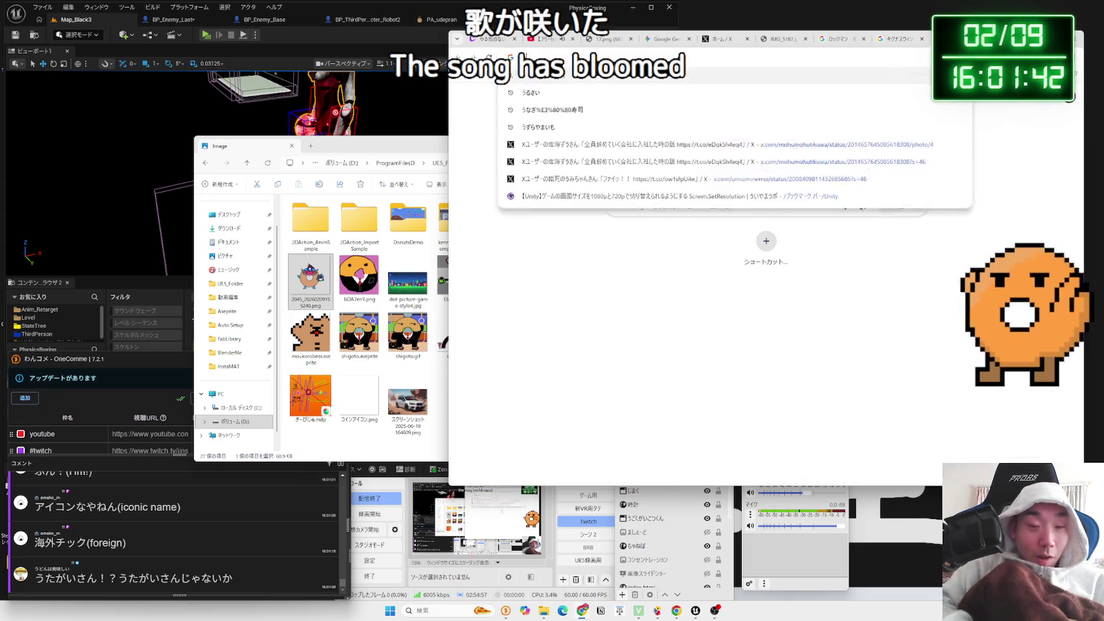
type("たがい ロックマン")
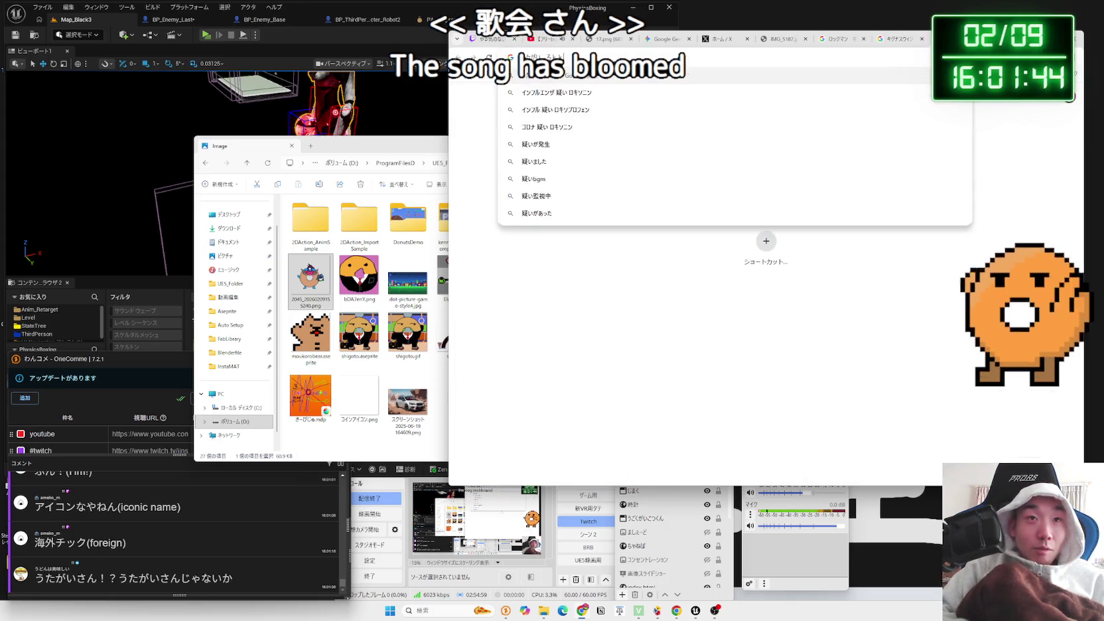
key("Return")
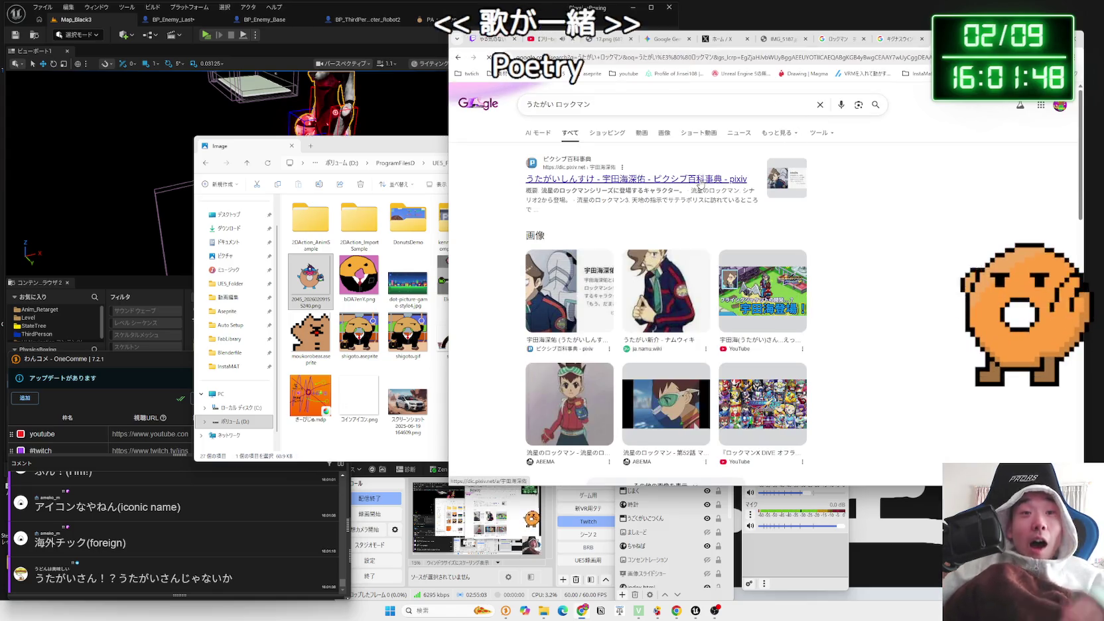
scroll(649, 319, "down", 1)
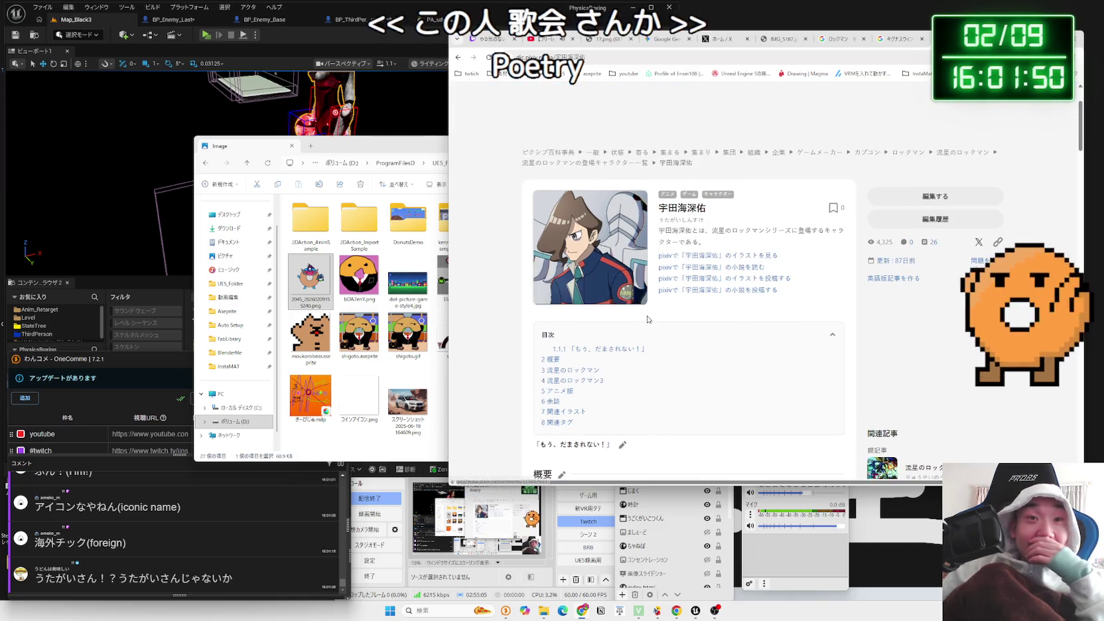
scroll(648, 319, "down", 10)
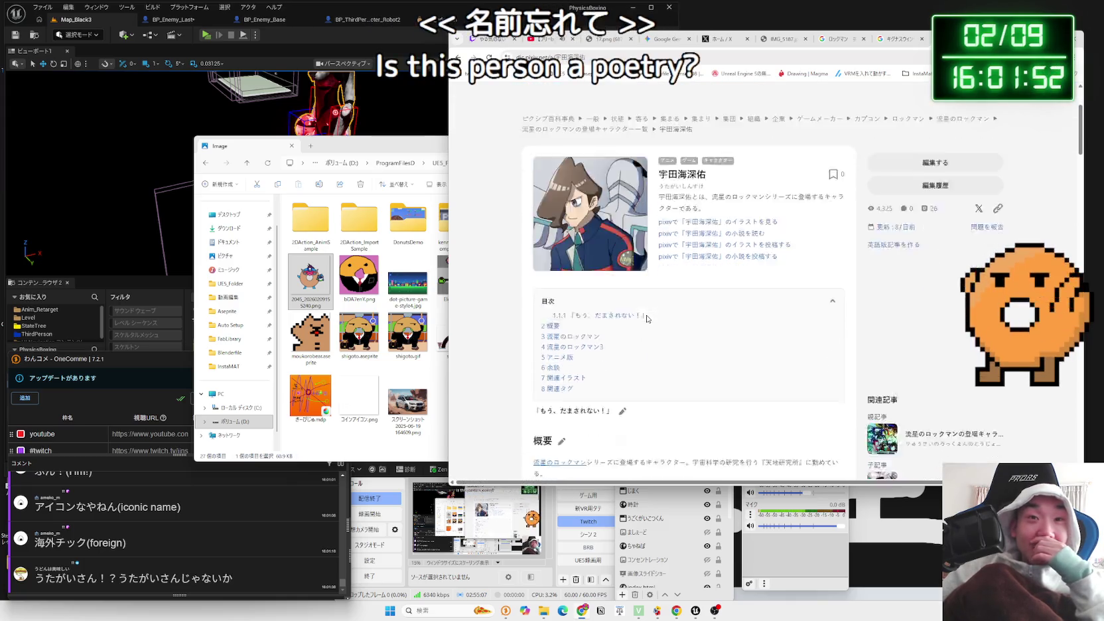
Preview more キグナスウィング images, including the x.com and FM星人 SP YouTube results
left_click(906, 45)
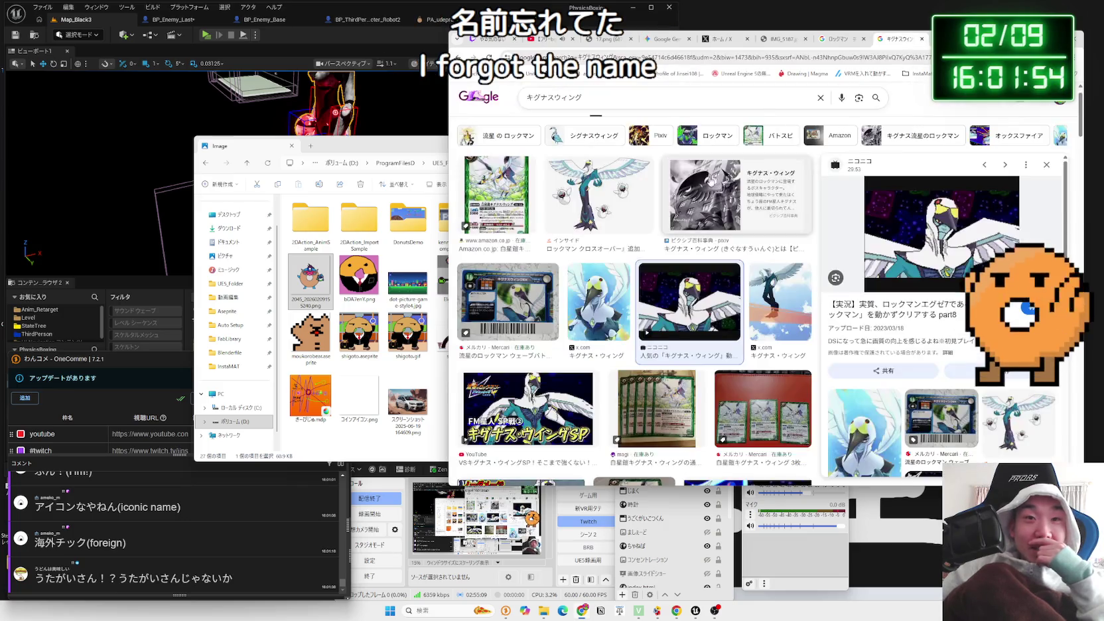
left_click(561, 406)
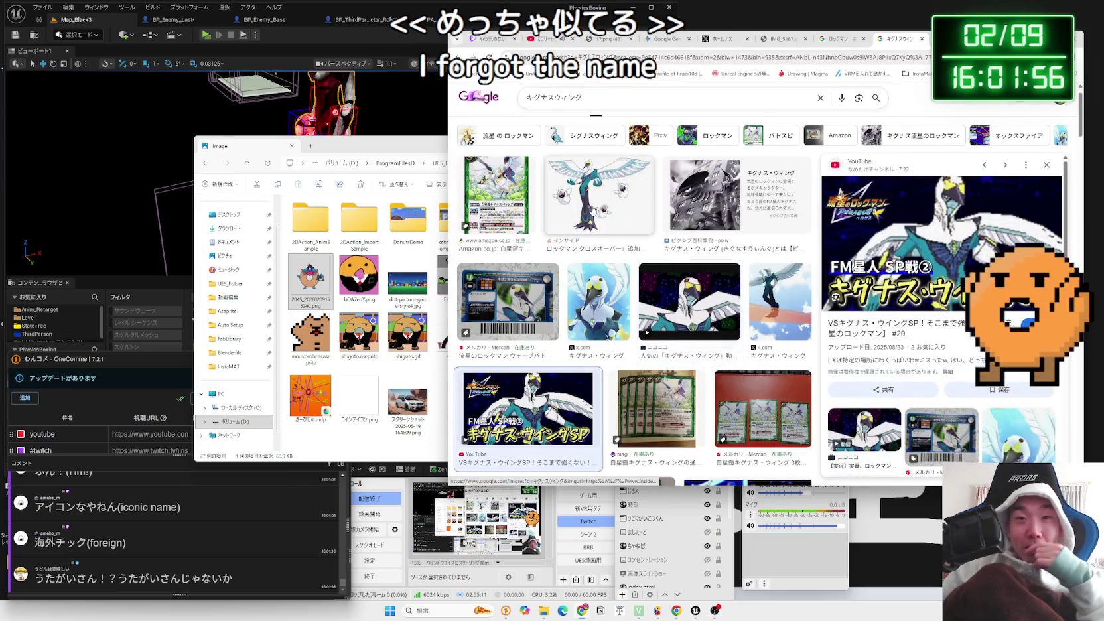
left_click(597, 199)
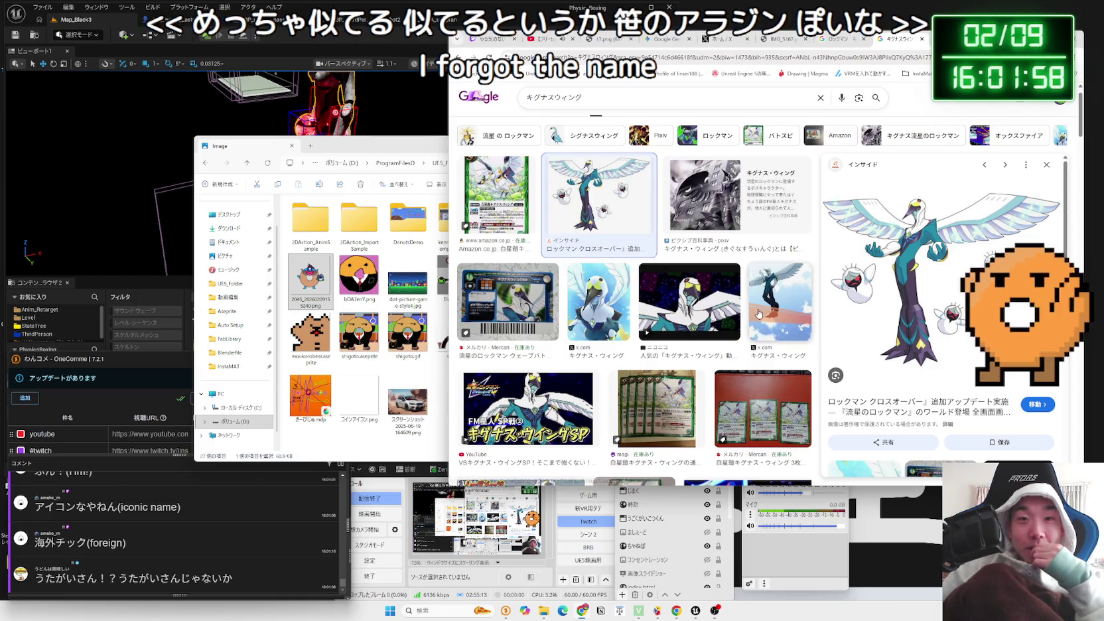
left_click(606, 310)
scroll(606, 310, "down", 2)
left_click(551, 292)
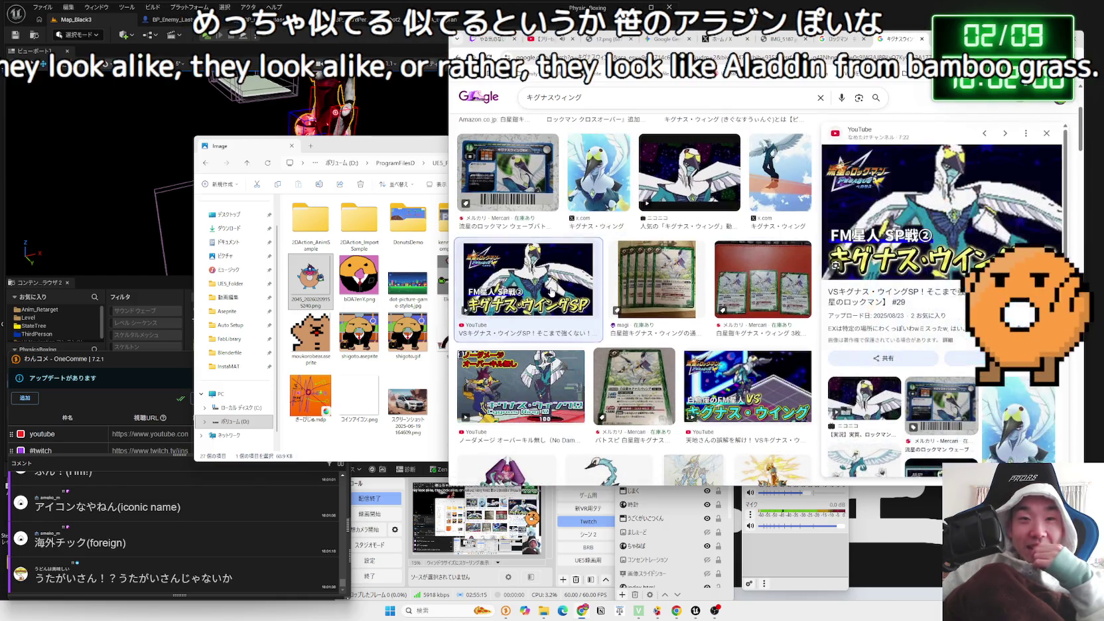
key("alt+Left")
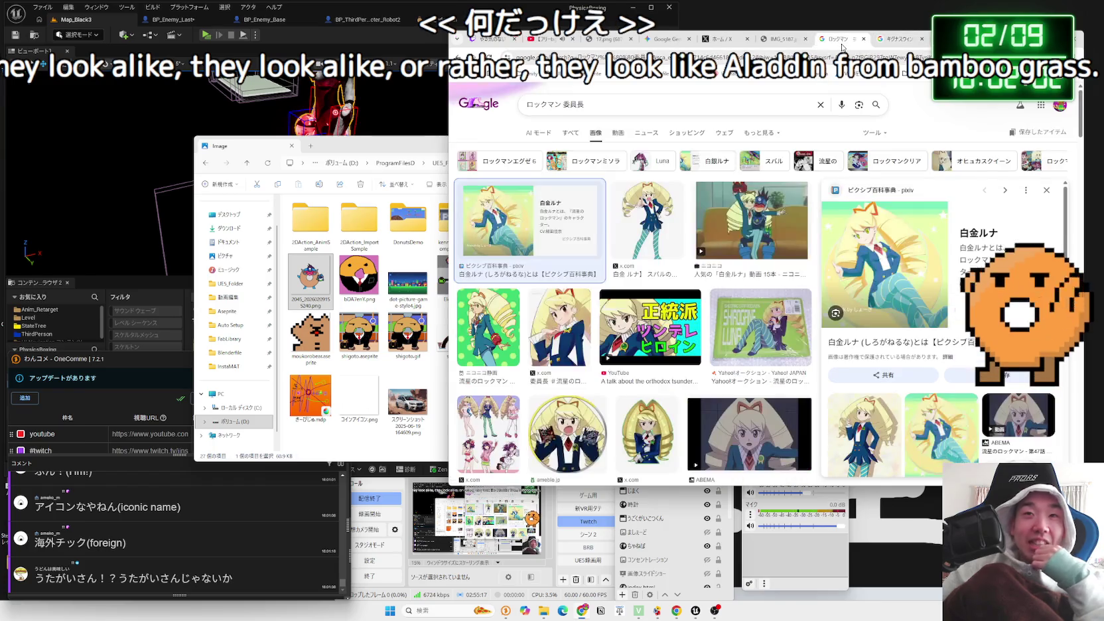
Read through the pixiv 宇田海深佑 article's overview and story sections
key("alt+Right")
key("alt+Right")
scroll(681, 243, "up", 10)
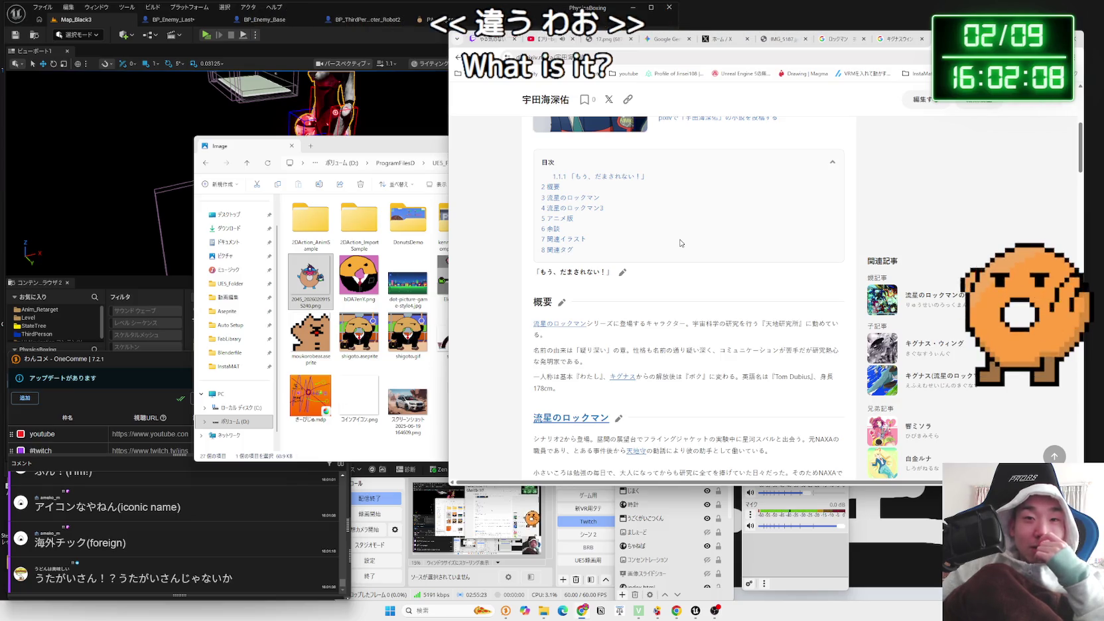
scroll(680, 243, "down", 2)
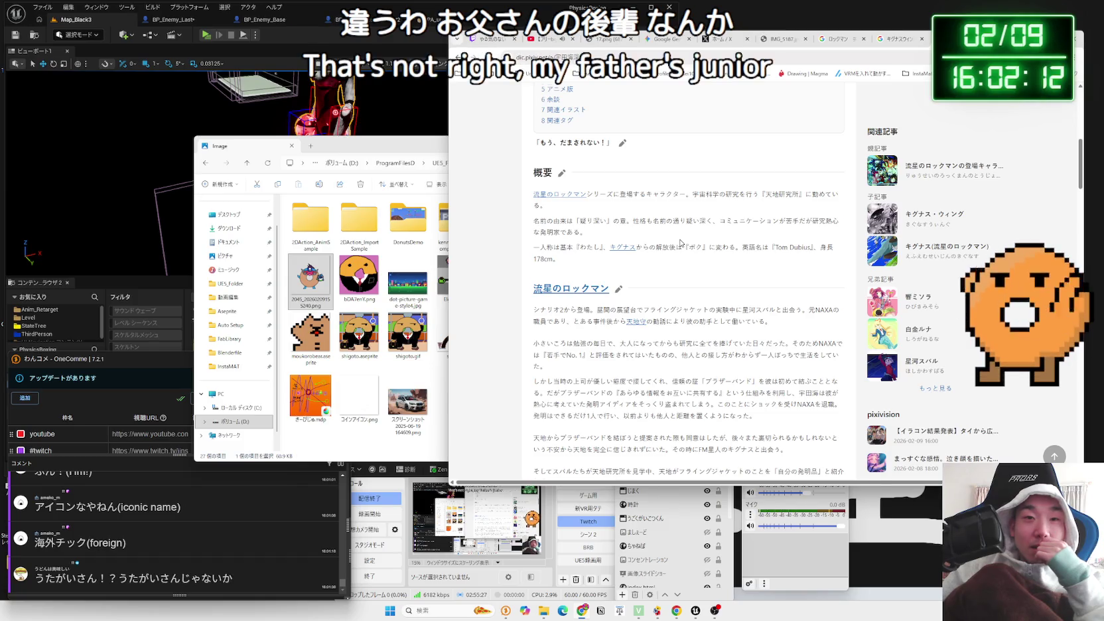
scroll(680, 242, "down", 2)
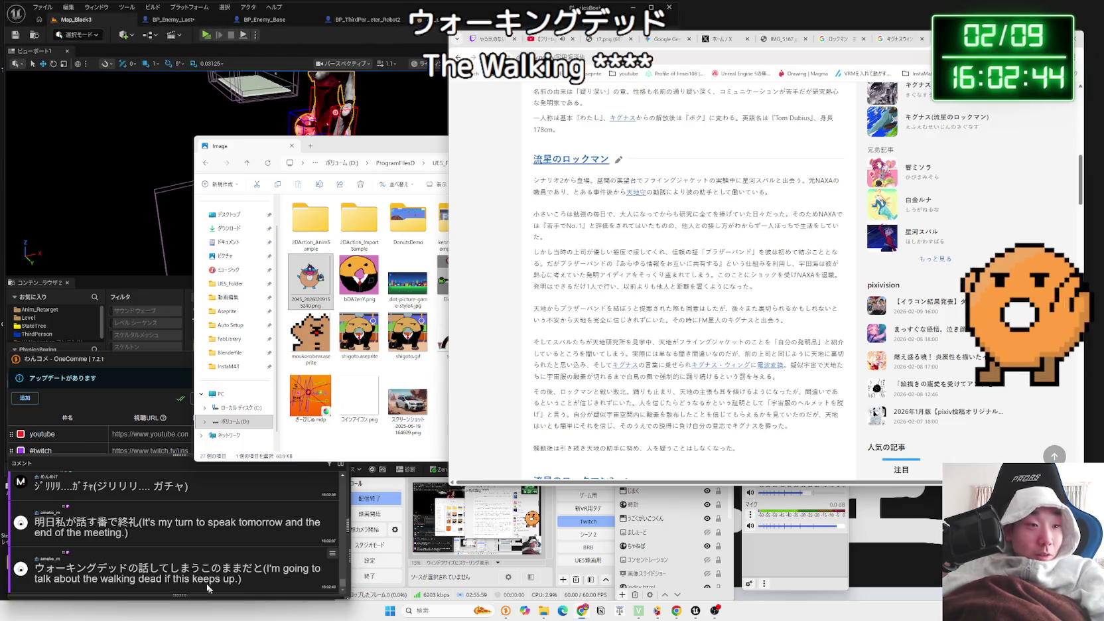
mouse_move(34, 533)
left_mouse_down()
mouse_move(263, 536)
mouse_move(137, 533)
left_mouse_up()
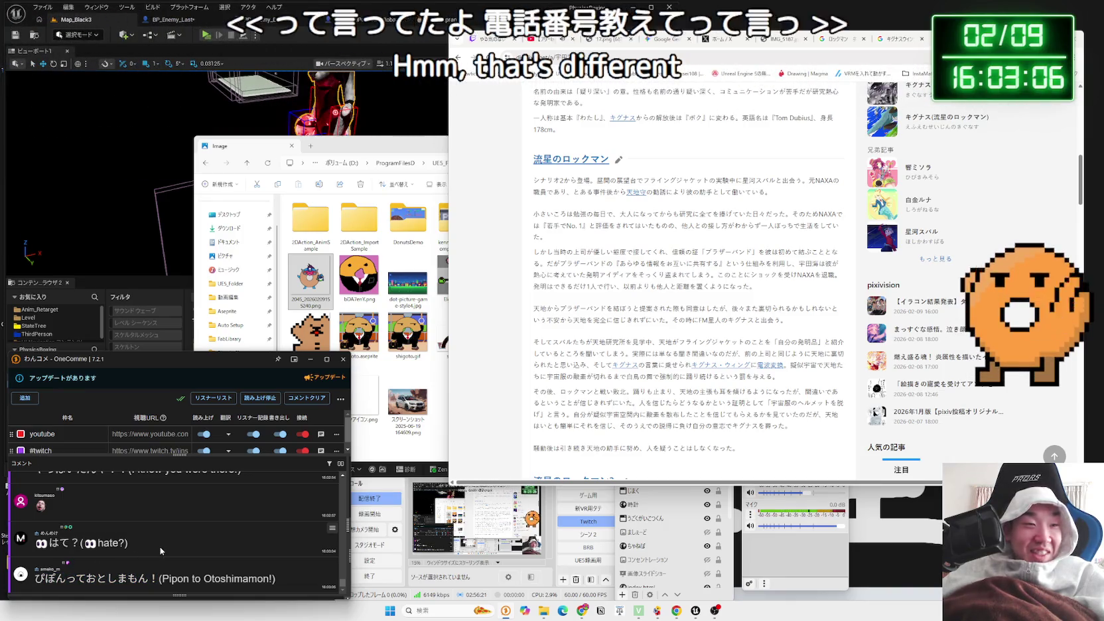
scroll(159, 547, "up", 5)
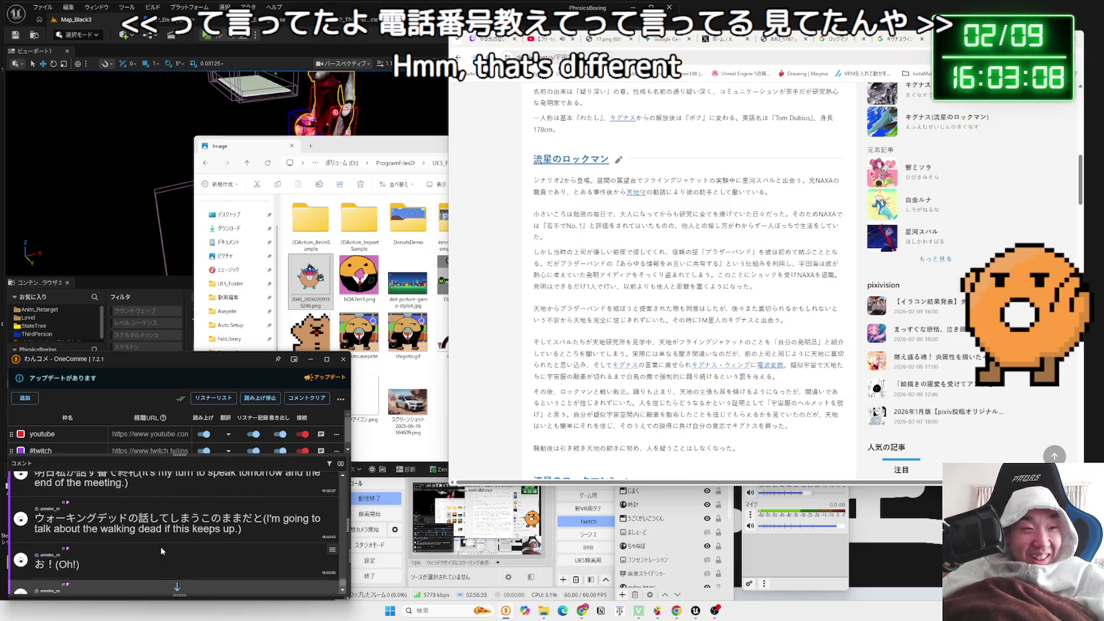
scroll(180, 550, "down", 5)
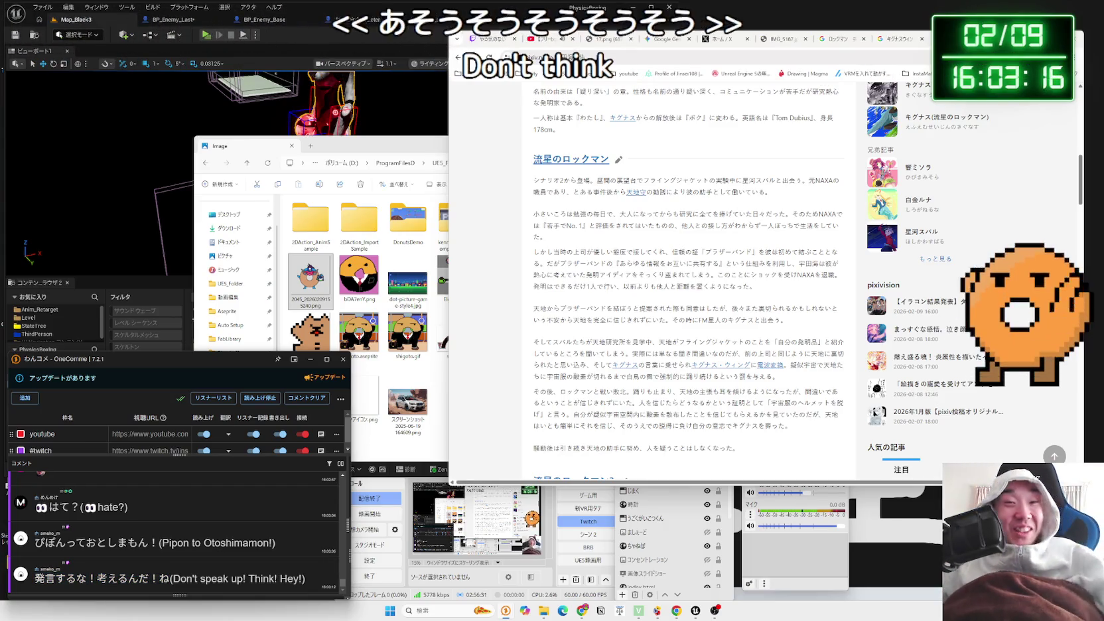
Switch OBS to the full-screen webcam scene, check the latest comment, and bring the Image folder forward
left_click(592, 548)
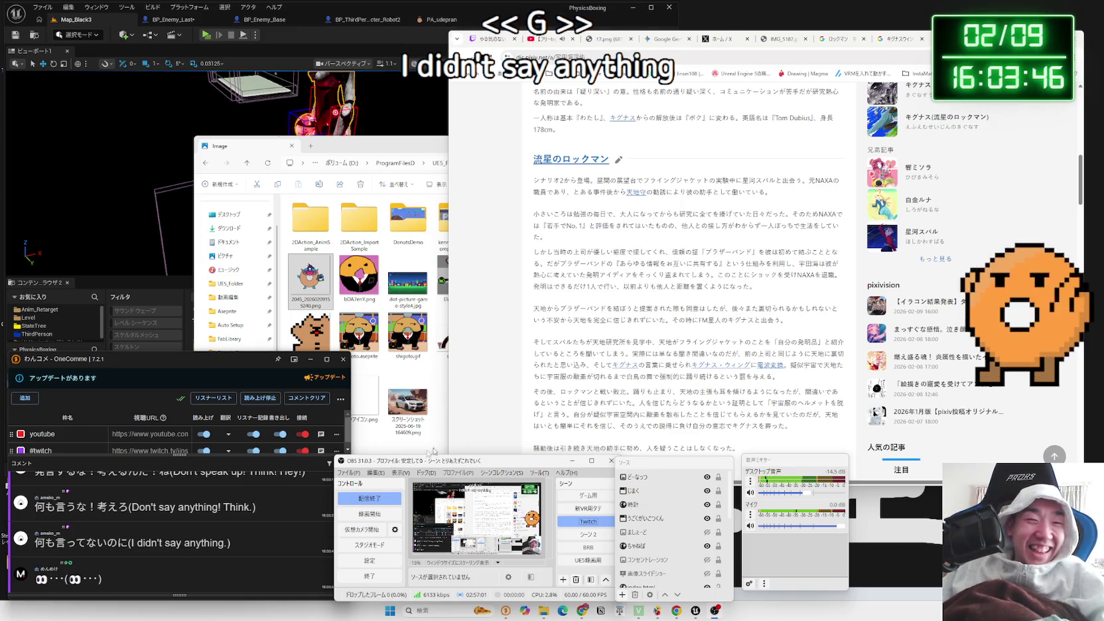
left_click_drag(224, 544, 217, 545)
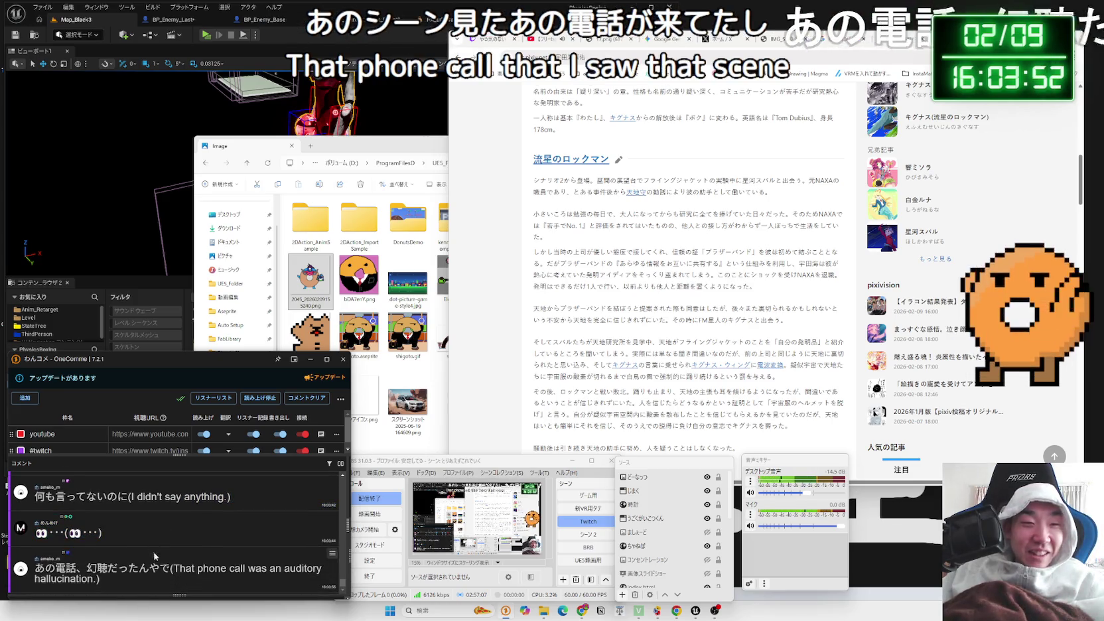
triple_click(175, 581)
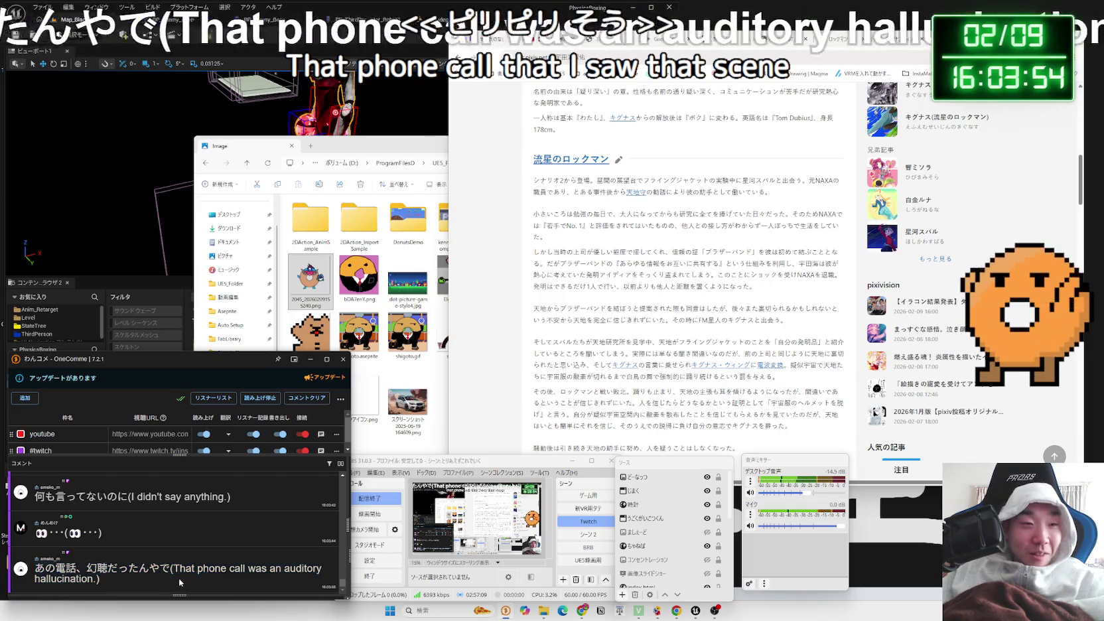
left_click(163, 563)
left_click(435, 398)
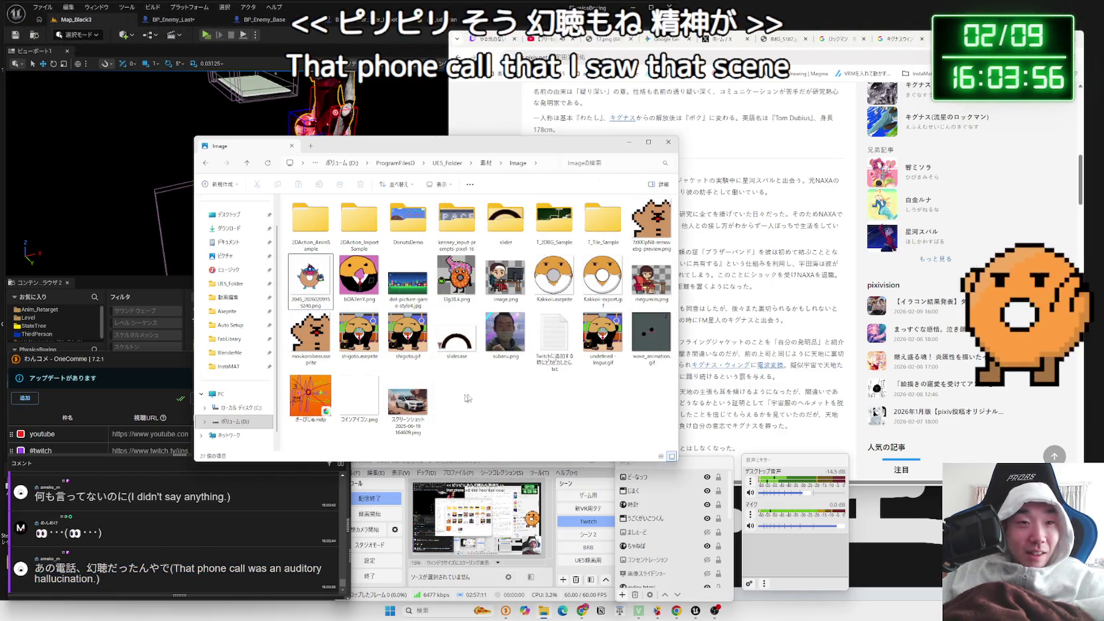
double_click(407, 402)
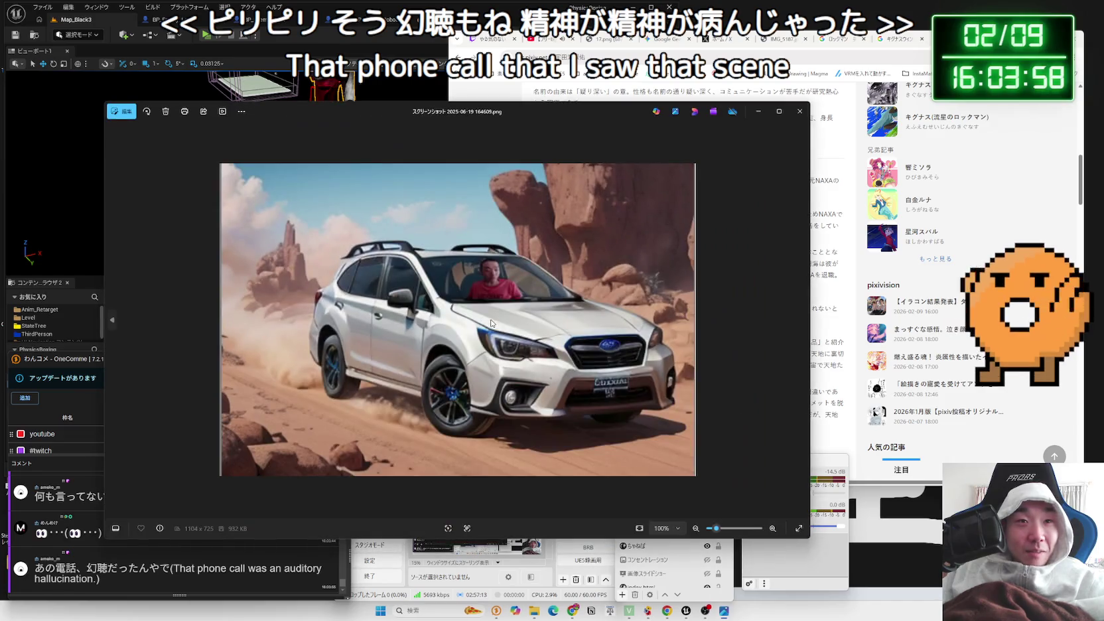
scroll(517, 312, "up", 5)
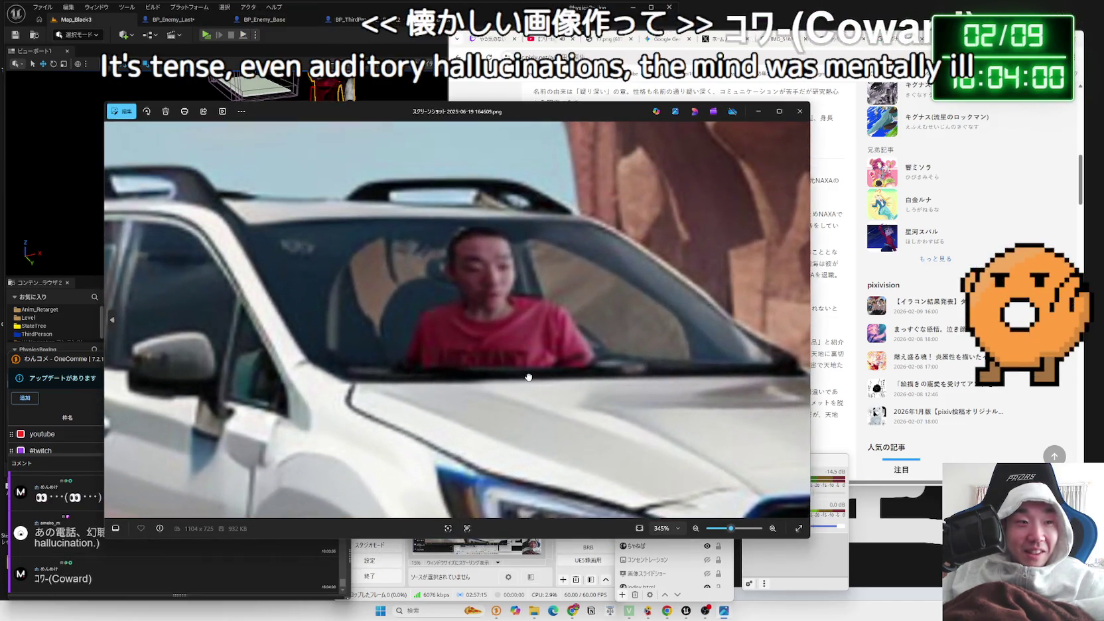
scroll(532, 353, "down", 5)
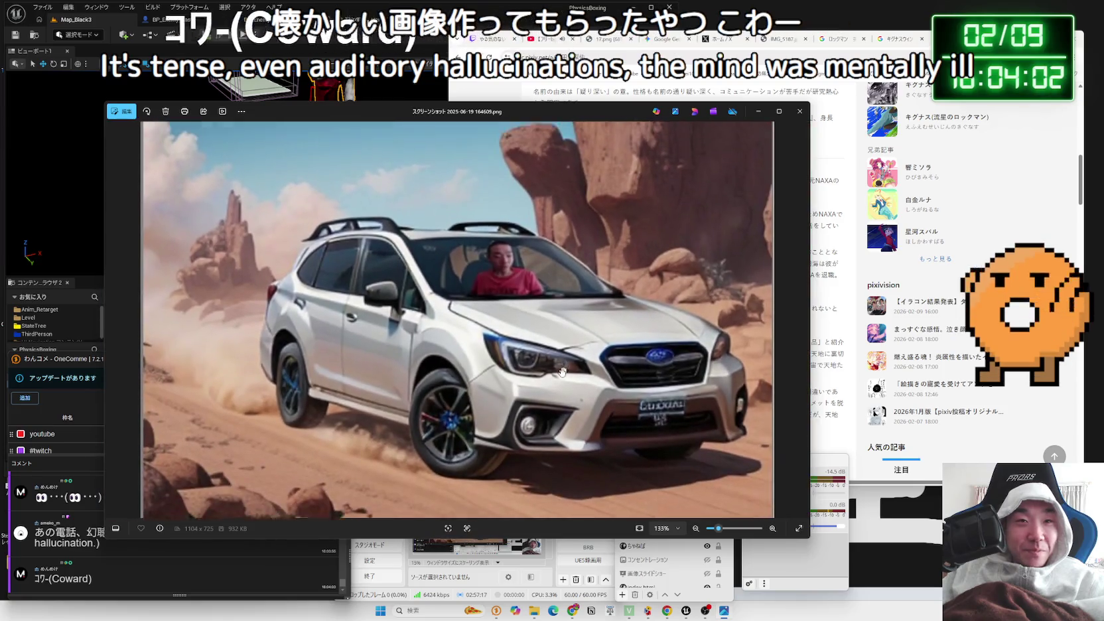
scroll(551, 337, "up", 4)
scroll(547, 321, "down", 2)
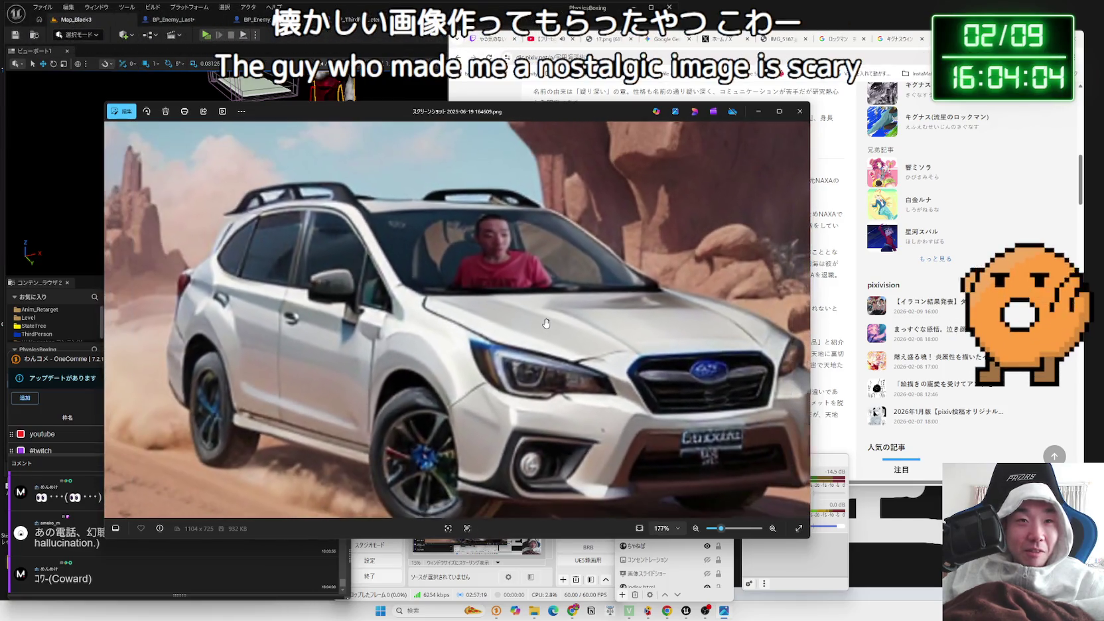
left_click_drag(552, 309, 552, 307)
mouse_move(709, 189)
left_mouse_down()
mouse_move(637, 239)
mouse_move(581, 247)
left_mouse_up()
left_click(800, 115)
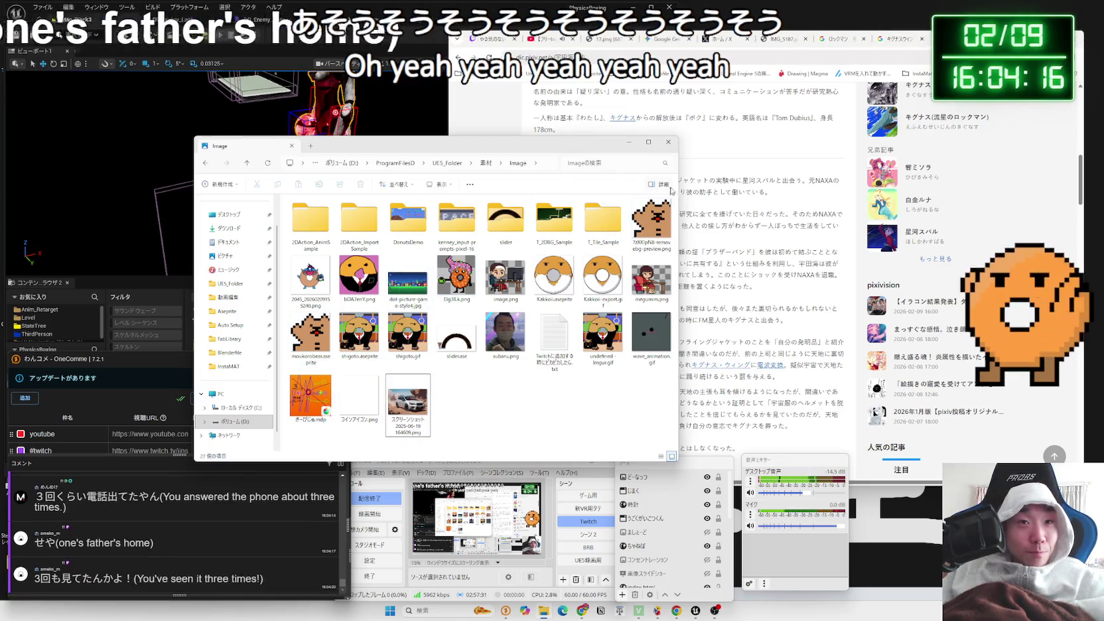
Close the Image folder, close the X home timeline tab, and open a new Chrome tab
left_click(673, 147)
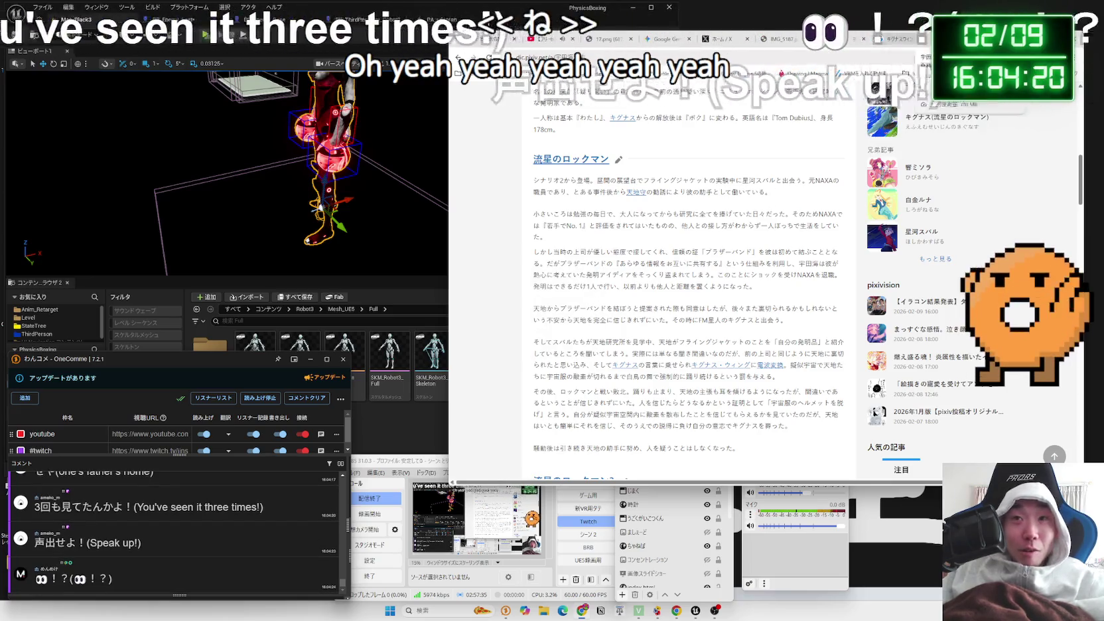
left_click(901, 41)
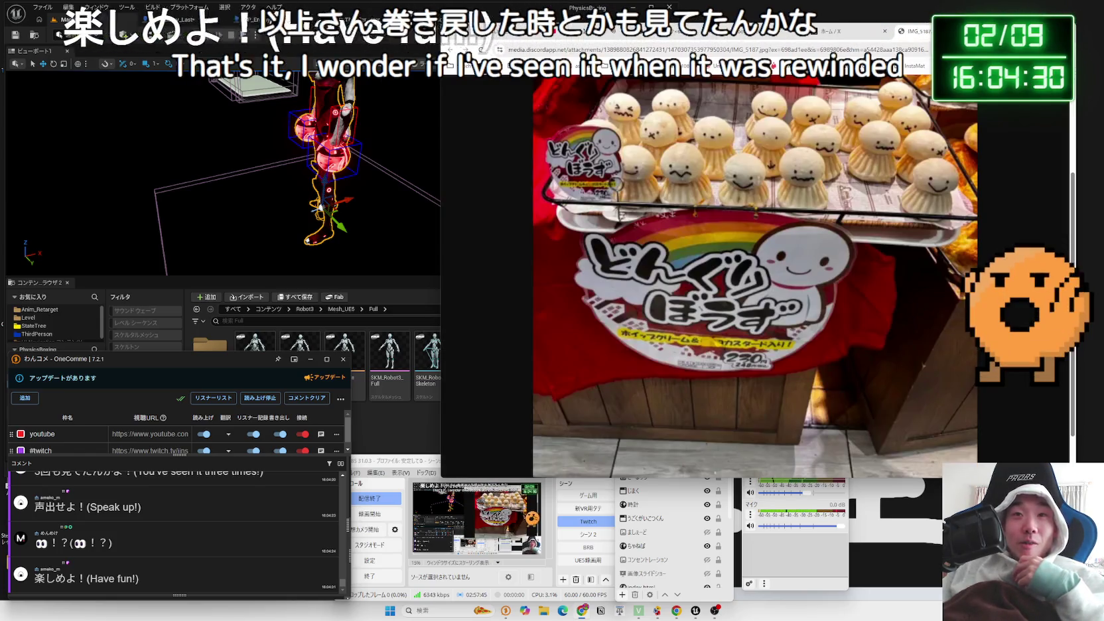
left_click(861, 33)
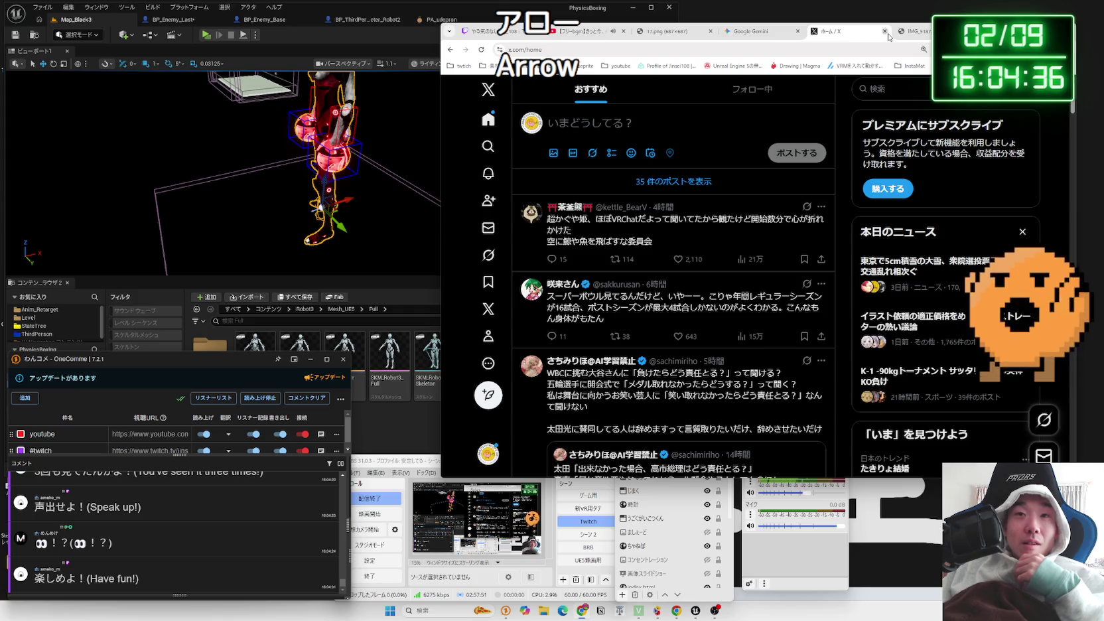
left_click(886, 33)
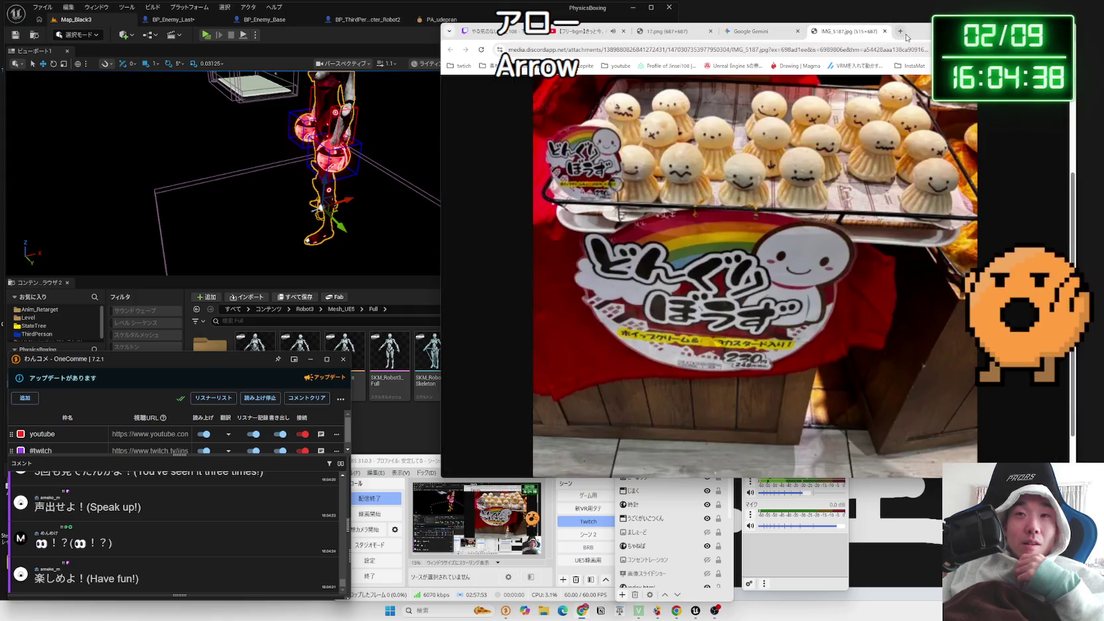
left_click(904, 33)
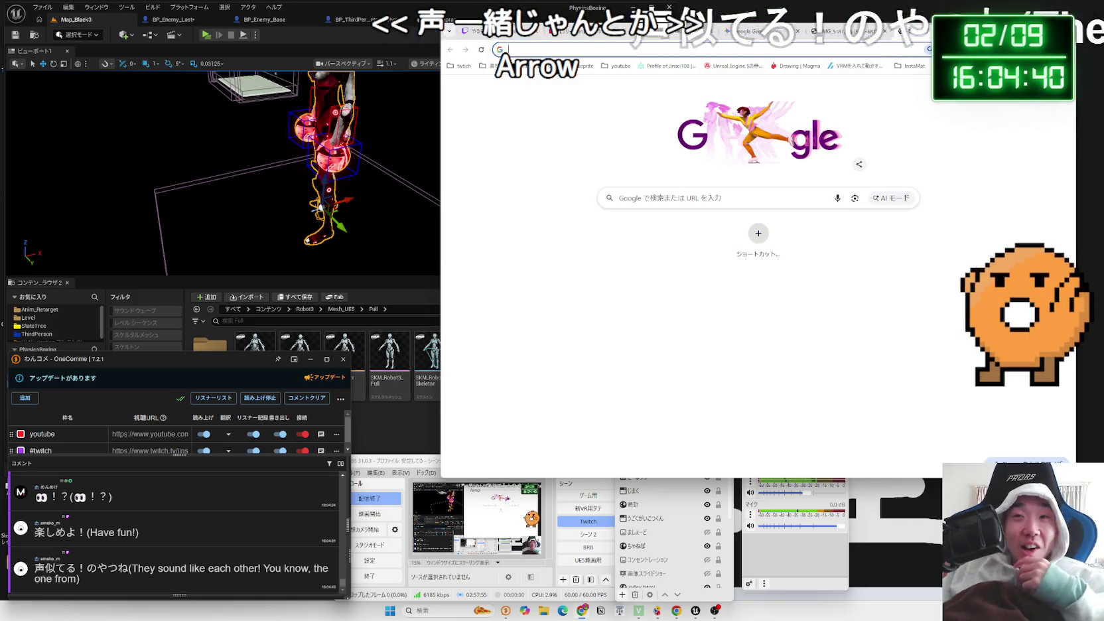
Look over the Gemini chat and the Valentine illustration, then return to the Unreal Editor
left_click(750, 31)
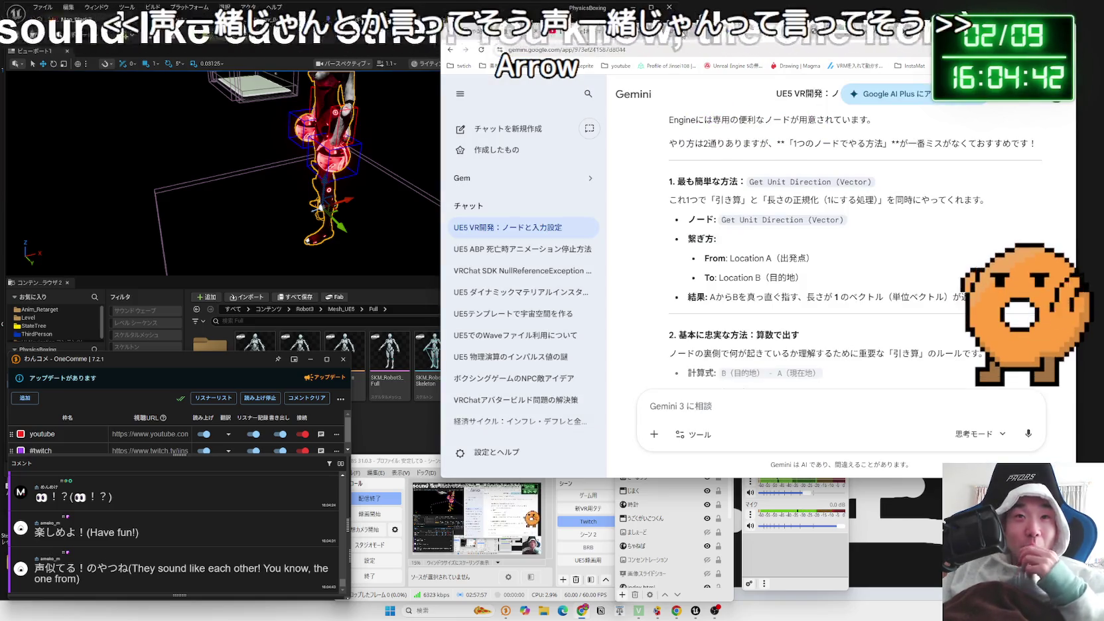
left_click(714, 32)
left_click(676, 35)
left_click(713, 31)
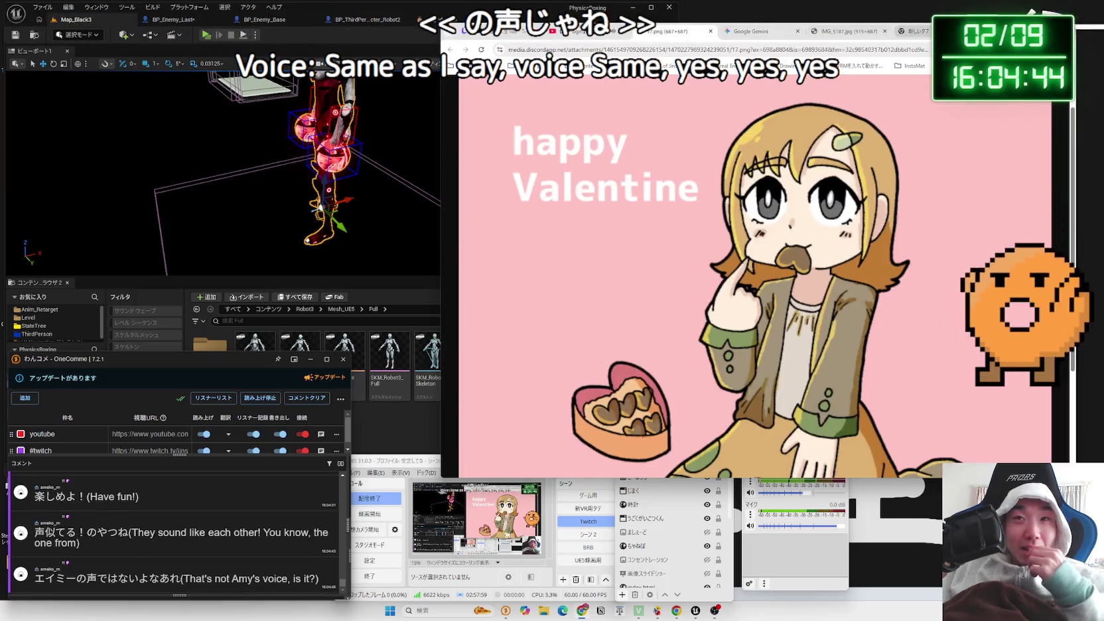
left_click(750, 31)
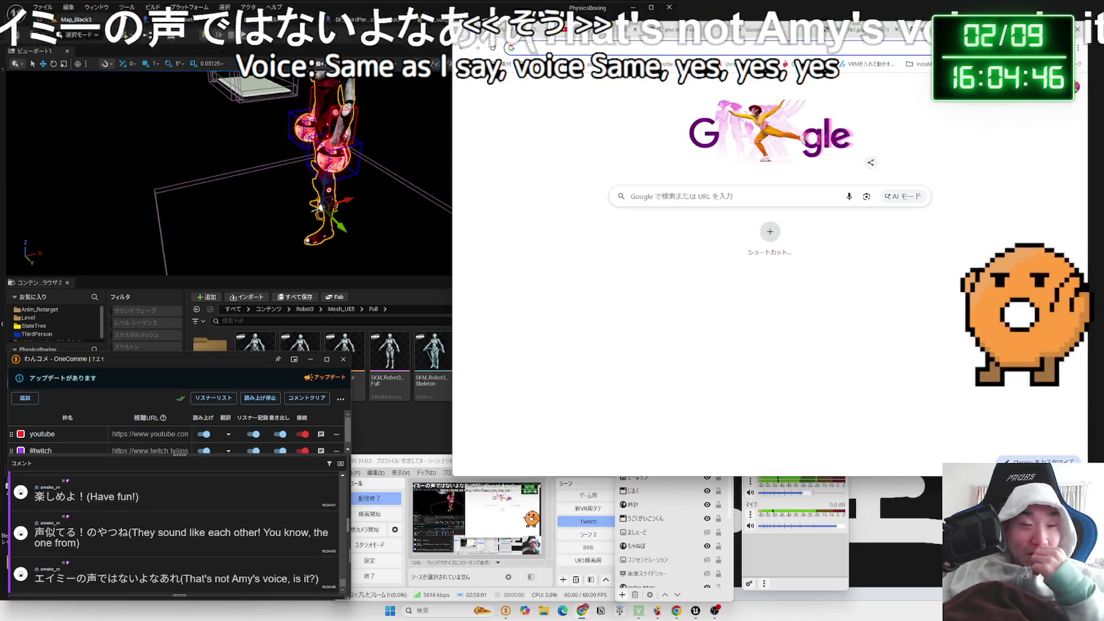
left_click(274, 6)
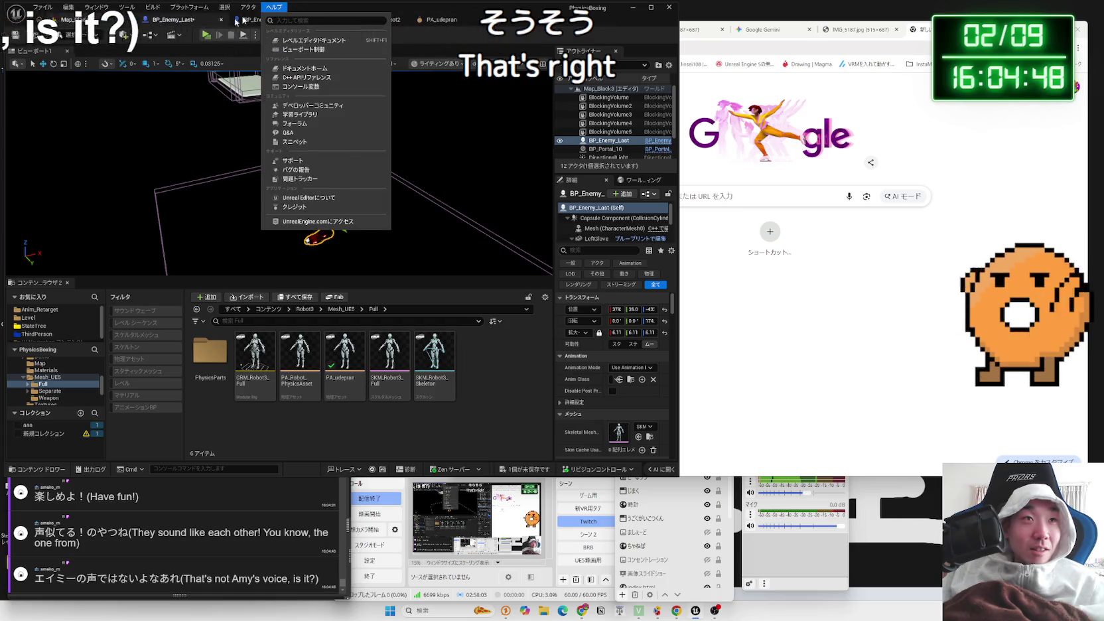
Run a quick play-test of the level and stop it
left_click(234, 32)
left_click(205, 35)
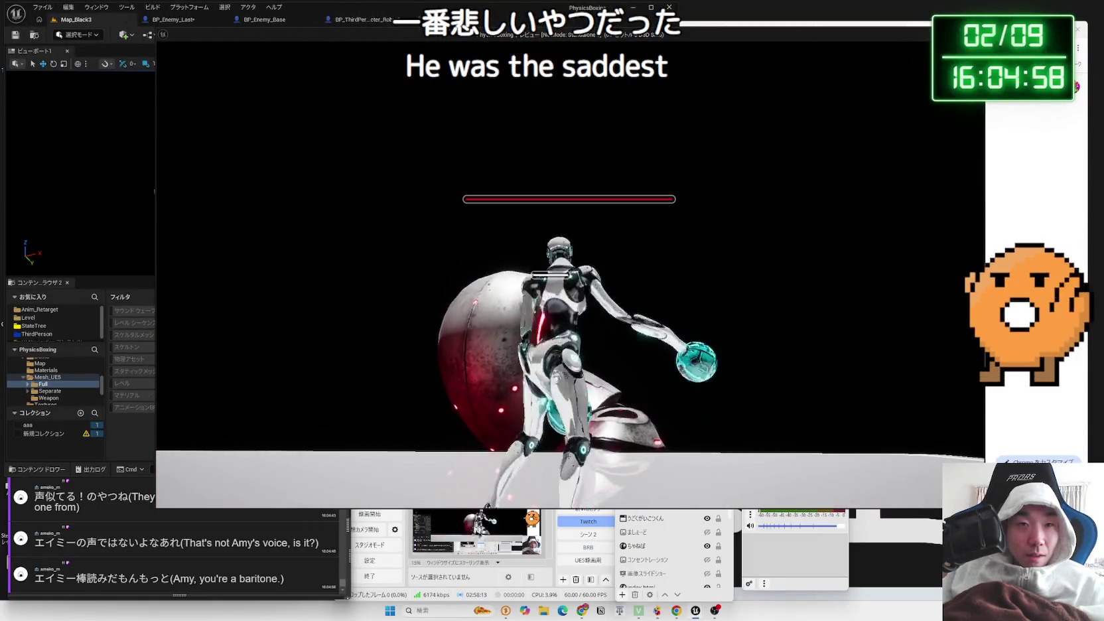
key("Escape")
Set the launch vector's X and Y multipliers in BP_Enemy_Last to 10000
left_click(347, 22)
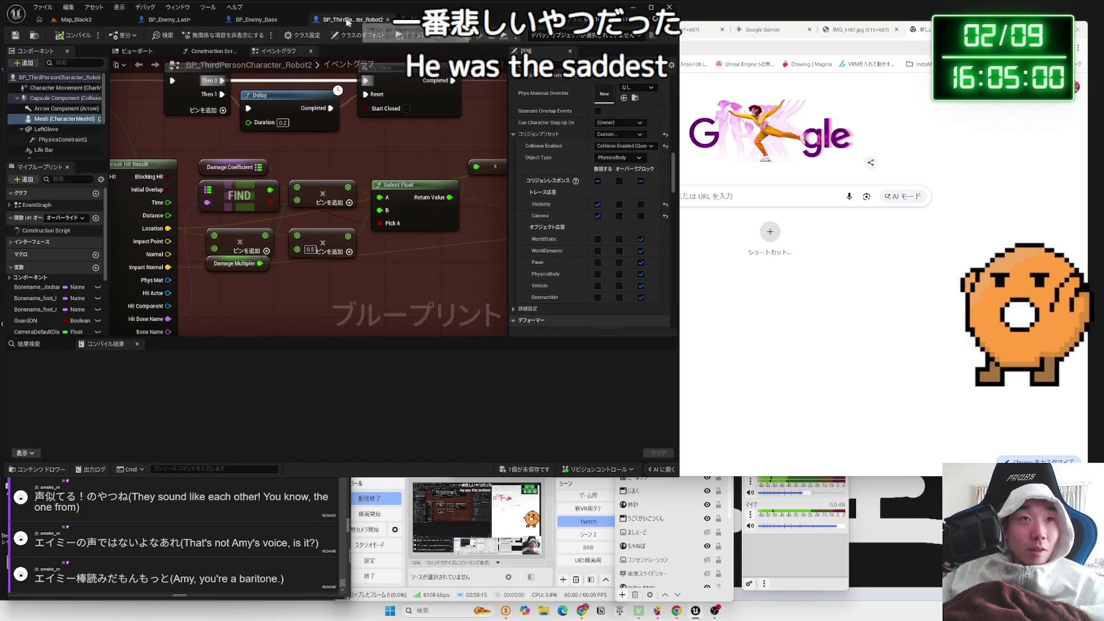
left_click(173, 19)
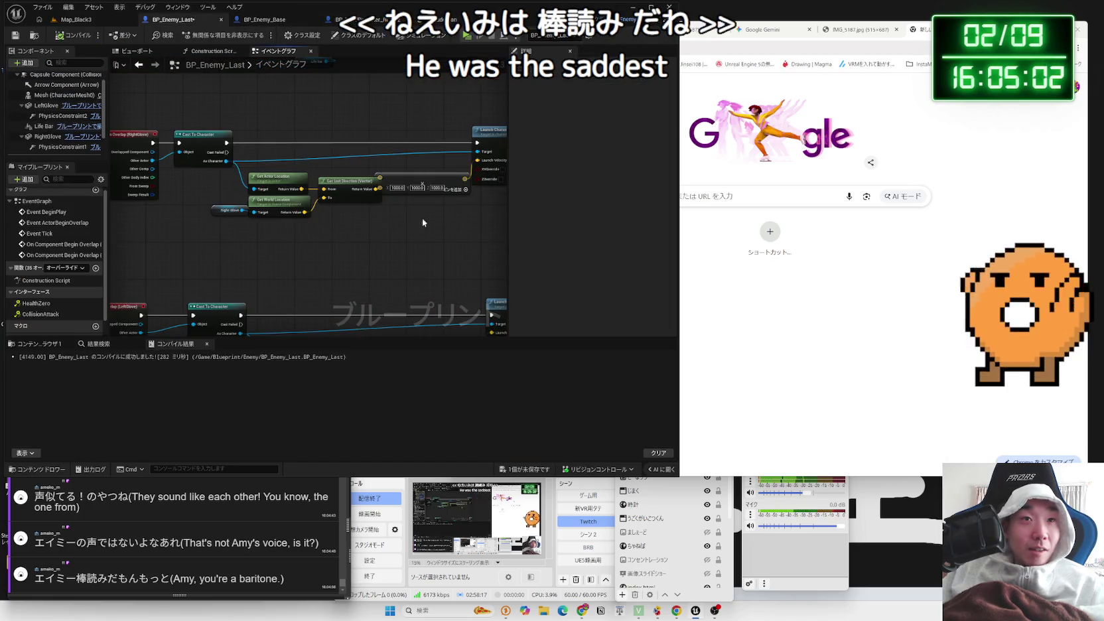
scroll(324, 225, "up", 2)
left_click(266, 207)
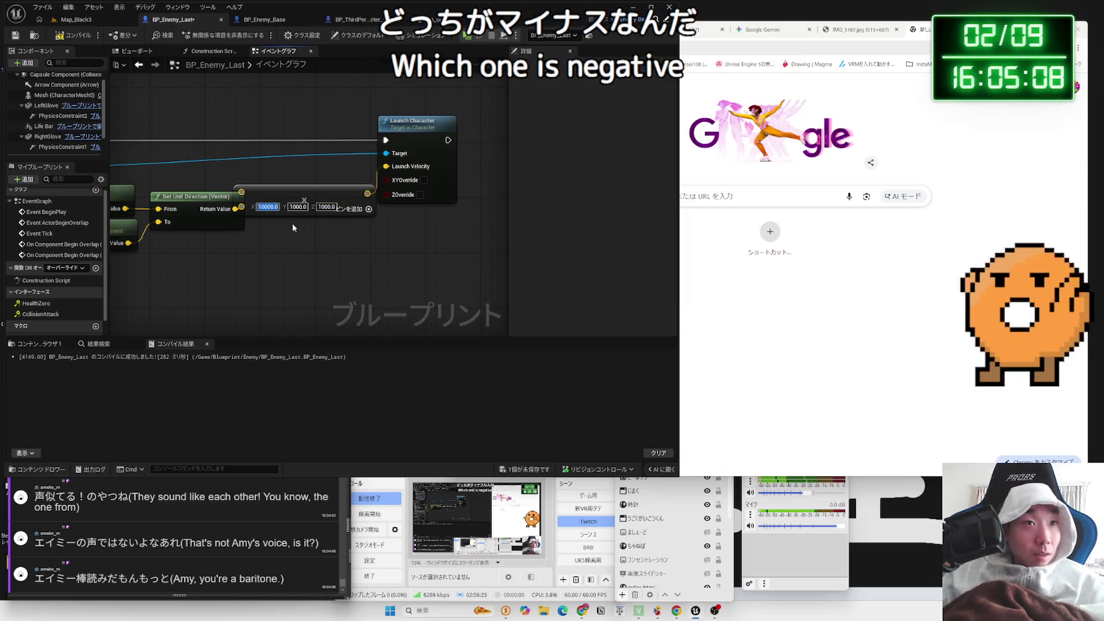
type("0")
Save all modified assets and recompile BP_Enemy_Last
left_click(78, 22)
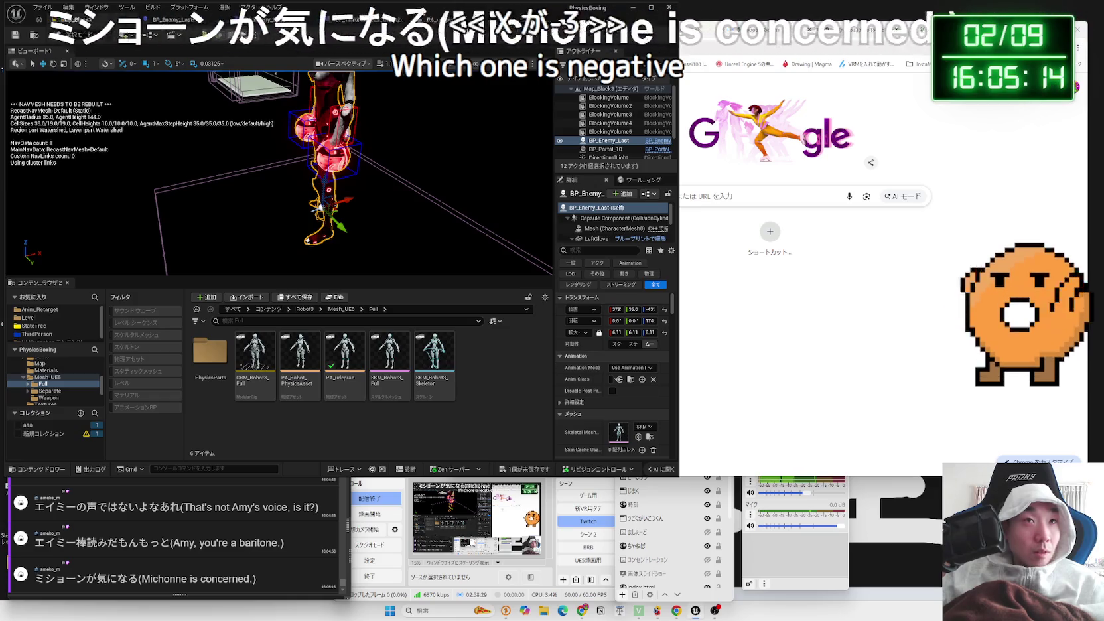
left_click(352, 19)
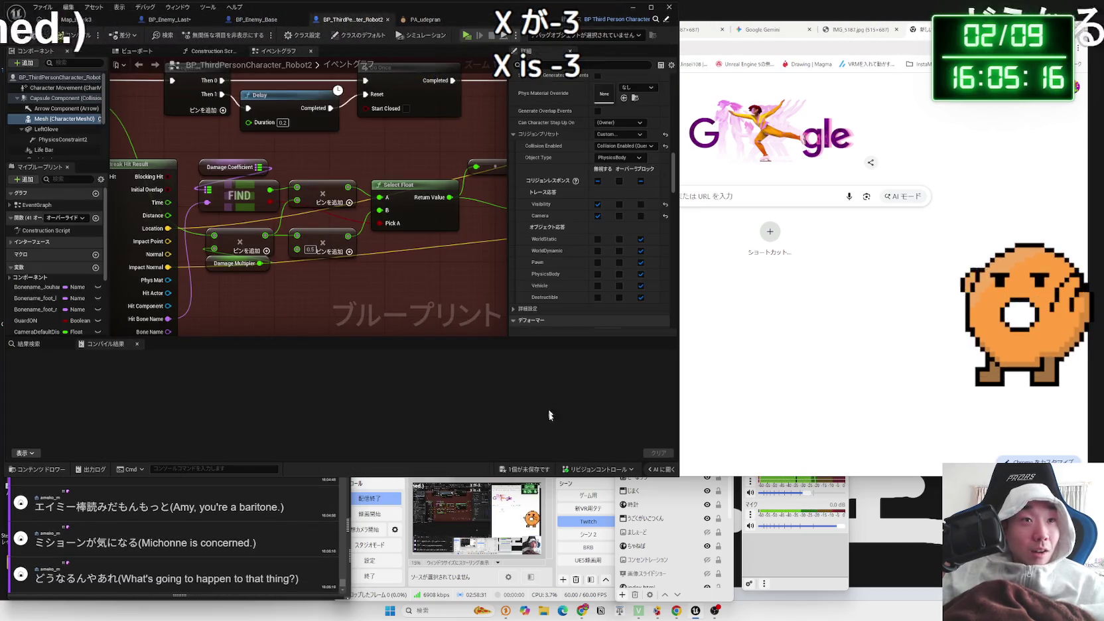
left_click(539, 472)
left_click(584, 377)
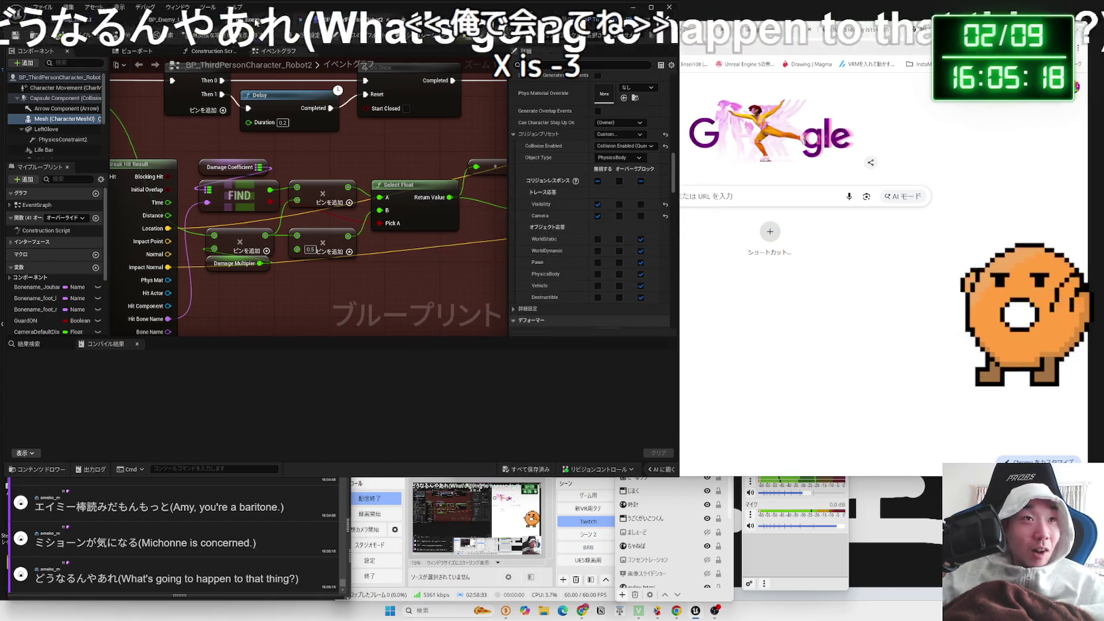
left_click(172, 20)
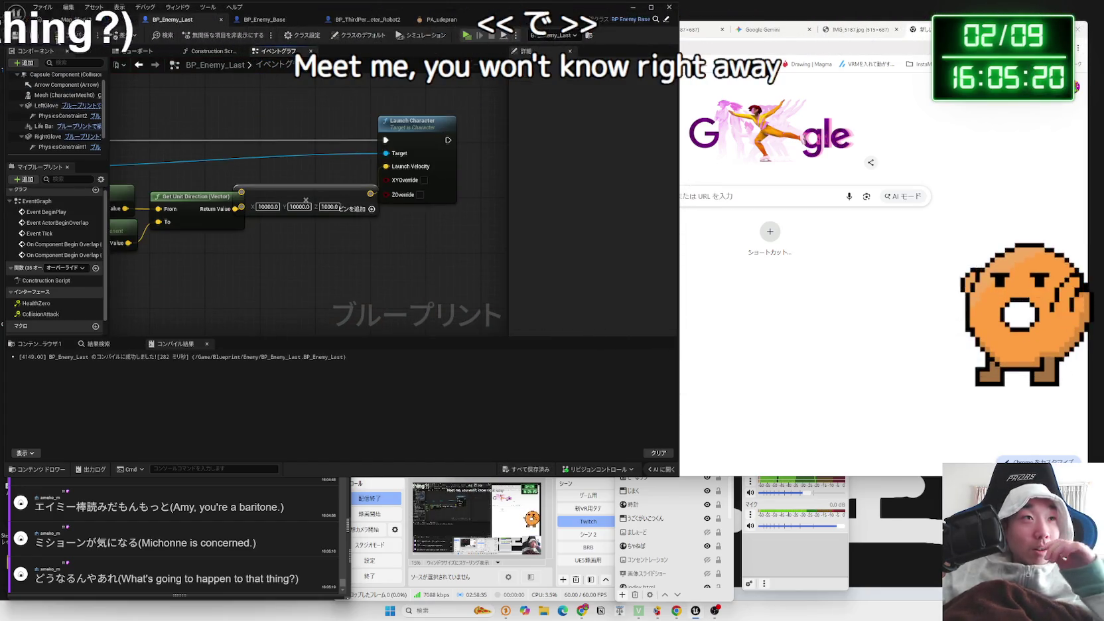
key("F7")
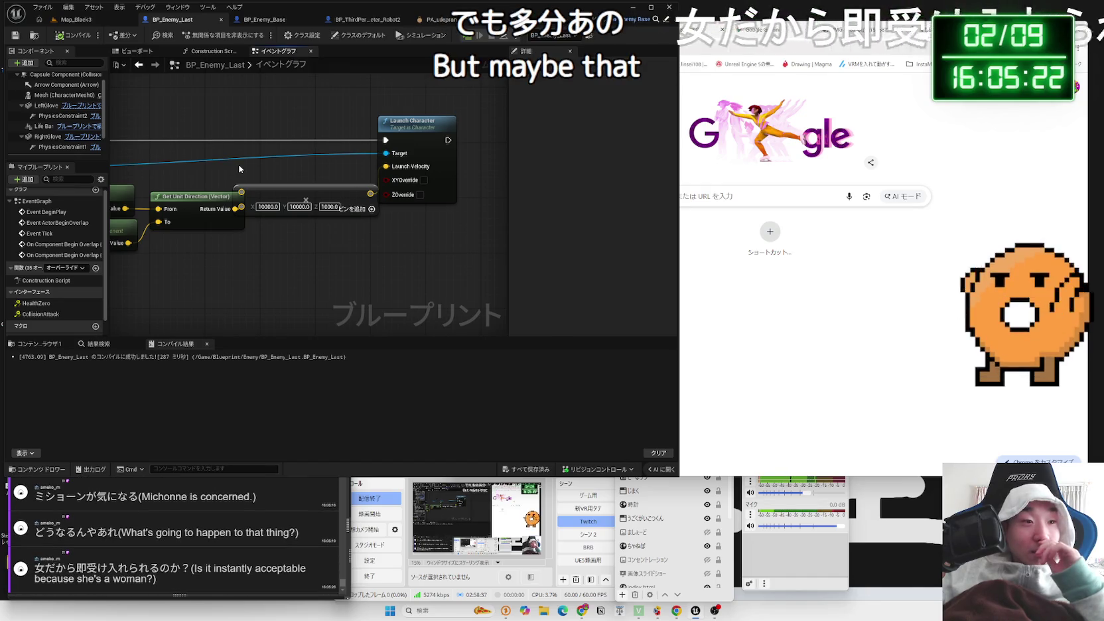
Check the direction nodes and change the launch X multiplier to -10000
mouse_move(239, 170)
left_mouse_down()
mouse_move(343, 206)
mouse_move(328, 210)
left_mouse_up()
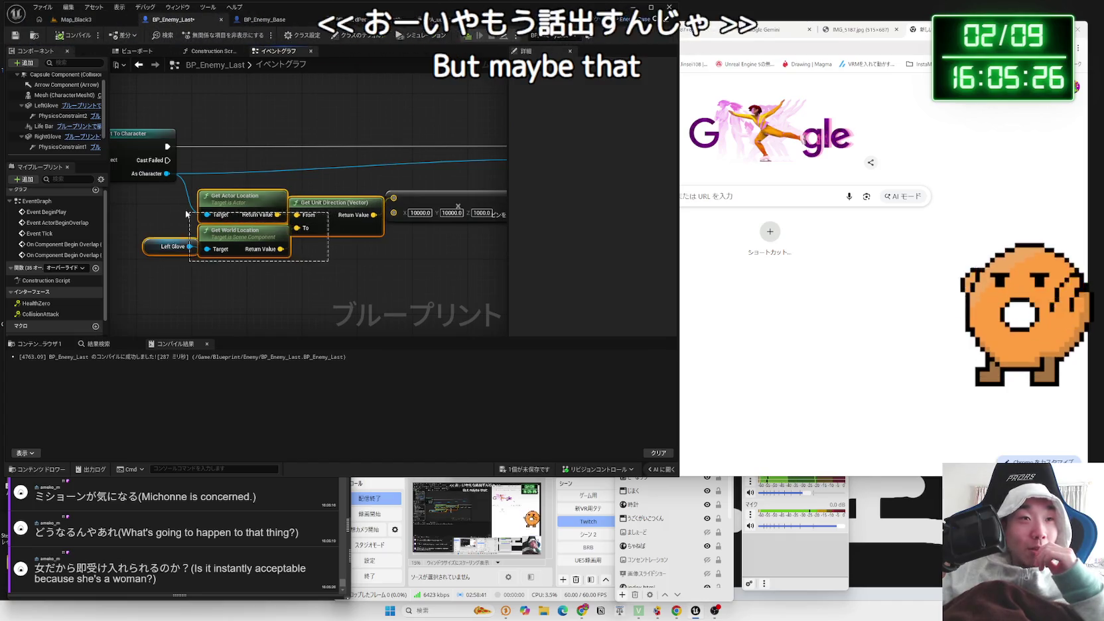
left_click_drag(183, 207, 243, 207)
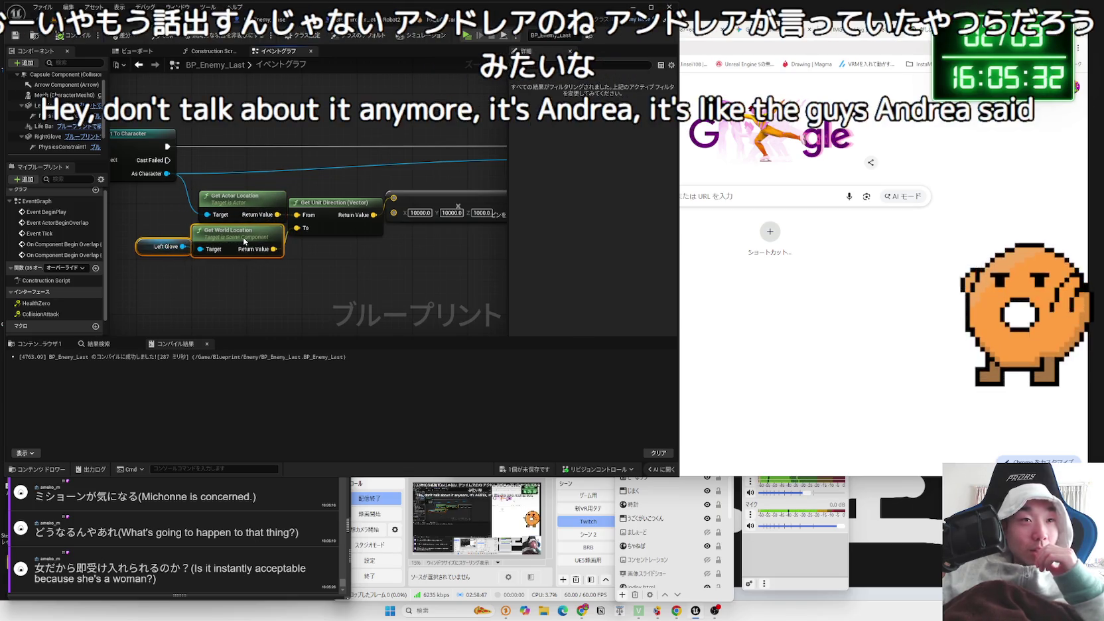
left_click_drag(346, 265, 288, 229)
left_click_drag(171, 200, 163, 196)
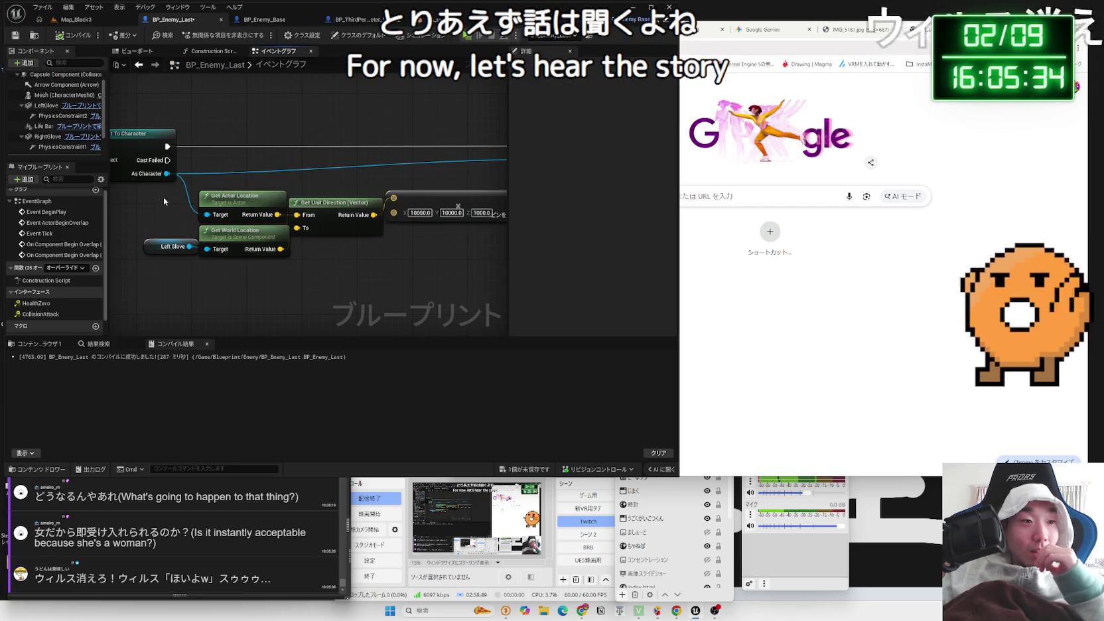
left_click(343, 262)
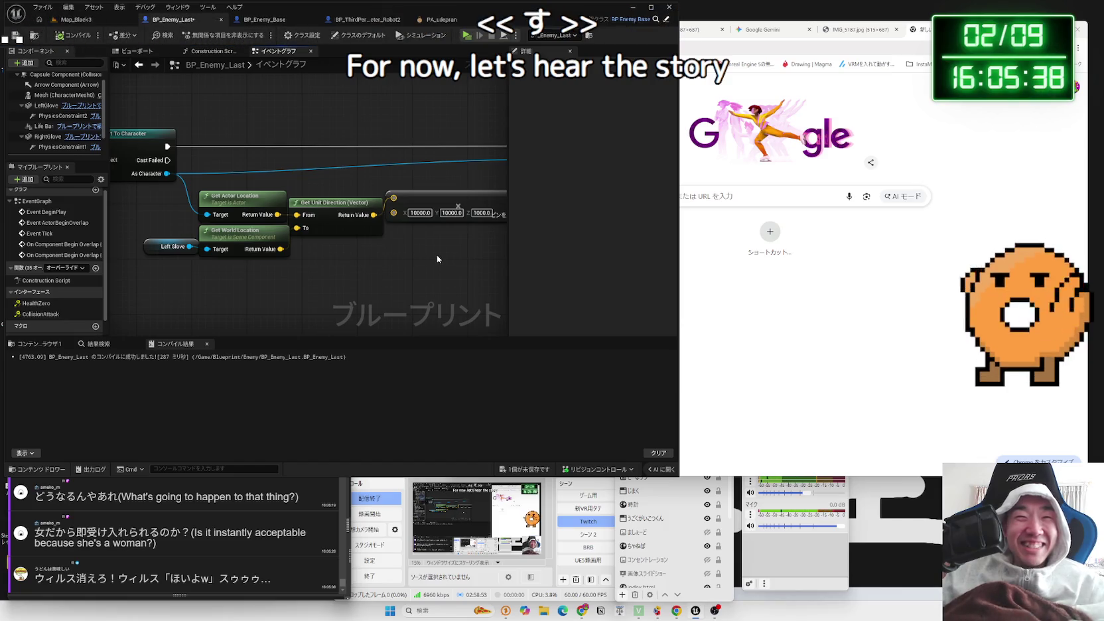
type("-")
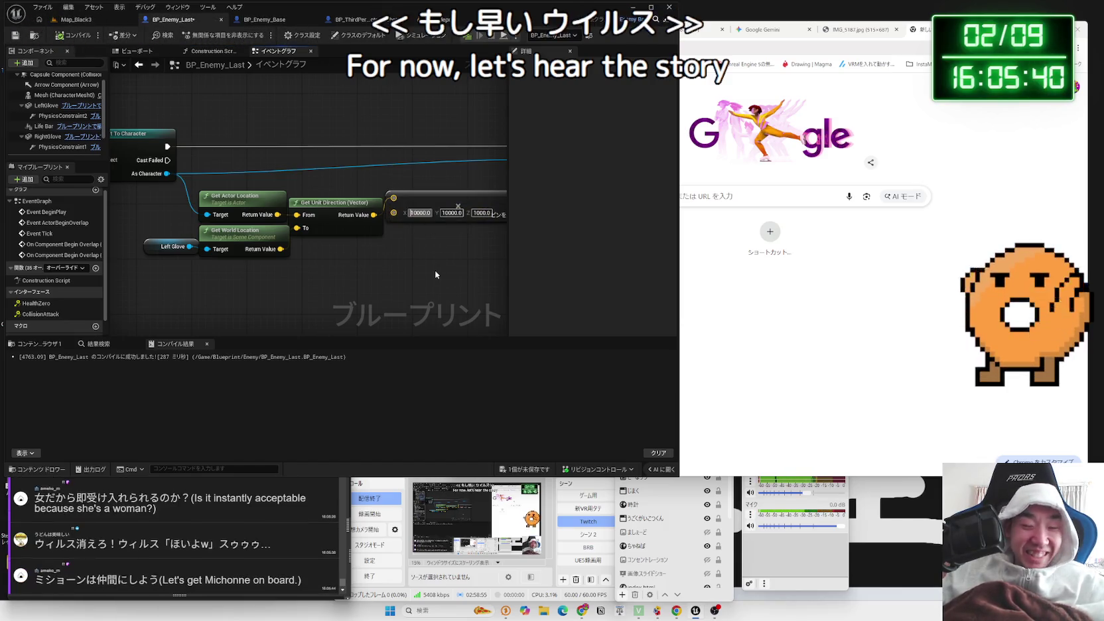
key("Return")
Raise the launch Z multiplier to 10000 and save BP_Enemy_Last
left_click(488, 213)
type("0")
key("ctrl+a")
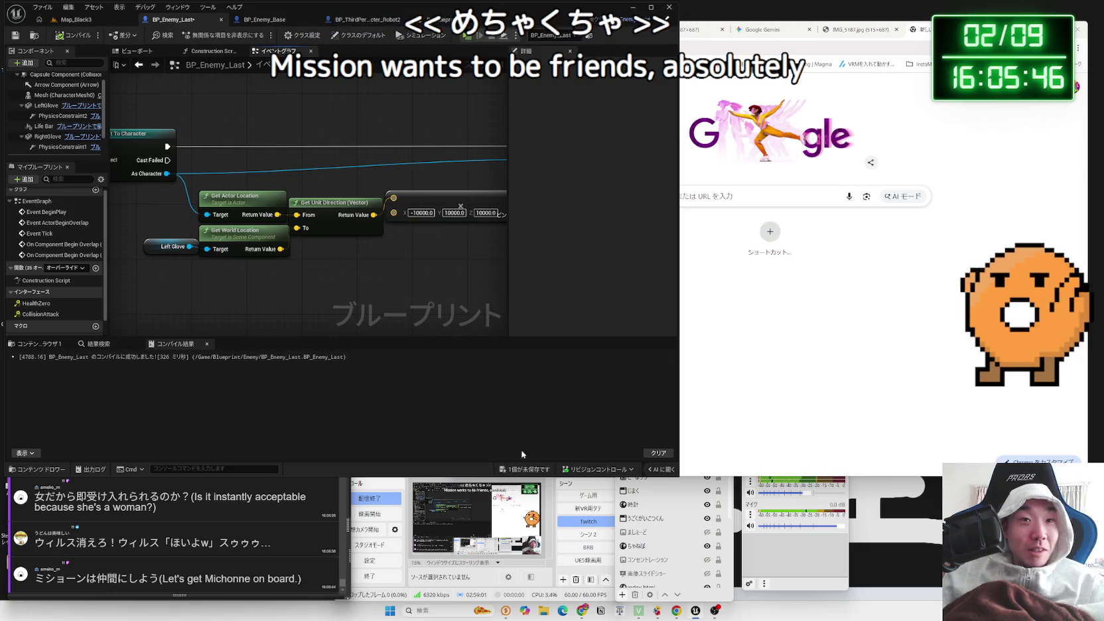
left_click(528, 470)
left_click(576, 398)
Play-test the glove launch on the Map_Black3 level
left_click_drag(227, 116, 122, 99)
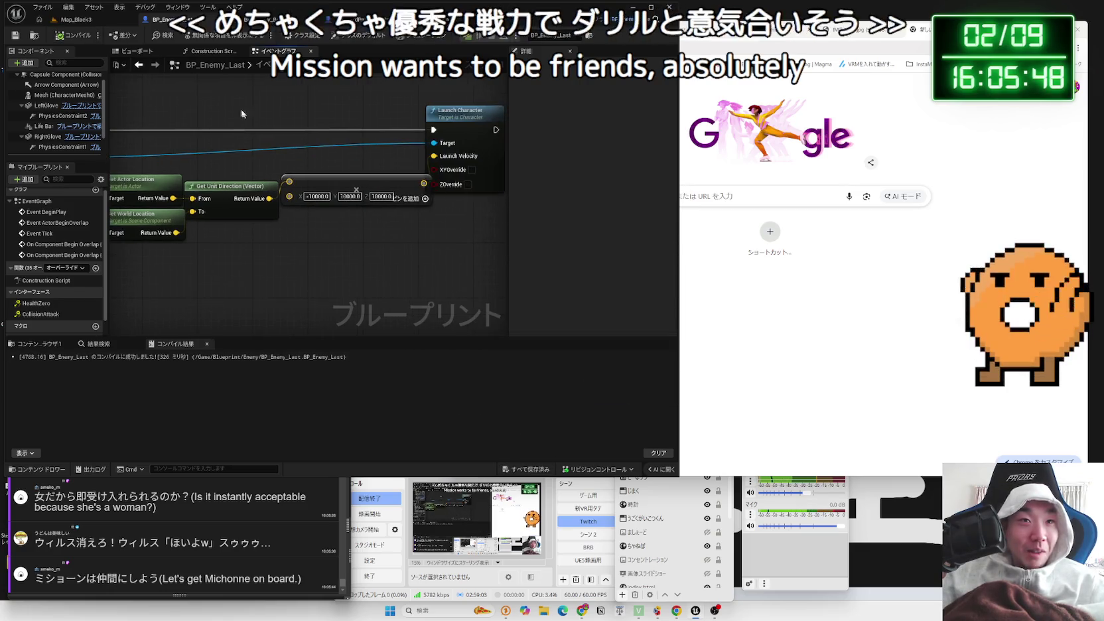
left_click(77, 21)
left_click(207, 38)
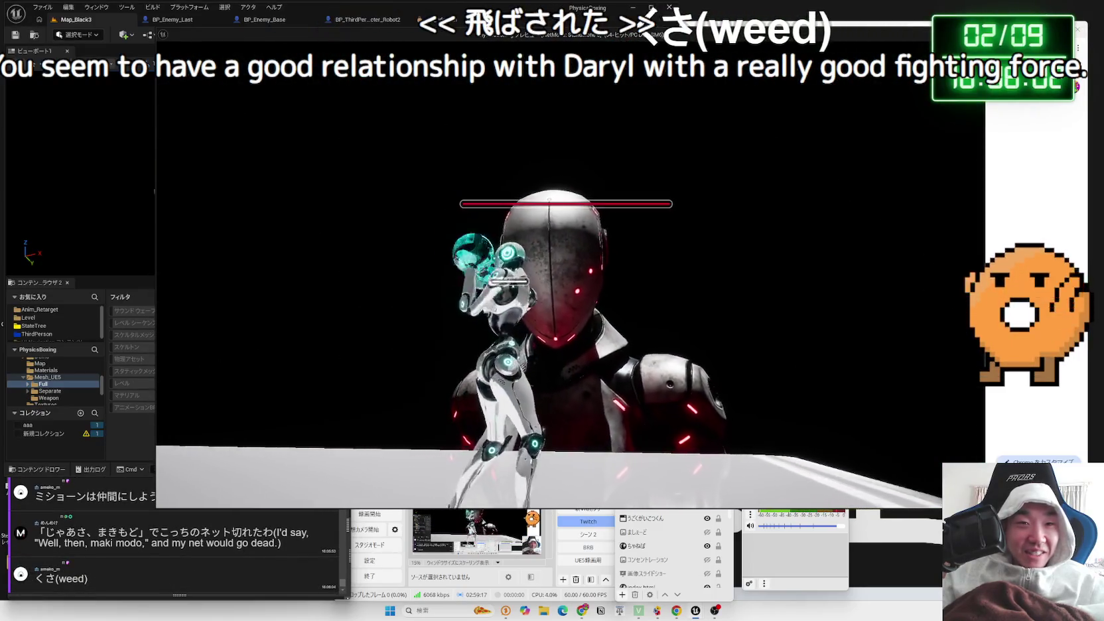
Stop the play-test and lower BP_Enemy_Last's Z launch multiplier to 2000
key("Escape")
left_click(271, 20)
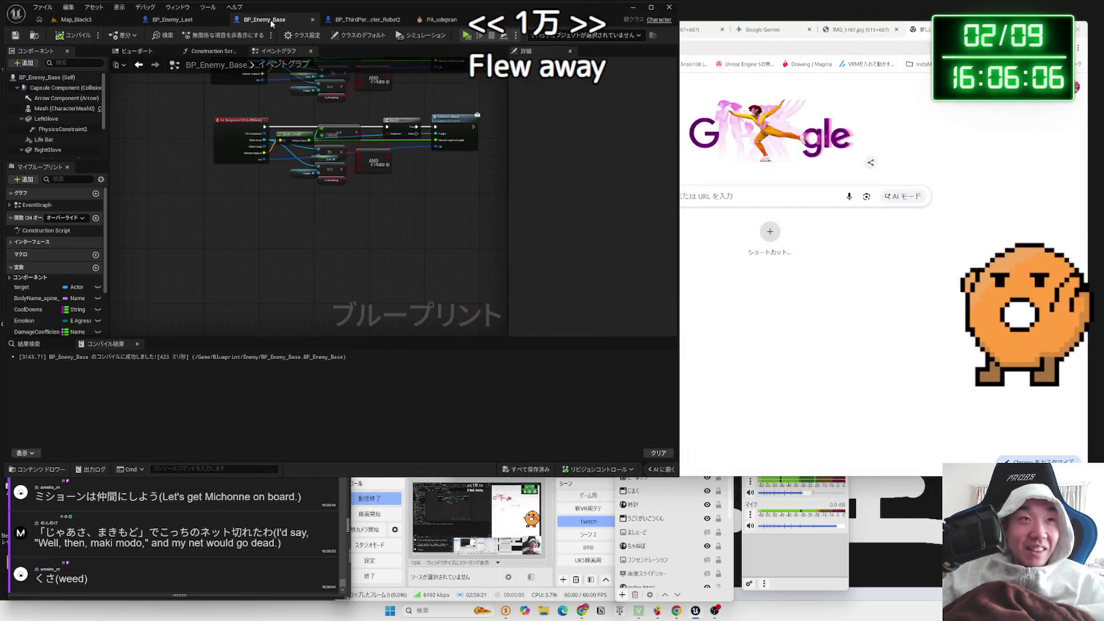
left_click(172, 20)
type("2000")
key("Return")
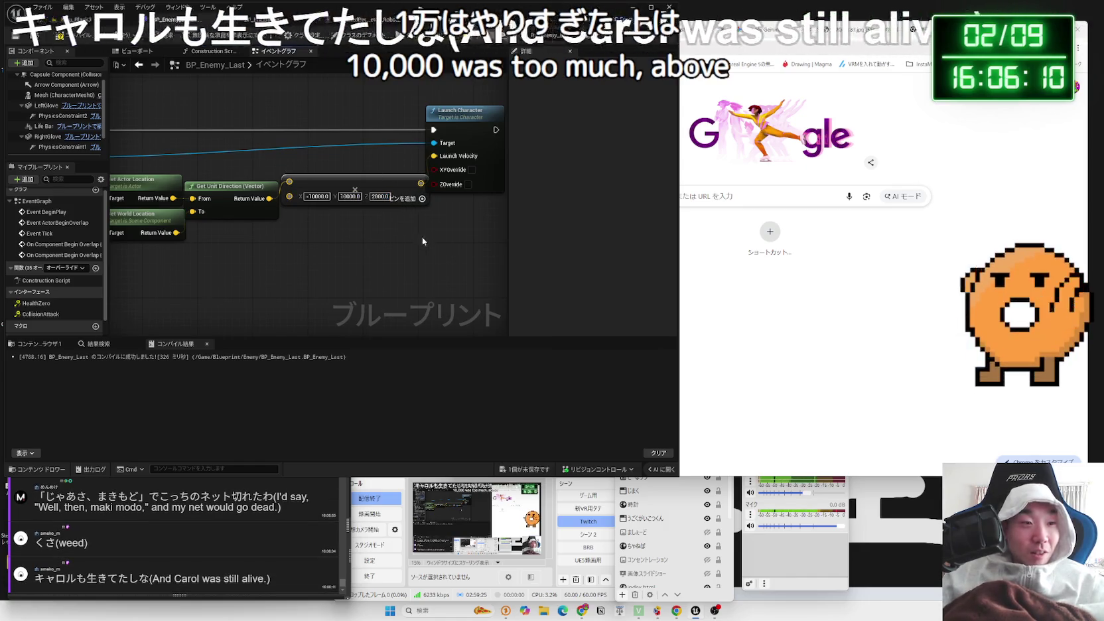
Save the blueprint and start another play-test
key("ctrl+shift+s")
key("Return")
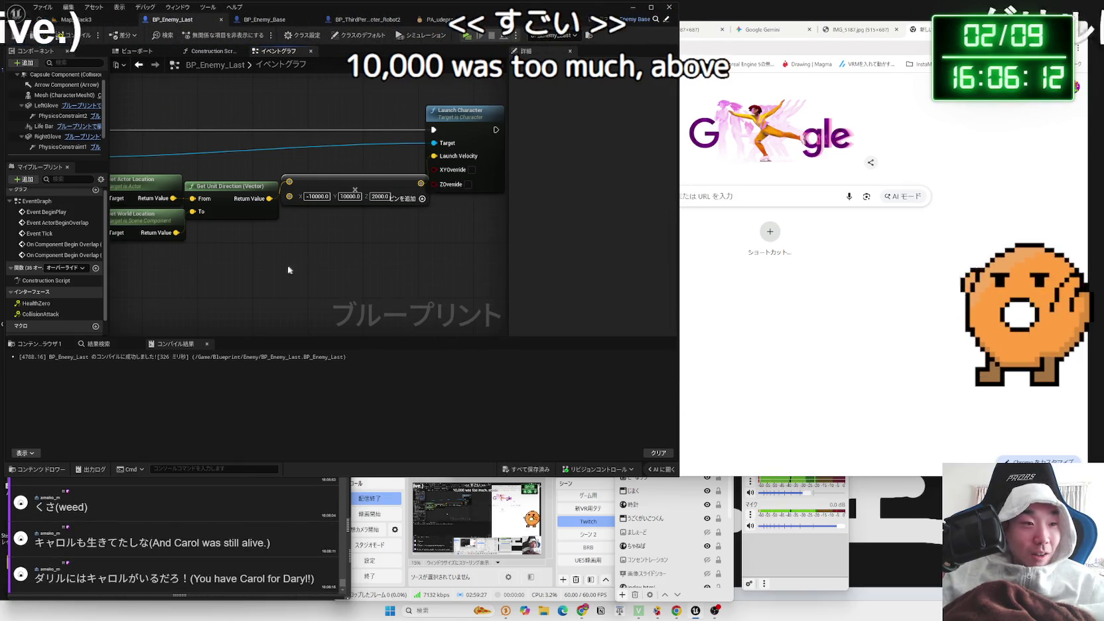
scroll(318, 267, "down", 3)
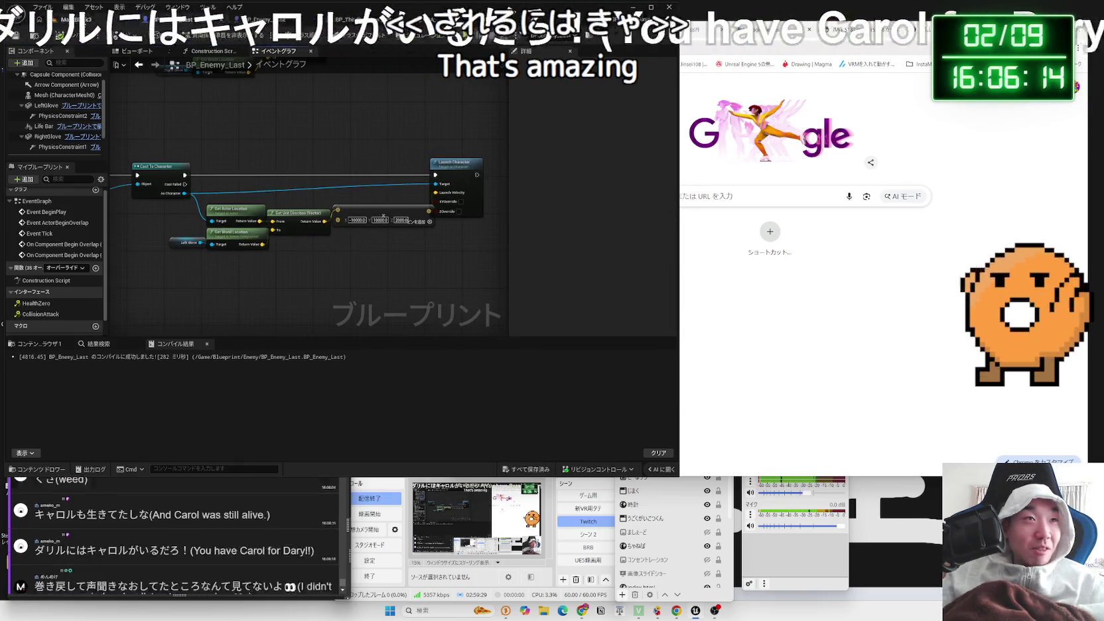
key("alt+p")
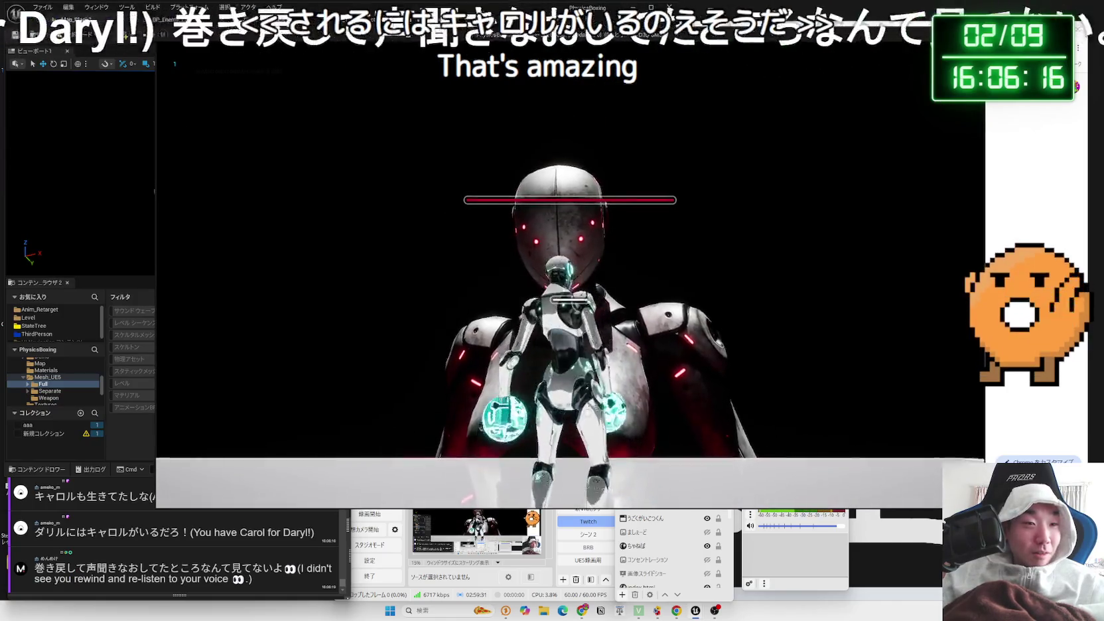
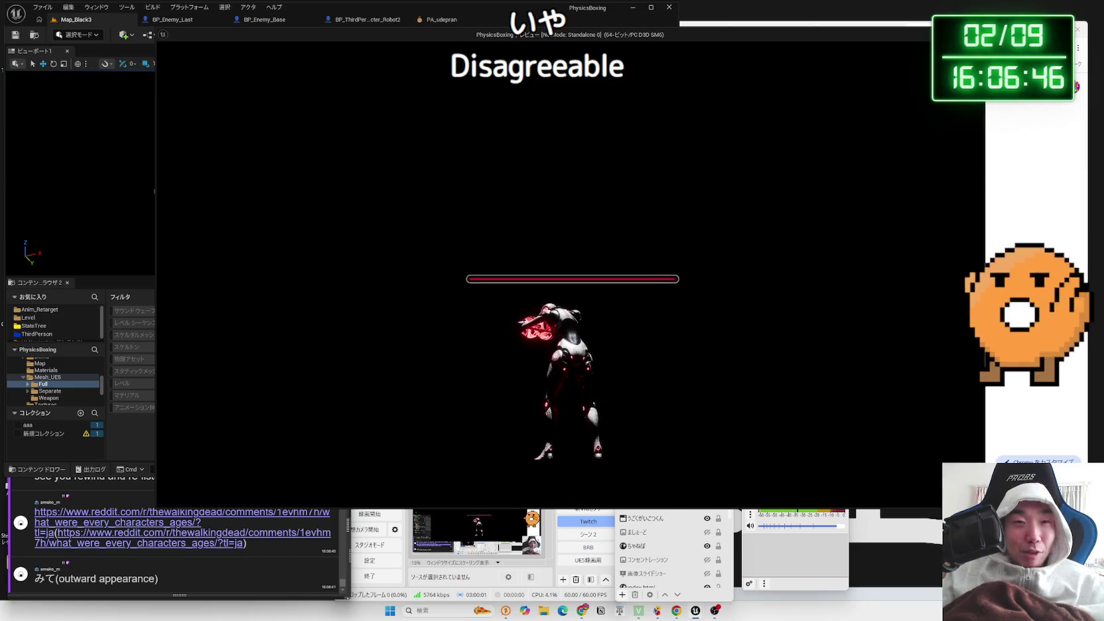
End the game preview and open the chat's Reddit link about Walking Dead character ages
key("Escape")
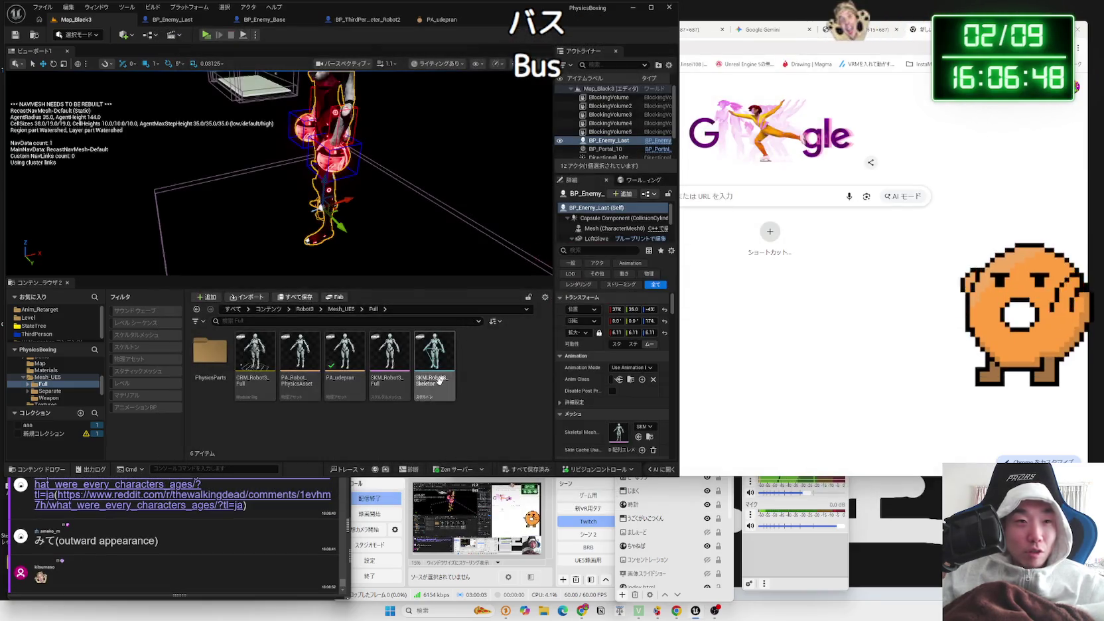
left_click(141, 556)
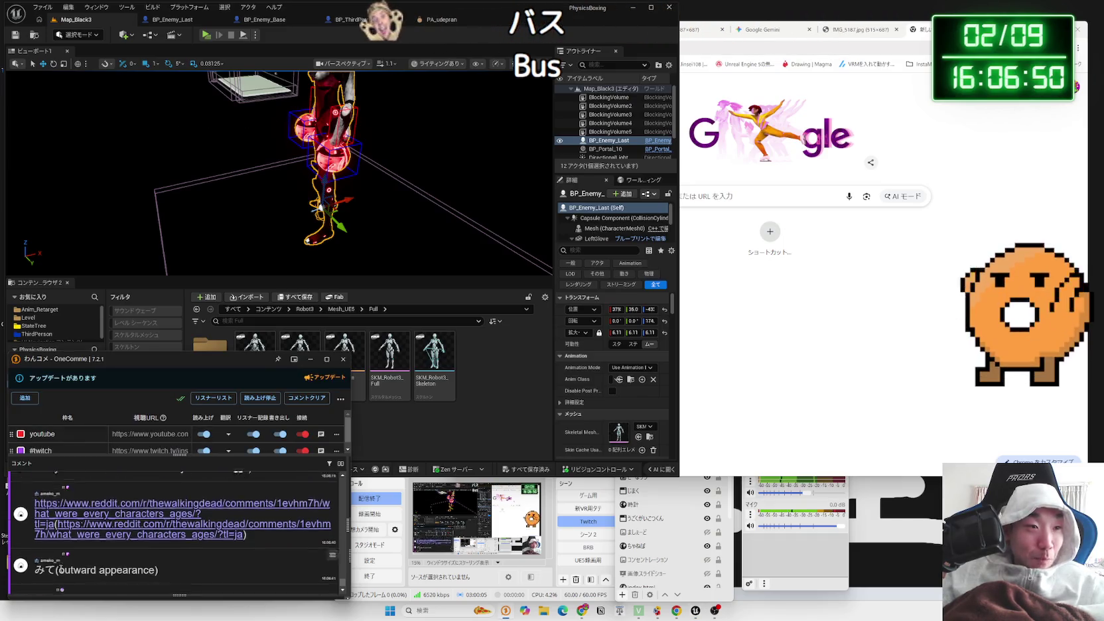
left_click(178, 588)
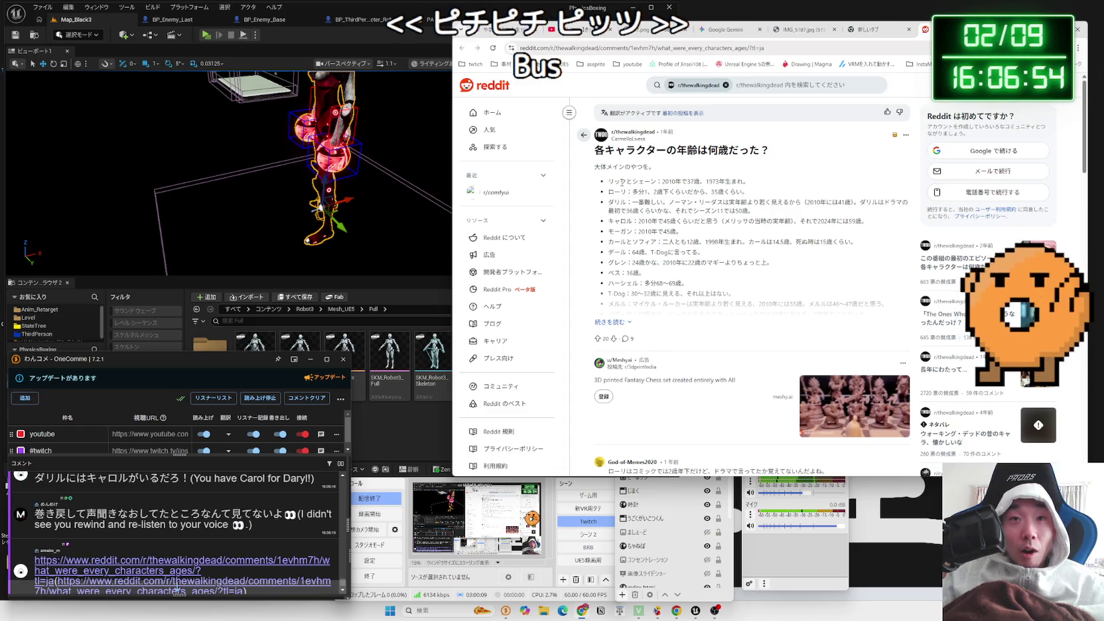
Expand the character-ages post to its full text and scroll through the age list
mouse_move(604, 178)
left_mouse_down()
mouse_move(862, 225)
mouse_move(748, 285)
left_mouse_up()
left_click(749, 292)
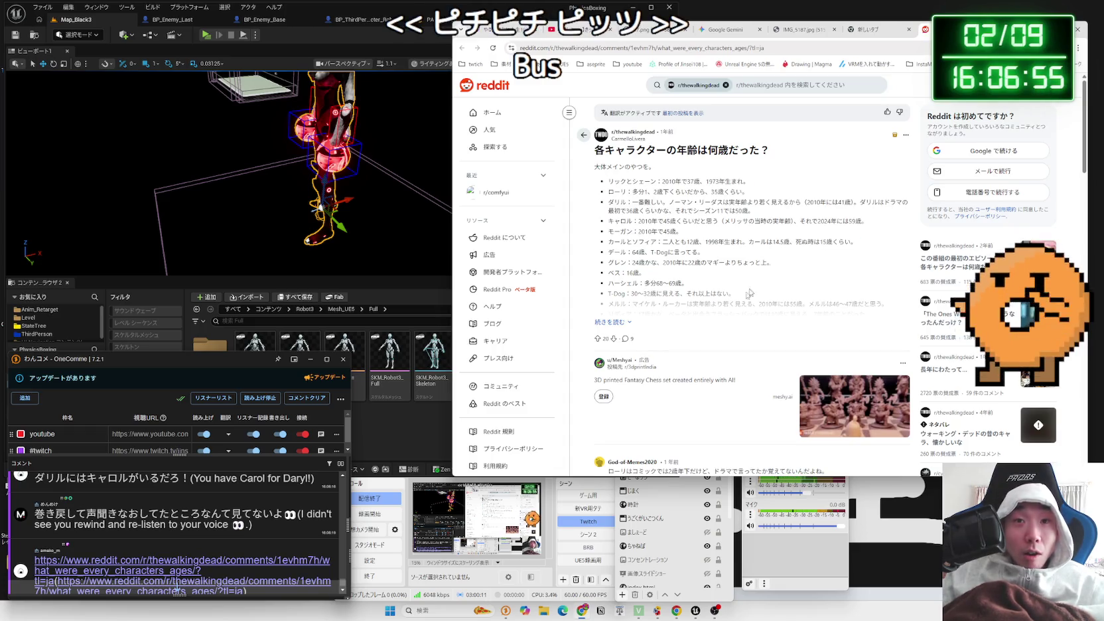
left_click(624, 323)
scroll(647, 313, "down", 5)
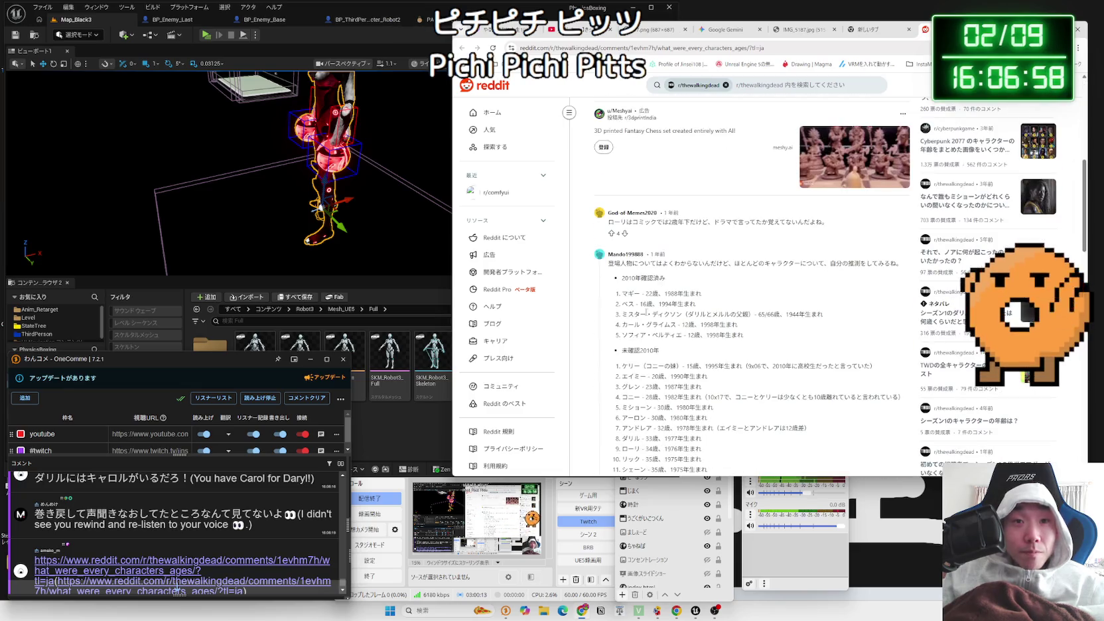
scroll(647, 313, "up", 5)
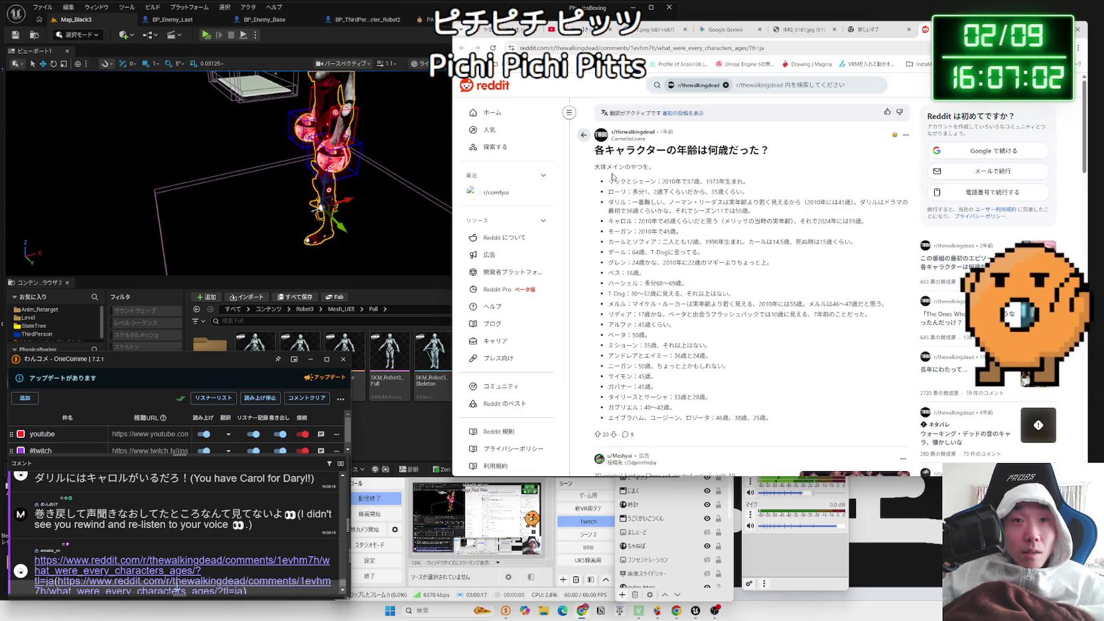
scroll(691, 288, "down", 15)
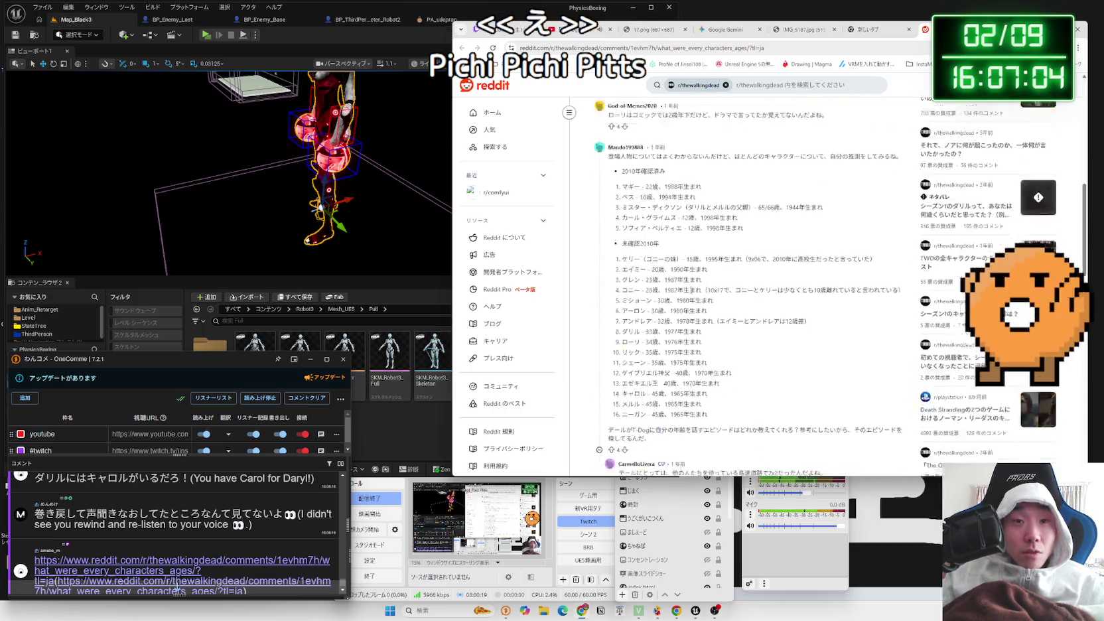
scroll(712, 310, "up", 3)
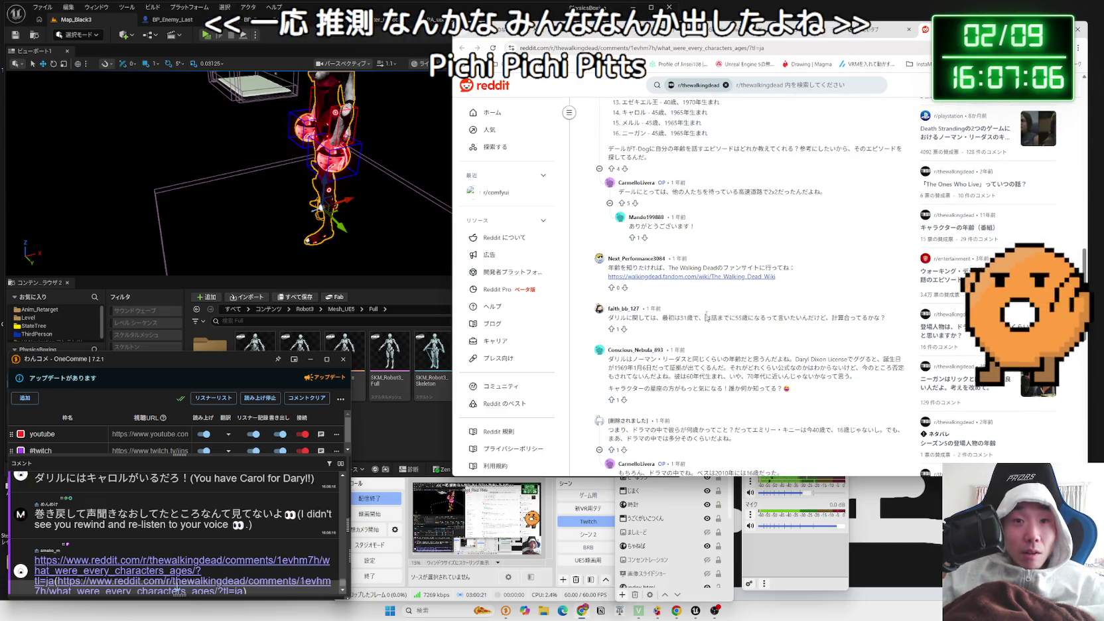
scroll(716, 318, "up", 5)
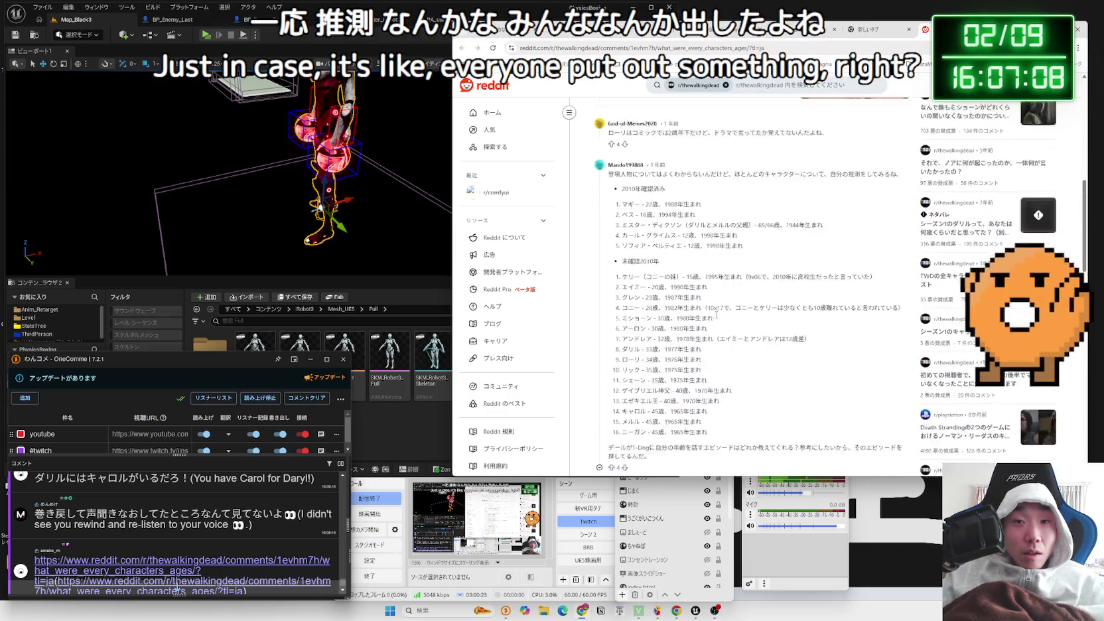
scroll(716, 319, "up", 1)
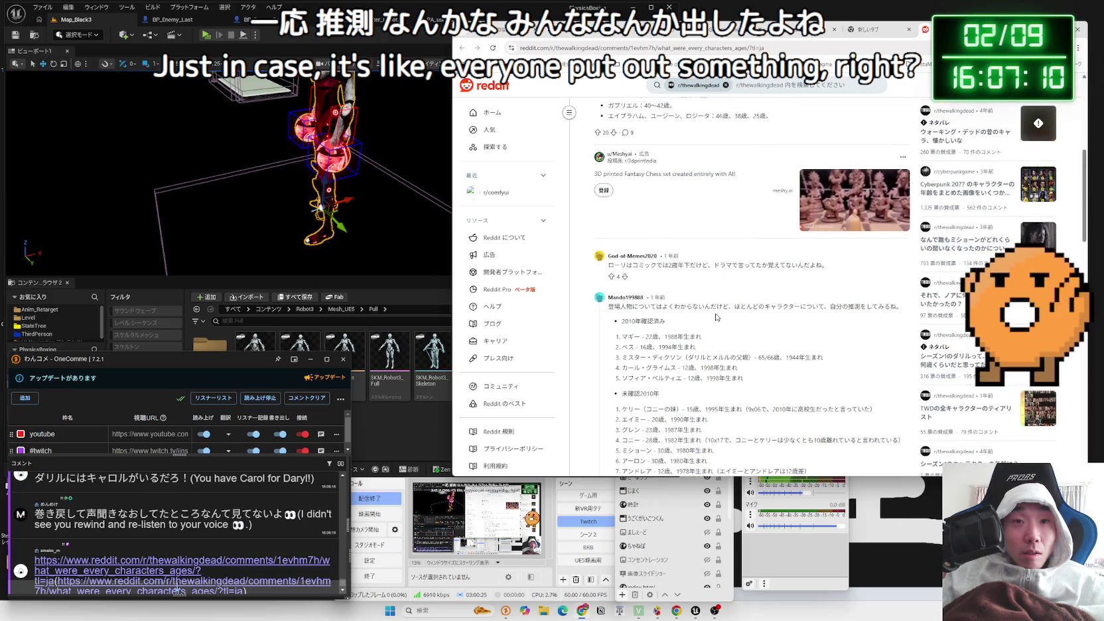
scroll(716, 318, "up", 2)
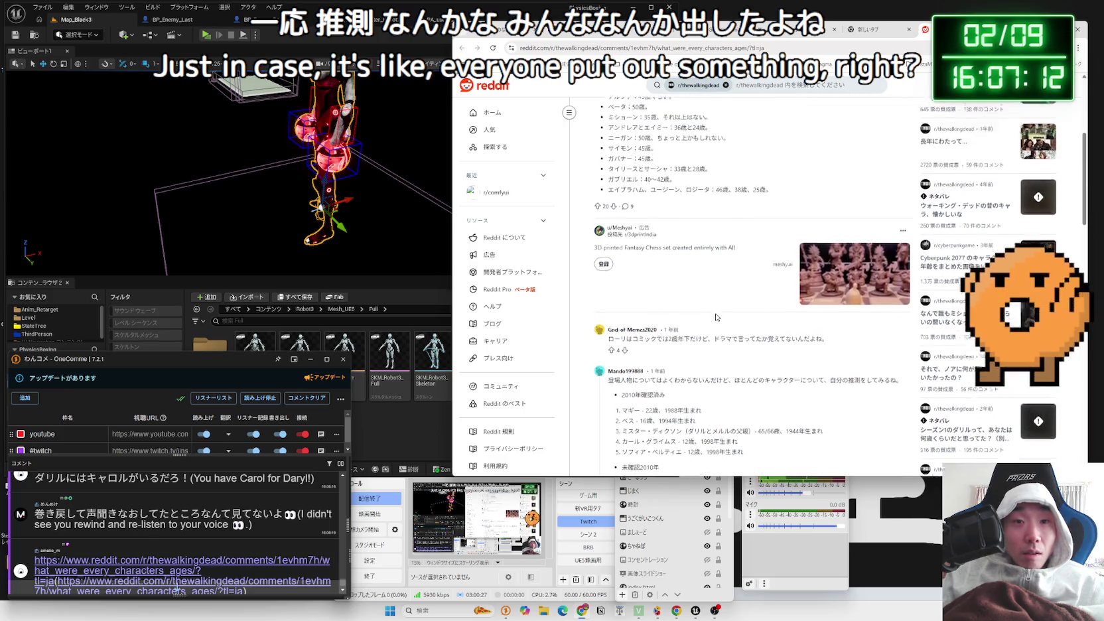
scroll(716, 319, "up", 2)
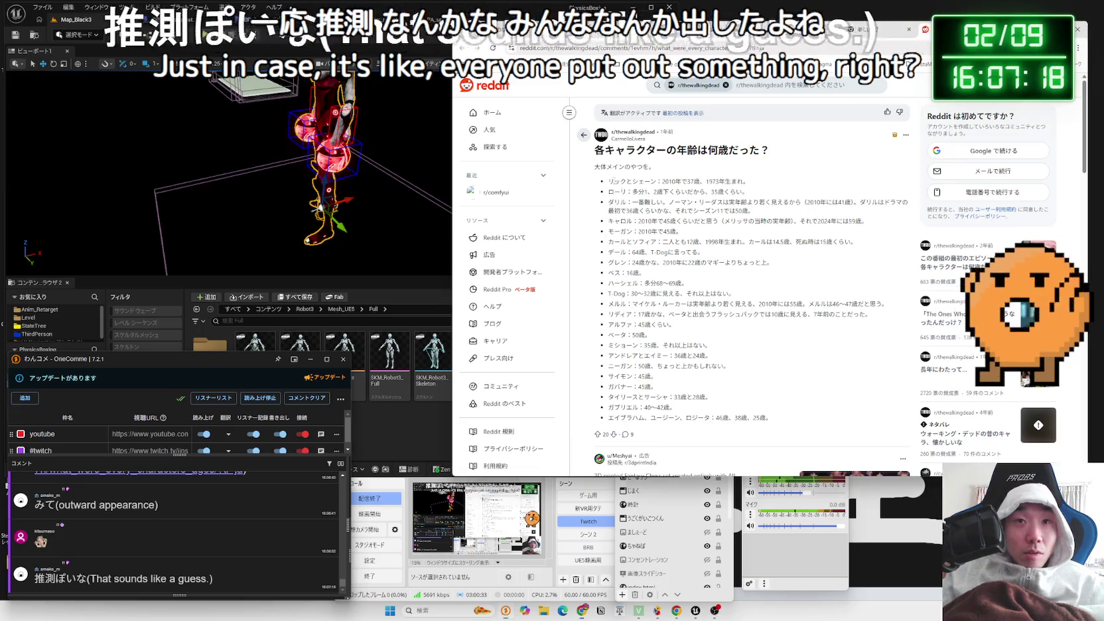
Highlight entries 2–5 of the age list, then web-search the actor named in chat
scroll(655, 290, "down", 5)
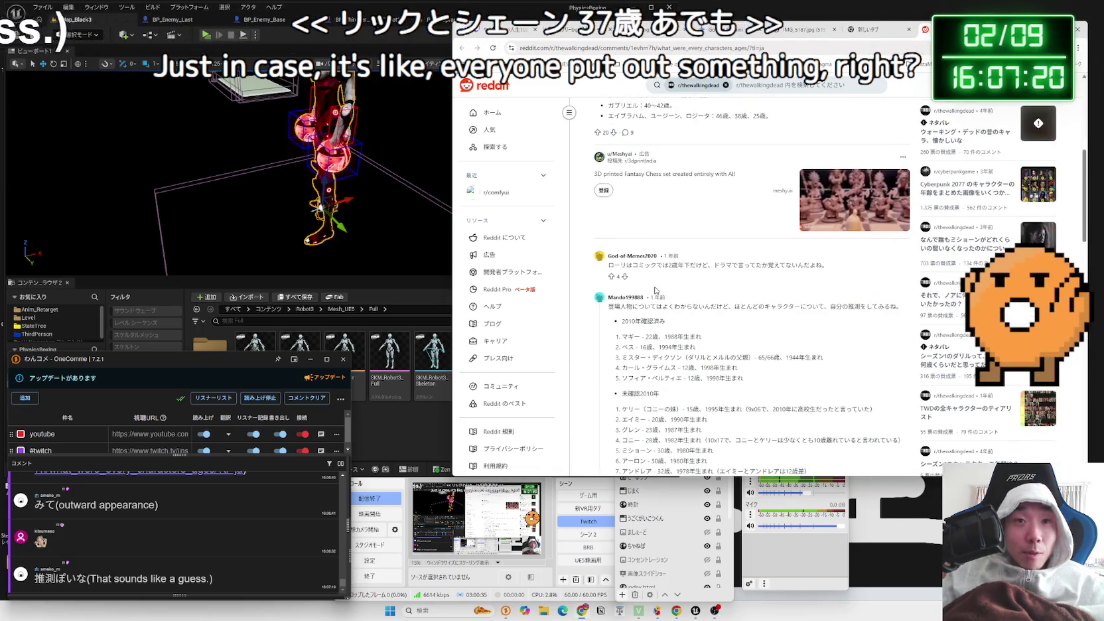
scroll(655, 290, "down", 2)
mouse_move(621, 192)
left_mouse_down()
mouse_move(664, 193)
mouse_move(743, 248)
mouse_move(692, 229)
left_mouse_up()
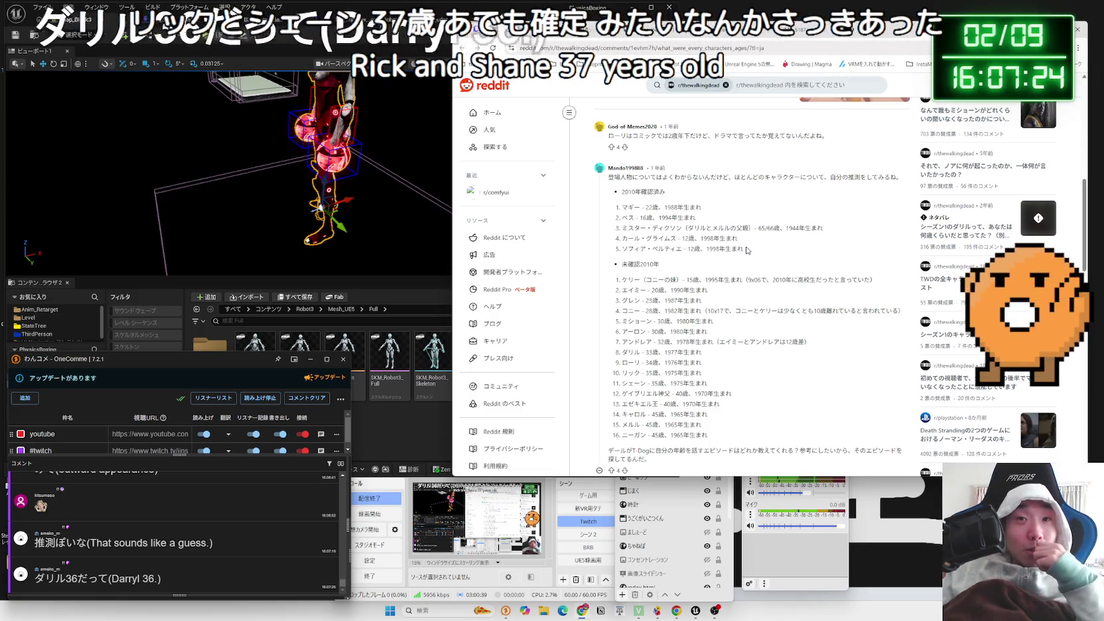
left_click(631, 207)
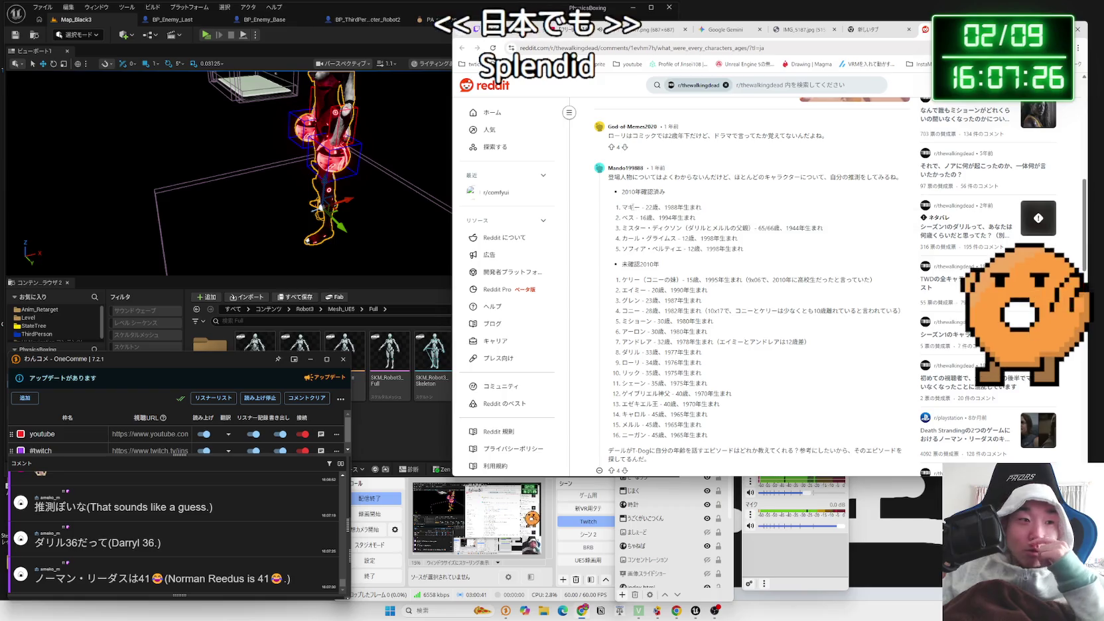
left_click_drag(622, 216, 744, 248)
left_click(743, 249)
mouse_move(331, 529)
scroll(678, 309, "up", 5)
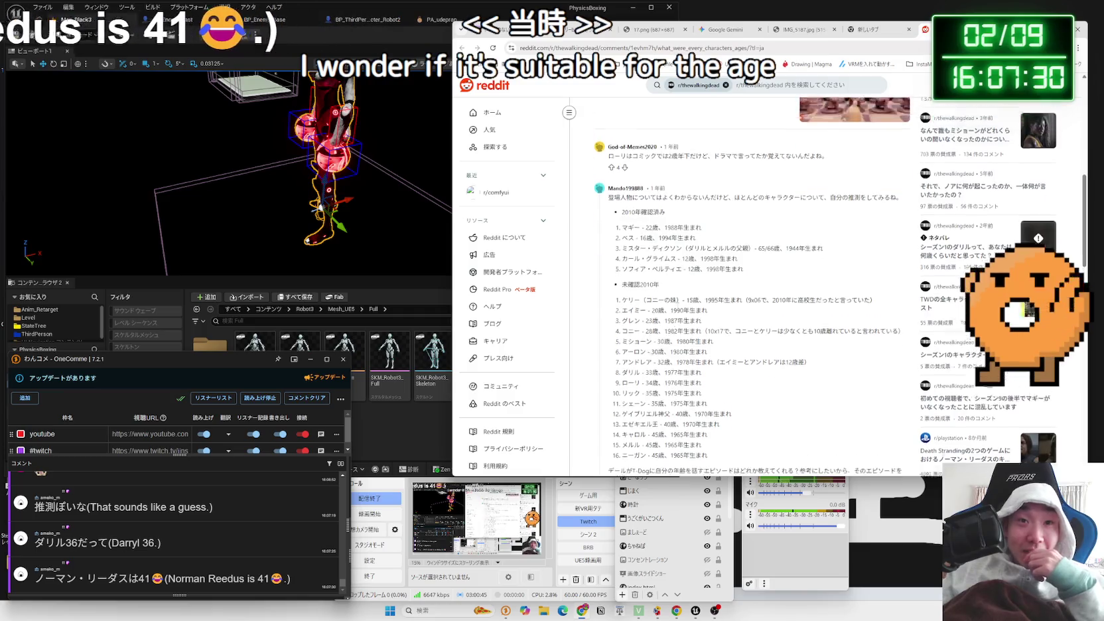
scroll(678, 308, "up", 2)
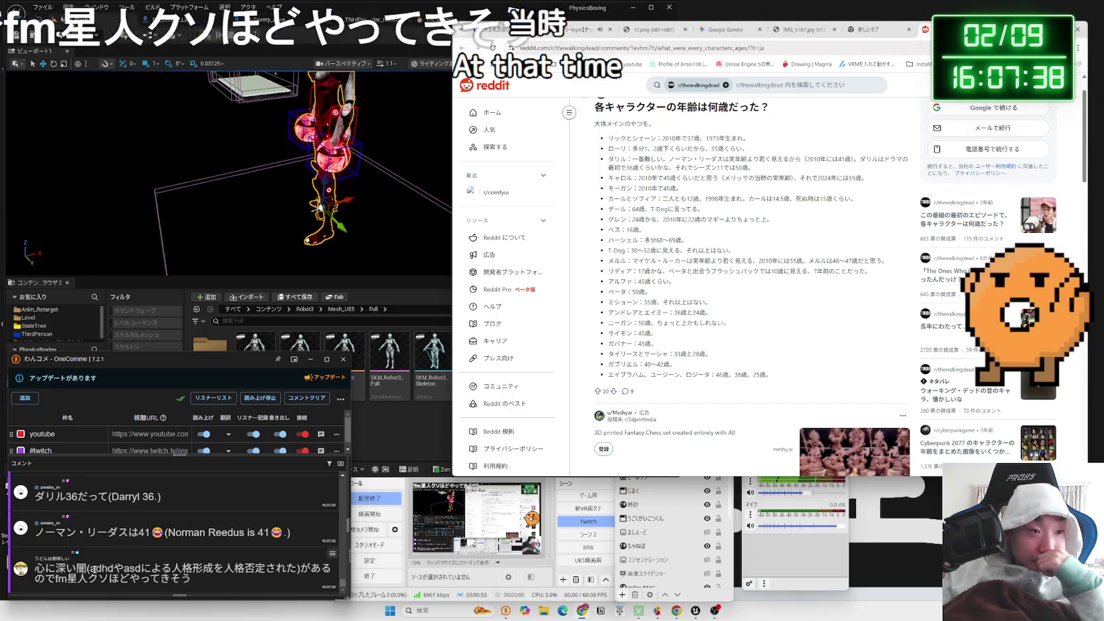
left_click_drag(90, 569, 290, 571)
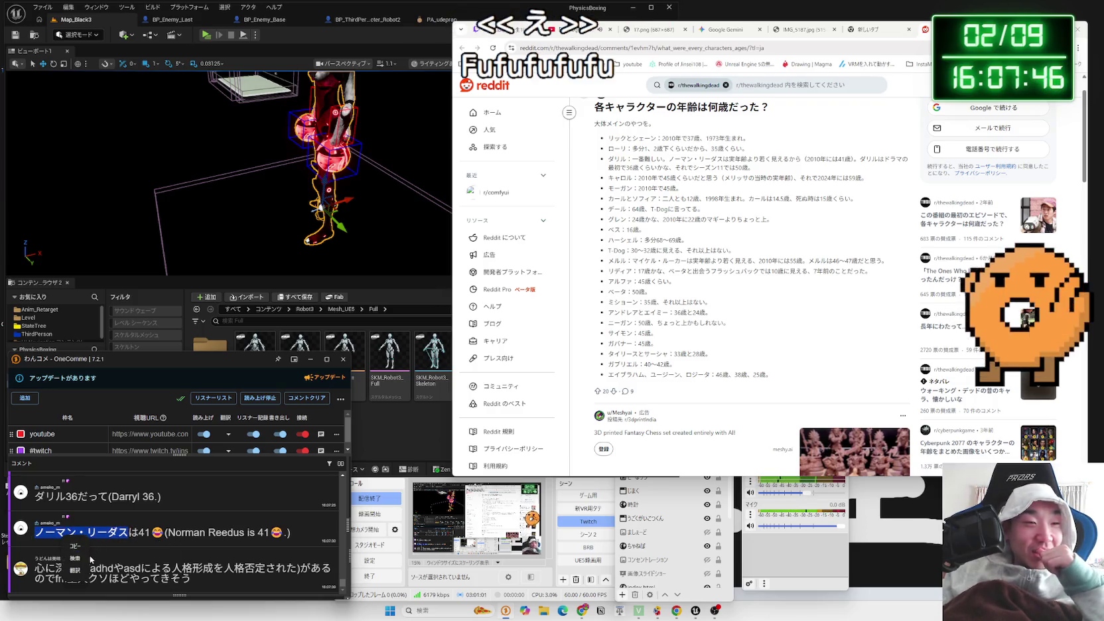
left_click_drag(86, 561, 730, 30)
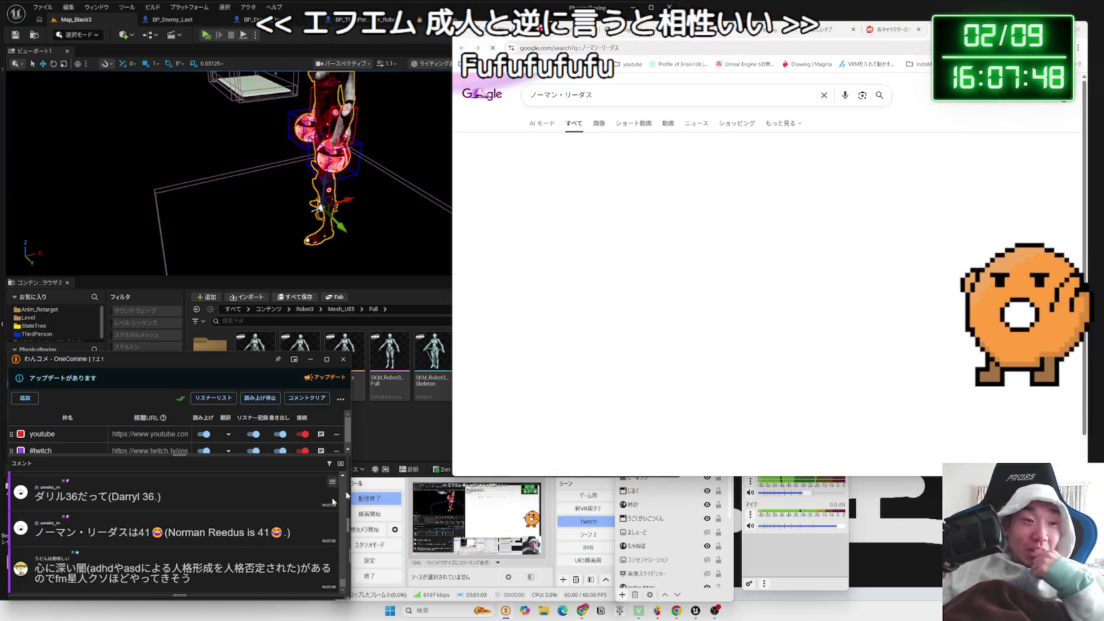
Read the actor's age overview and browse the image results
scroll(797, 222, "down", 2)
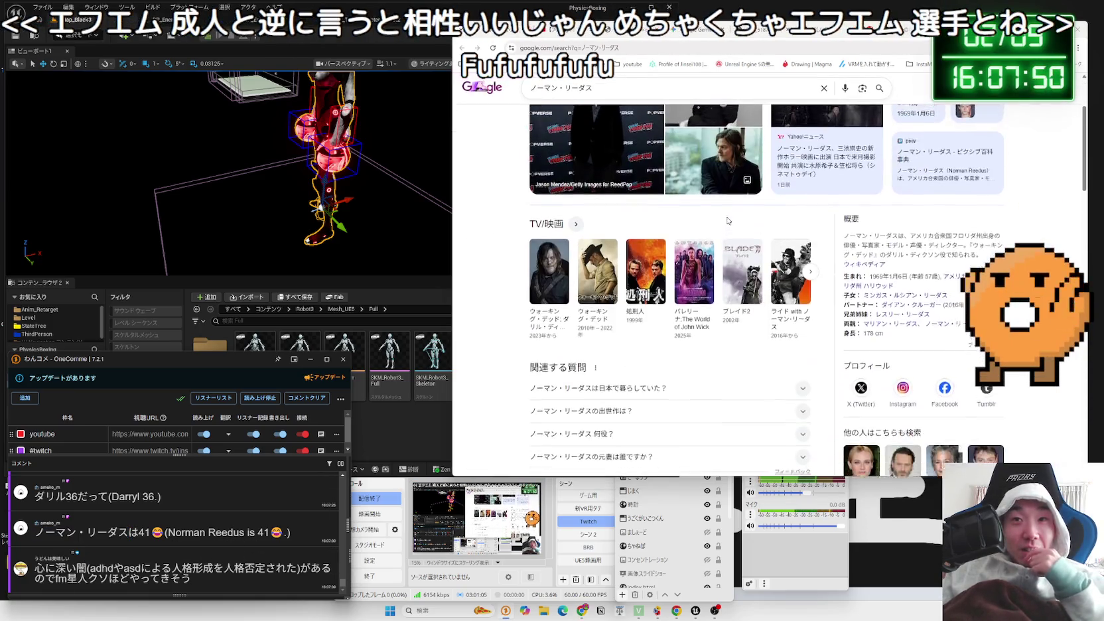
scroll(863, 219, "up", 2)
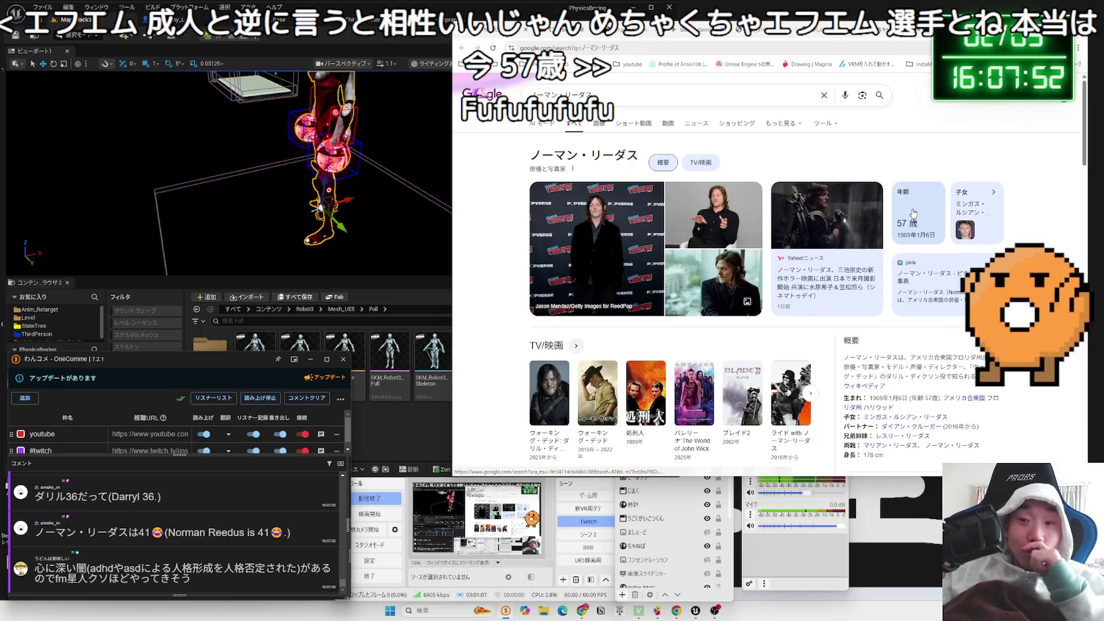
scroll(913, 212, "down", 2)
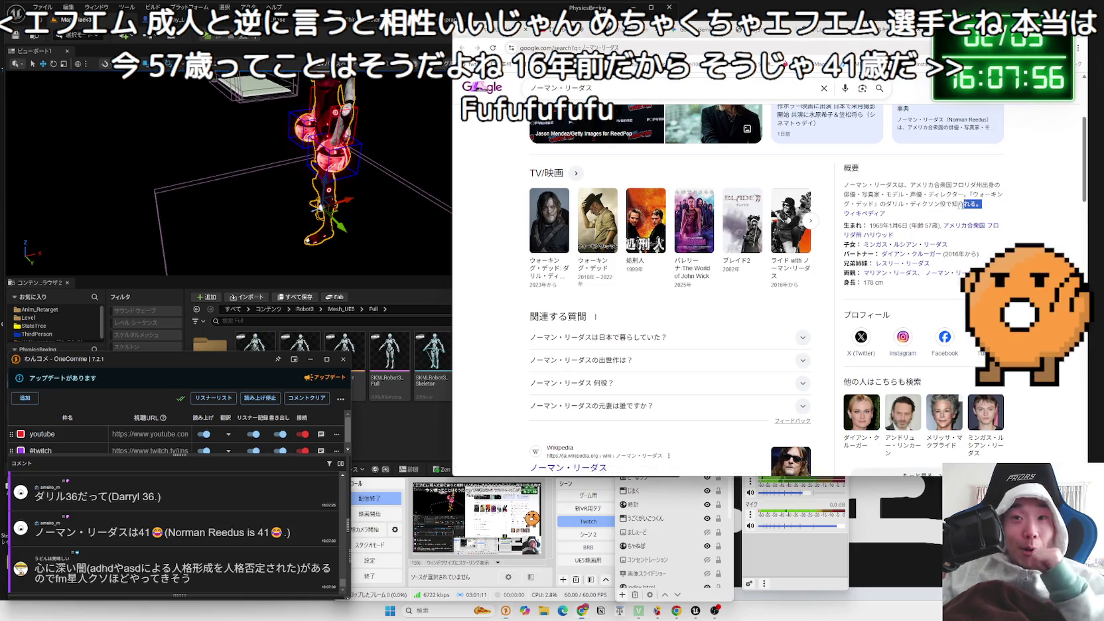
left_click_drag(917, 211, 846, 186)
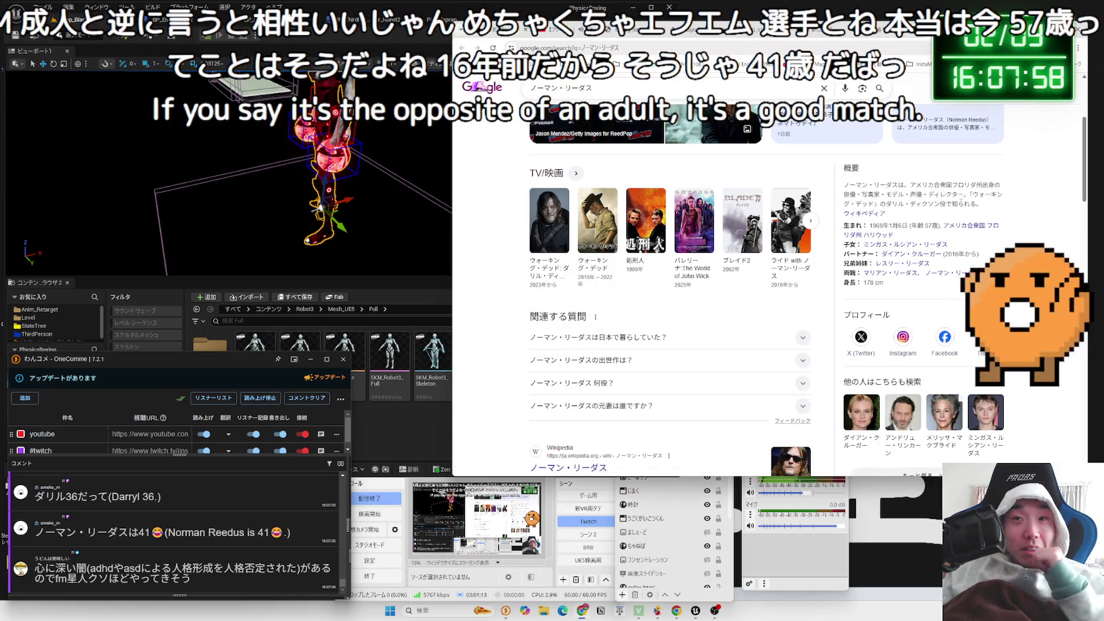
scroll(942, 207, "up", 2)
left_click(602, 132)
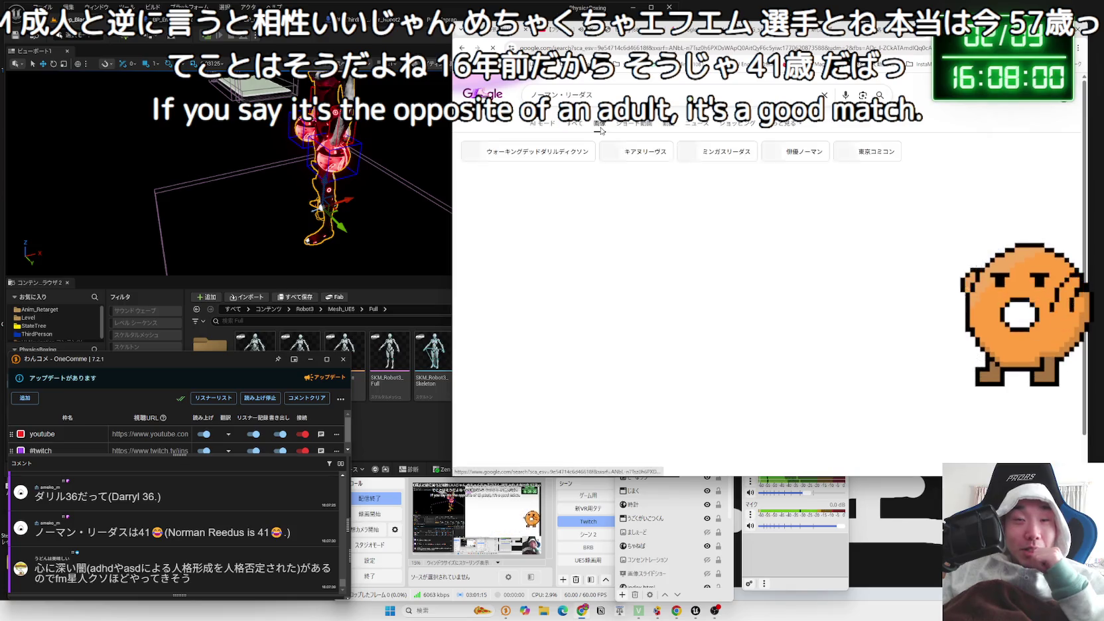
scroll(665, 221, "down", 2)
scroll(665, 220, "down", 2)
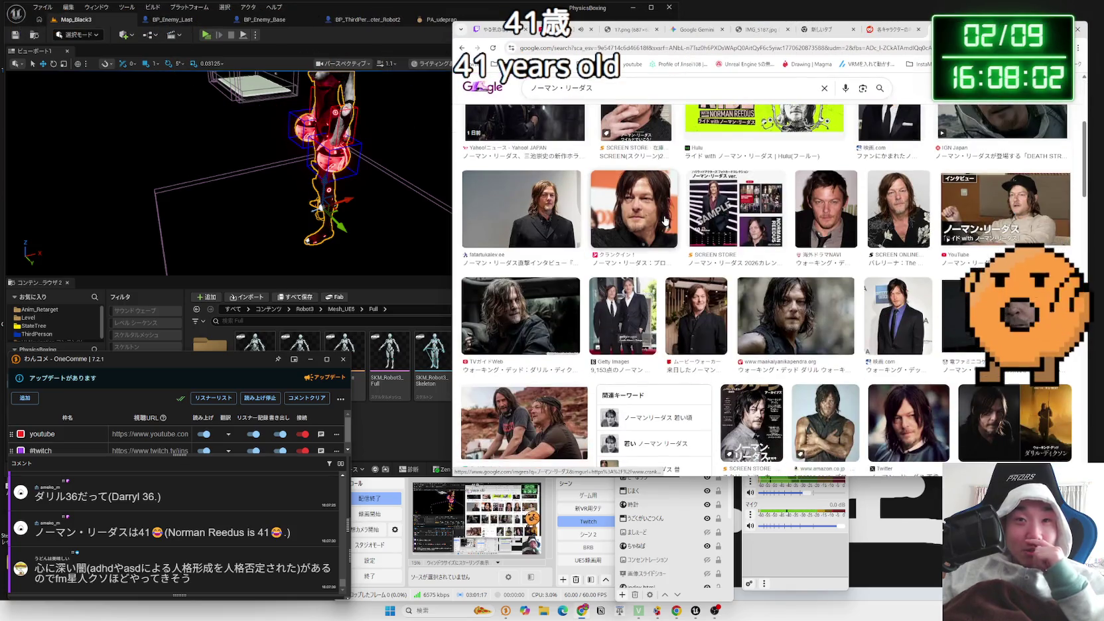
scroll(662, 199, "up", 4)
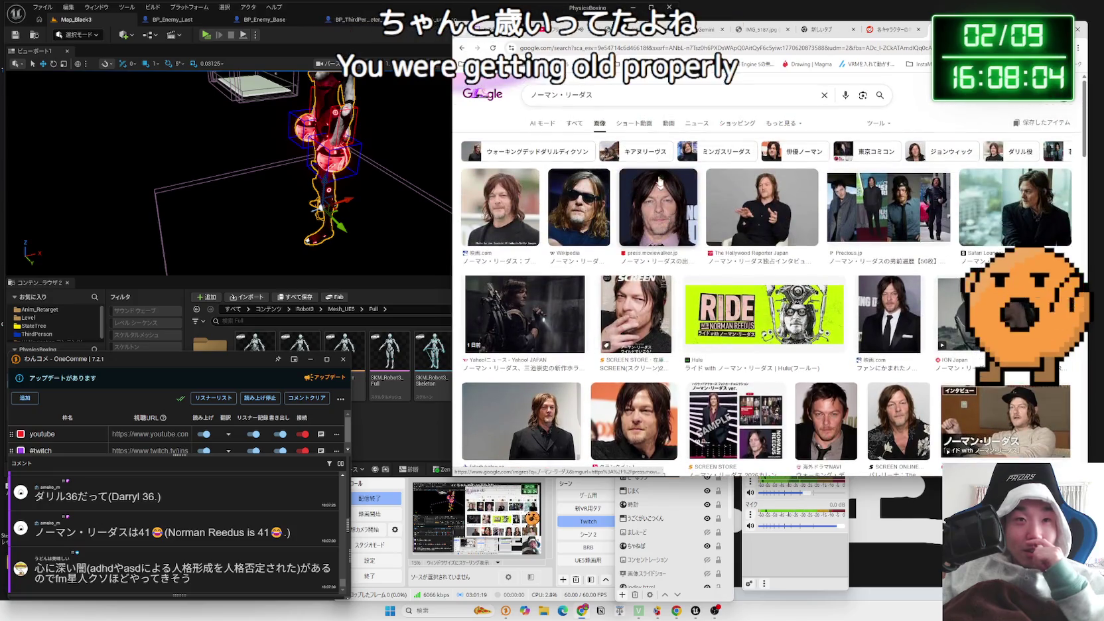
Replace the search query with めるる, then dismiss suggestions and return to the Reddit post
triple_click(637, 97)
type("めるる")
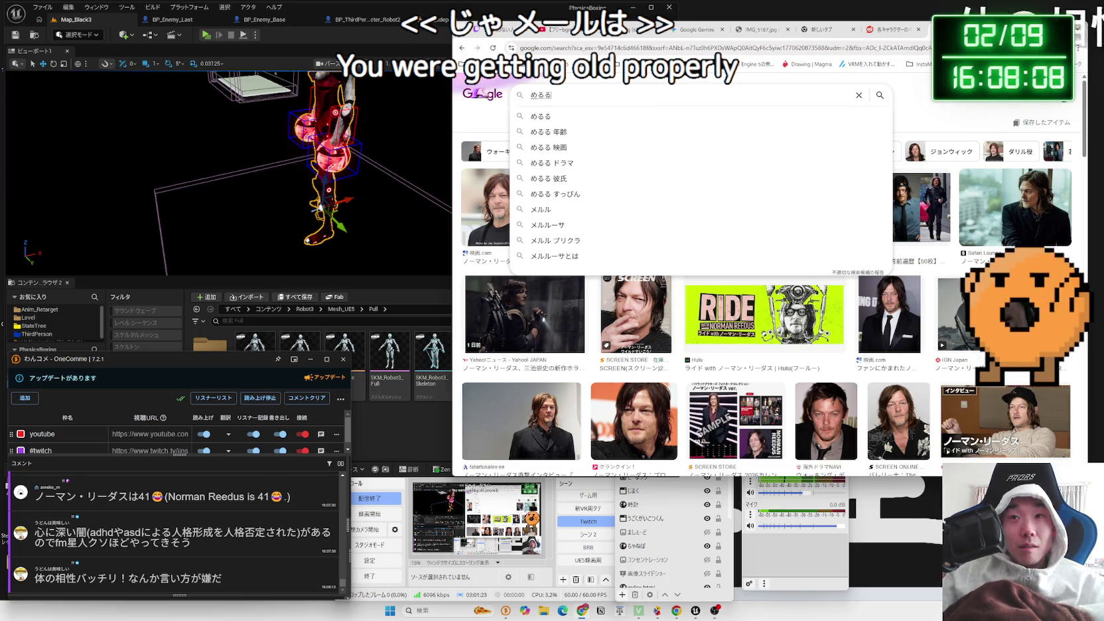
key("space")
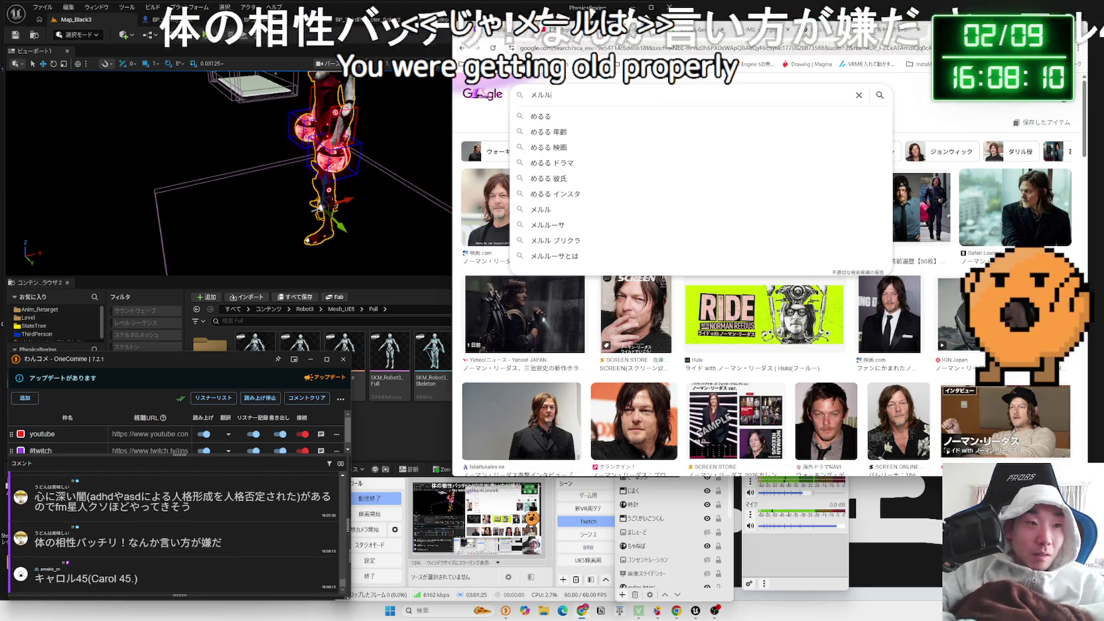
type("せい")
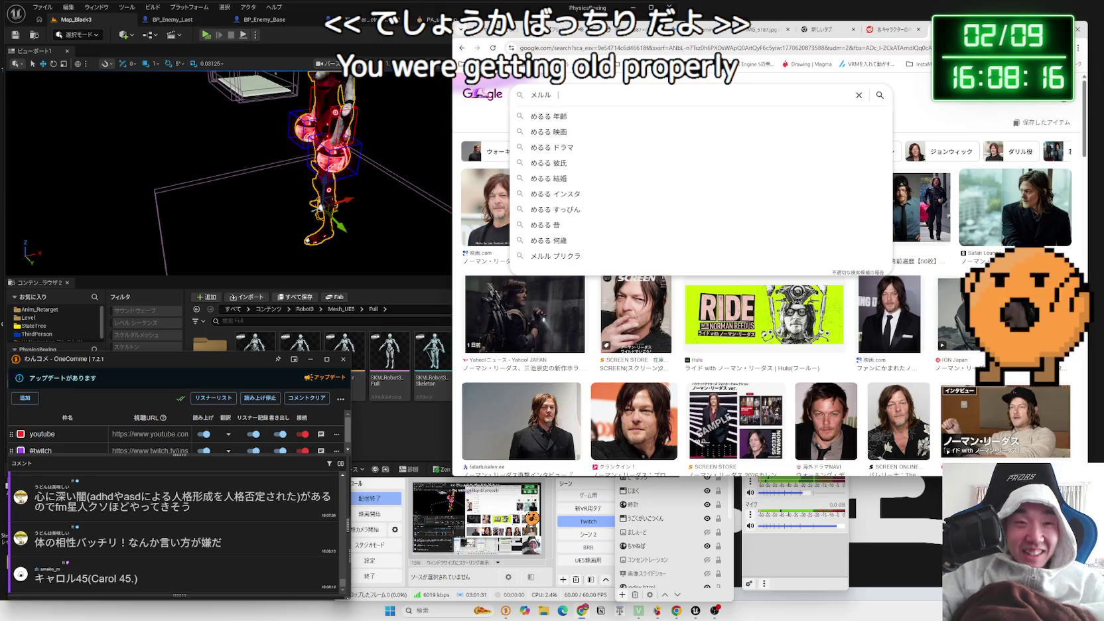
key("BackSpace")
key("BackSpace")
key("Escape")
key("ctrl+Tab")
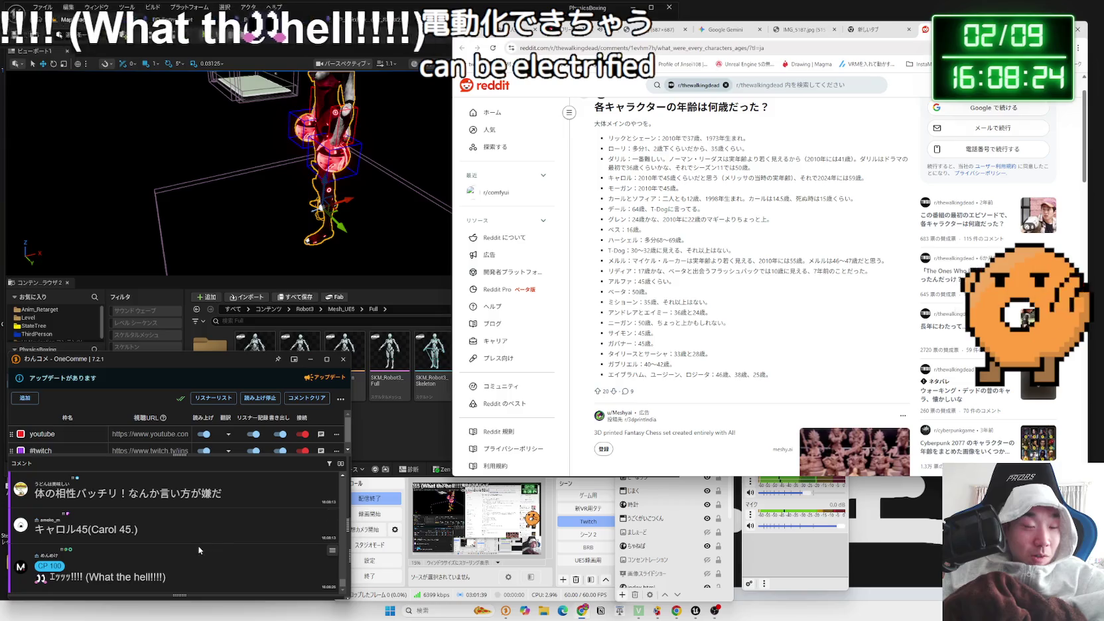
mouse_move(139, 530)
left_mouse_down()
mouse_move(21, 534)
mouse_move(36, 532)
left_mouse_up()
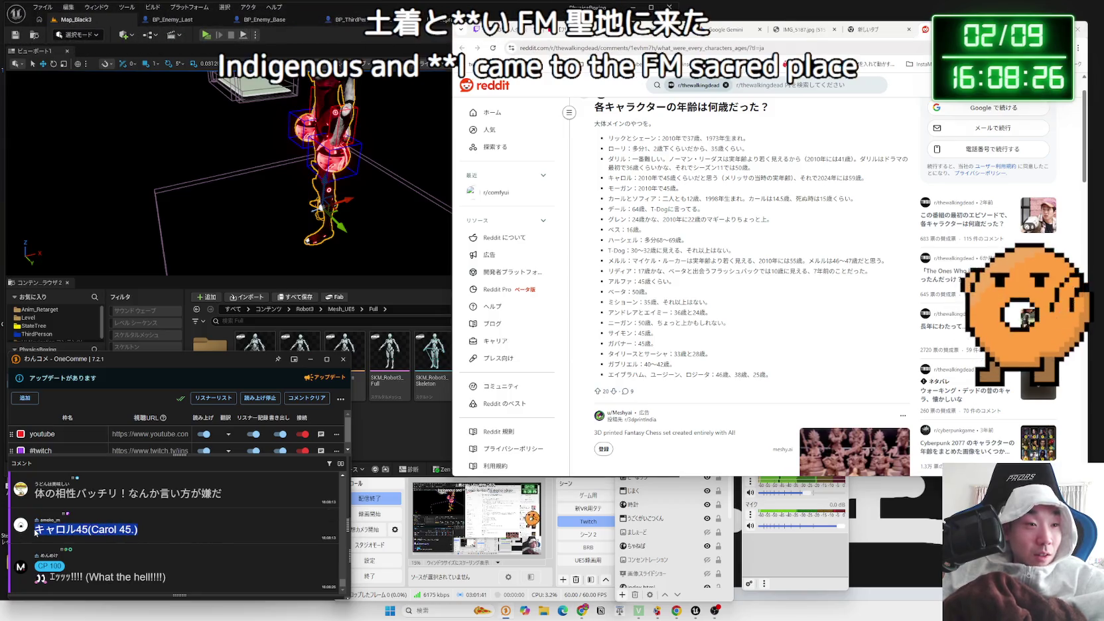
left_click(80, 530)
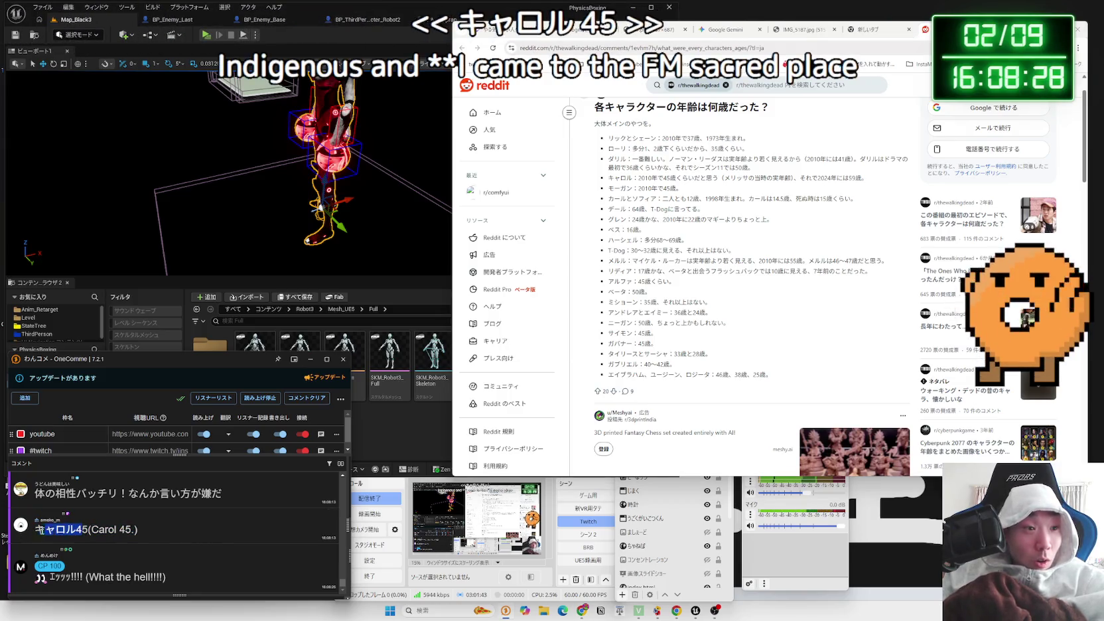
scroll(38, 531, "up", 5)
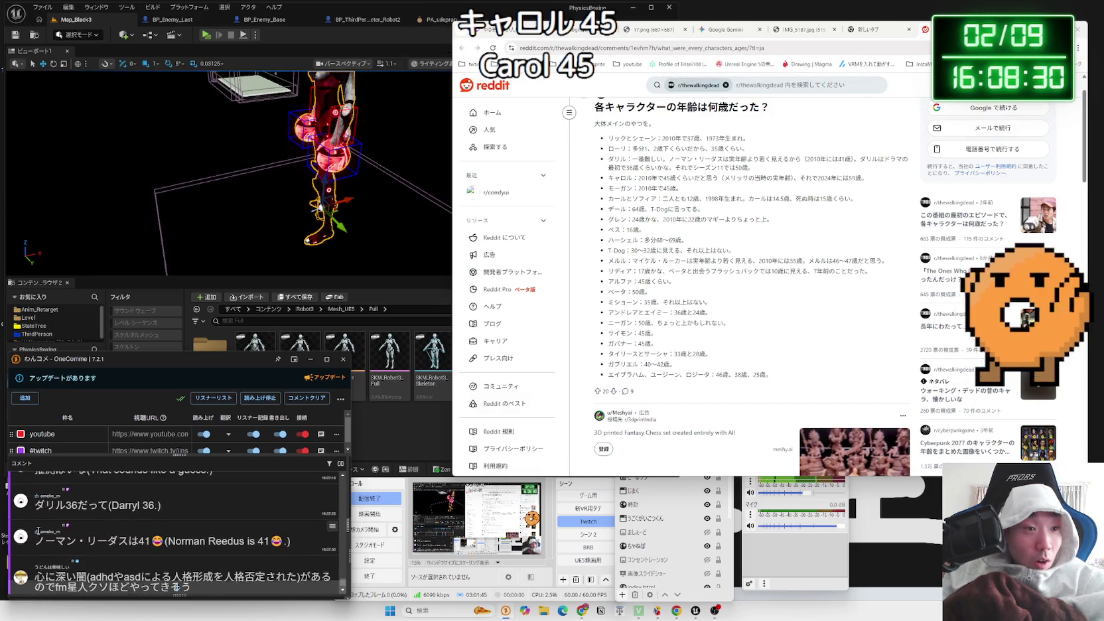
scroll(38, 531, "down", 5)
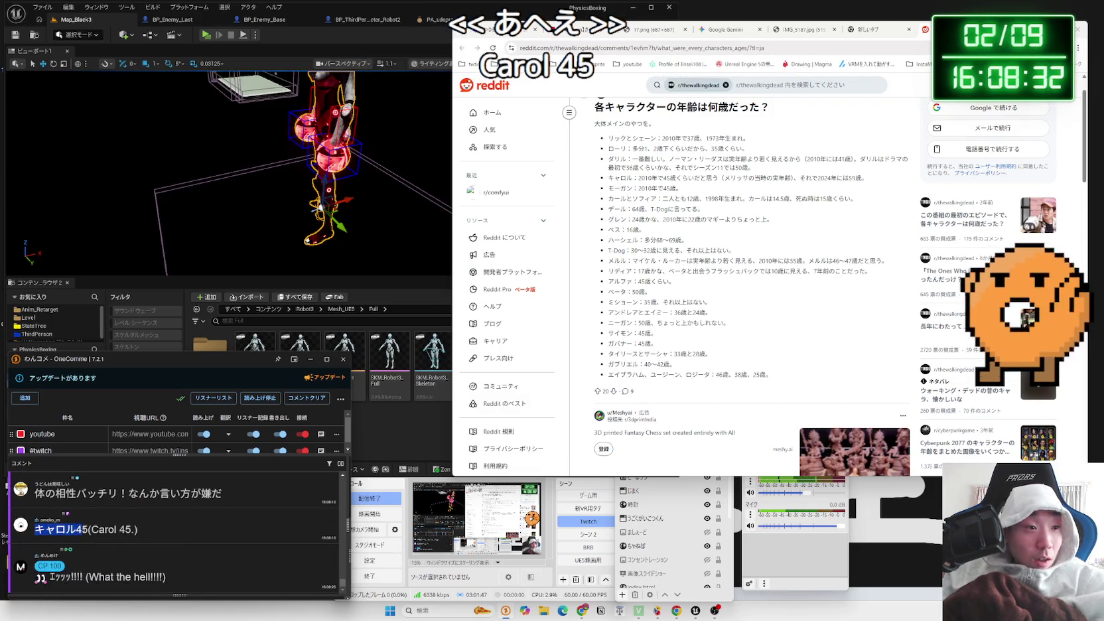
left_click(107, 554)
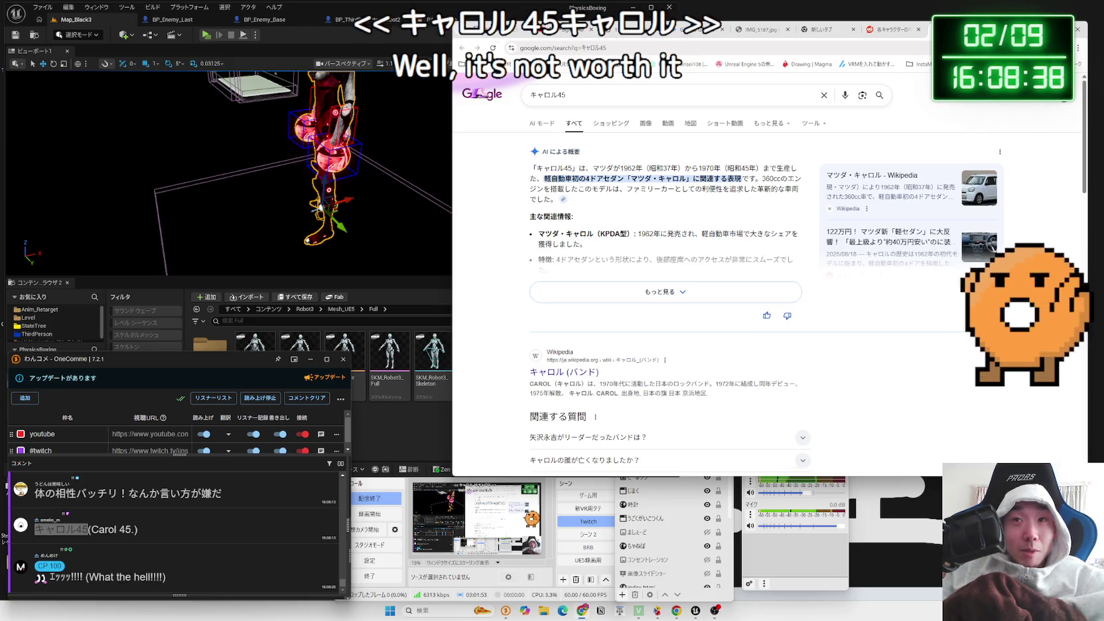
key("ctrl+w")
left_click(658, 251)
left_click_drag(615, 252, 693, 354)
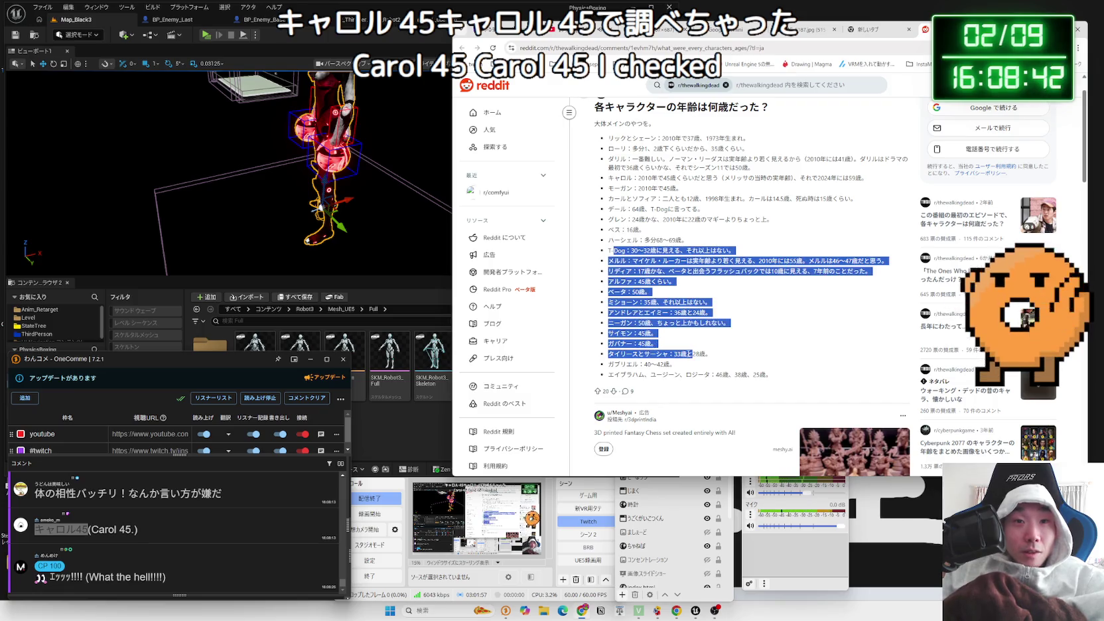
mouse_move(614, 302)
left_mouse_down()
mouse_move(690, 363)
mouse_move(777, 374)
mouse_move(608, 236)
mouse_move(617, 179)
mouse_move(706, 178)
left_mouse_up()
mouse_move(608, 159)
left_mouse_down()
mouse_move(867, 178)
mouse_move(629, 167)
left_mouse_up()
double_click(617, 160)
left_click_drag(848, 178, 883, 186)
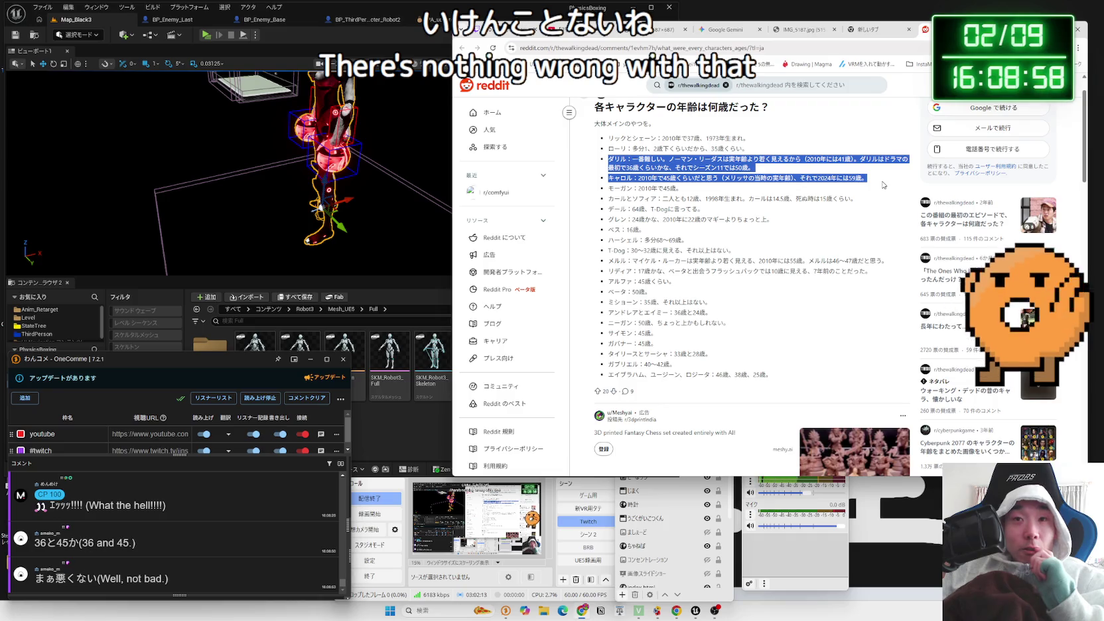
left_click_drag(610, 159, 703, 191)
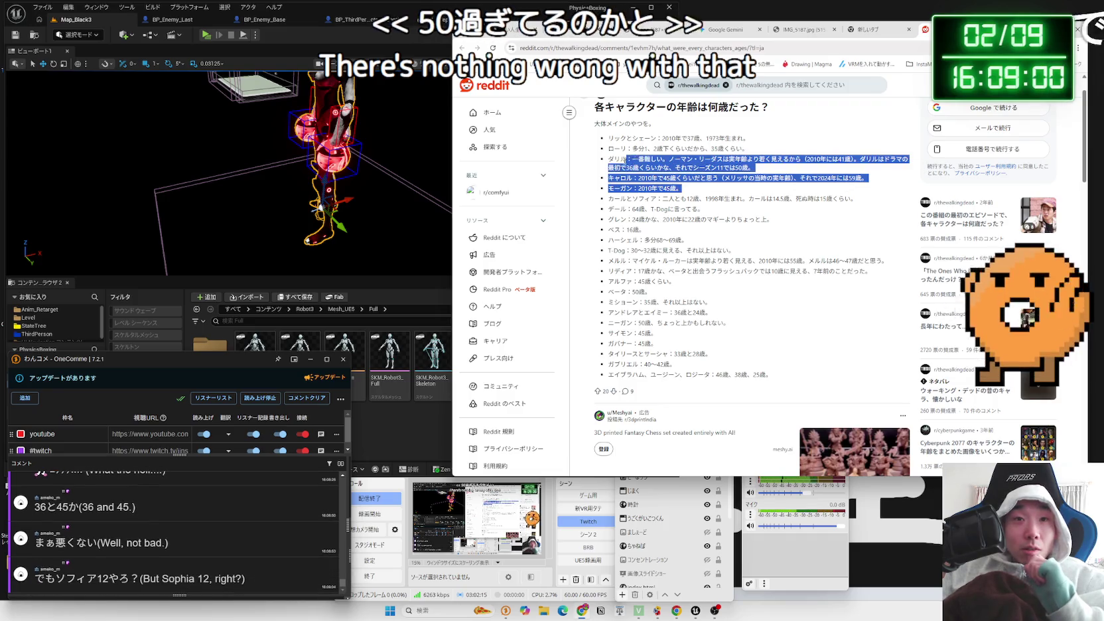
mouse_move(609, 159)
left_mouse_down()
mouse_move(720, 192)
mouse_move(829, 199)
mouse_move(763, 234)
left_mouse_up()
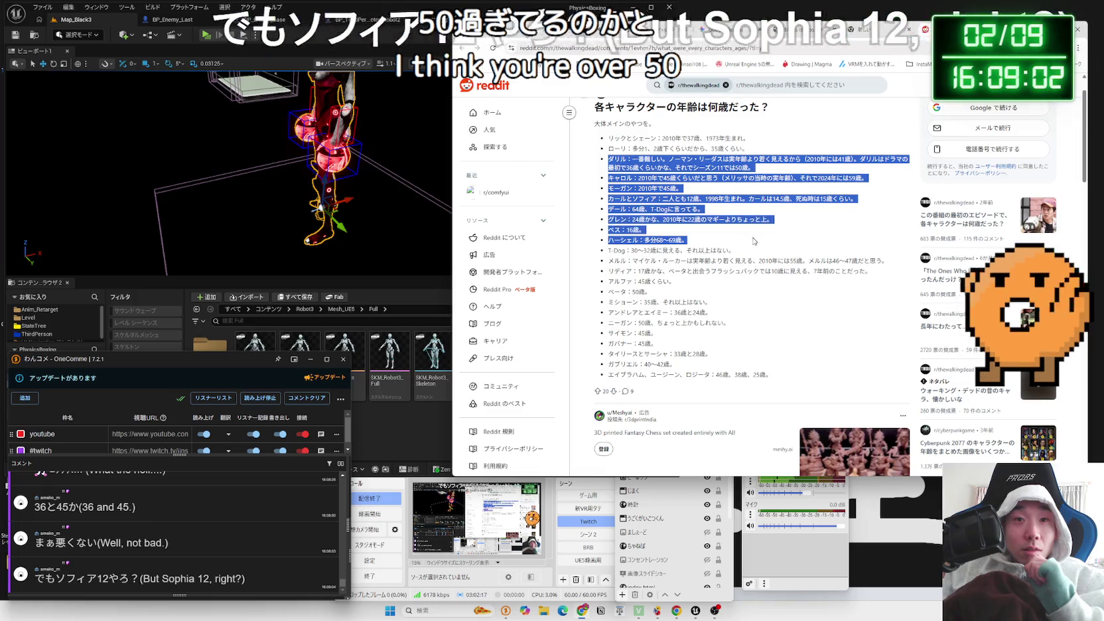
left_click(752, 247)
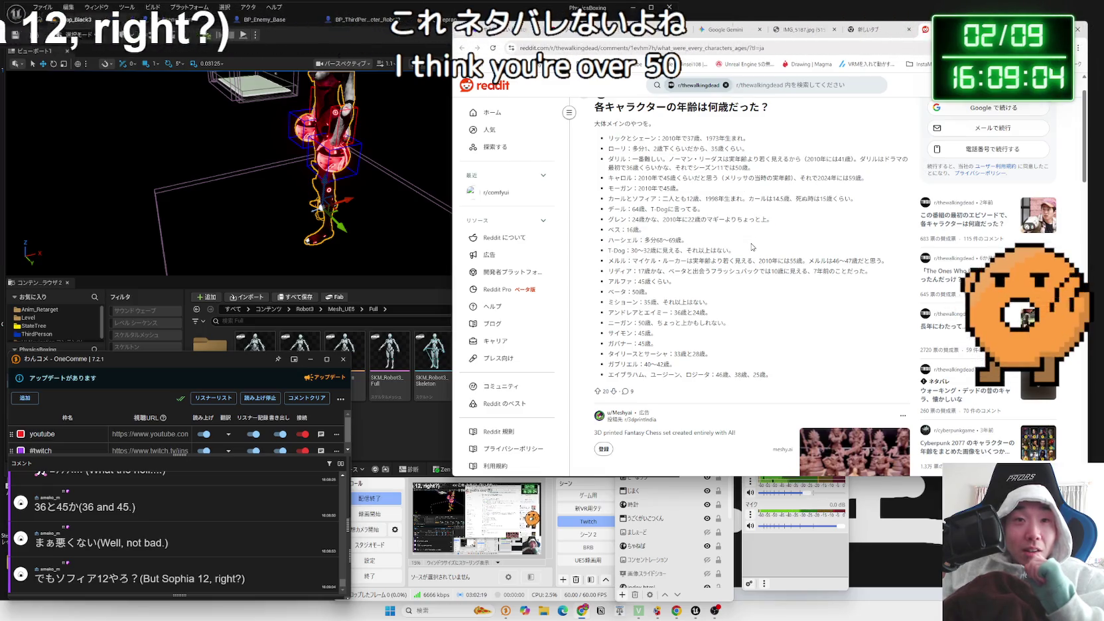
scroll(752, 247, "down", 5)
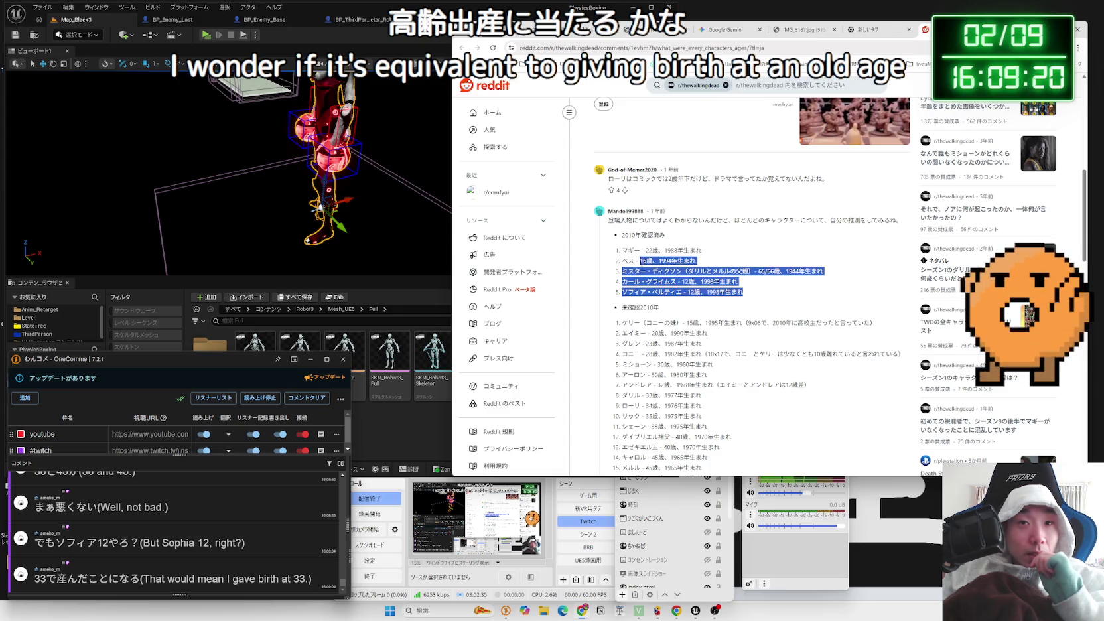
left_click(616, 259)
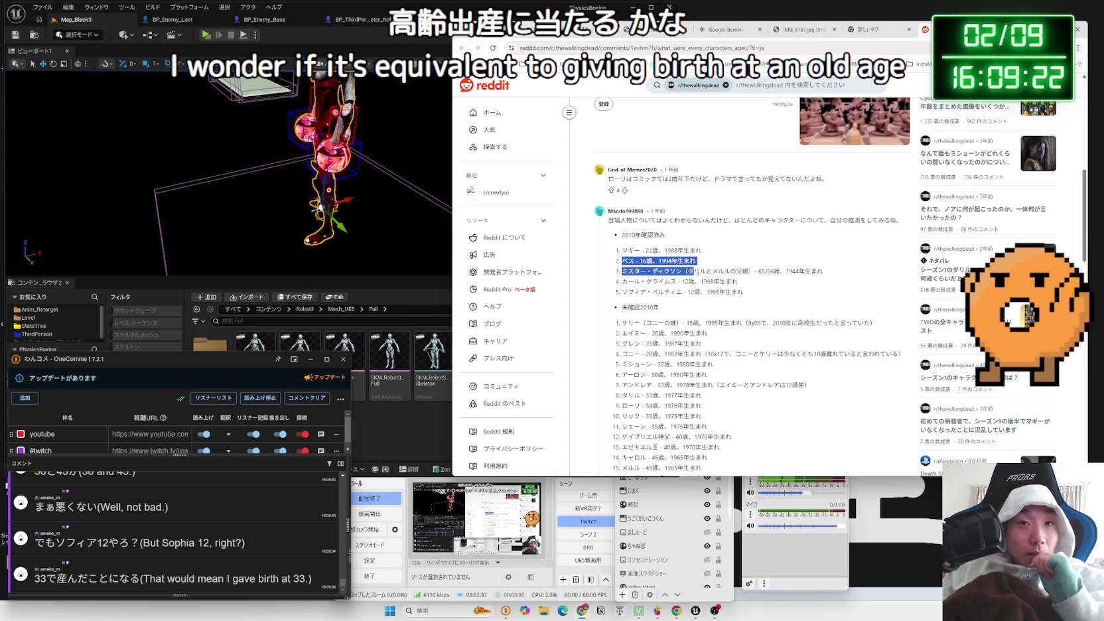
mouse_move(767, 292)
left_mouse_down()
mouse_move(689, 271)
mouse_move(750, 287)
left_mouse_up()
left_click(619, 257)
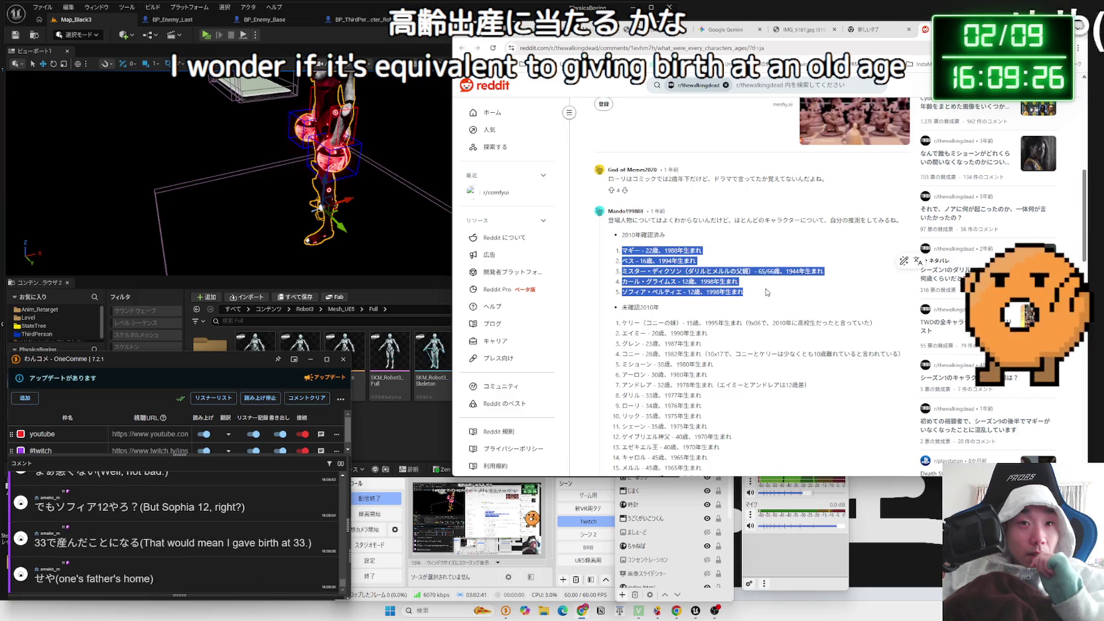
left_click(767, 292)
scroll(763, 290, "up", 5)
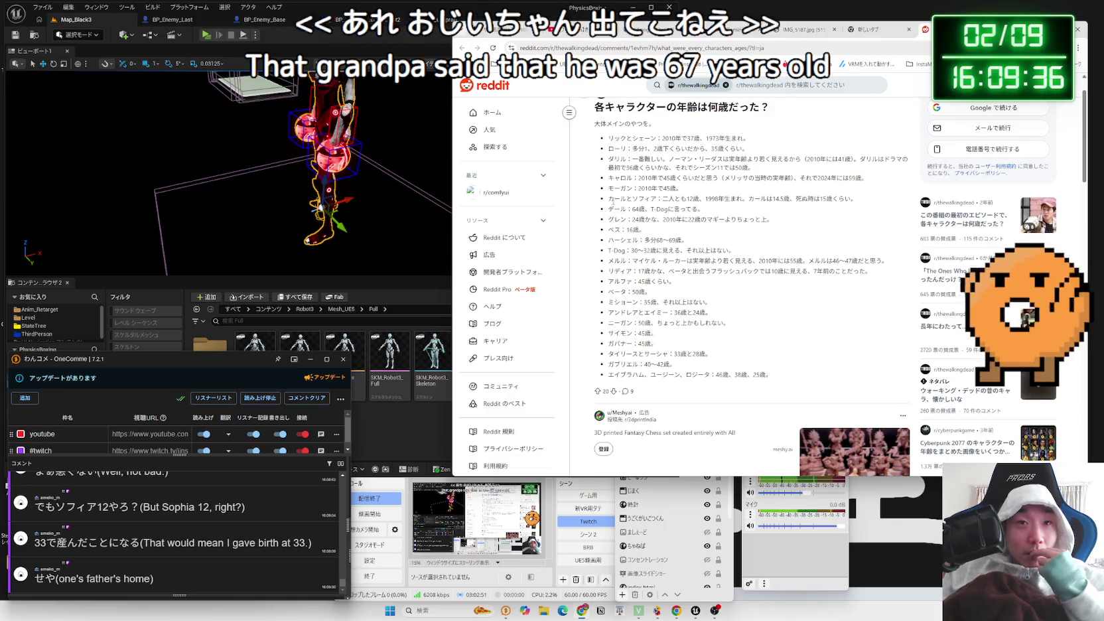
left_click_drag(614, 209, 717, 212)
left_click(715, 212)
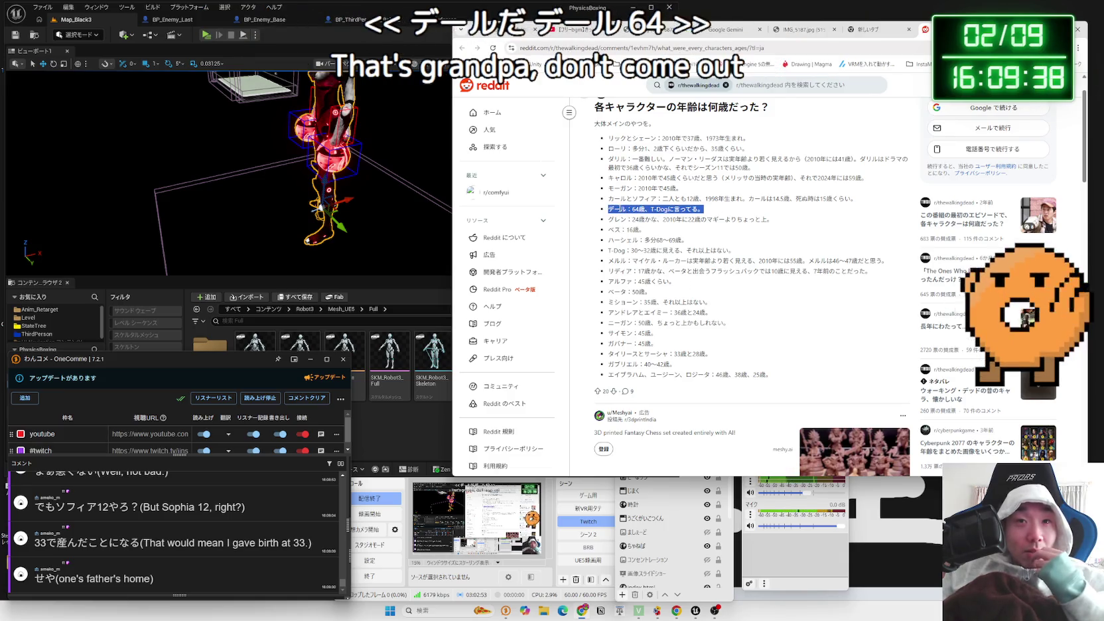
triple_click(710, 211)
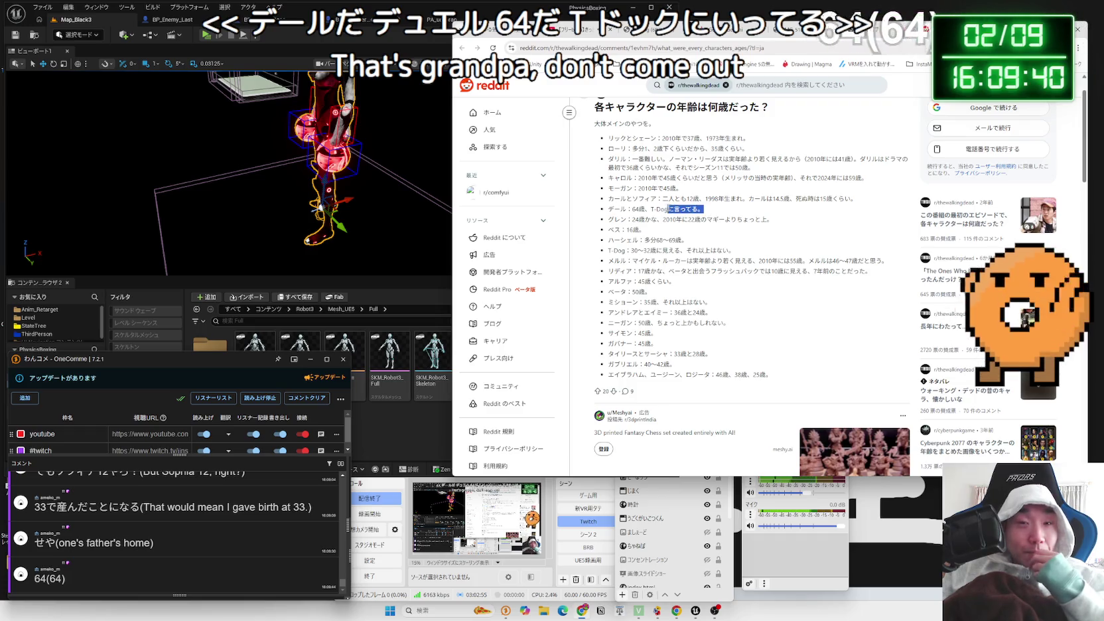
double_click(617, 209)
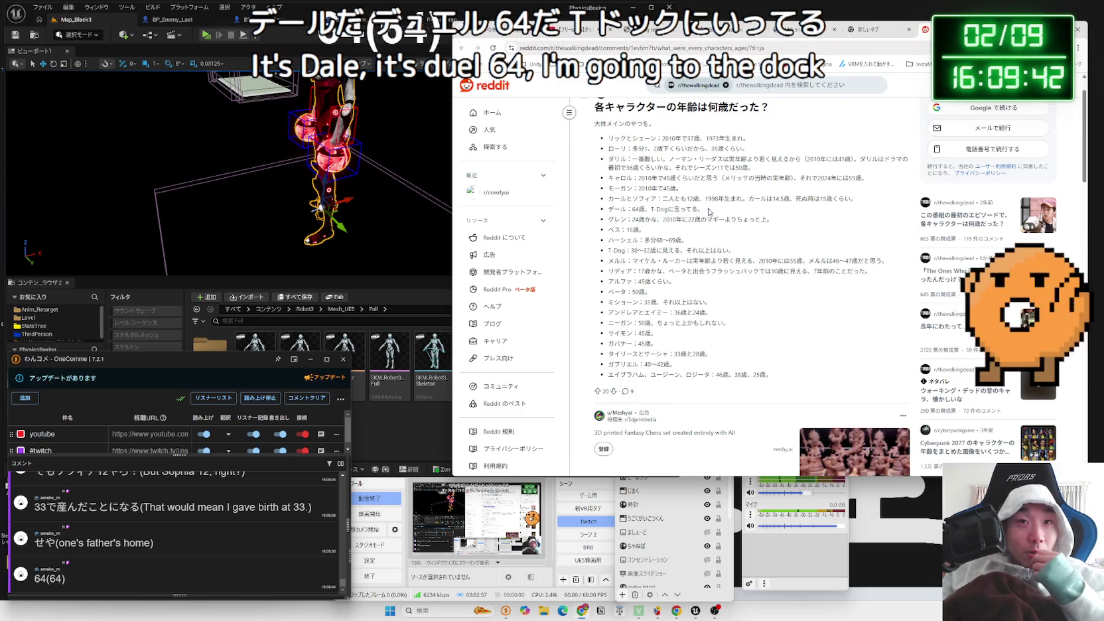
triple_click(710, 211)
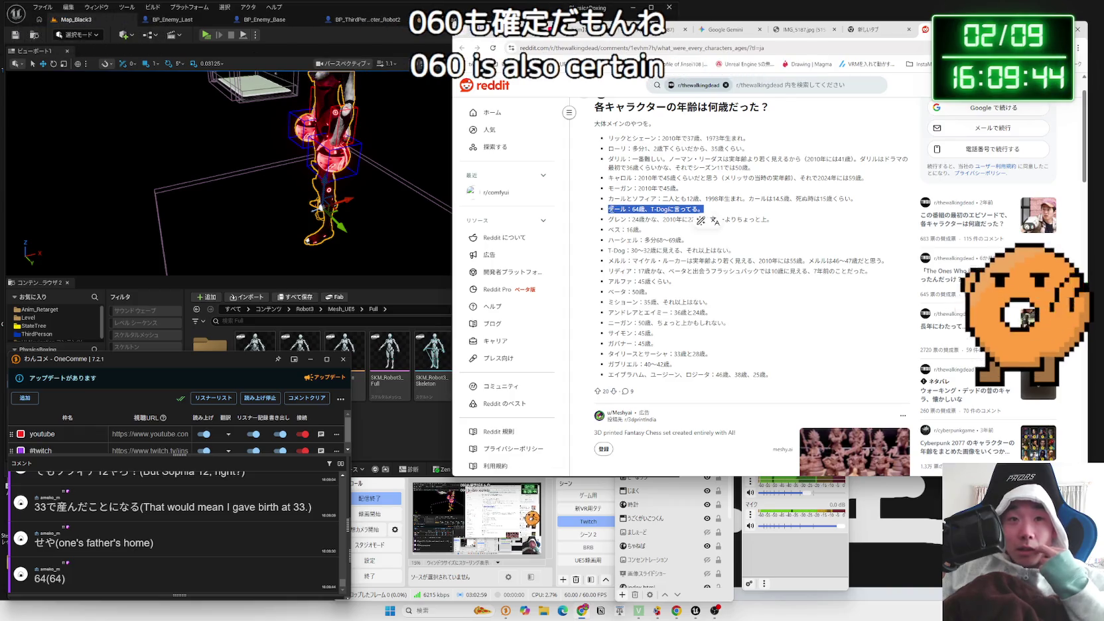
left_click(710, 211)
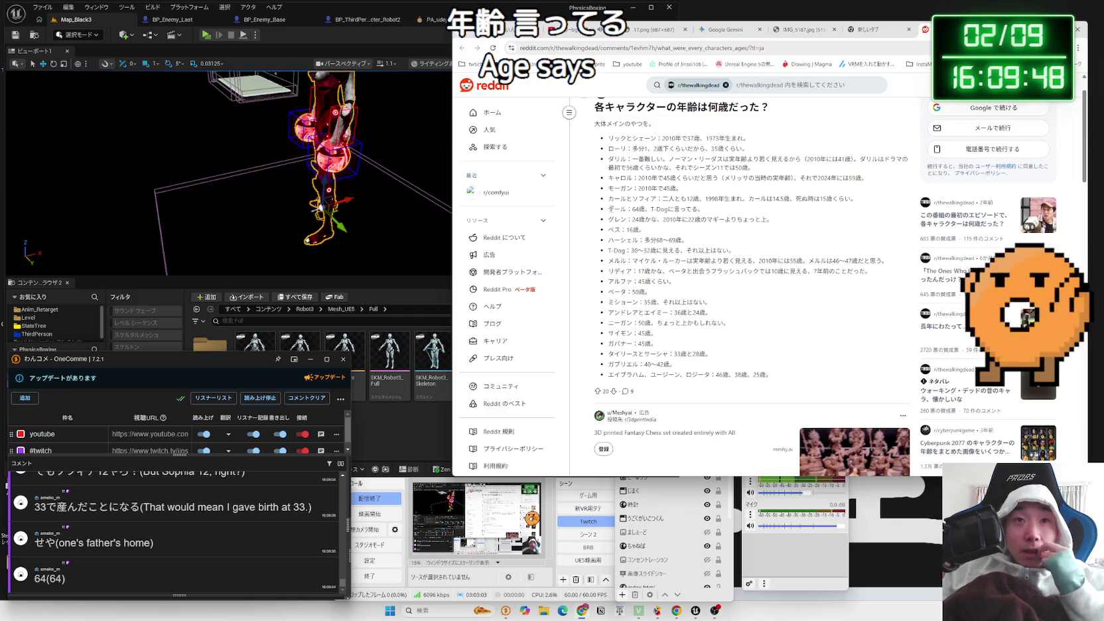
mouse_move(680, 163)
left_mouse_down()
mouse_move(756, 168)
mouse_move(656, 168)
left_mouse_up()
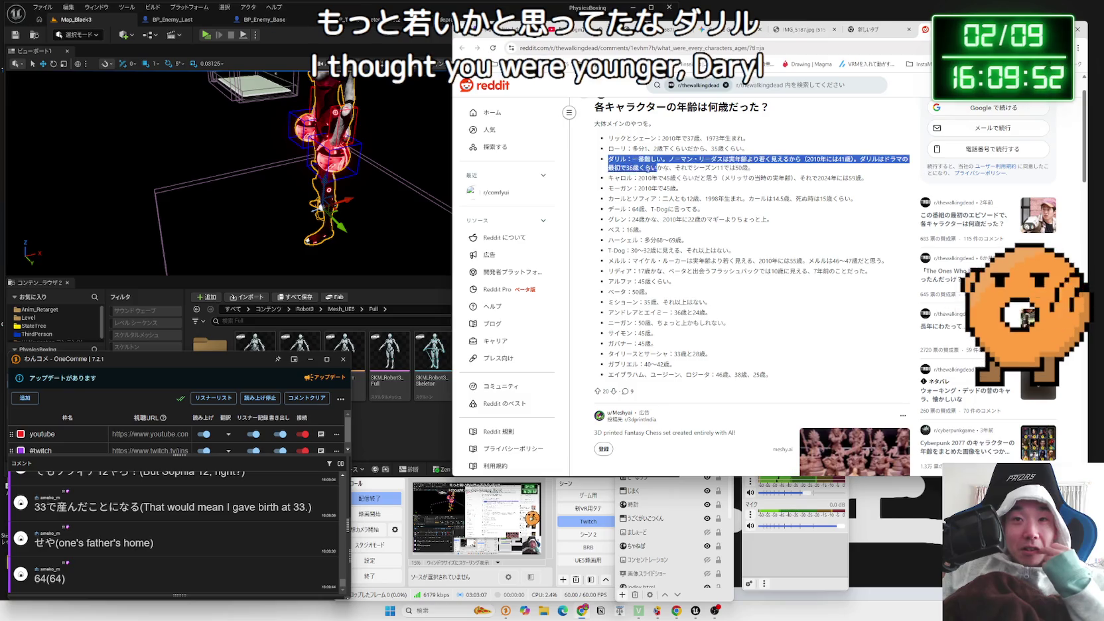
left_click(725, 191)
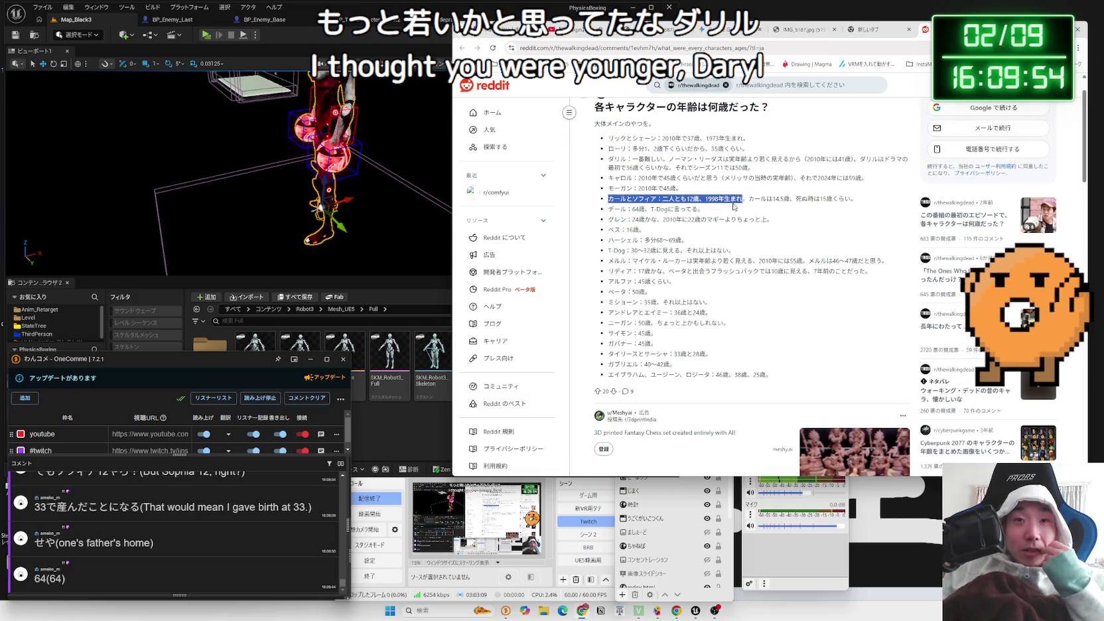
left_click_drag(736, 213, 656, 178)
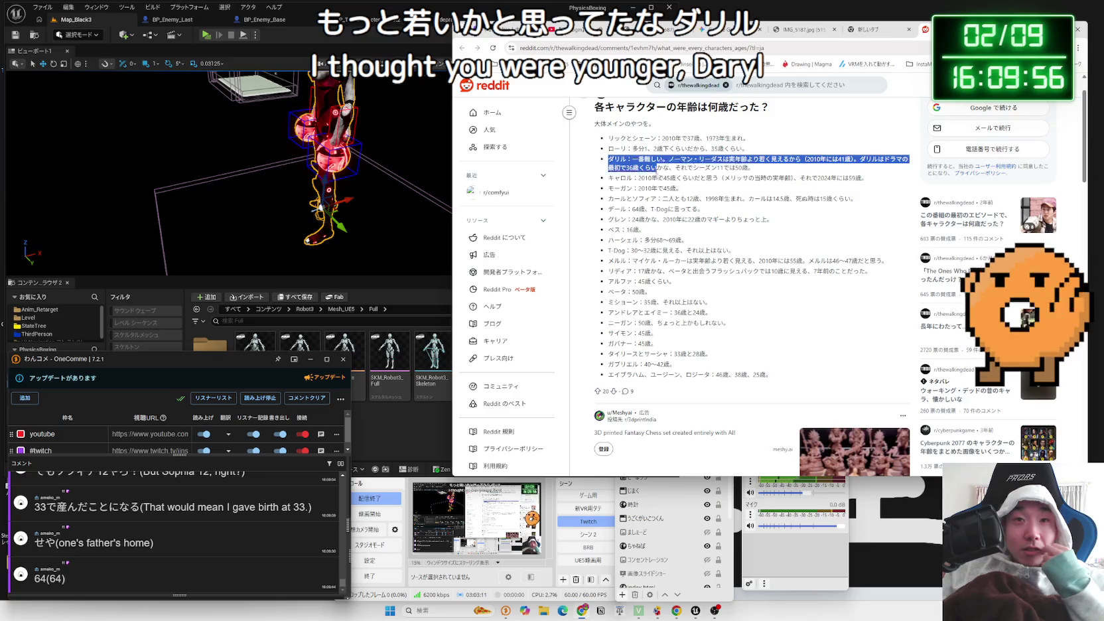
left_click(709, 191)
left_click_drag(774, 217, 763, 242)
left_click(796, 286)
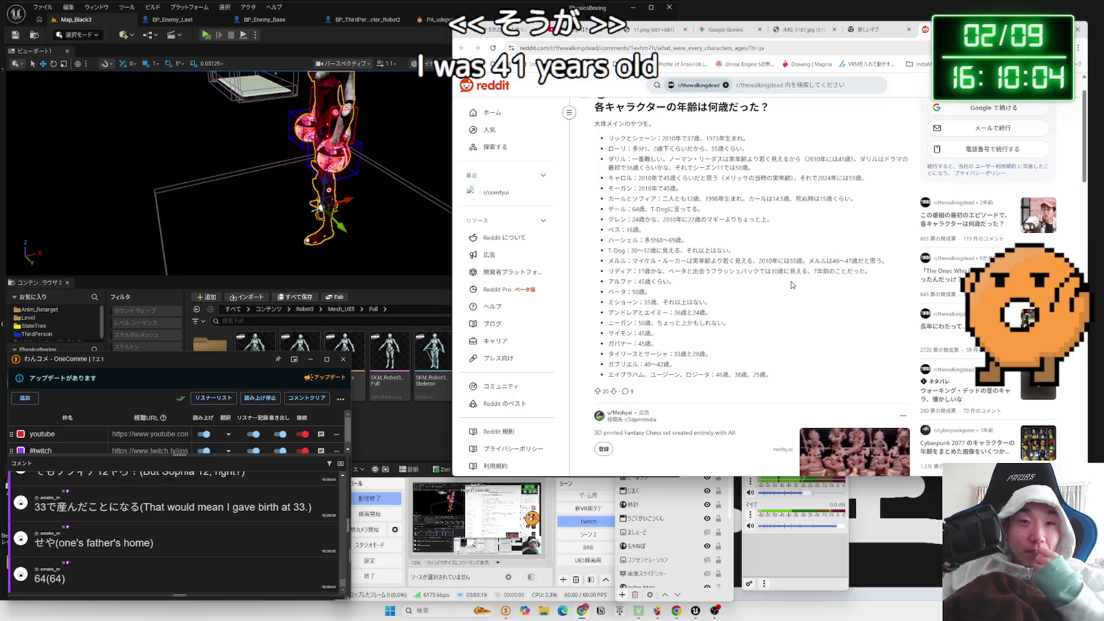
mouse_move(791, 285)
left_mouse_down()
mouse_move(803, 374)
mouse_move(787, 332)
left_mouse_up()
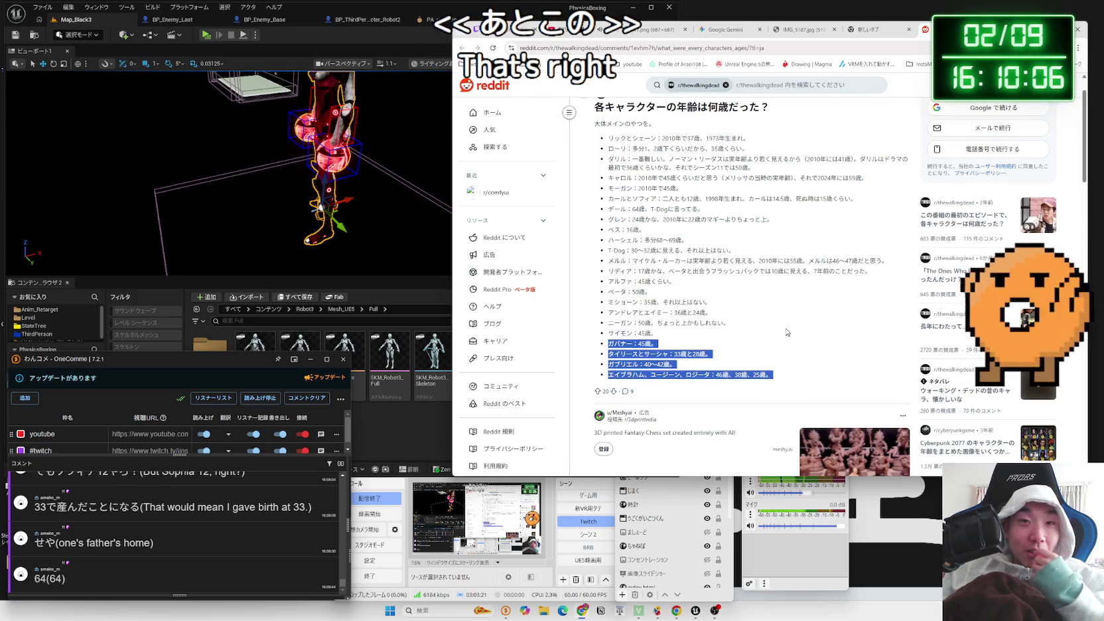
left_click_drag(762, 287, 757, 365)
left_click(755, 339)
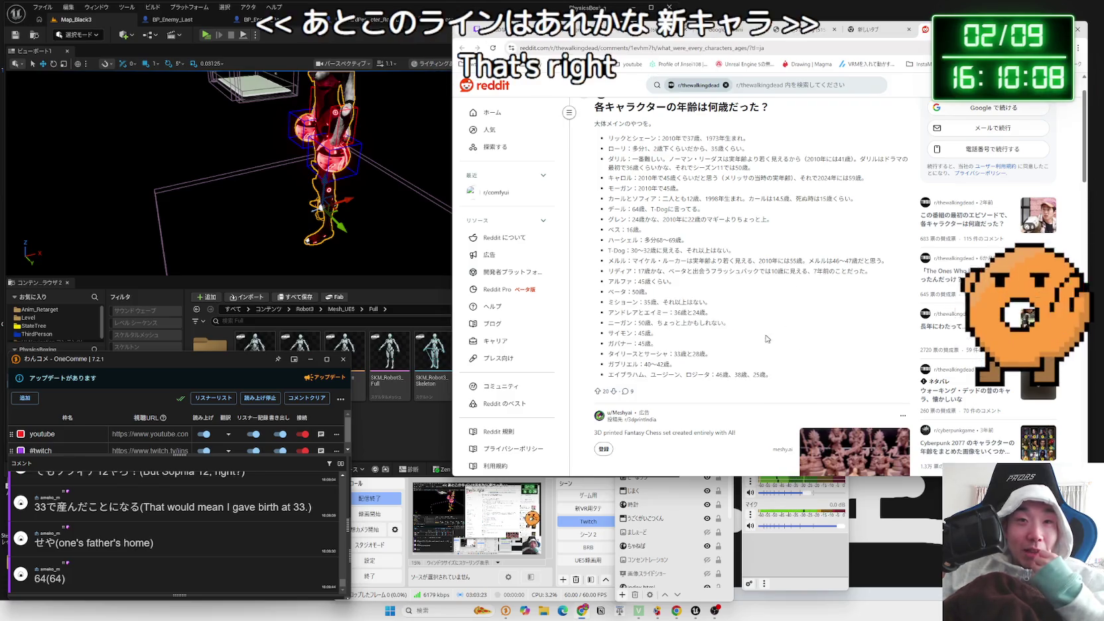
scroll(755, 333, "up", 1)
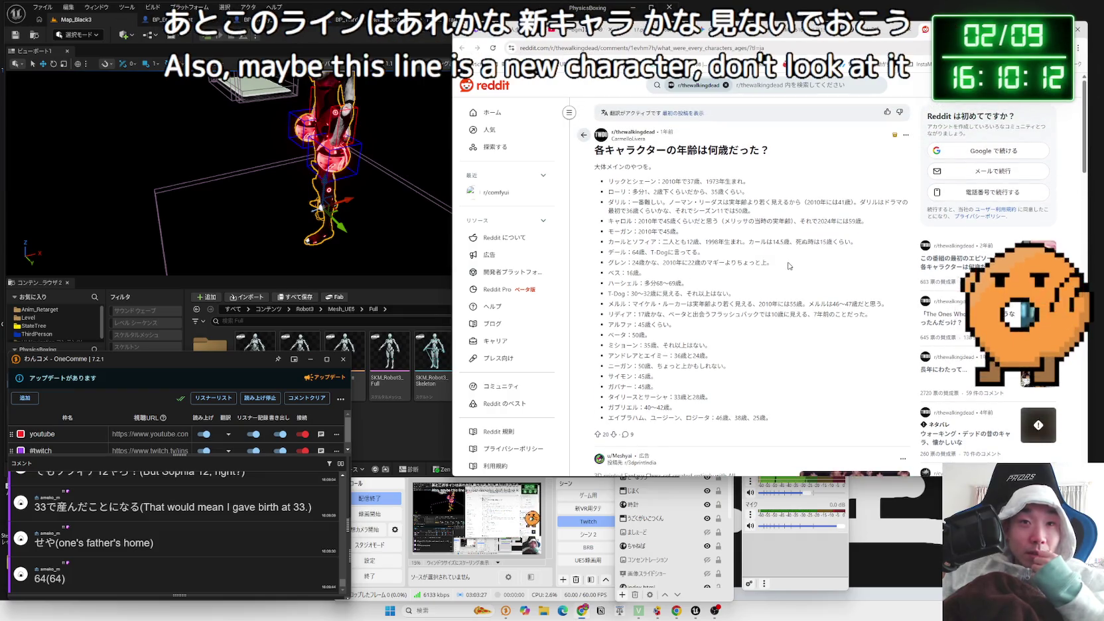
left_click(870, 274)
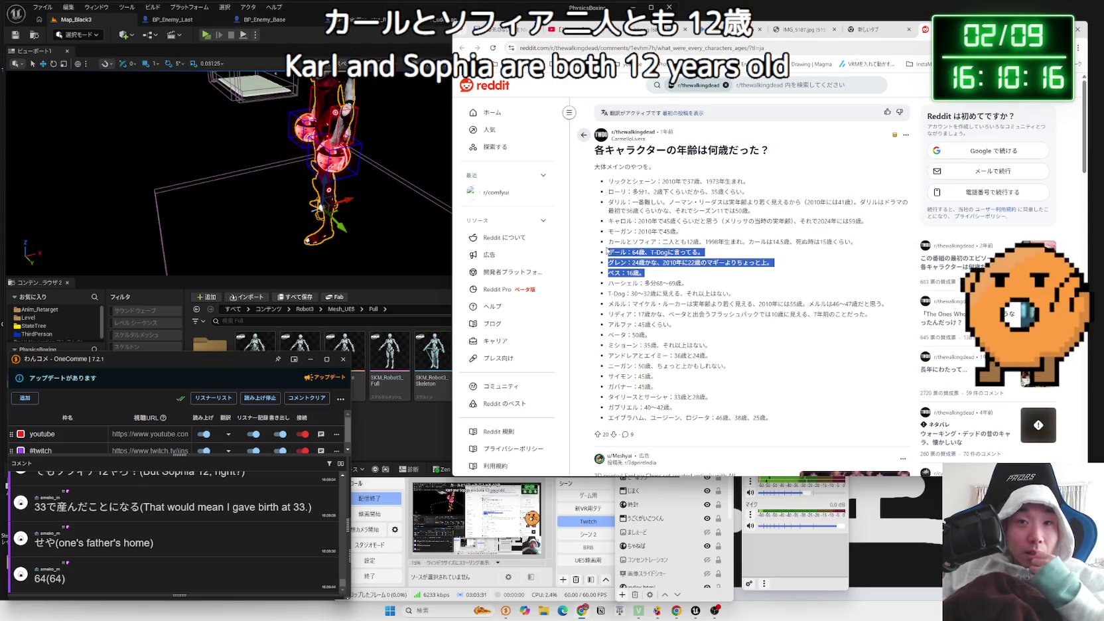
mouse_move(626, 253)
left_mouse_down()
mouse_move(862, 314)
mouse_move(790, 329)
left_mouse_up()
left_click(790, 332)
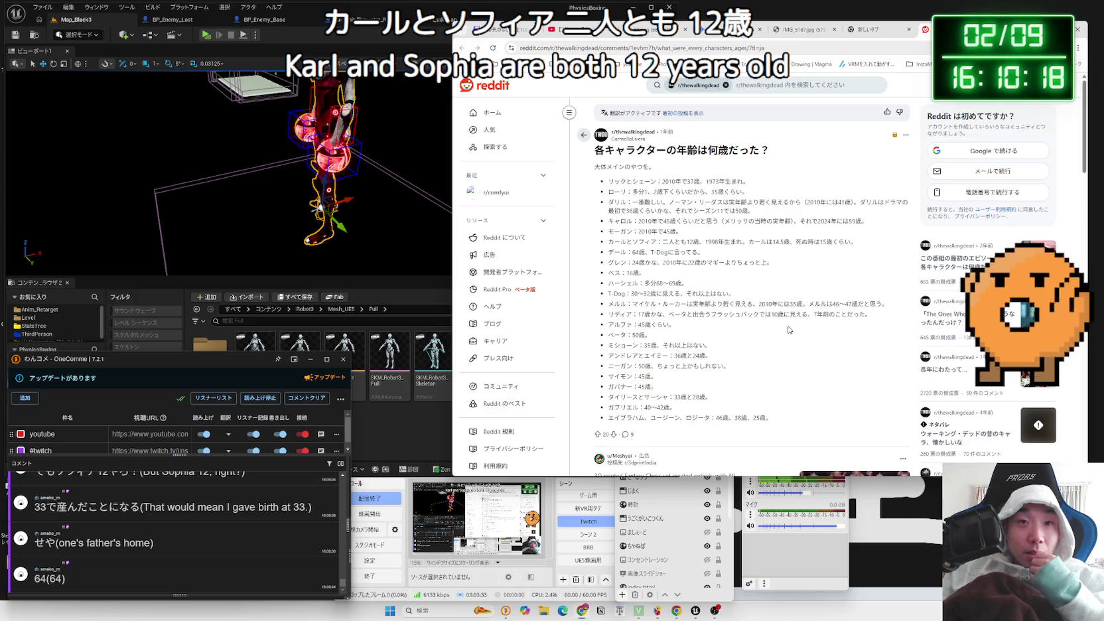
scroll(789, 329, "down", 5)
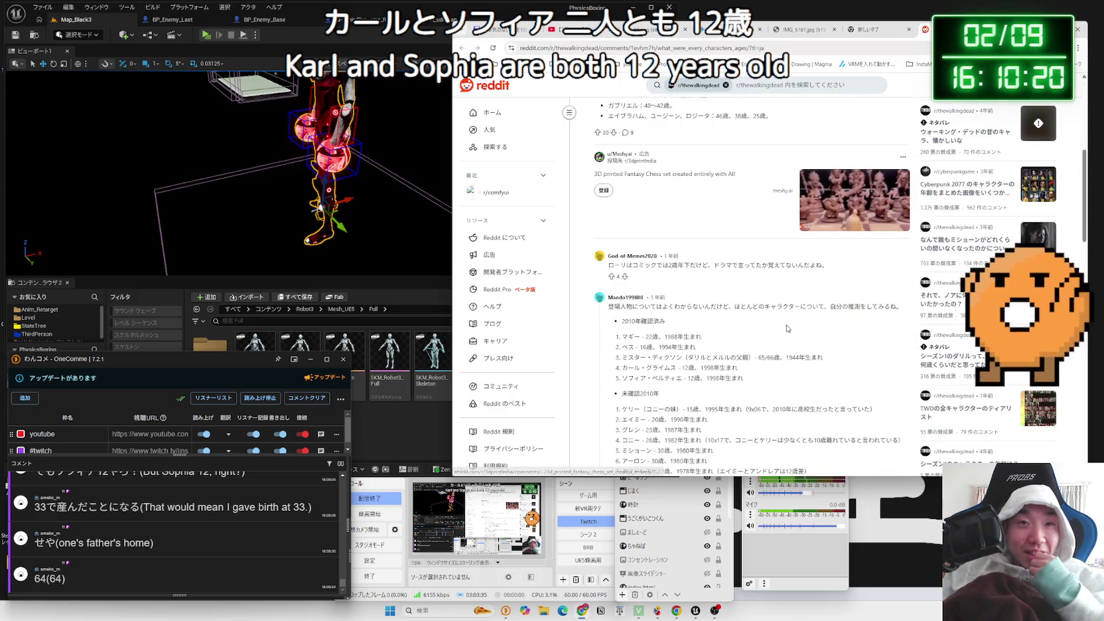
key("ctrl+shift+Tab")
key("ctrl+shift+Tab")
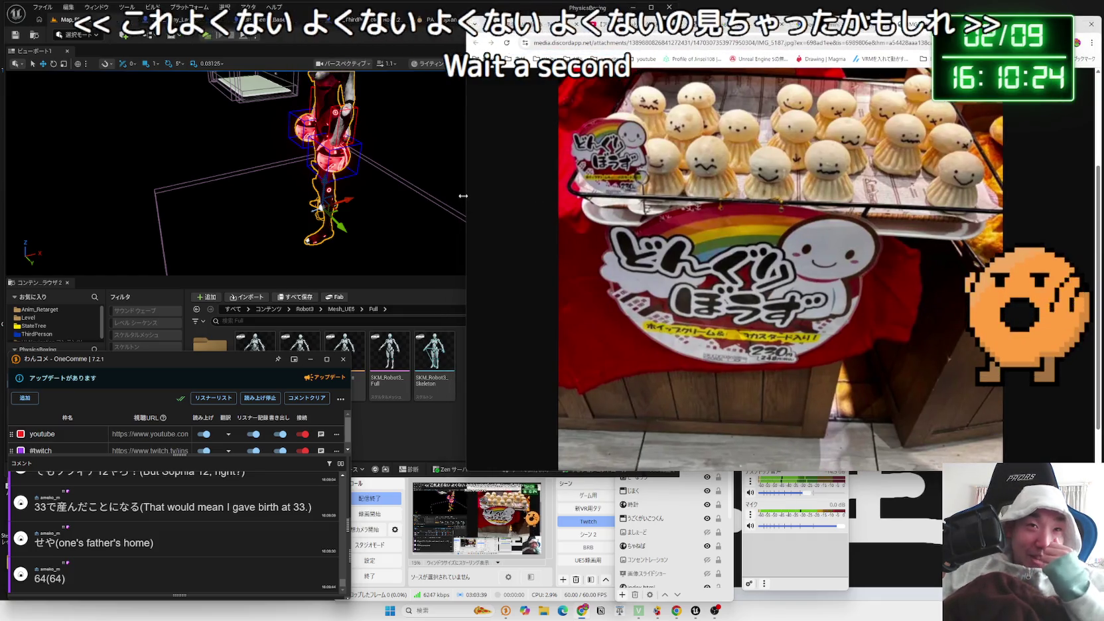
Play-test Map_Black3, have the player robot punch the enemy, then stop the preview
left_click(471, 398)
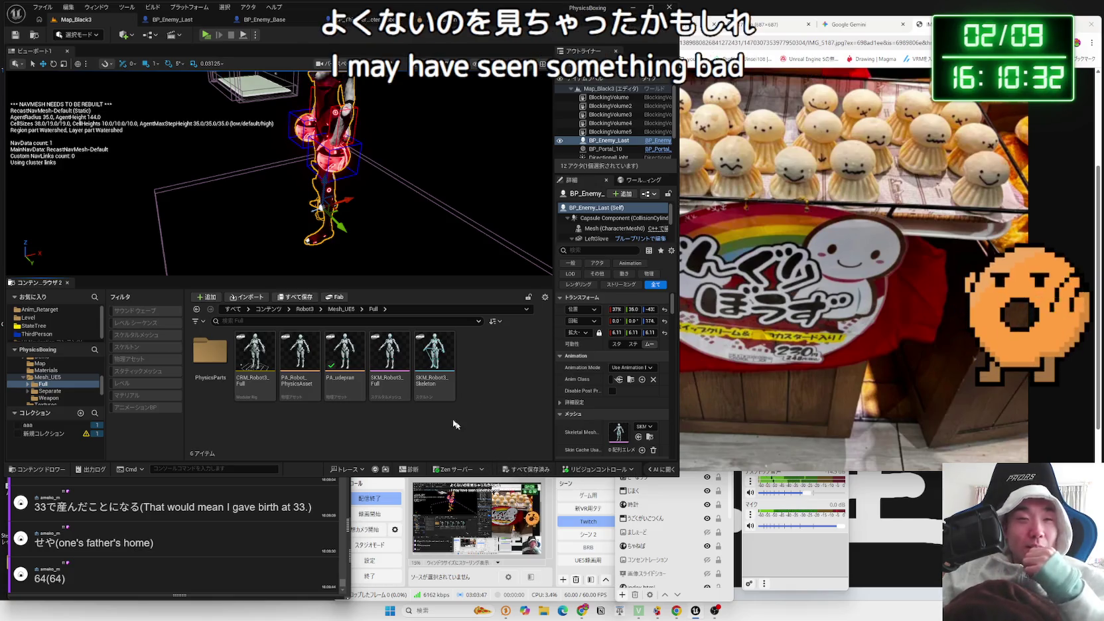
left_click(206, 37)
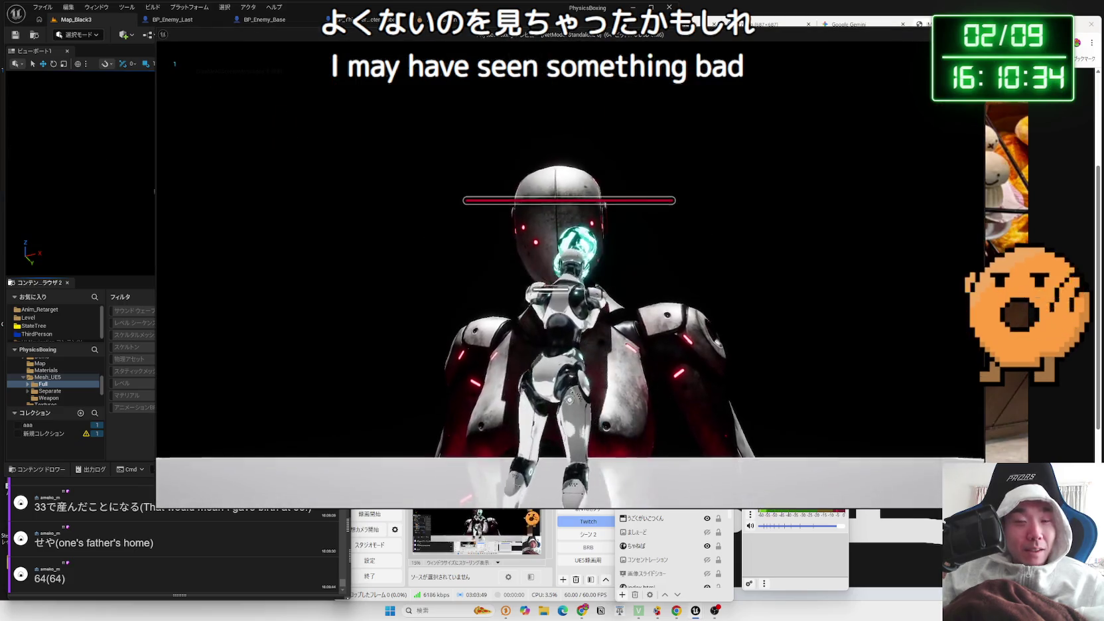
key("w")
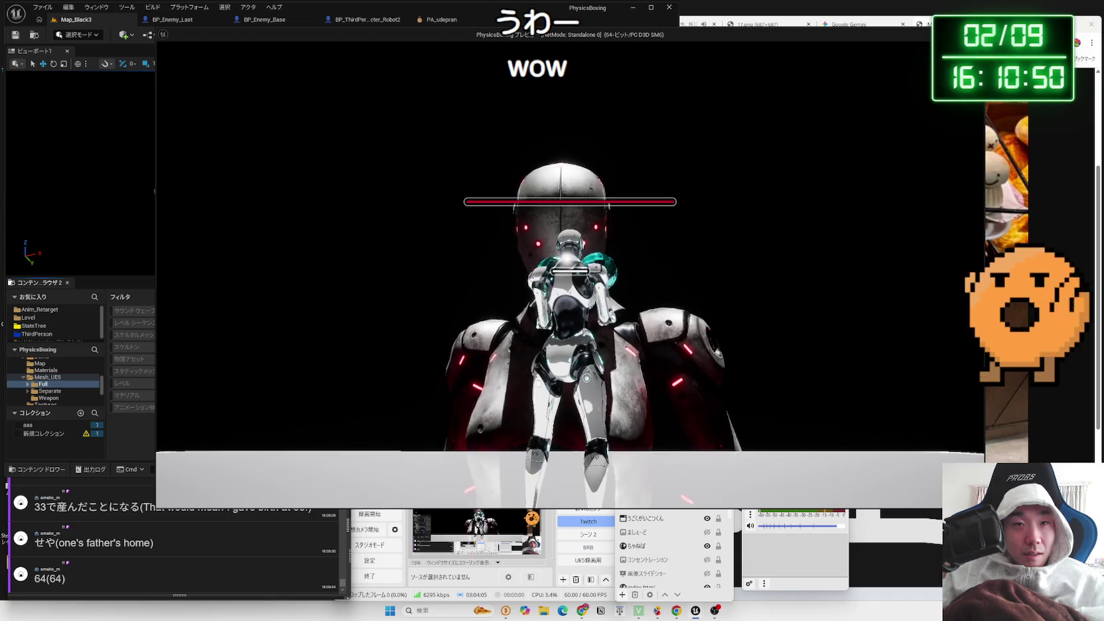
key("Escape")
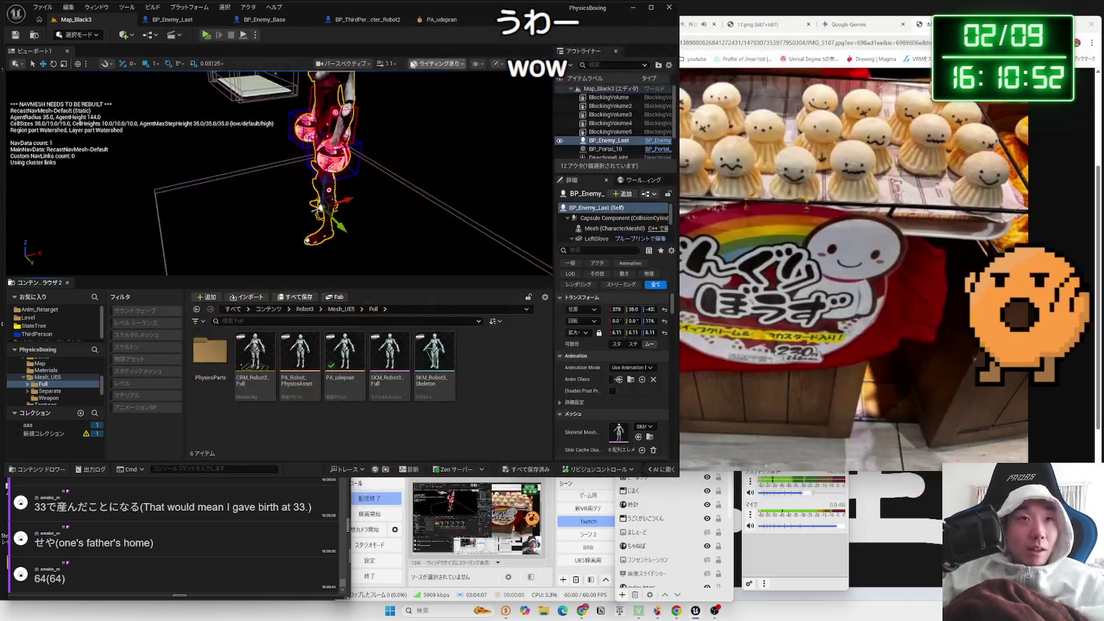
In BP_Enemy_Last, delete the left glove direction nodes and move Launch Character beside the cast
left_click(363, 23)
left_click(171, 19)
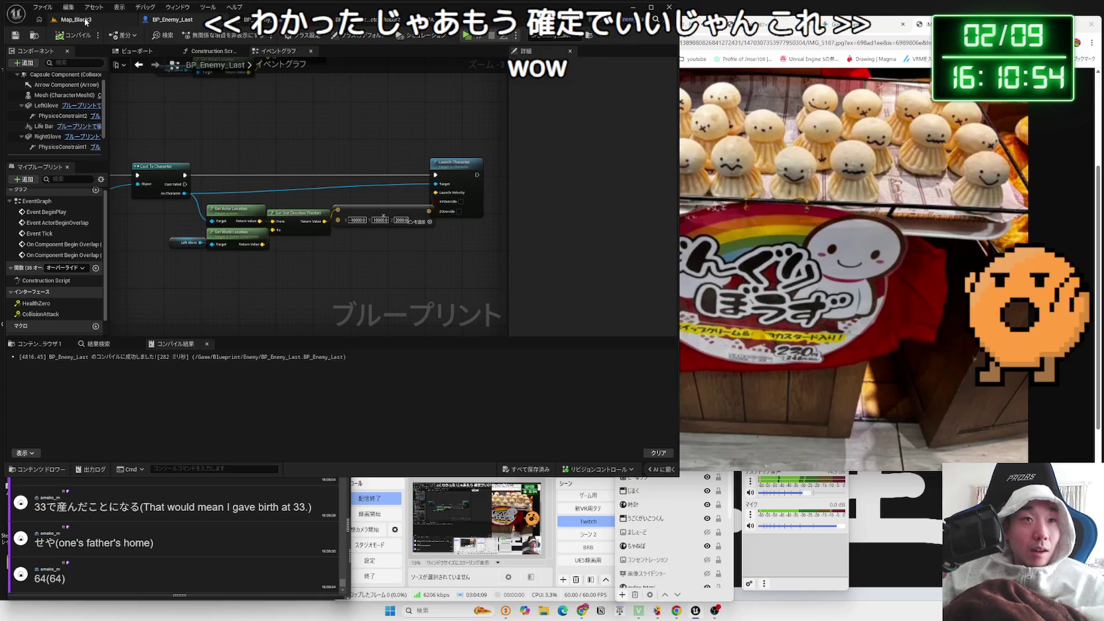
scroll(364, 268, "up", 3)
left_click_drag(377, 258, 153, 212)
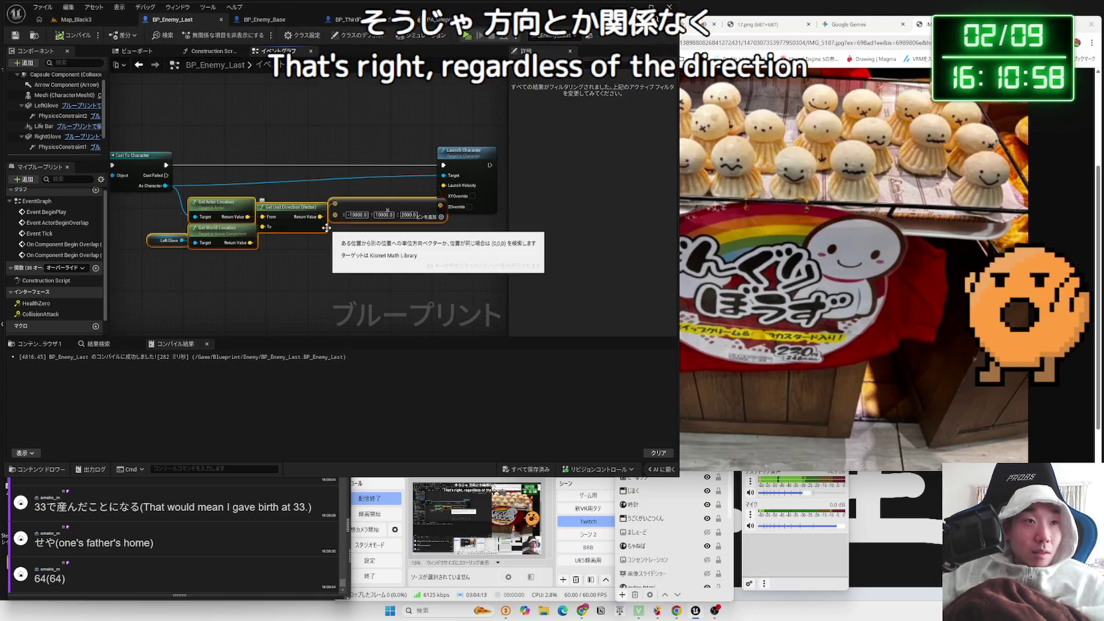
key("Delete")
left_click_drag(463, 165, 316, 164)
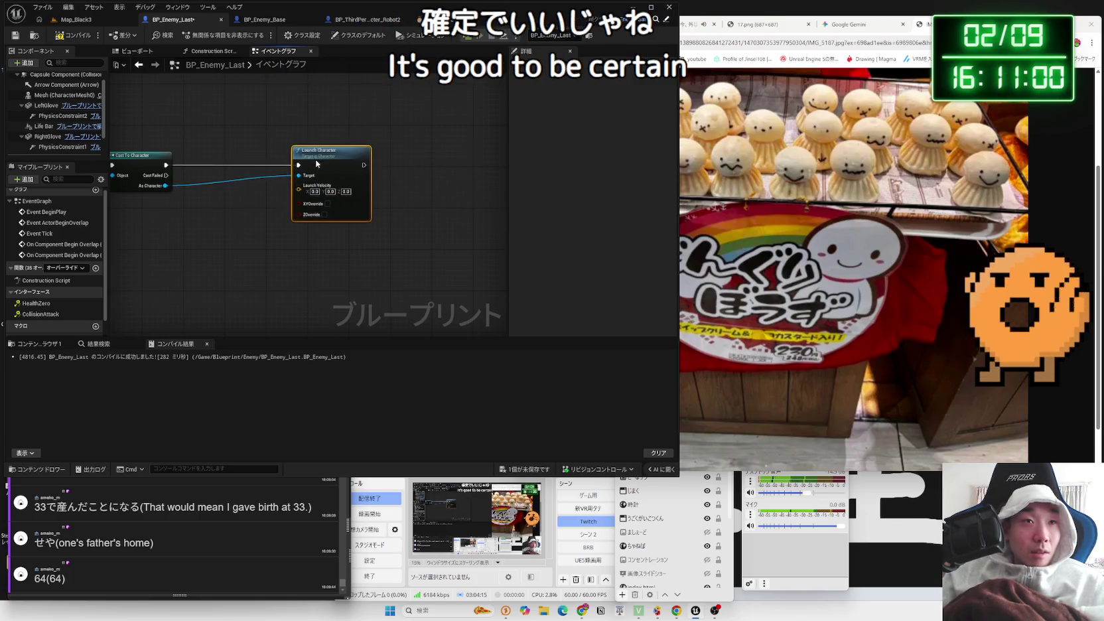
scroll(267, 202, "up", 1)
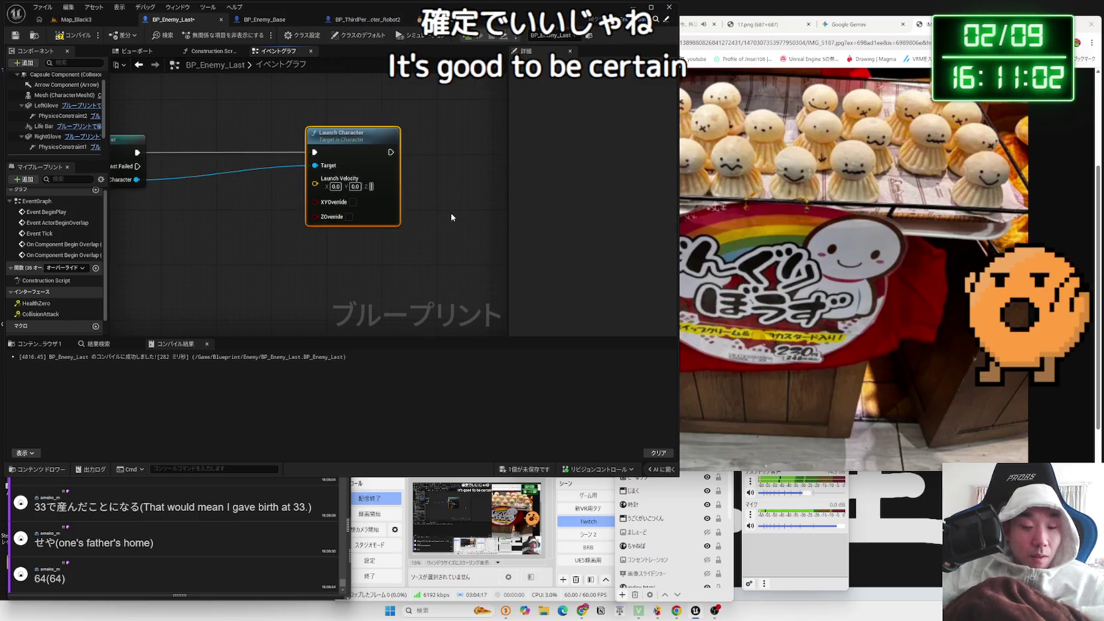
Set Launch Velocity to X 10000 and Z 2000, then start a play test
type("100")
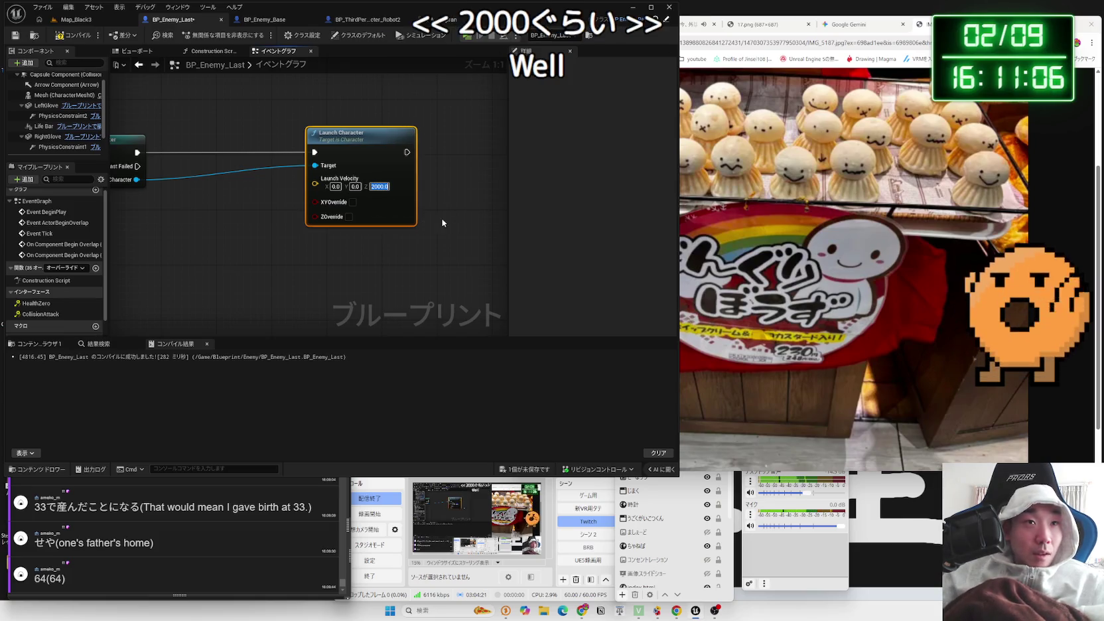
left_click(443, 223)
left_click(335, 186)
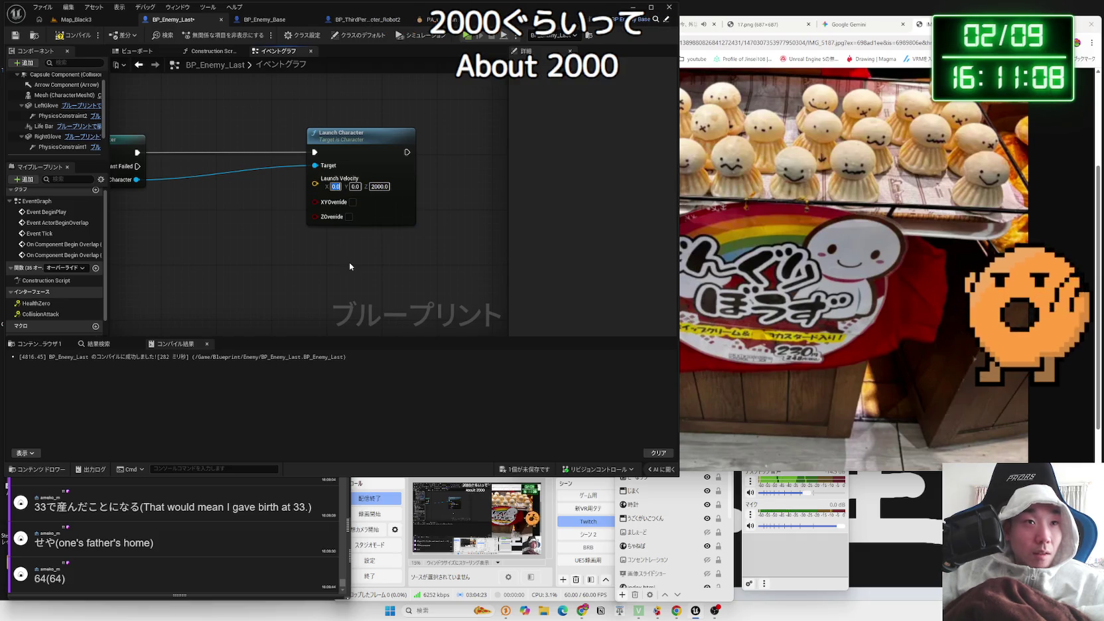
key("BackSpace")
type("10000")
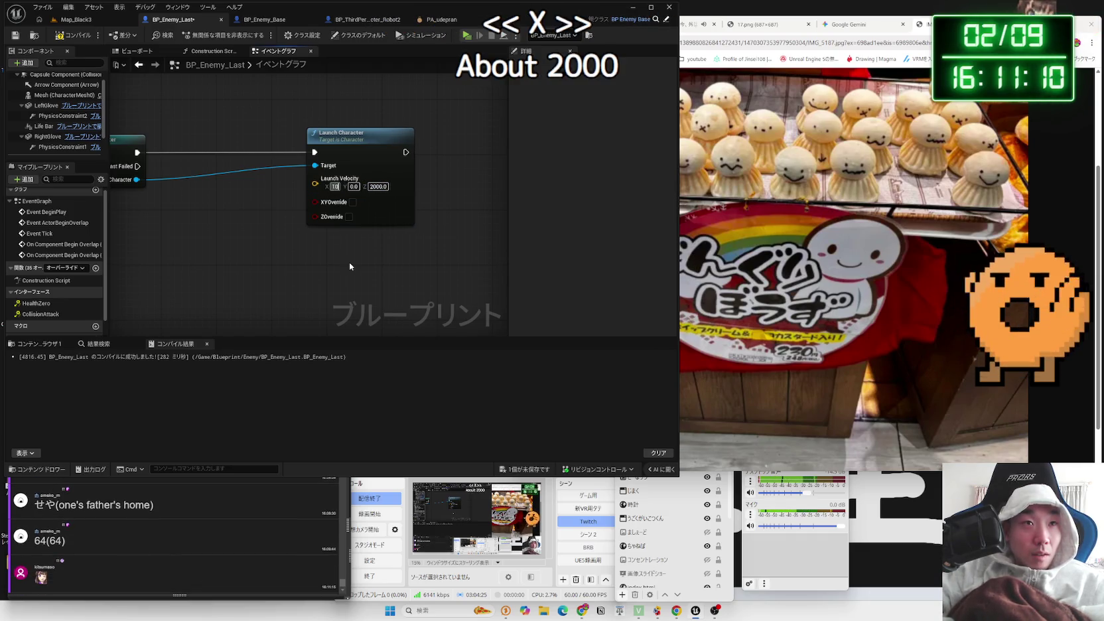
key("Return")
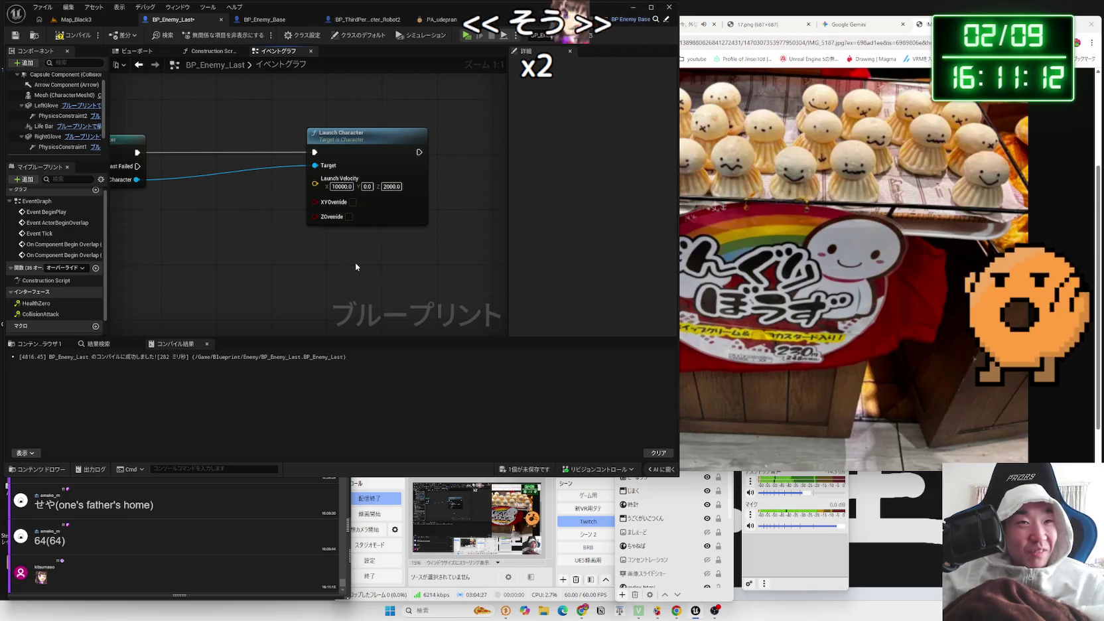
left_click(77, 19)
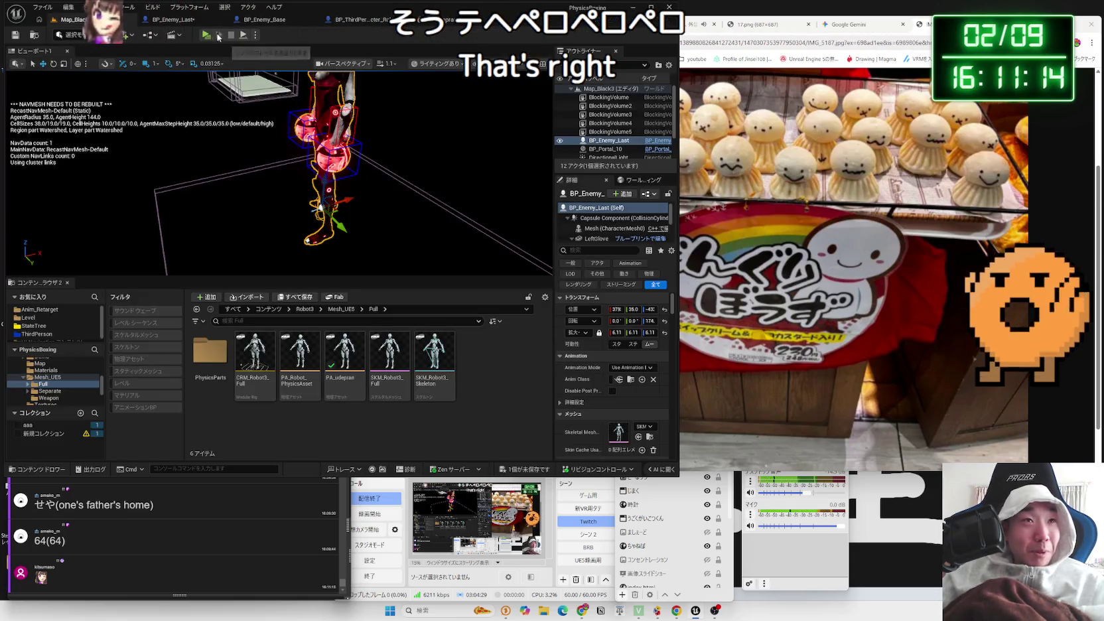
key("alt+p")
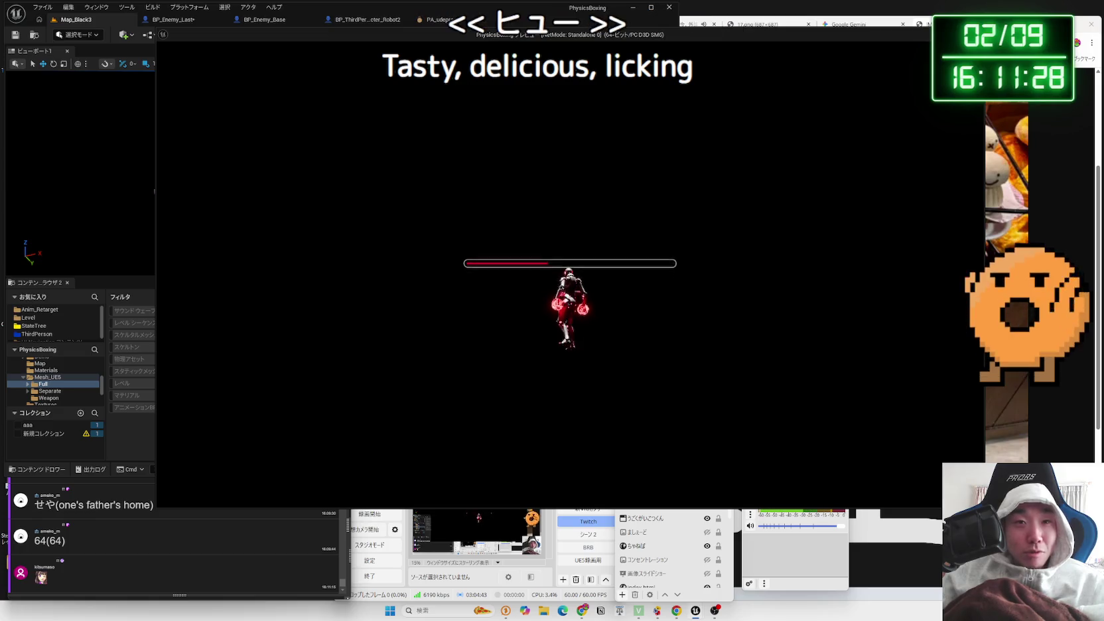
Set launch X velocity to 2000 with XY and Z override enabled, then play-test it
key("Escape")
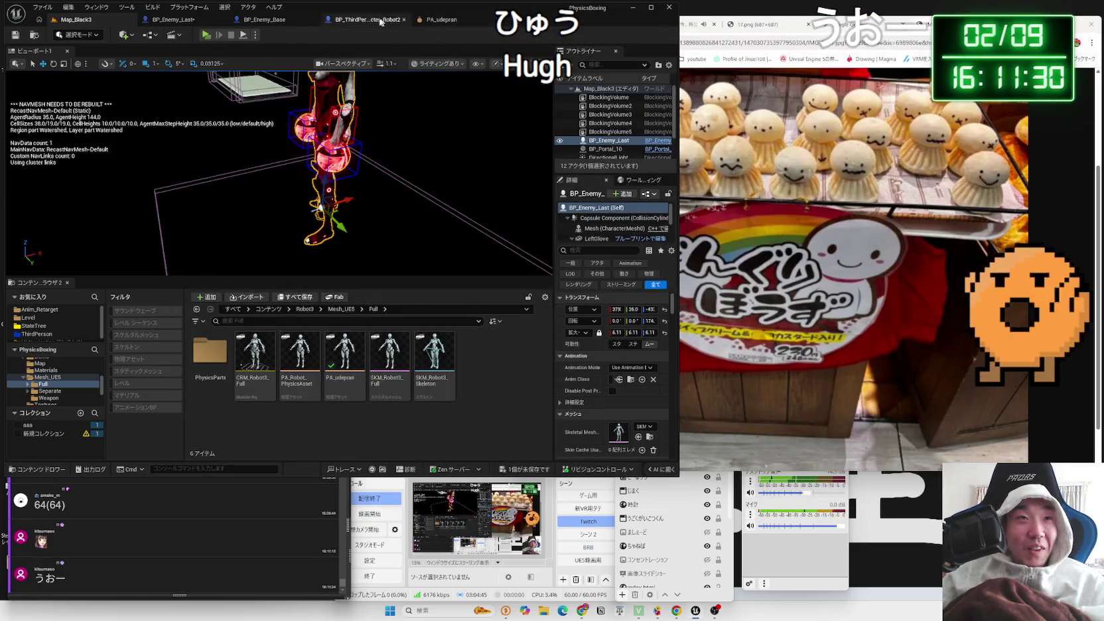
left_click(192, 20)
scroll(345, 172, "up", 3)
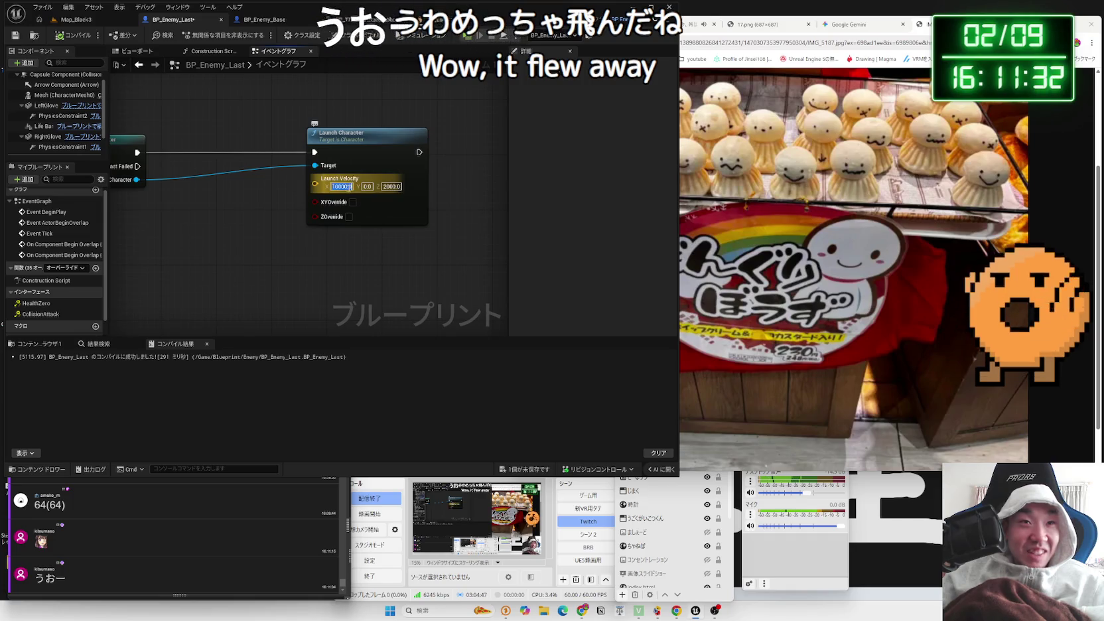
key("Return")
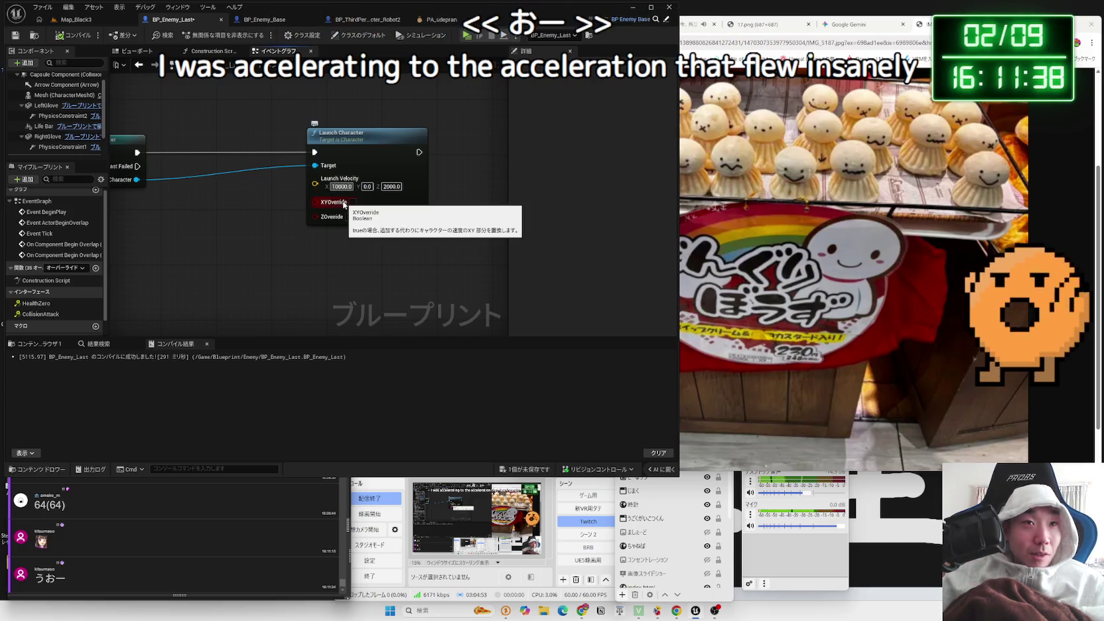
left_click_drag(347, 205, 359, 206)
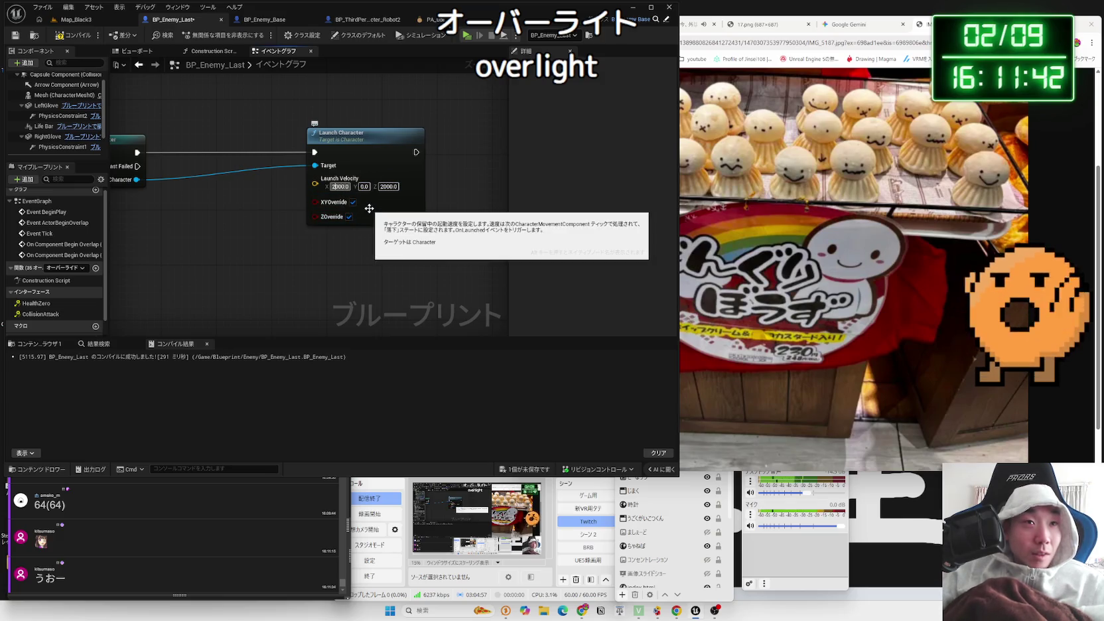
left_click(222, 161)
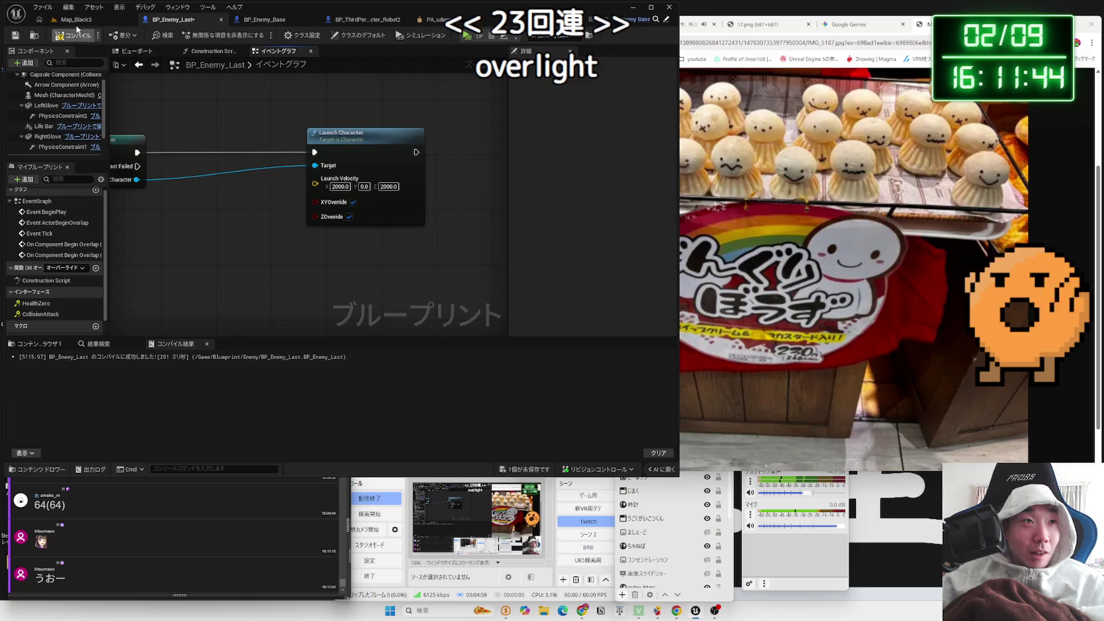
left_click(76, 21)
left_click(203, 36)
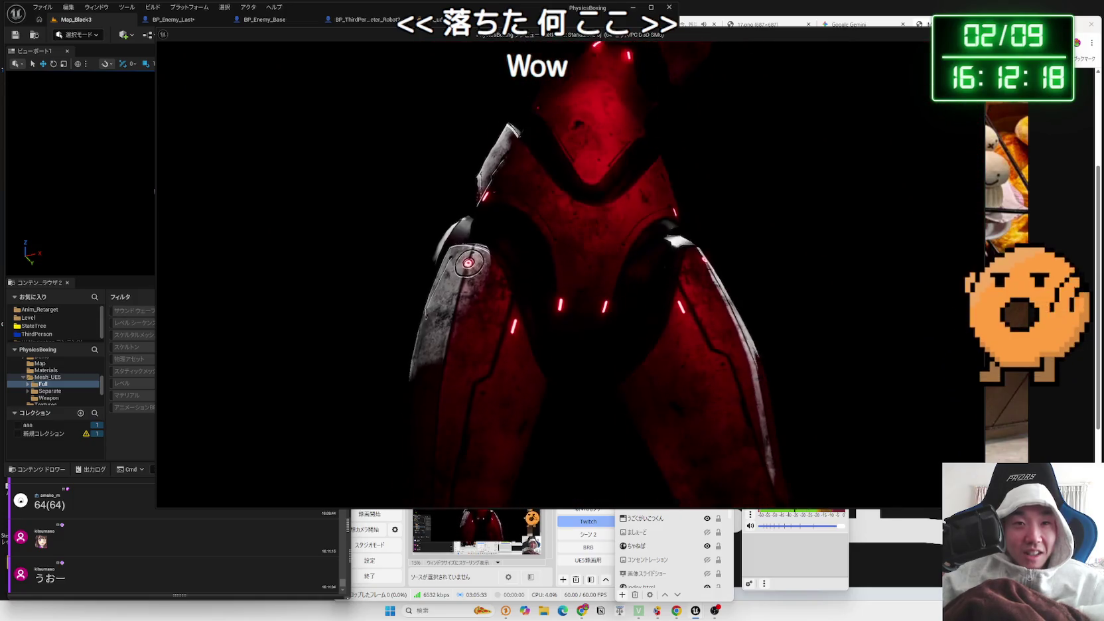
key("Escape")
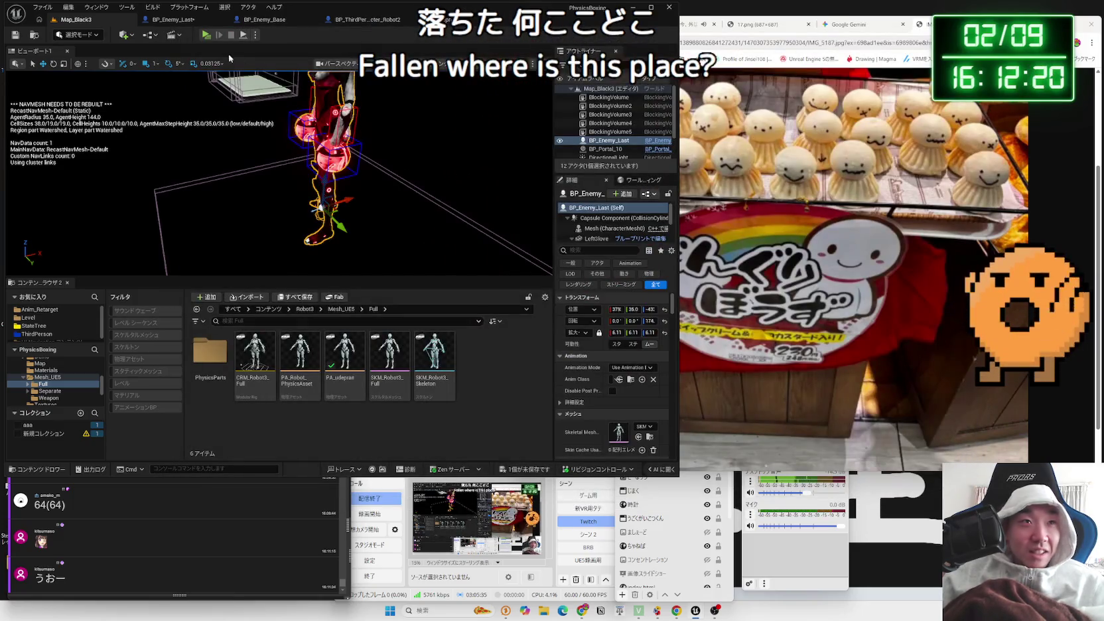
Play-test the level once more, then look over the BP_Enemy_Base graph
left_click(206, 36)
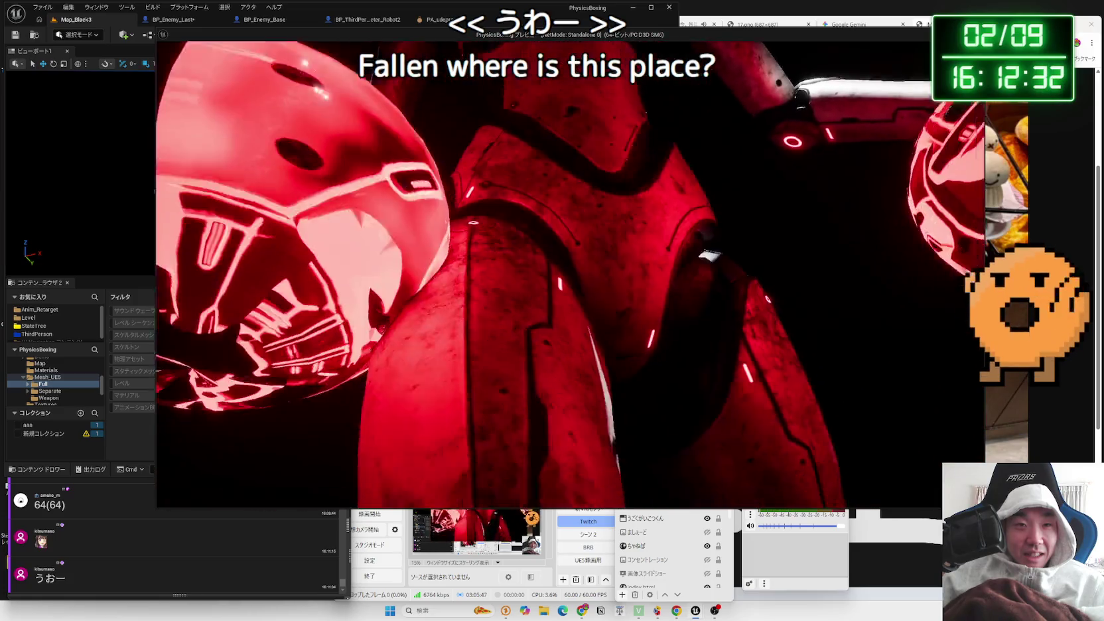
key("Escape")
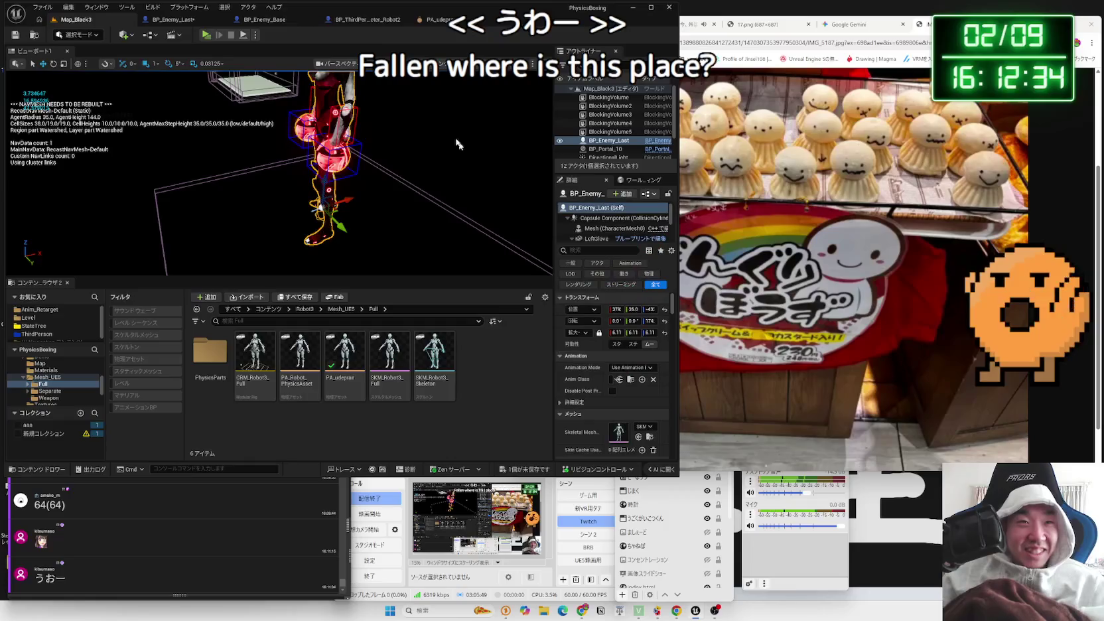
left_click(300, 24)
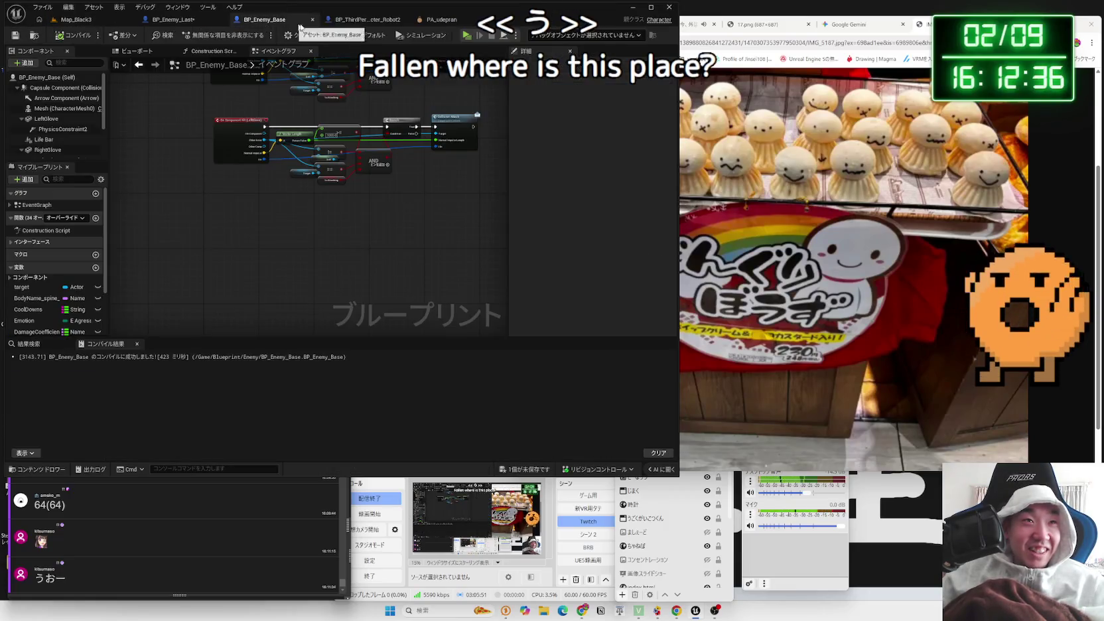
scroll(386, 146, "up", 3)
scroll(318, 237, "up", 2)
key("d")
In BP_Enemy_Last, delete the right glove direction nodes and move Launch Character beside the cast
left_click(173, 19)
mouse_move(265, 199)
left_mouse_down()
mouse_move(279, 166)
mouse_move(290, 281)
mouse_move(337, 290)
left_mouse_up()
left_click_drag(418, 255, 188, 183)
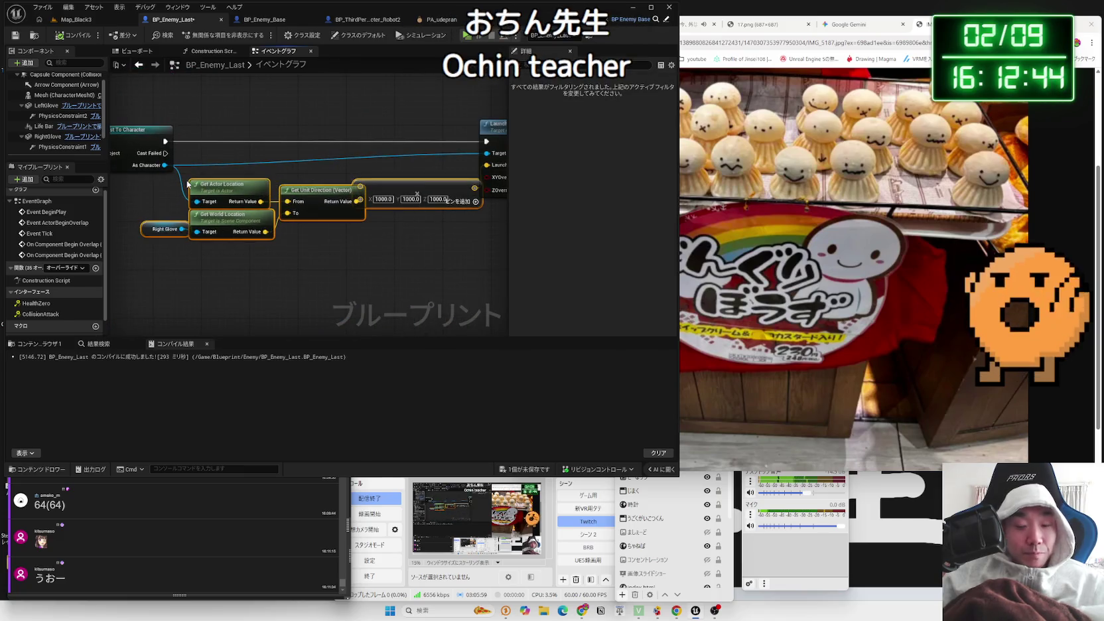
key("Delete")
left_click_drag(505, 135, 217, 134)
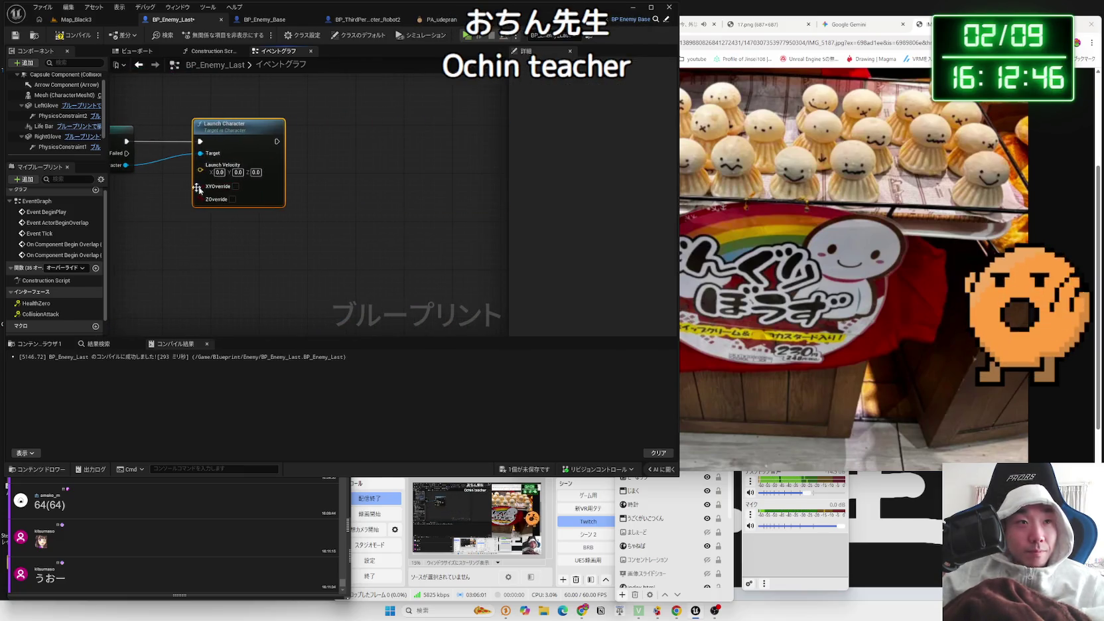
mouse_move(284, 203)
left_mouse_down()
mouse_move(352, 259)
mouse_move(493, 271)
mouse_move(428, 270)
left_mouse_up()
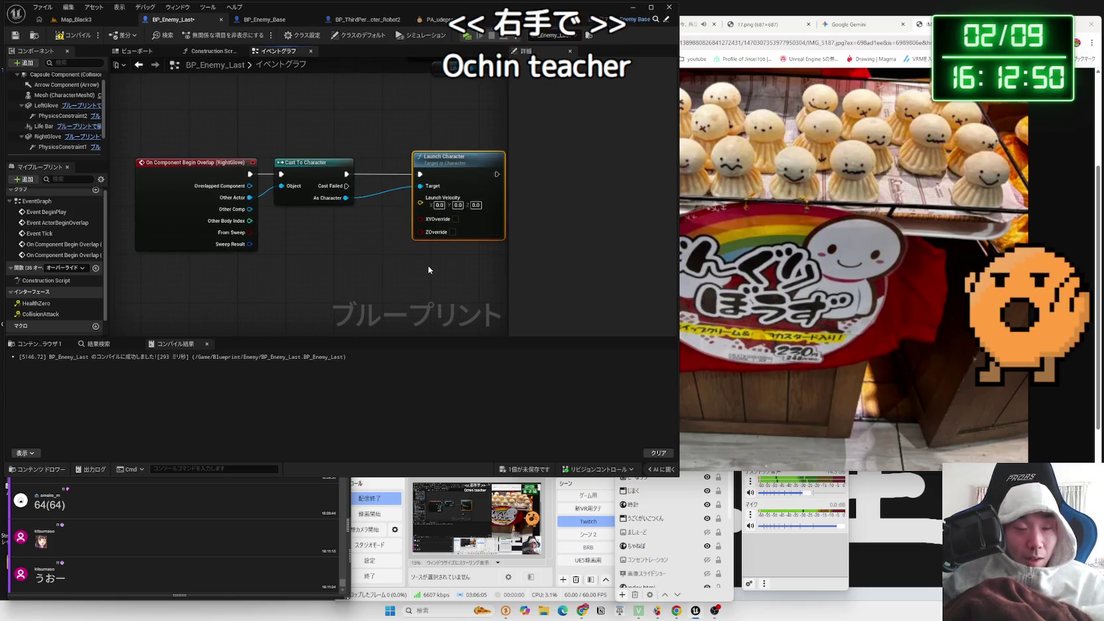